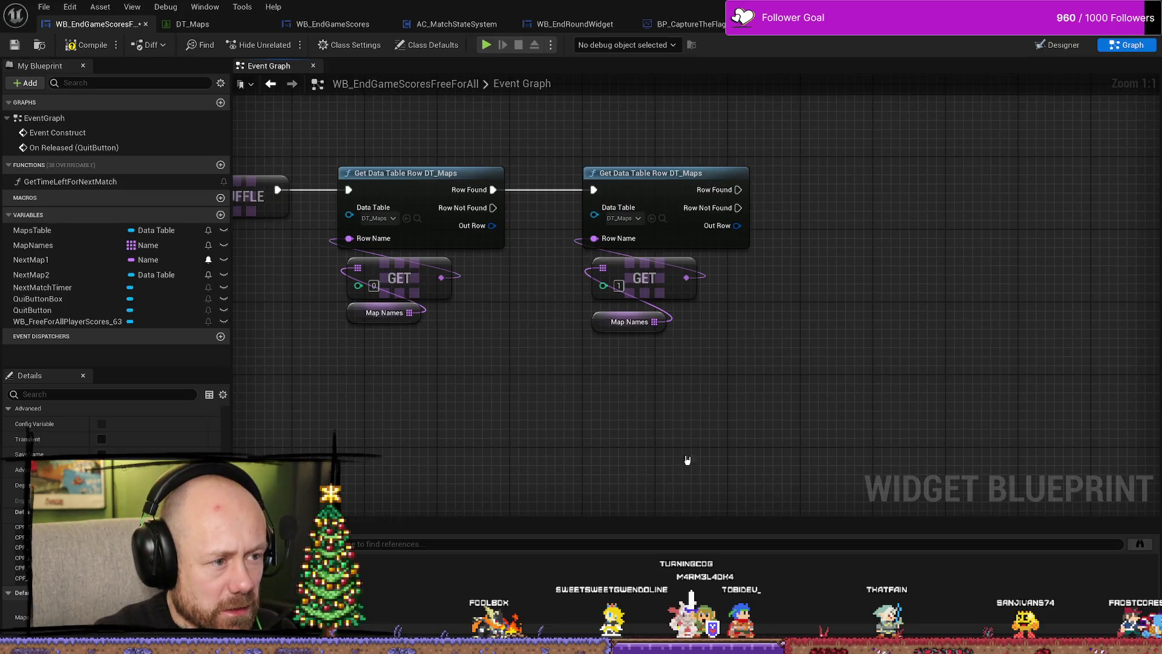
Promote the first lookup's Out Row to a new variable and place its setter between the two lookups.
left_click_drag(688, 460, 578, 254)
left_click_drag(660, 174, 696, 174)
left_click(484, 278)
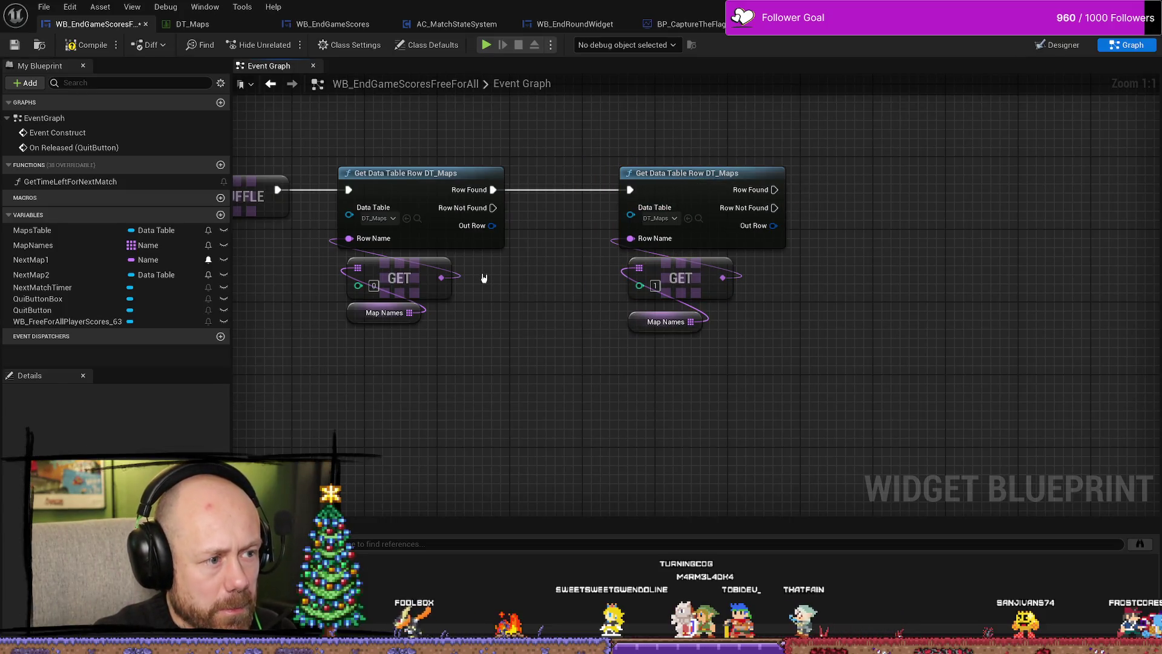
right_click(488, 232)
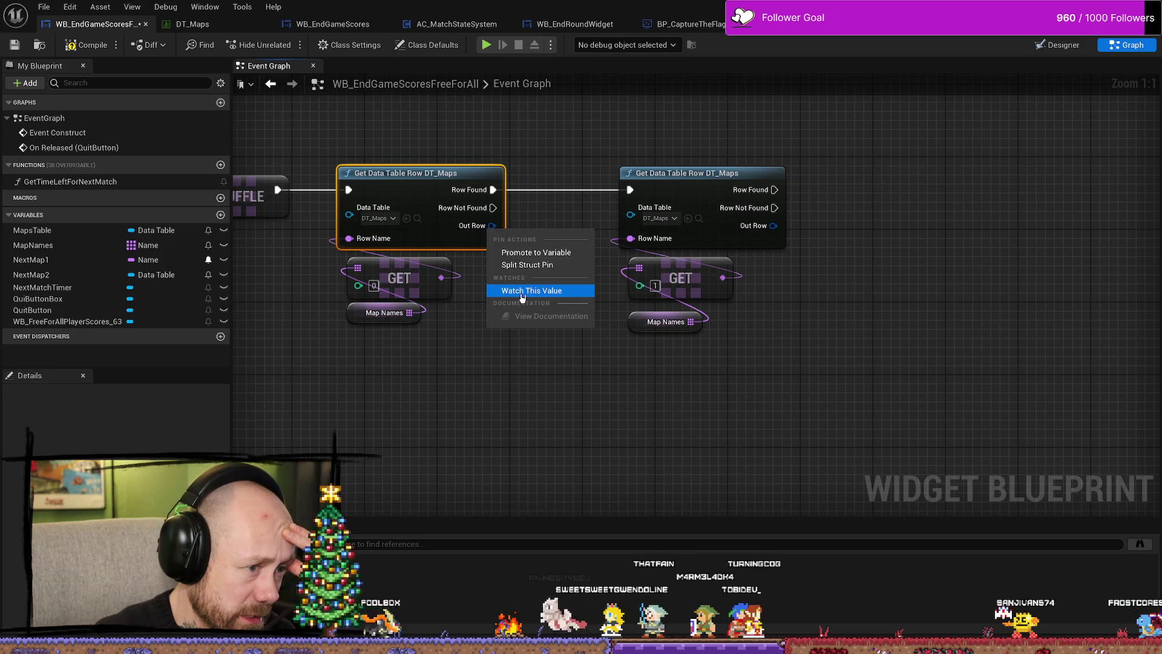
left_click(571, 445)
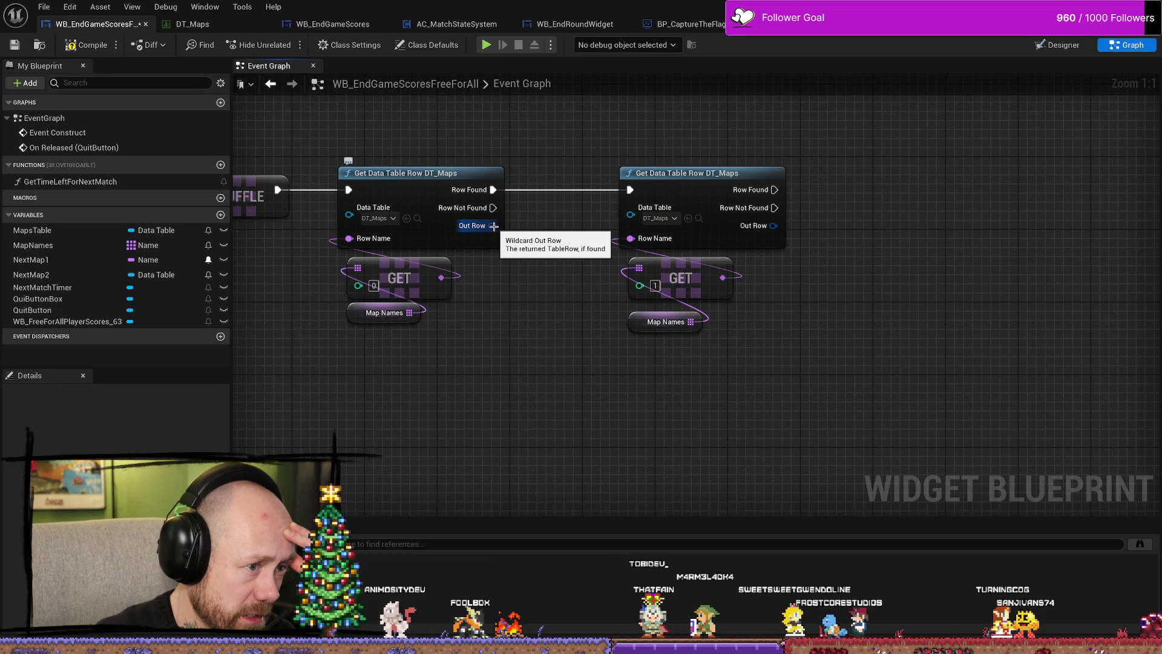
right_click(494, 227)
left_click(555, 250)
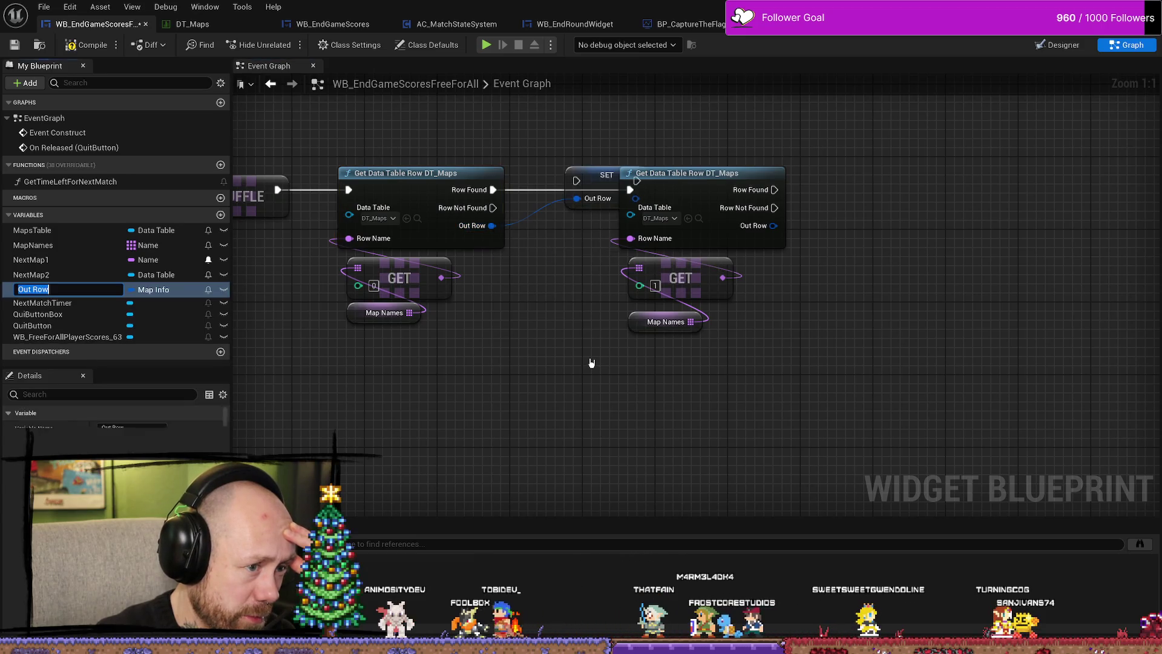
left_click_drag(580, 182, 526, 291)
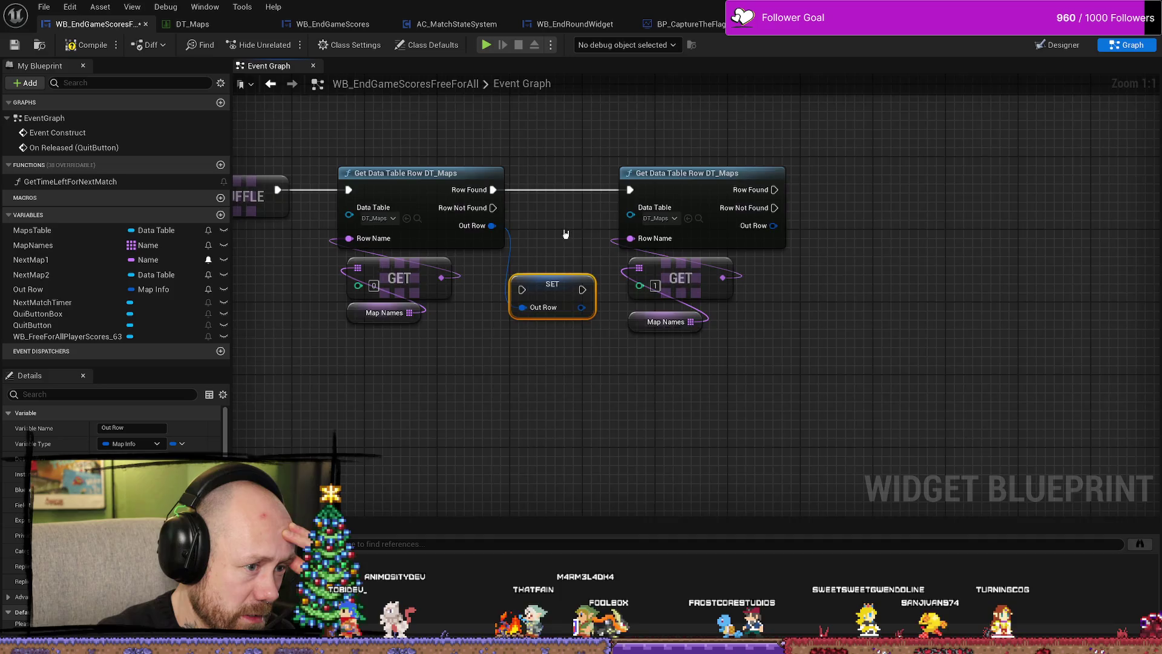
mouse_move(651, 277)
left_mouse_down()
mouse_move(660, 394)
mouse_move(832, 251)
left_mouse_up()
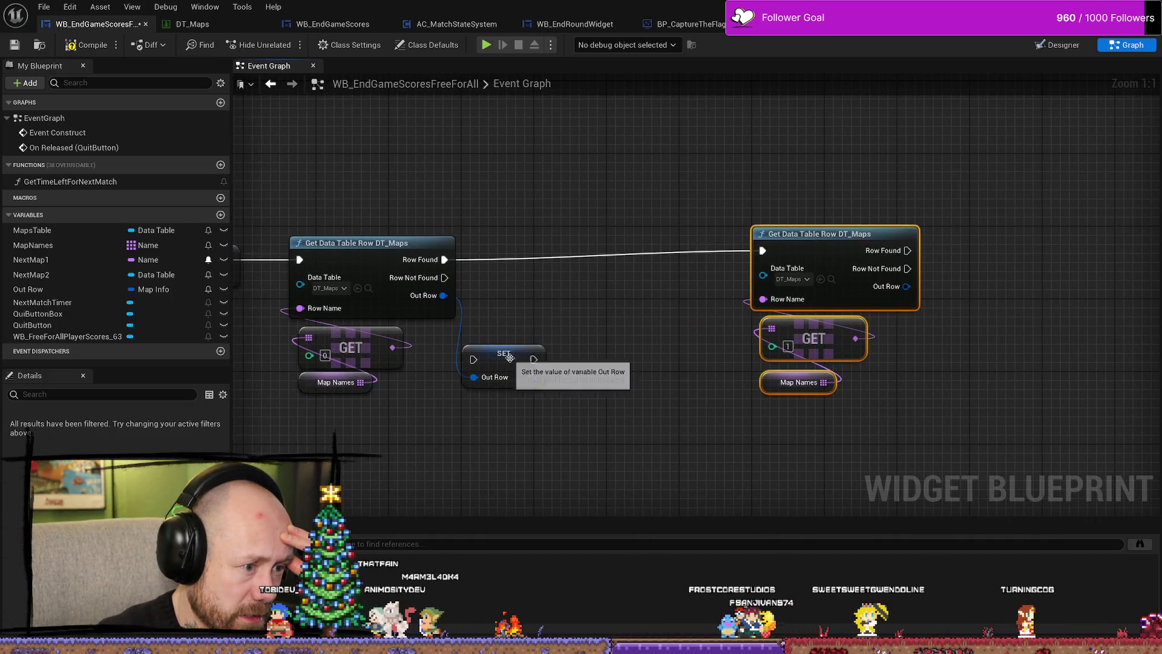
left_click_drag(516, 361, 571, 307)
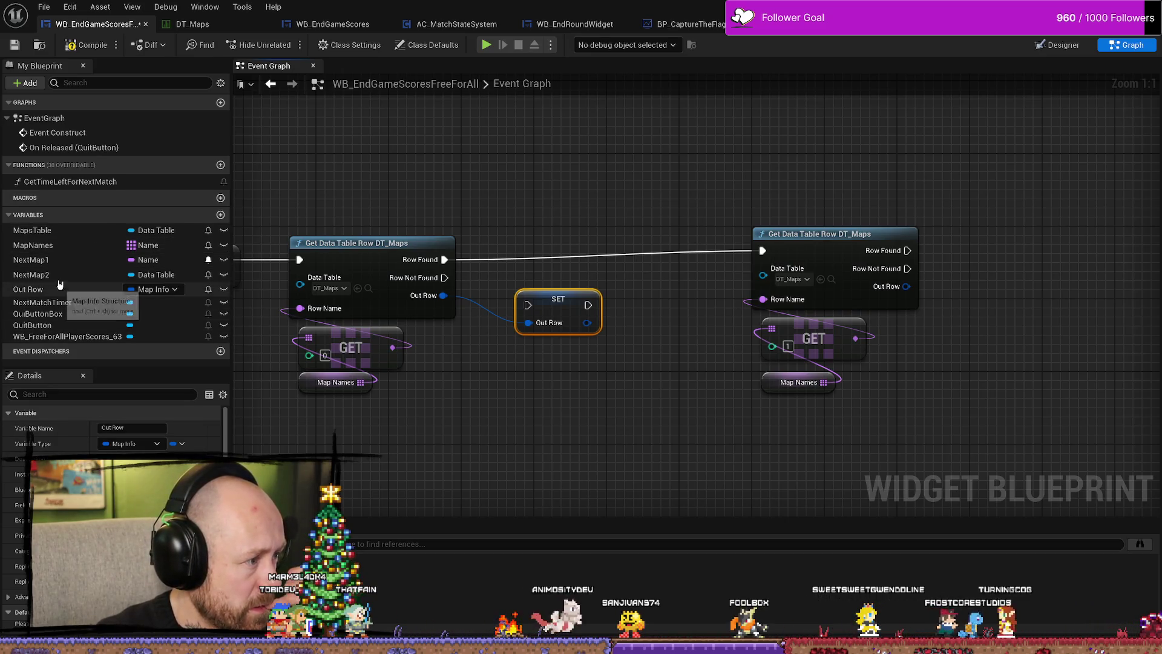
Delete the old NextMap1 and NextMap2 variables and rename the promoted variable NextMap1.
left_click(55, 261)
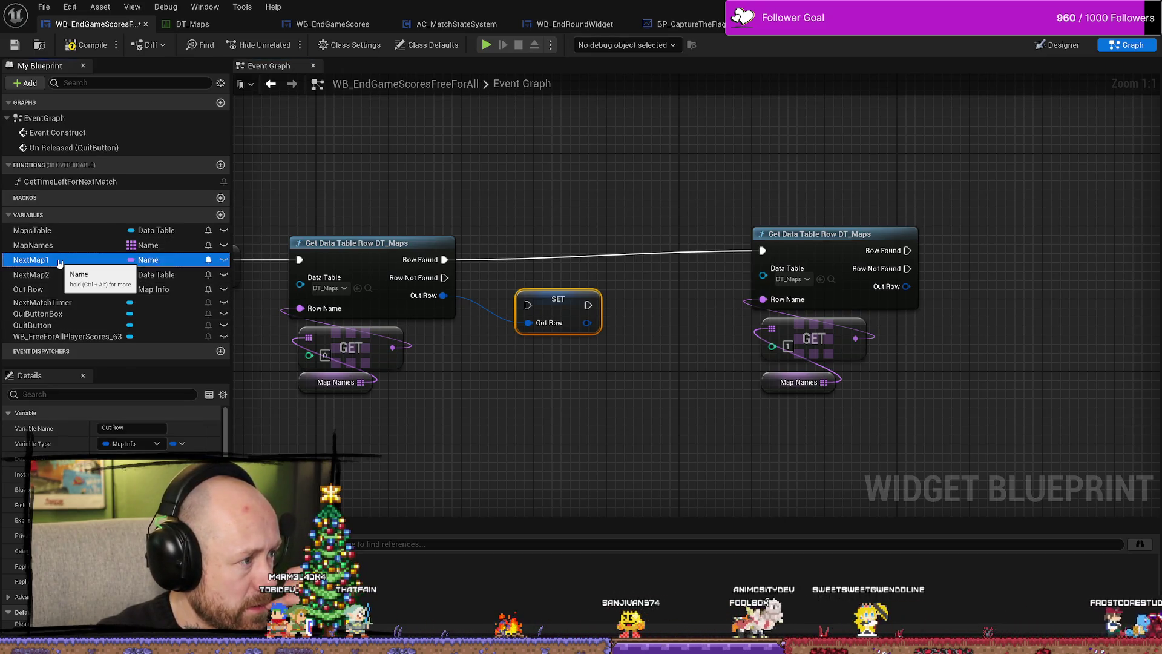
key("Delete")
left_click(54, 260)
key("Delete")
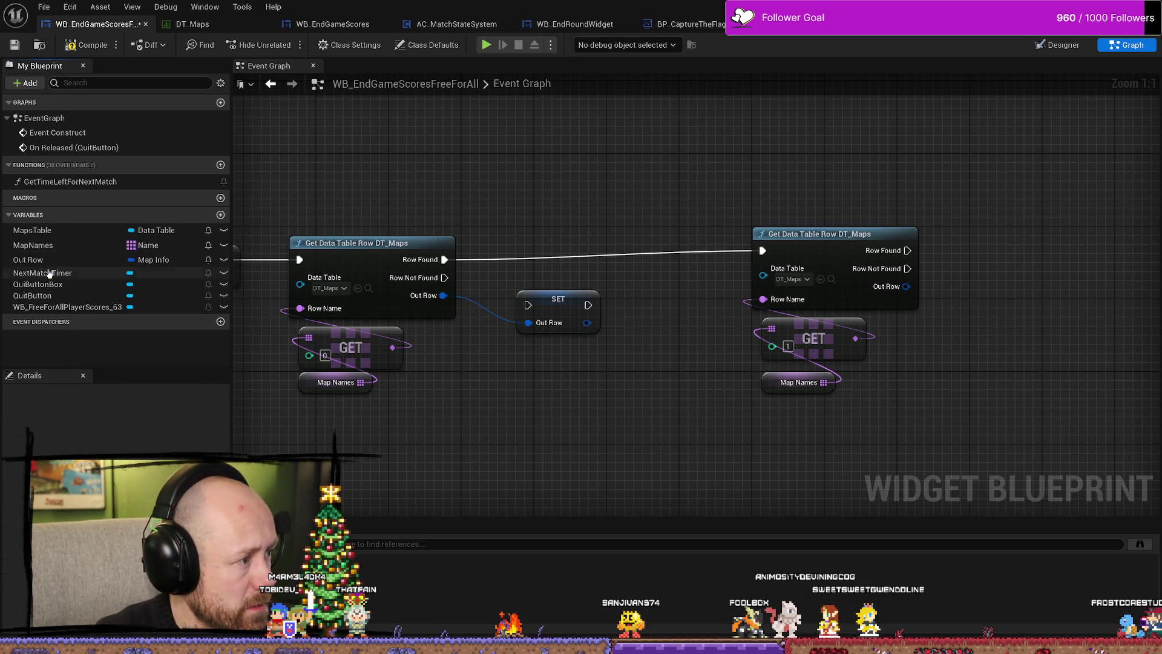
right_click(38, 263)
left_click(78, 271)
type("NextMap1")
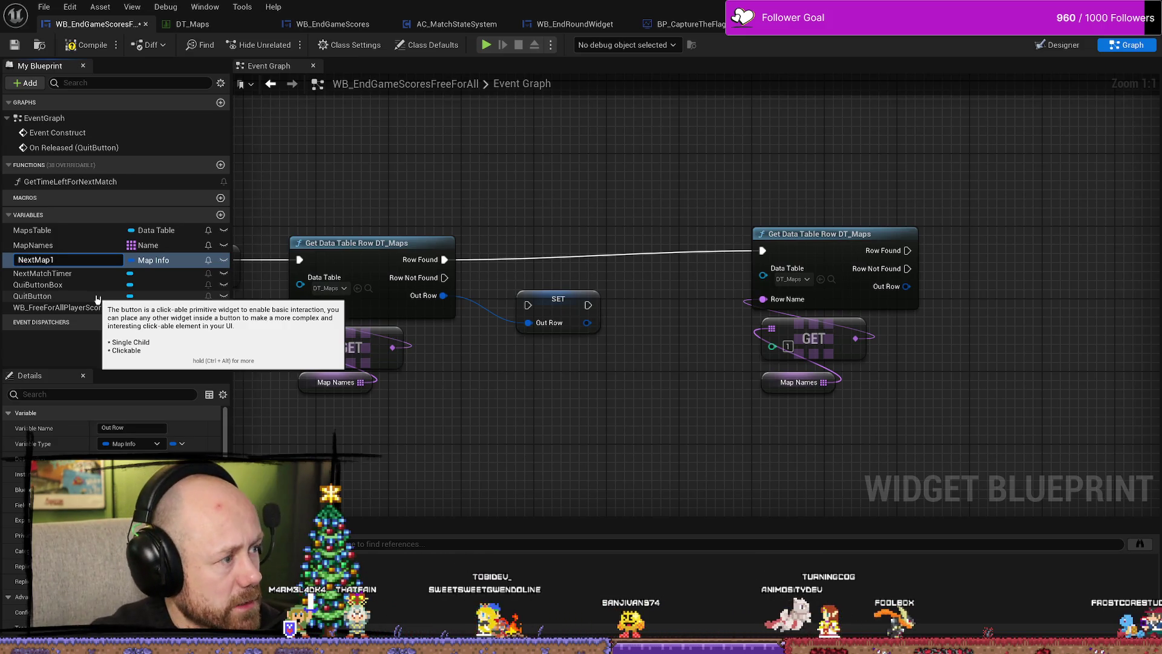
key("Return")
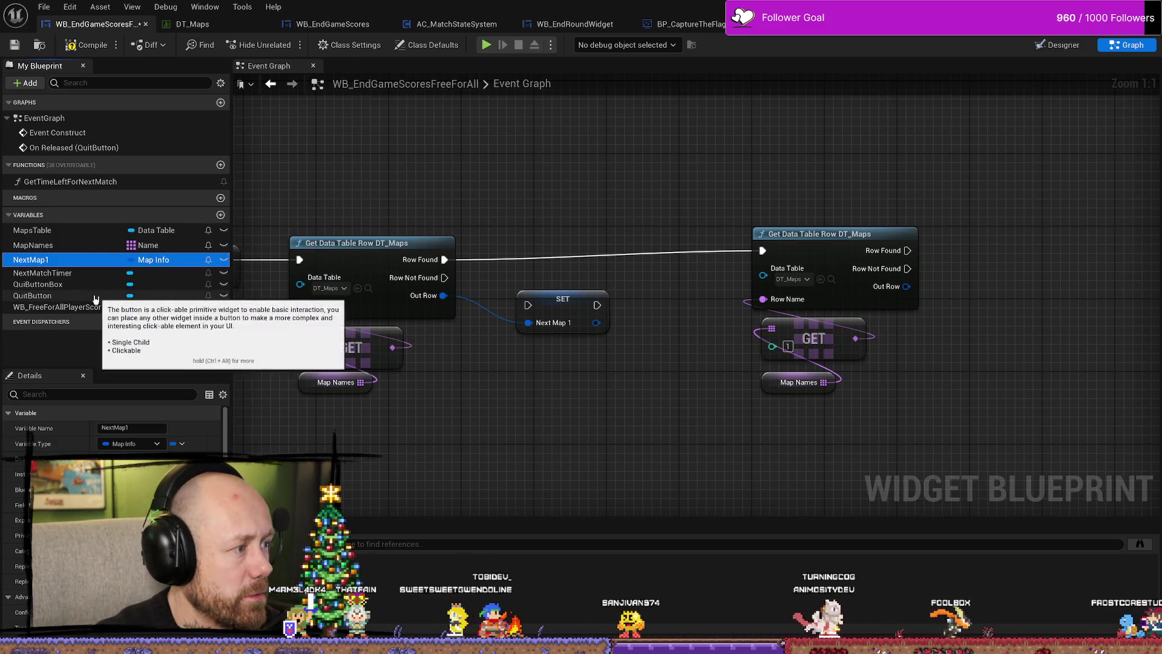
left_click(563, 284)
left_click_drag(563, 275, 563, 267)
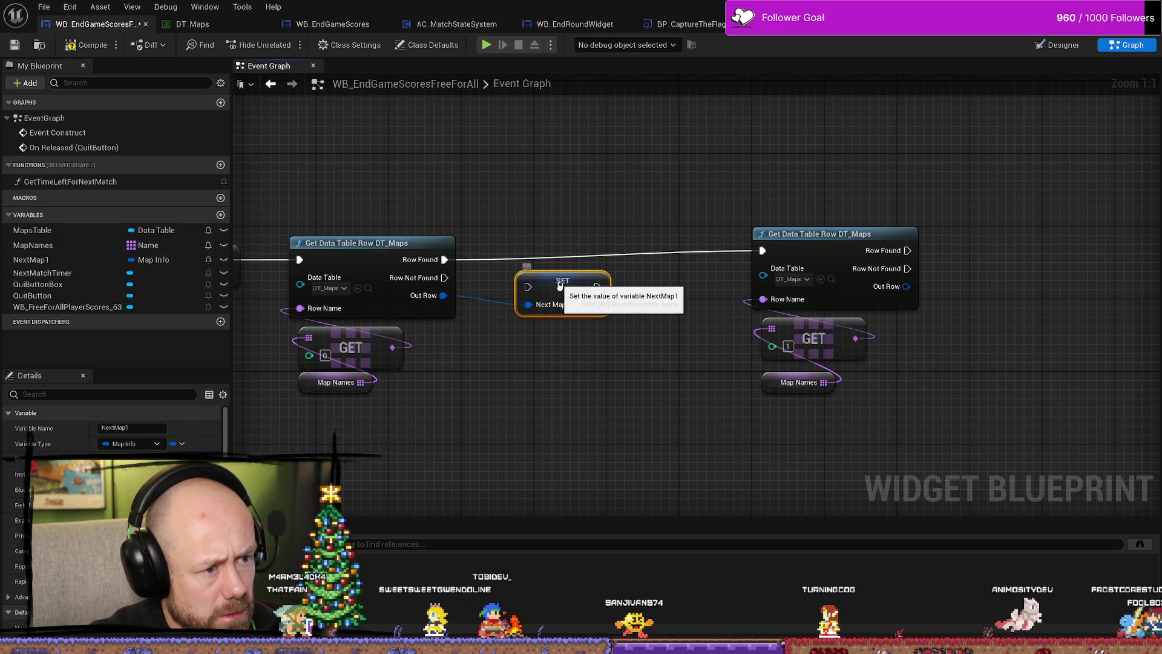
right_click(839, 308)
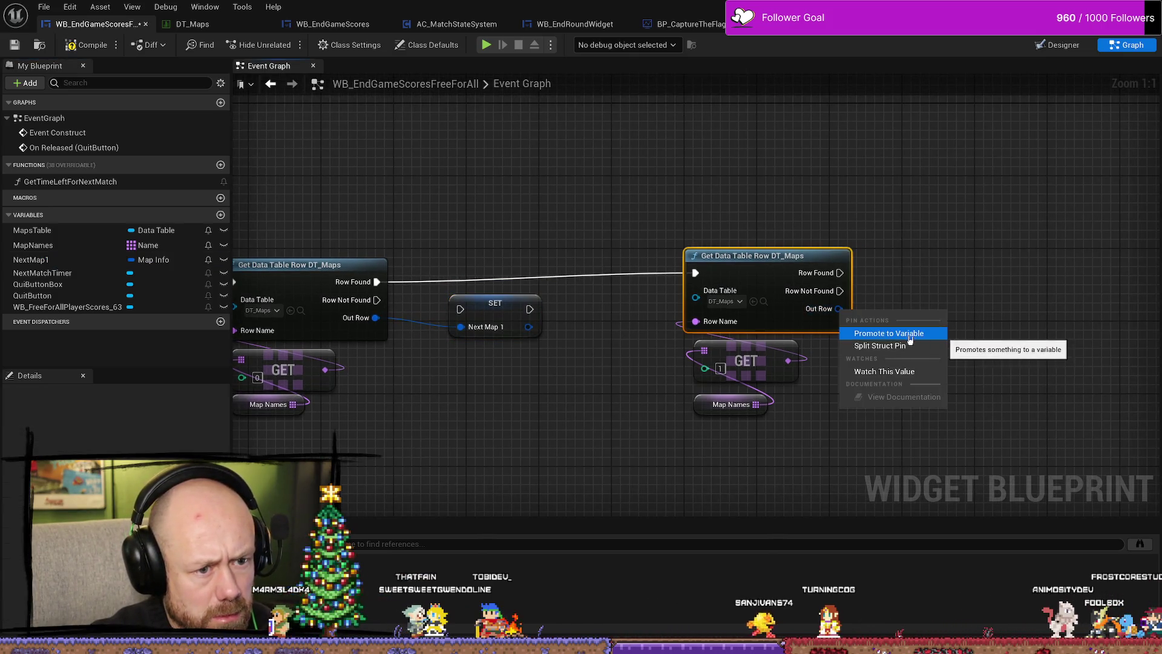
Promote the second lookup's Out Row to a Map Info variable named NextMap2.
left_click(910, 334)
left_click_drag(908, 286, 890, 296)
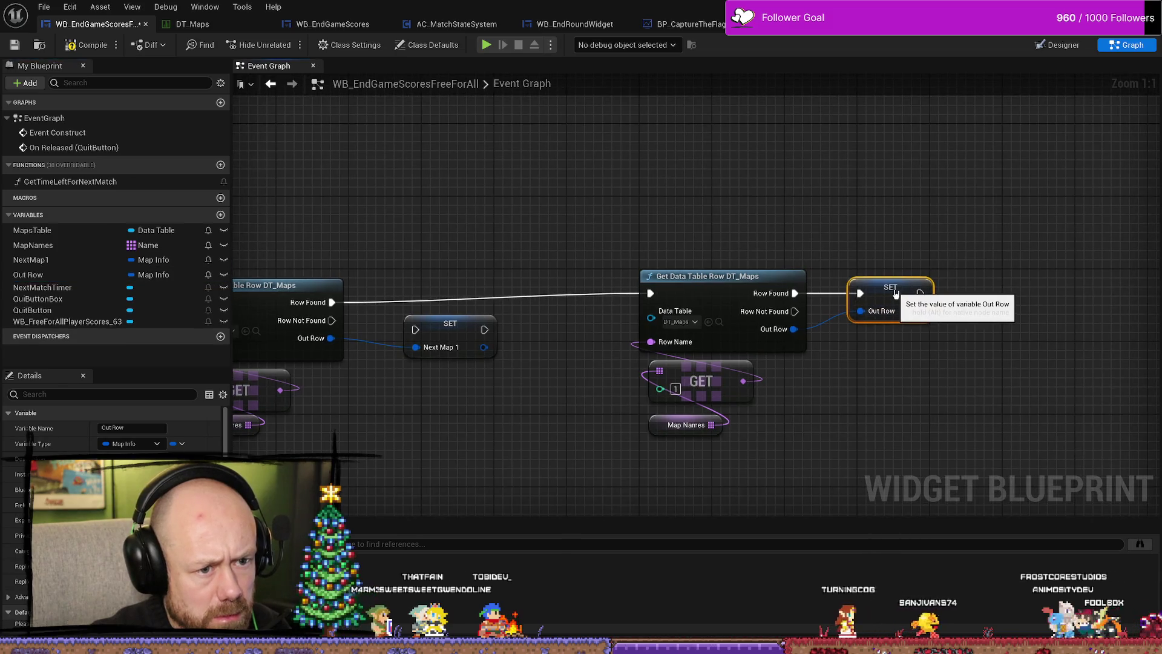
right_click(59, 276)
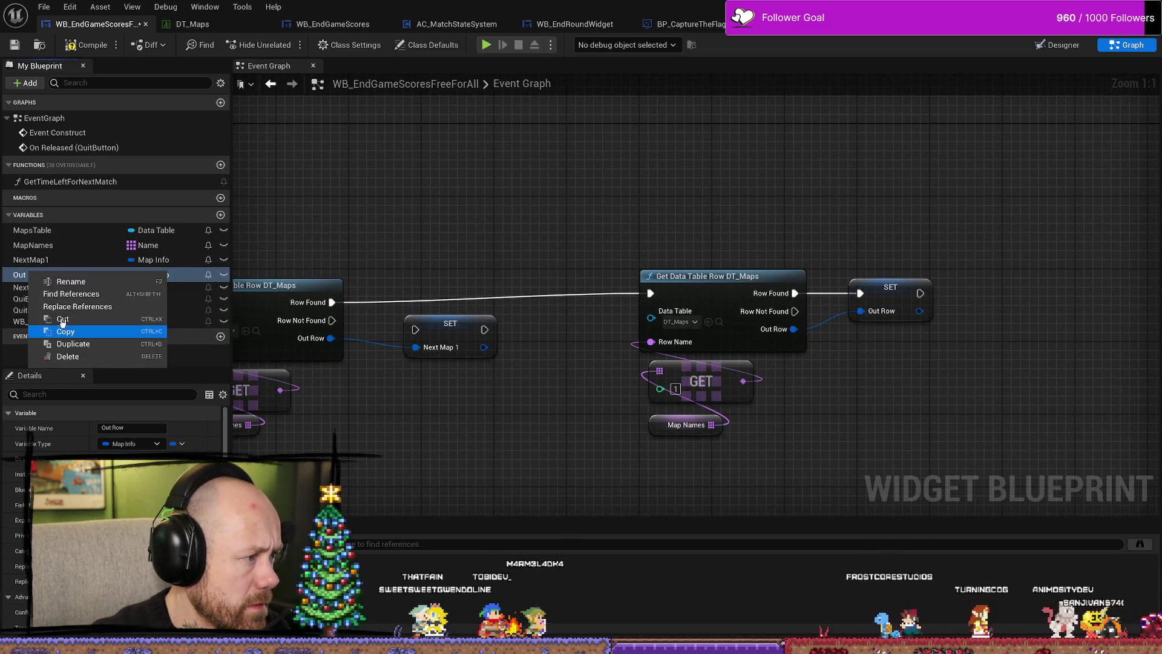
left_click(64, 281)
type("NextMap2")
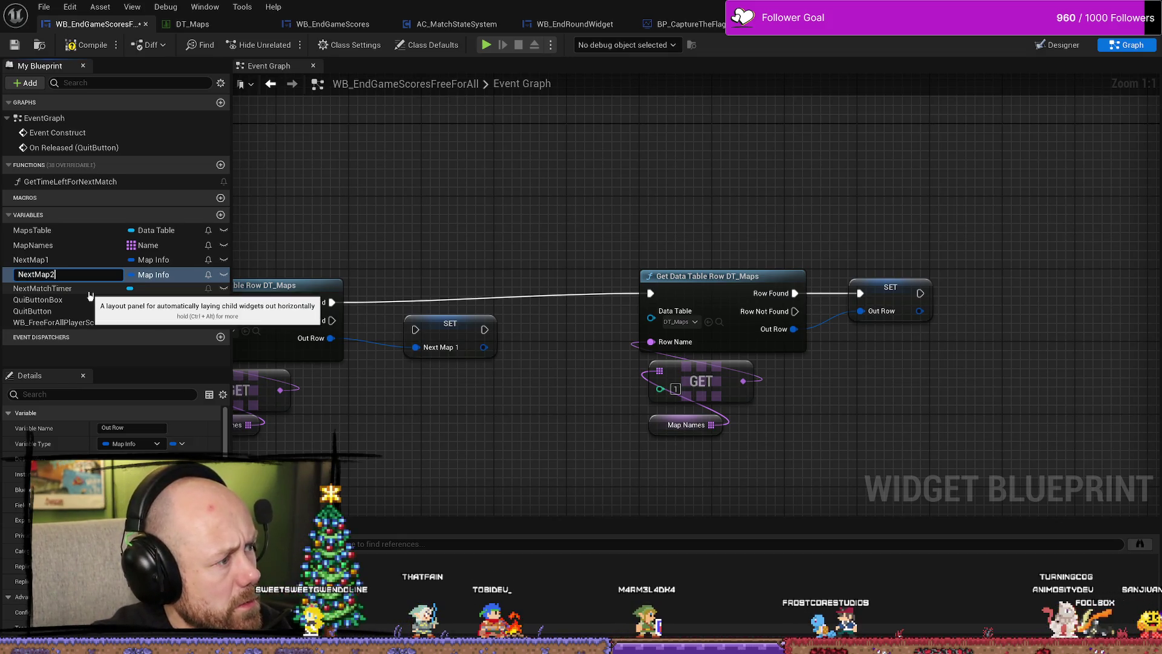
key("Return")
Route Row Found through SET Next Map 1 into the second lookup and tighten the node layout.
mouse_move(331, 304)
left_mouse_down()
mouse_move(415, 329)
mouse_move(648, 296)
left_mouse_up()
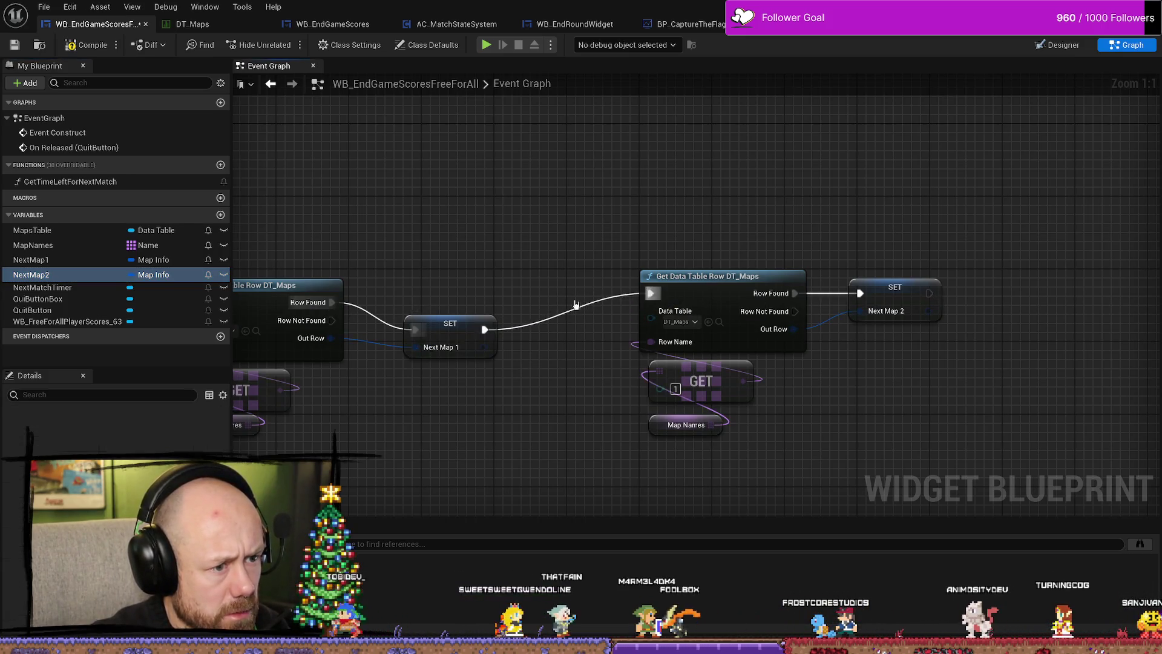
left_click(448, 333)
left_click_drag(560, 383, 502, 330)
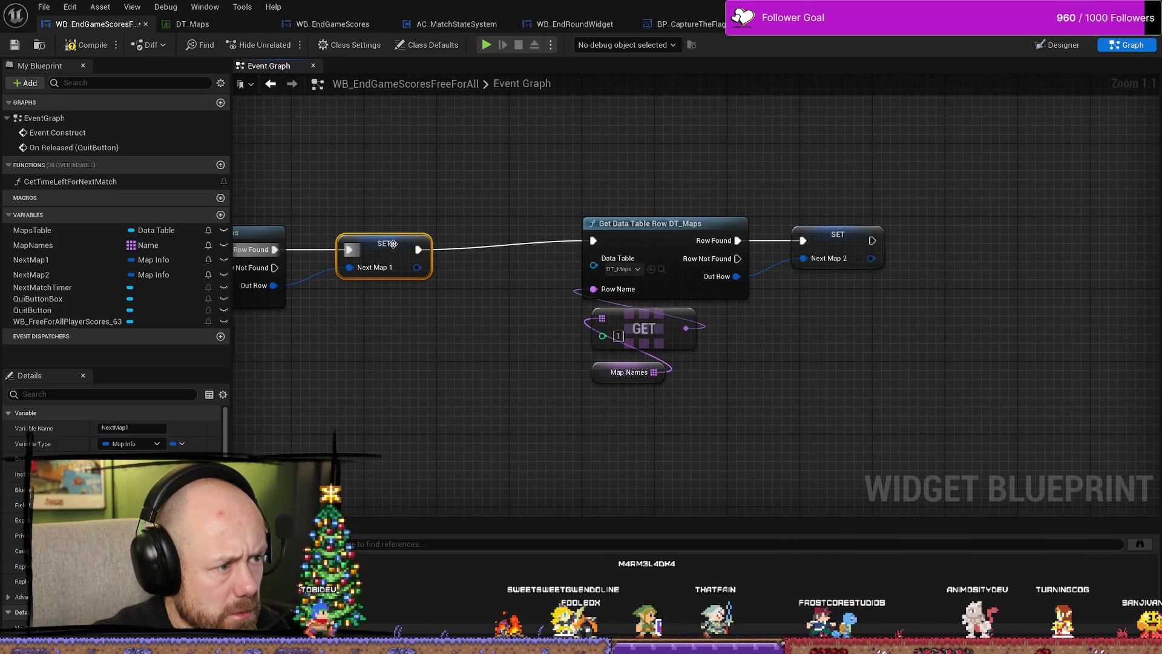
left_click_drag(393, 243, 384, 243)
left_click_drag(805, 444, 749, 427)
mouse_move(888, 436)
left_mouse_down()
mouse_move(563, 193)
mouse_move(496, 217)
left_mouse_up()
left_click_drag(344, 402, 731, 406)
scroll(731, 406, "down", 3)
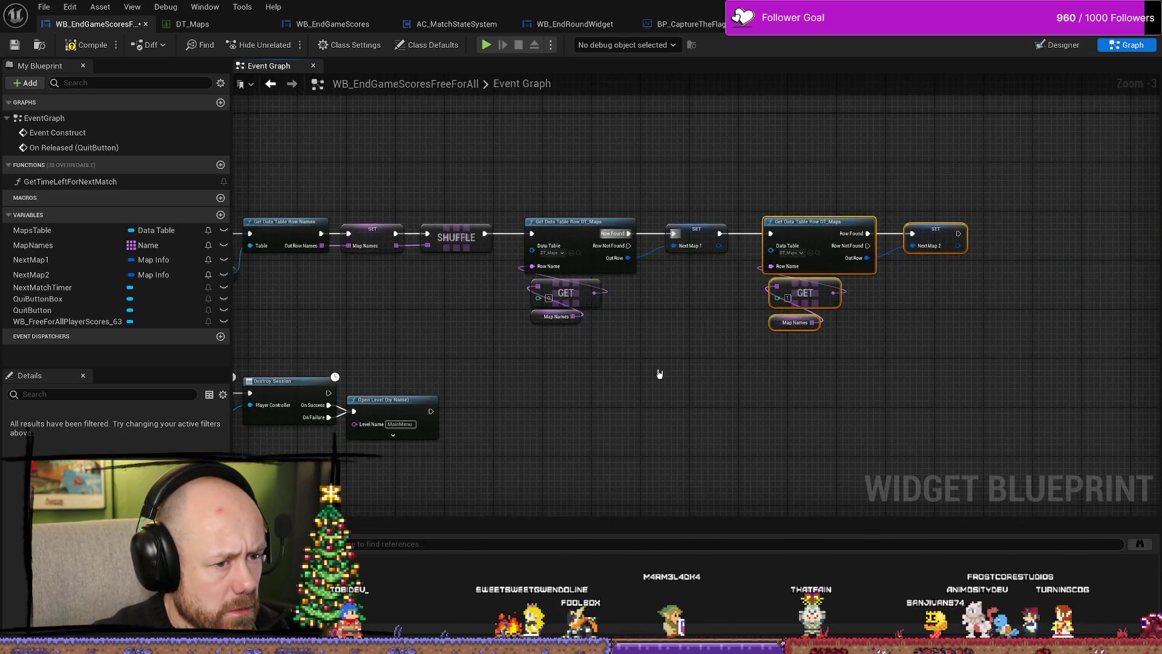
scroll(776, 328, "up", 3)
scroll(776, 328, "down", 1)
left_click_drag(417, 206, 598, 343)
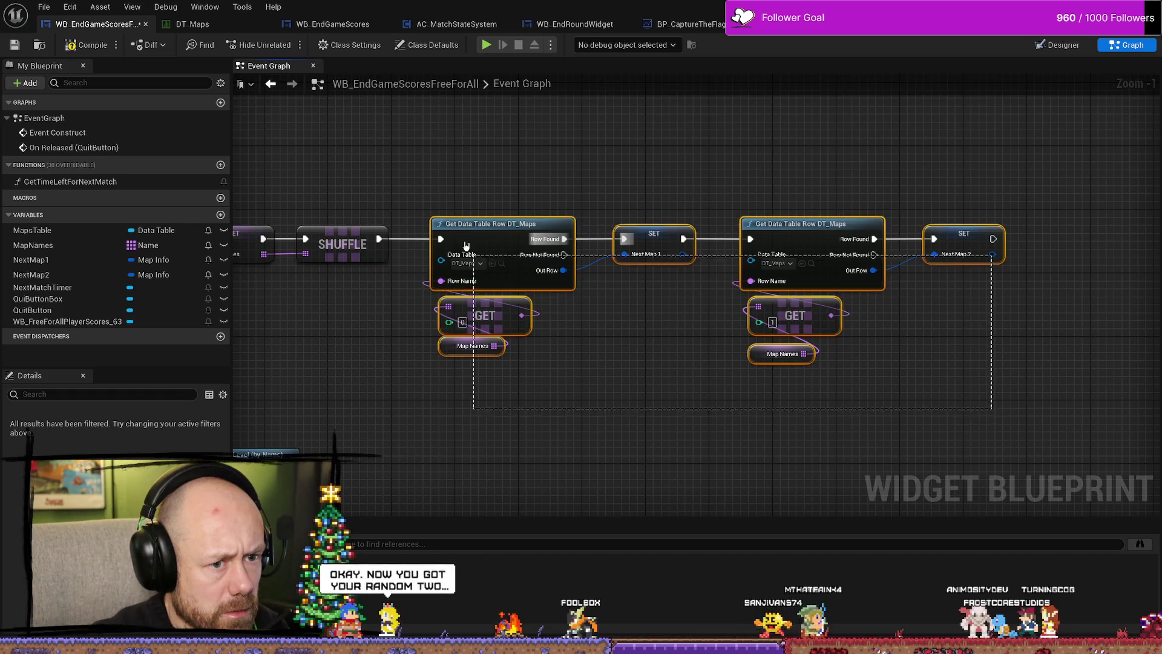
left_click(910, 275)
left_click_drag(935, 187, 660, 357)
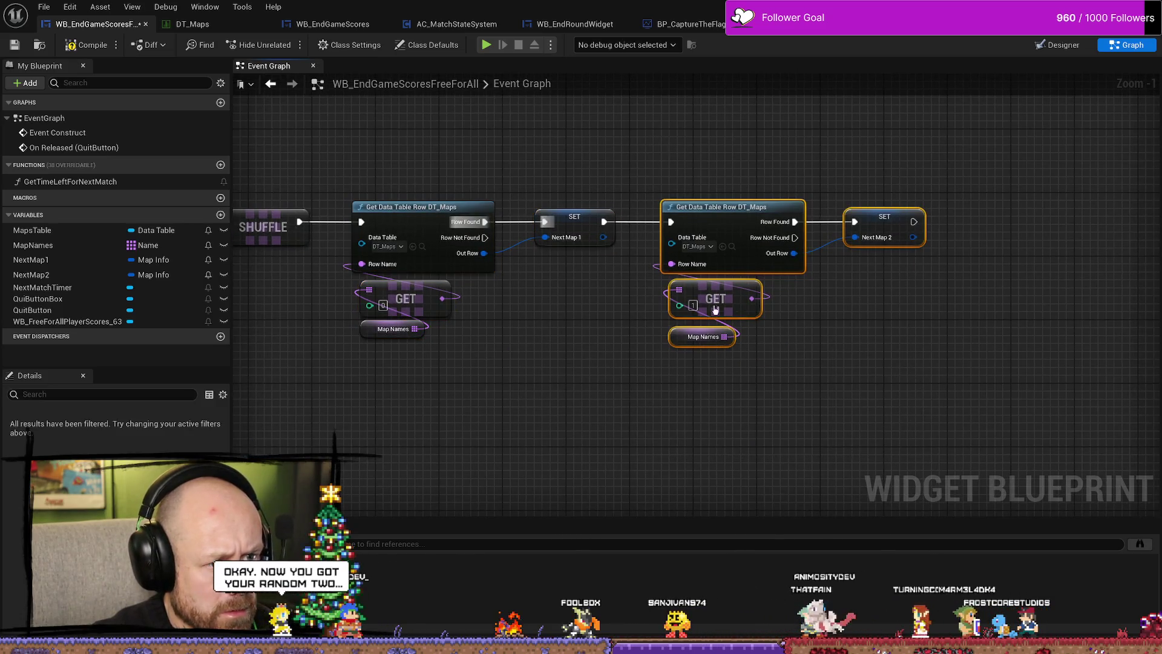
left_click(877, 427)
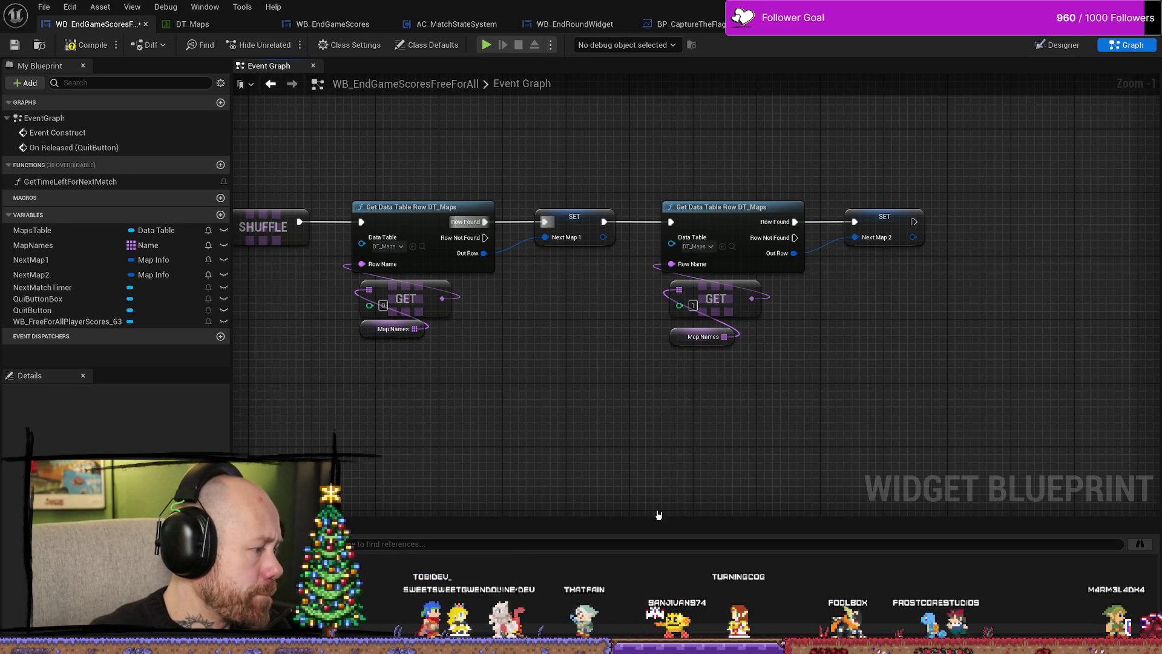
left_click_drag(566, 378, 640, 349)
left_click_drag(233, 339, 764, 324)
left_click(595, 265)
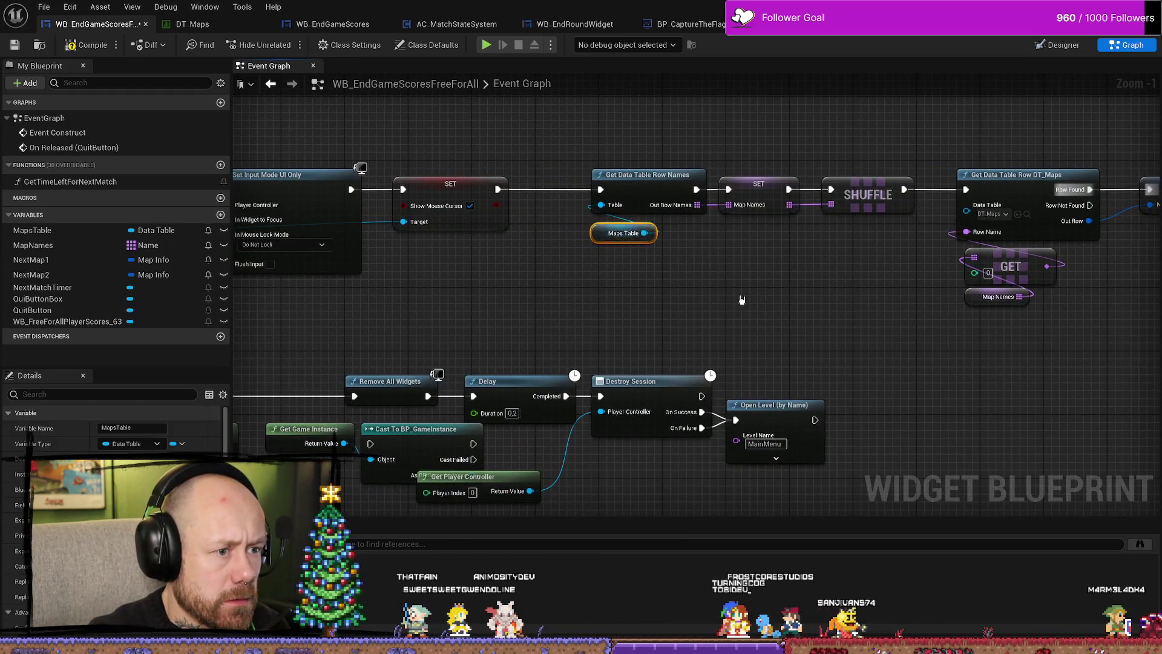
scroll(739, 299, "down", 3)
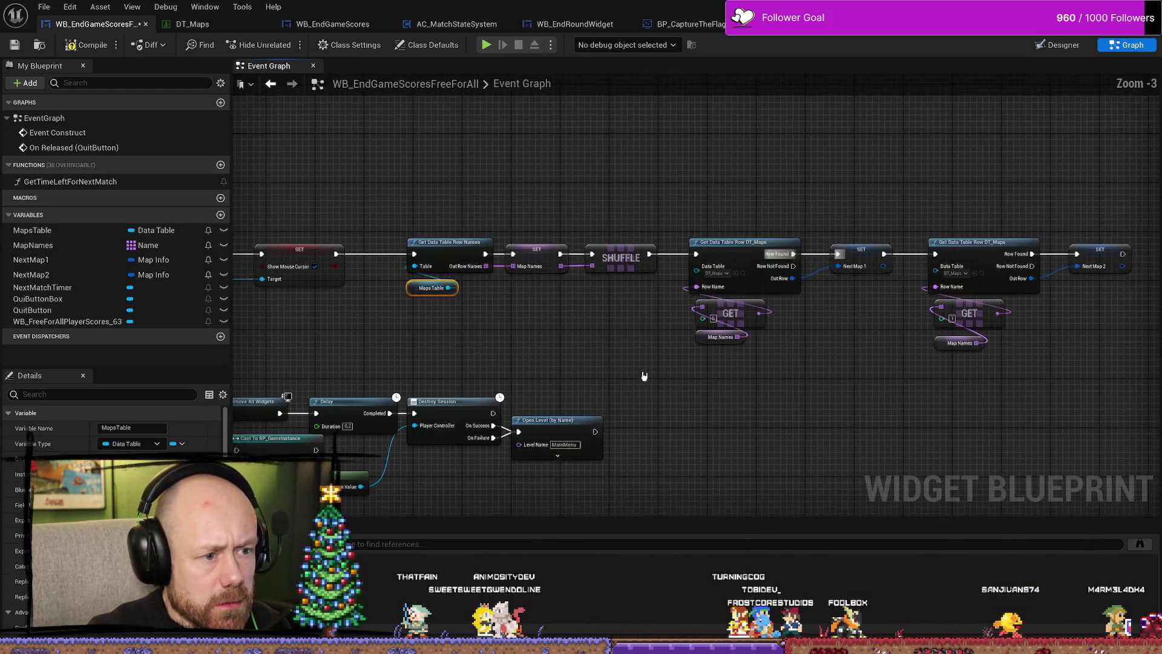
scroll(653, 324, "up", 1)
left_click_drag(847, 327, 690, 397)
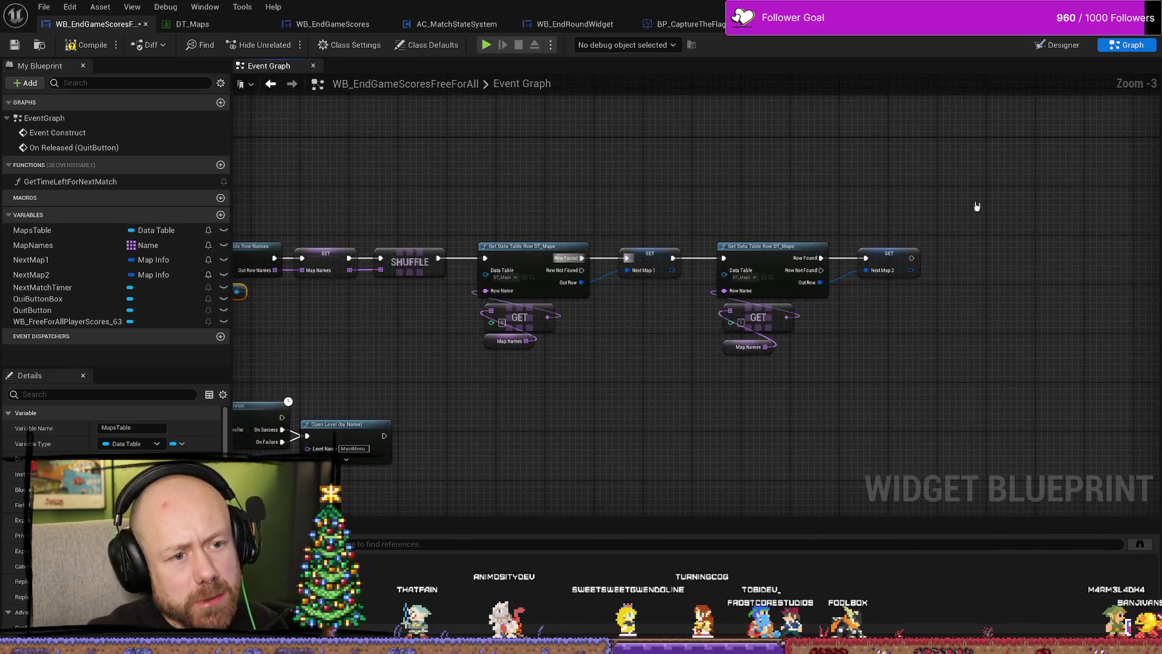
left_click_drag(975, 208, 558, 415)
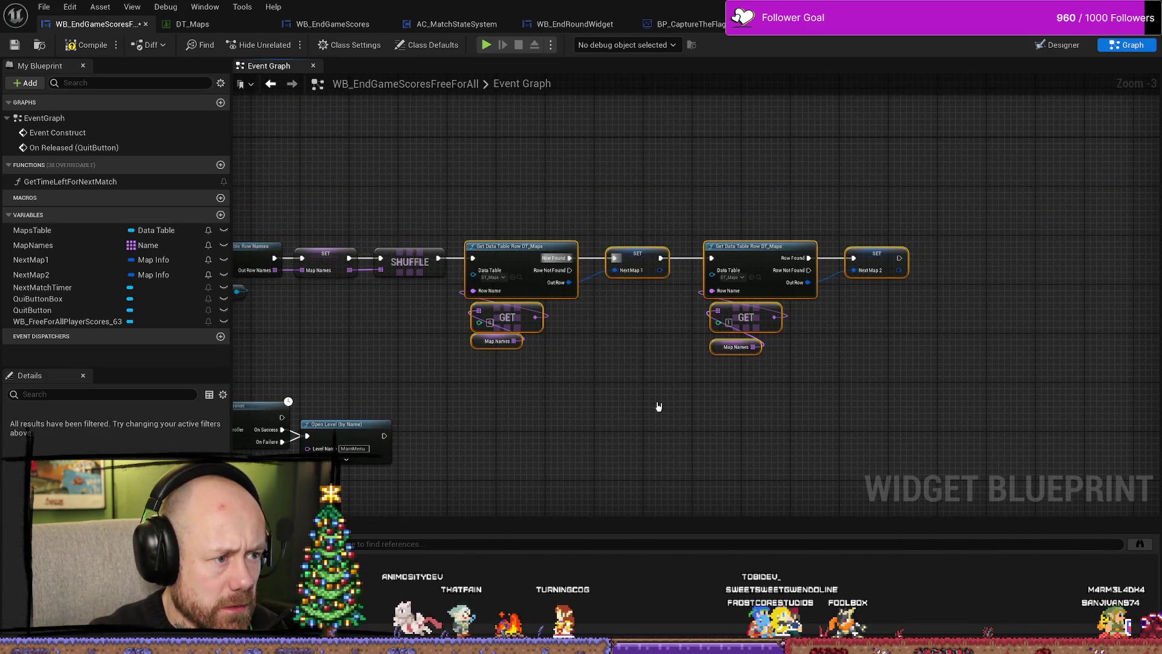
left_click(851, 407)
scroll(717, 313, "up", 2)
left_click_drag(784, 184, 502, 351)
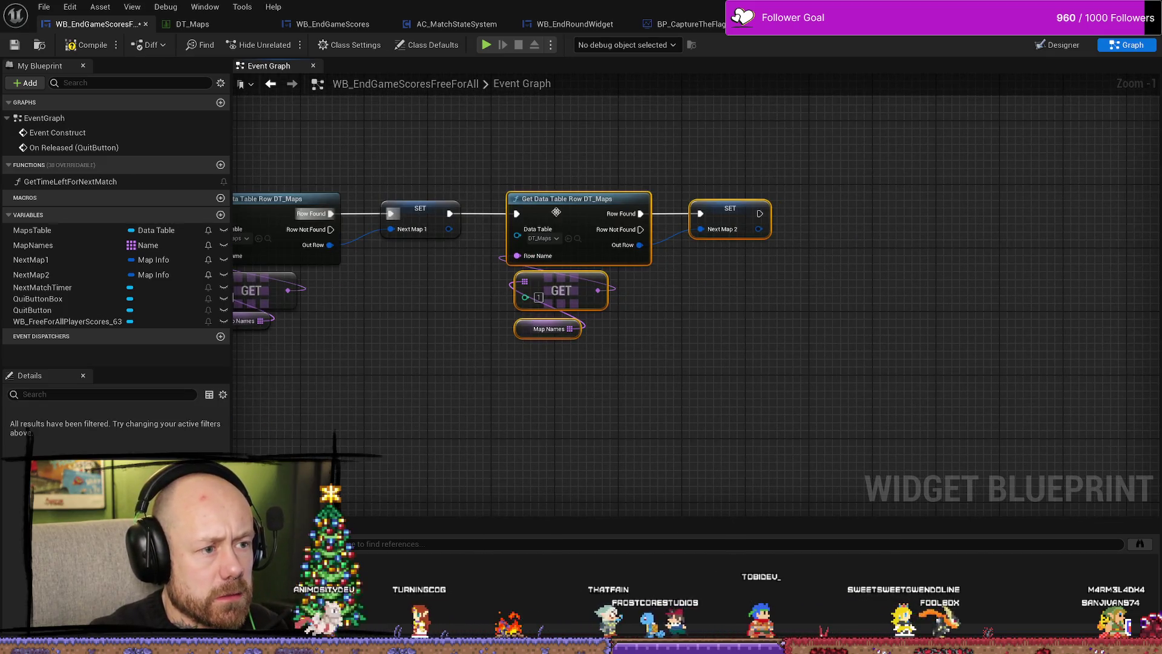
left_click_drag(403, 324, 539, 341)
left_click(743, 411)
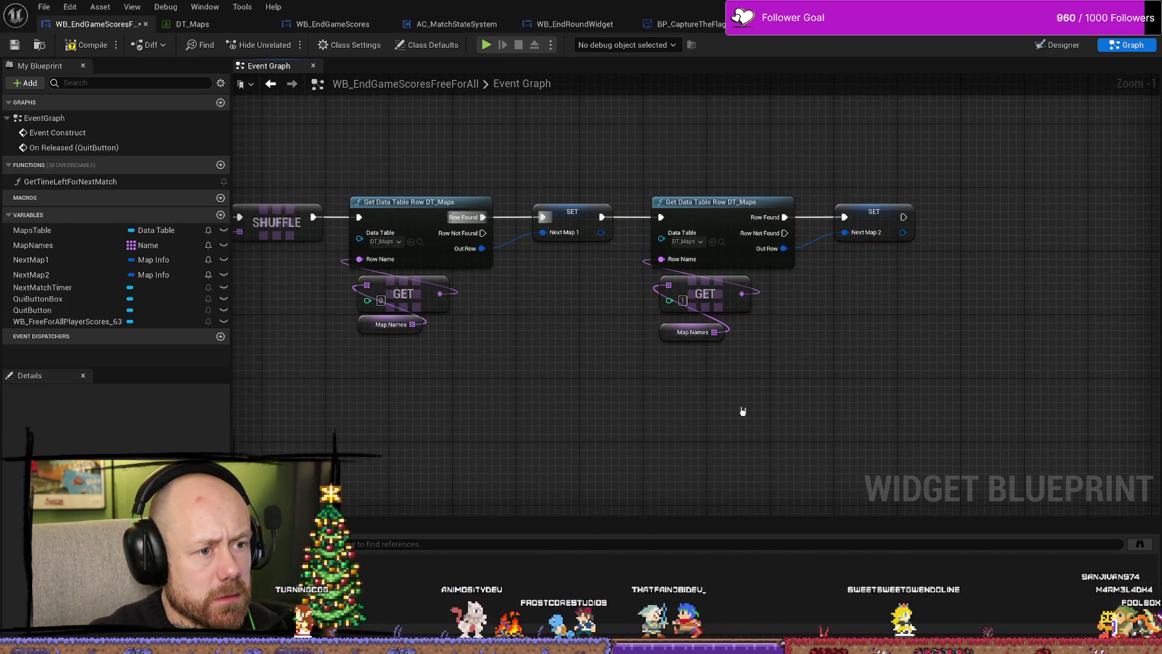
Compile and save the widget, then move the Quit-button node chain lower, clear of the map chain.
left_click(91, 46)
left_click(14, 45)
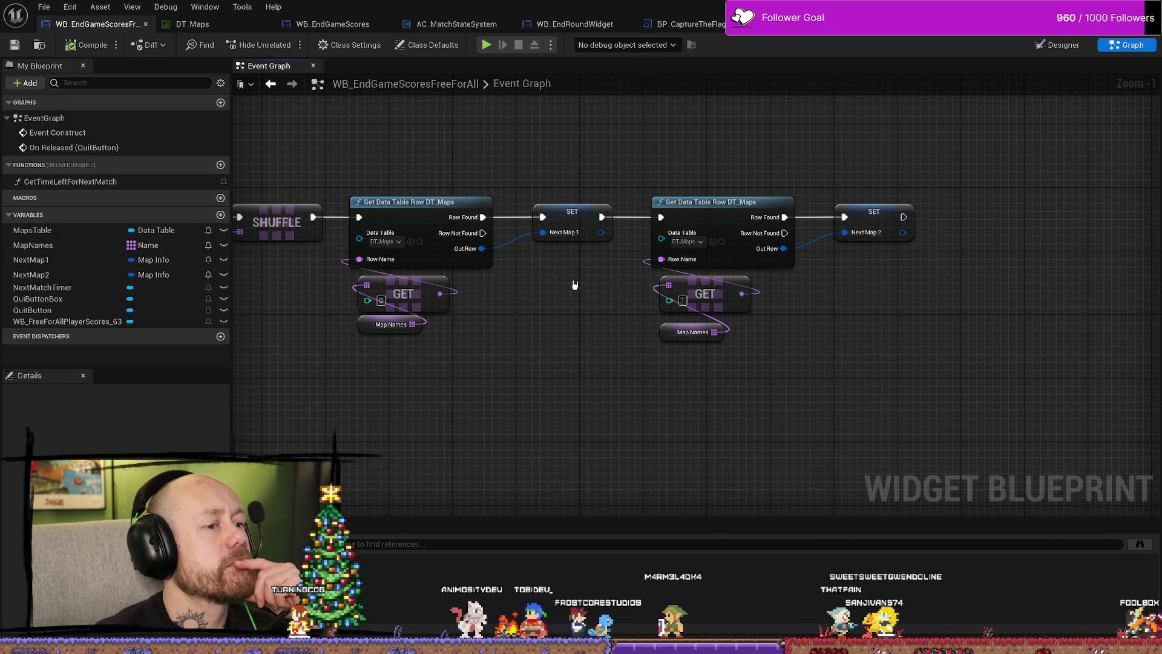
mouse_move(574, 285)
left_mouse_down()
mouse_move(599, 266)
mouse_move(615, 285)
mouse_move(634, 254)
mouse_move(623, 304)
left_mouse_up()
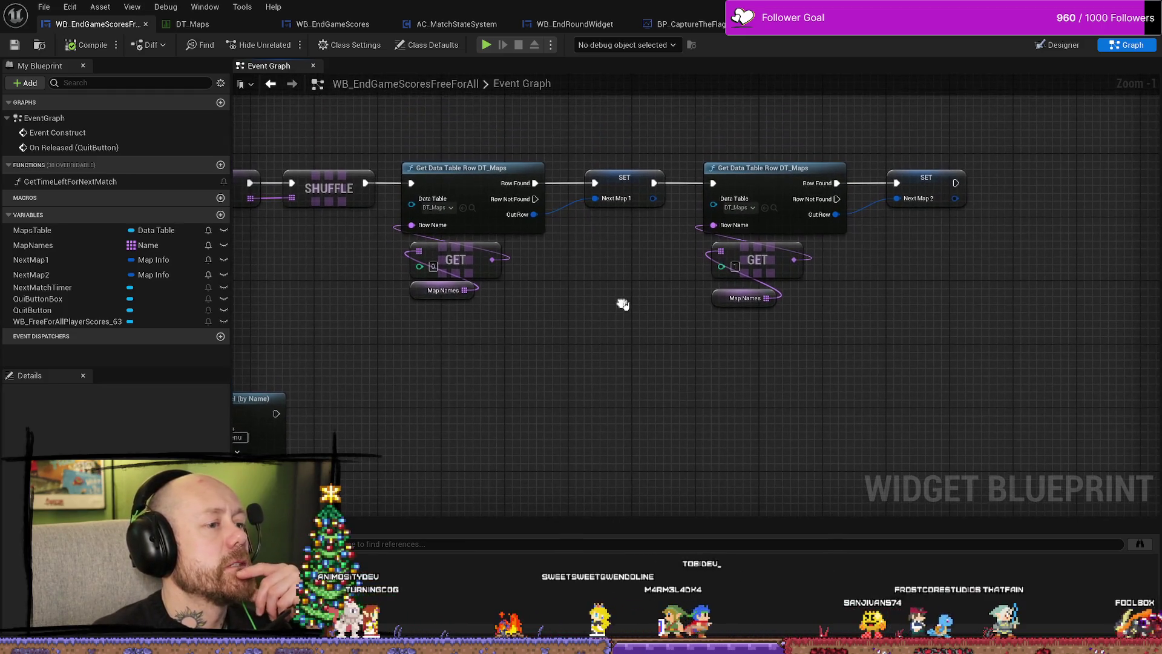
scroll(575, 288, "down", 3)
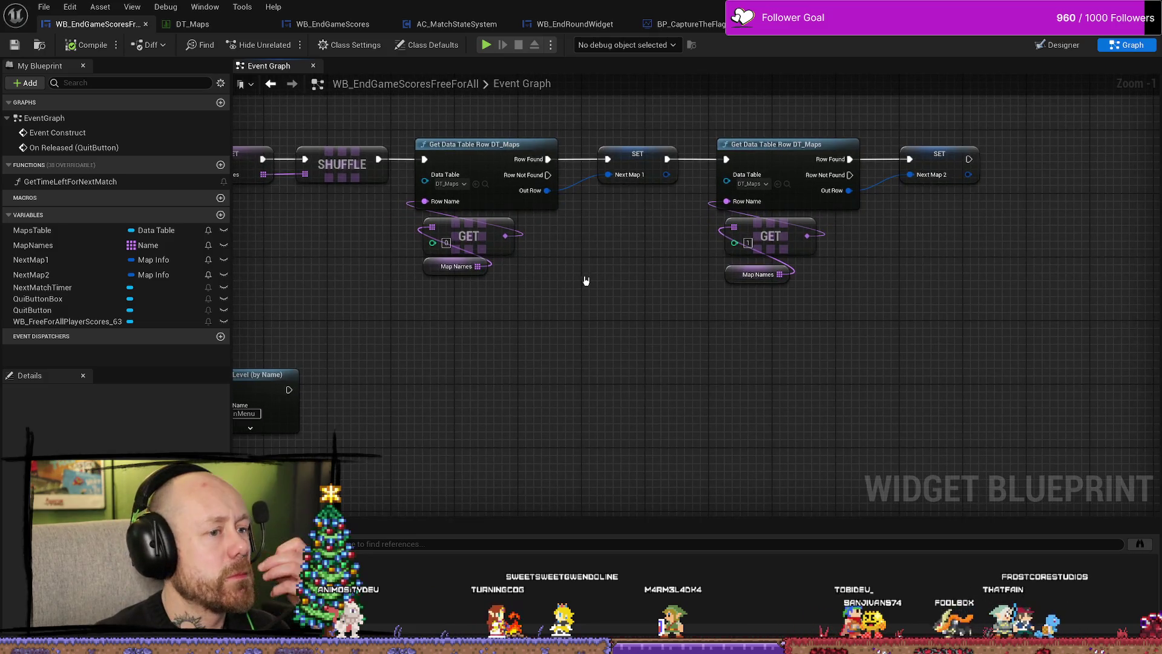
mouse_move(609, 369)
left_mouse_down()
mouse_move(727, 303)
mouse_move(774, 261)
left_mouse_up()
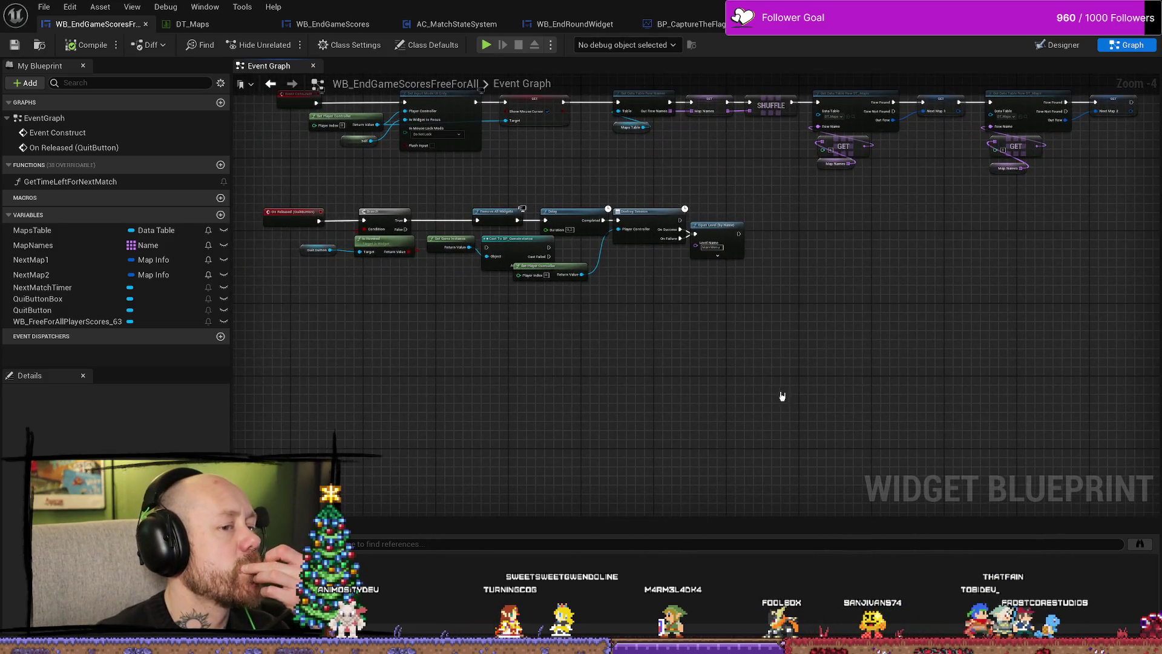
left_click_drag(261, 215, 262, 215)
left_click_drag(284, 220, 285, 257)
mouse_move(726, 205)
left_mouse_down()
mouse_move(687, 291)
mouse_move(672, 282)
left_mouse_up()
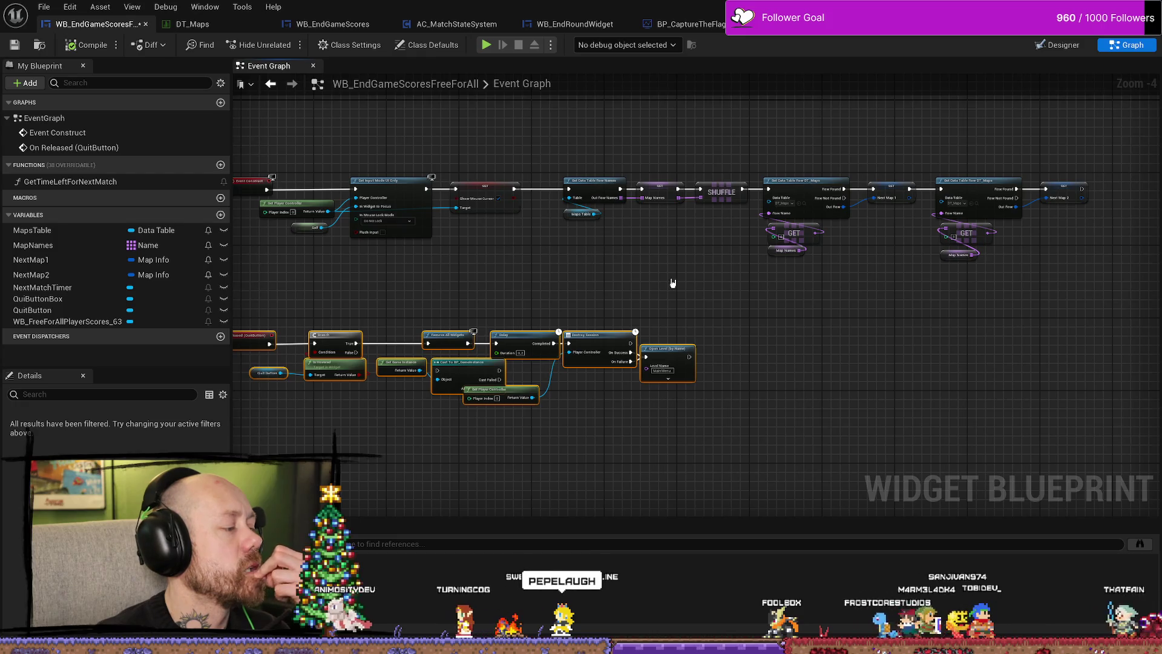
key("Home")
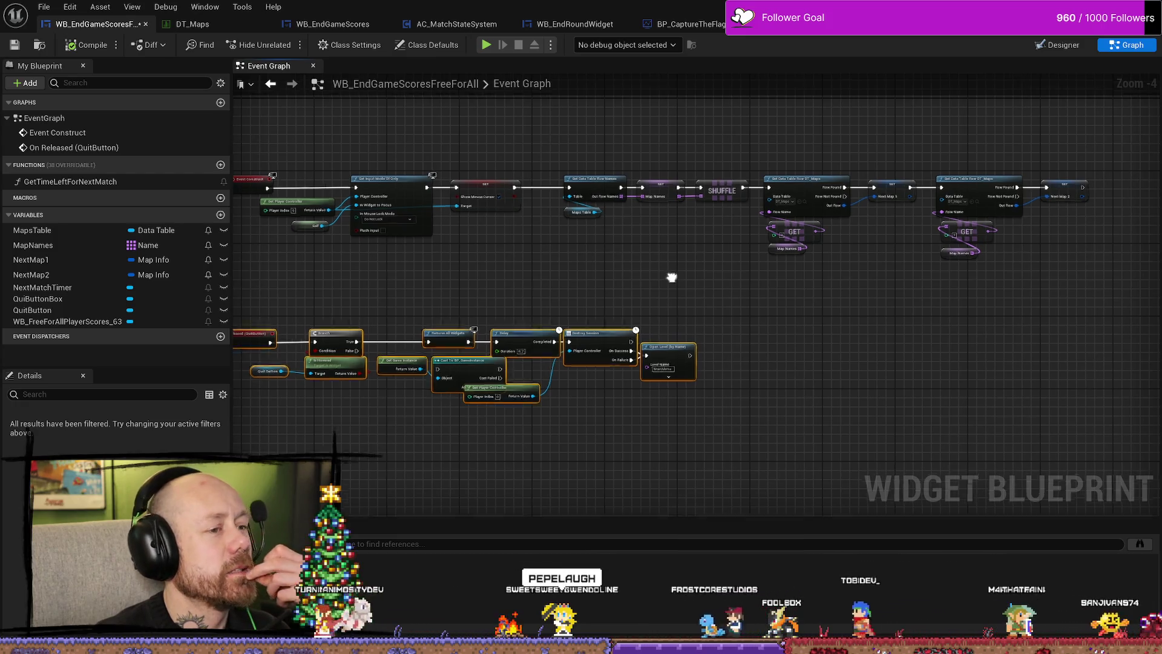
left_click(790, 292)
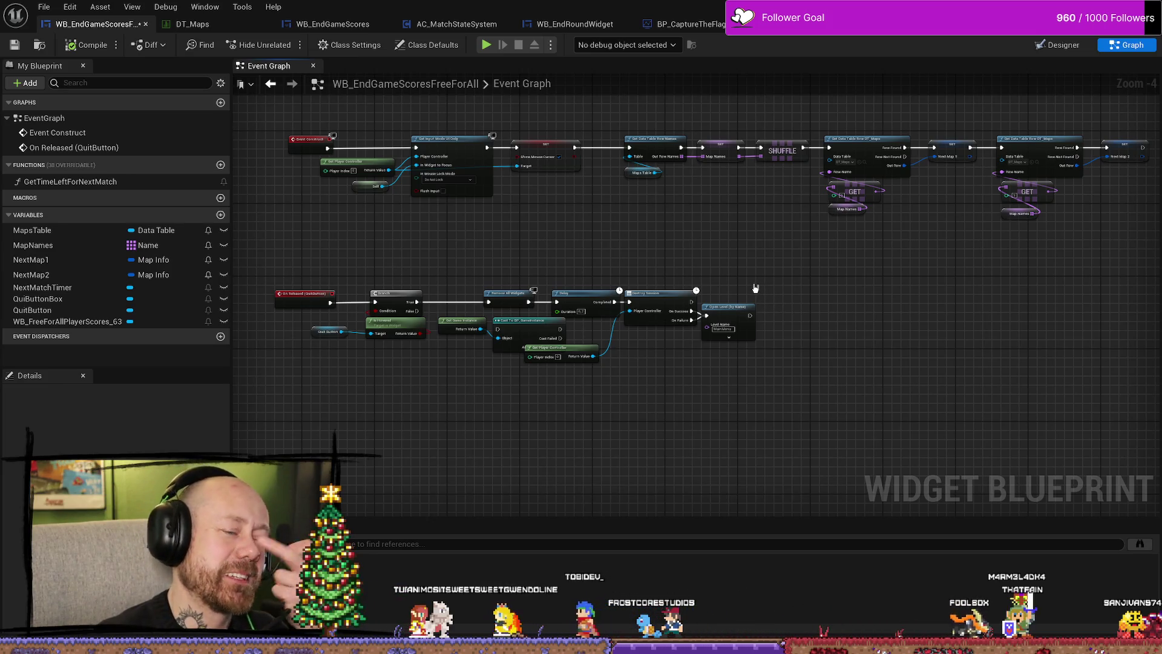
Follow the map-selection chain to its end and nudge SET Next Map 2 into line.
scroll(846, 325, "up", 2)
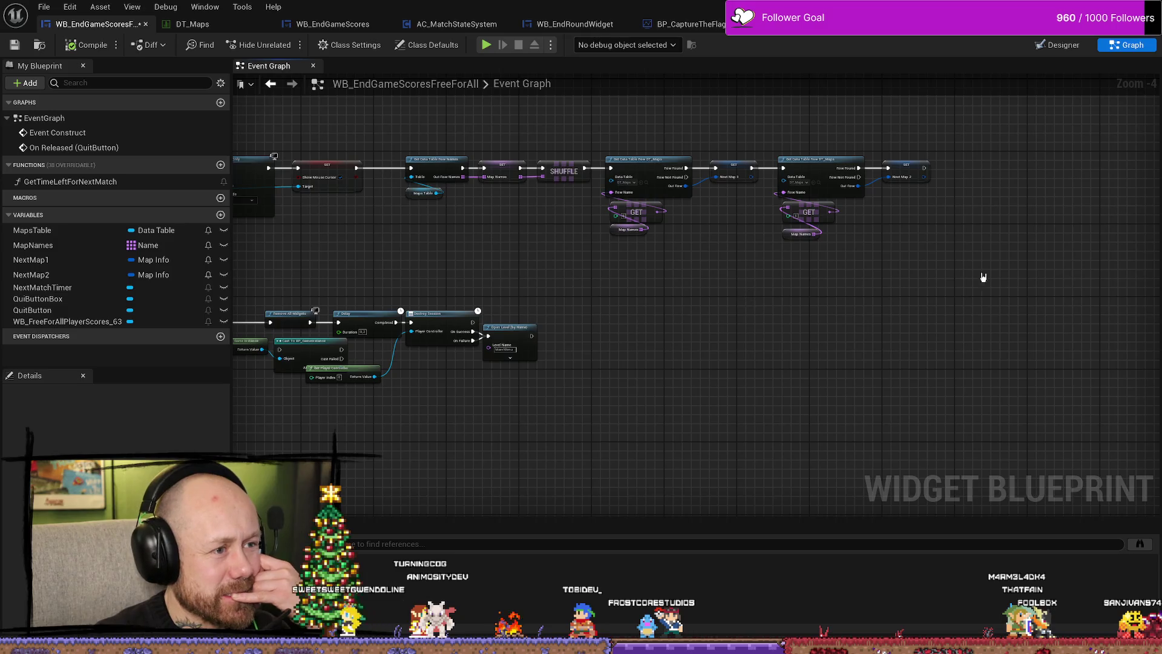
scroll(969, 272, "up", 1)
scroll(908, 252, "up", 1)
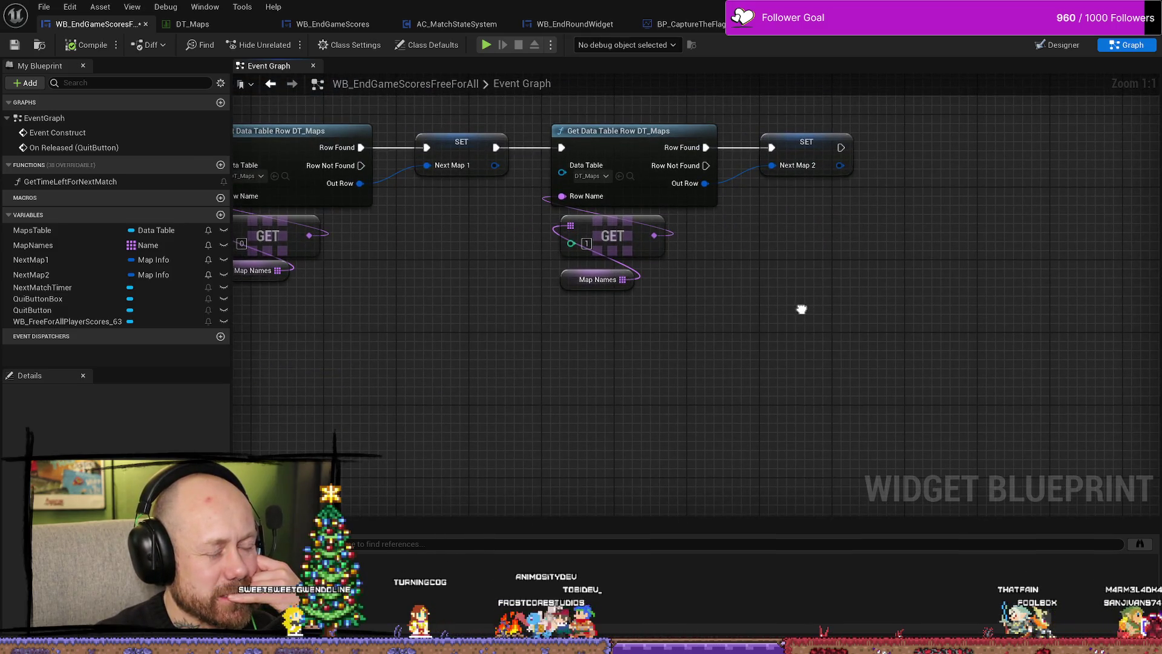
mouse_move(802, 309)
left_mouse_down()
mouse_move(921, 293)
mouse_move(926, 347)
left_mouse_up()
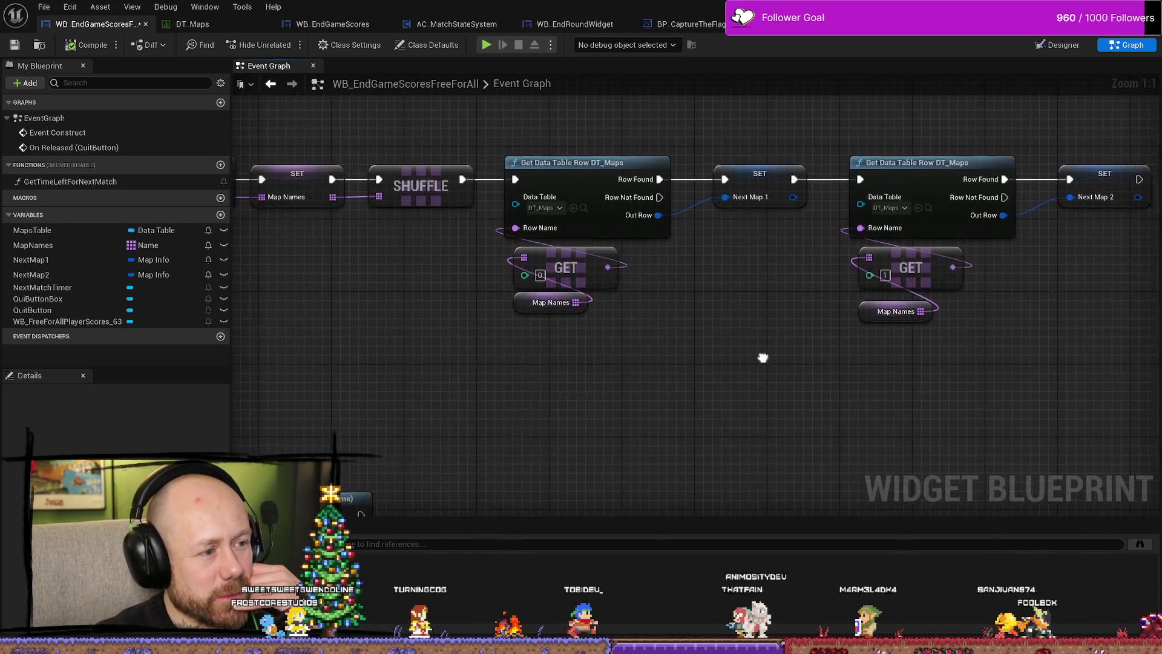
mouse_move(484, 324)
left_mouse_down()
mouse_move(864, 324)
mouse_move(685, 324)
left_mouse_up()
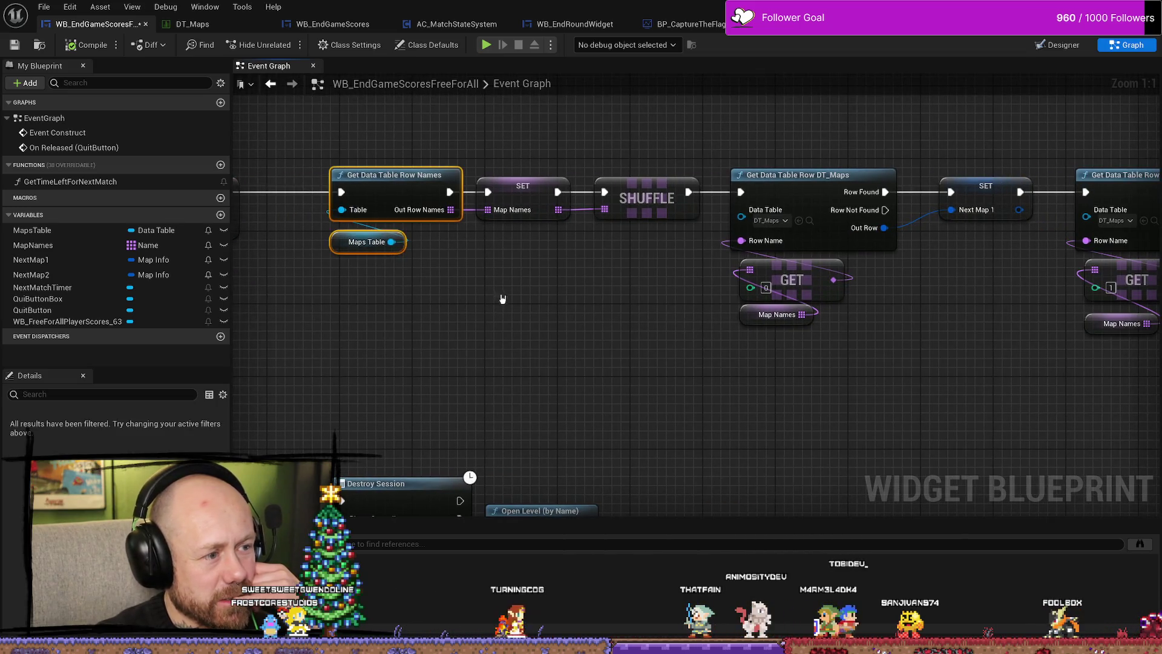
mouse_move(500, 301)
left_mouse_down()
mouse_move(545, 319)
mouse_move(457, 285)
left_mouse_up()
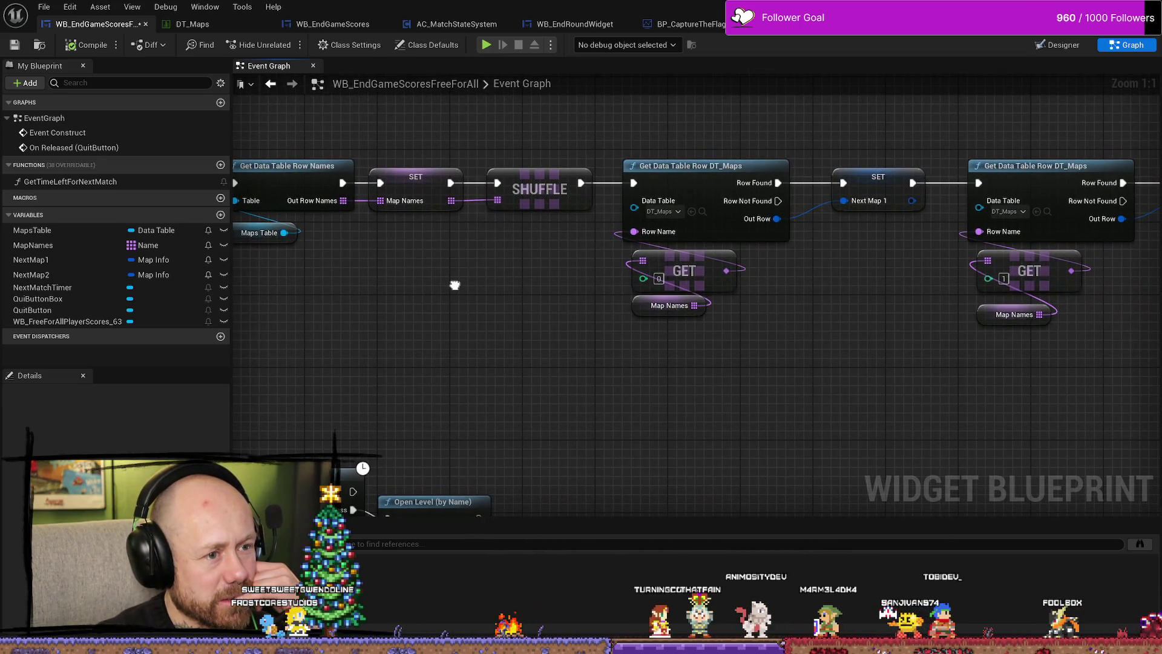
left_click_drag(812, 401, 757, 403)
left_click_drag(776, 331, 727, 329)
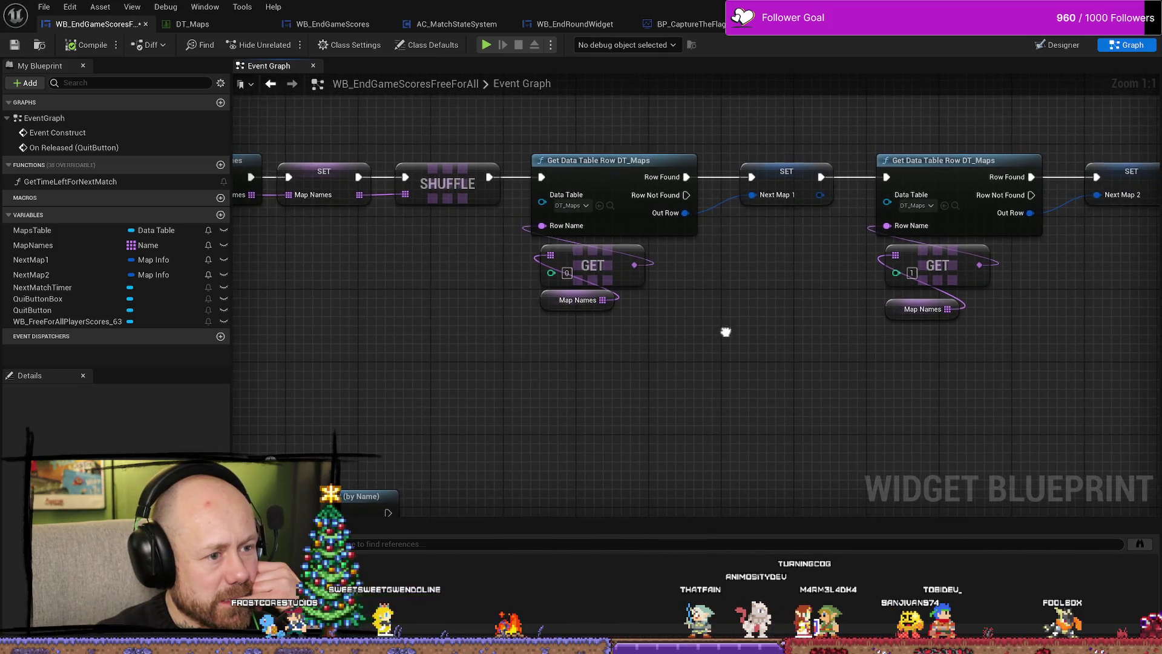
left_click_drag(857, 352, 709, 348)
mouse_move(900, 354)
left_mouse_down()
mouse_move(827, 352)
mouse_move(844, 340)
left_mouse_up()
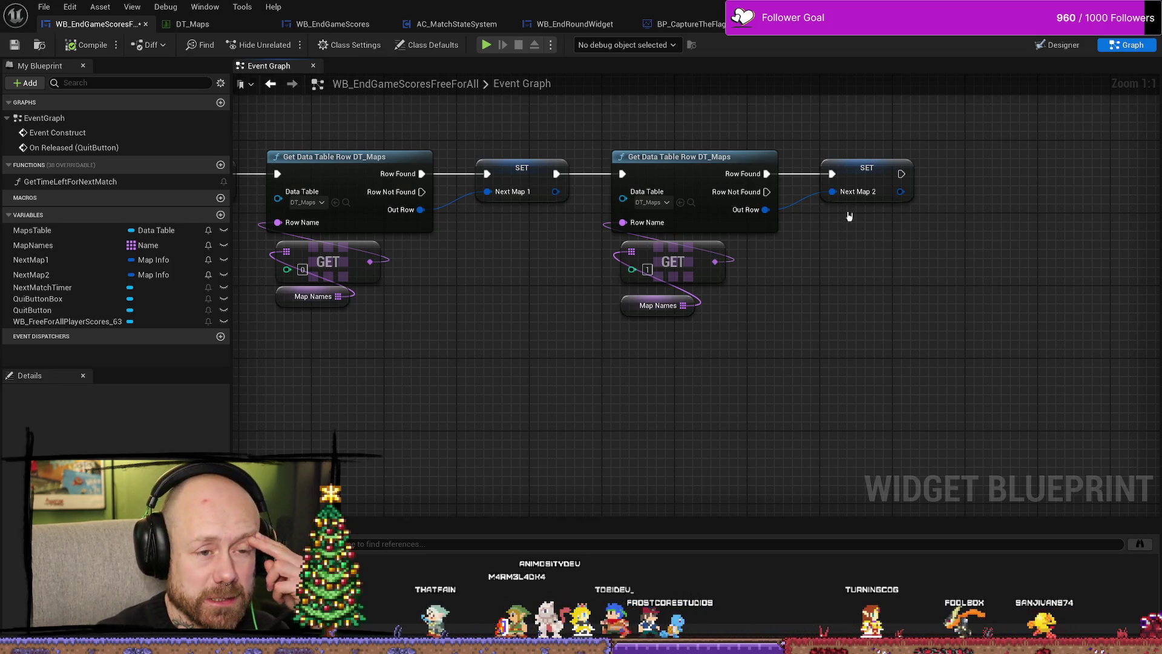
left_click_drag(844, 182, 834, 182)
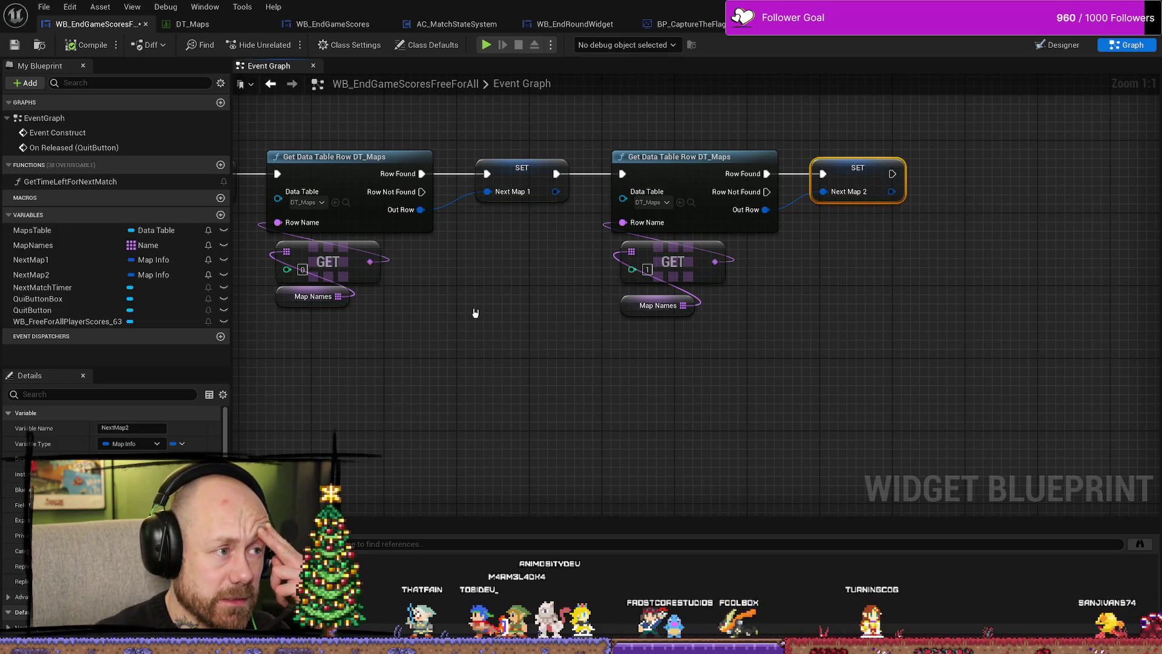
left_click(15, 45)
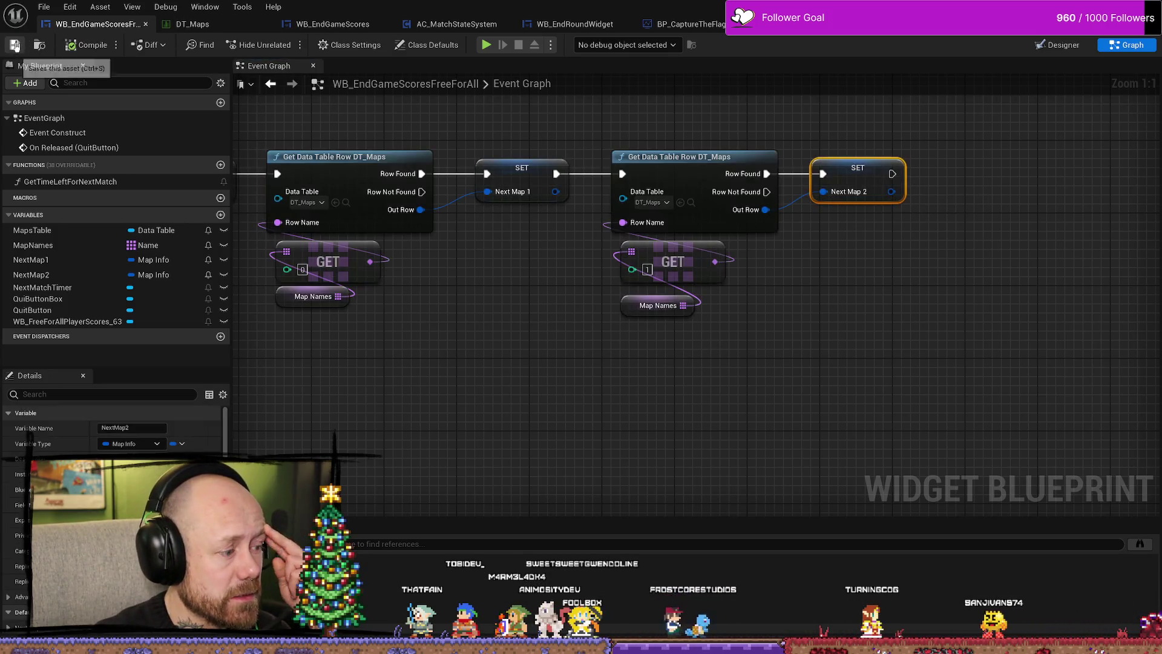
left_click(195, 25)
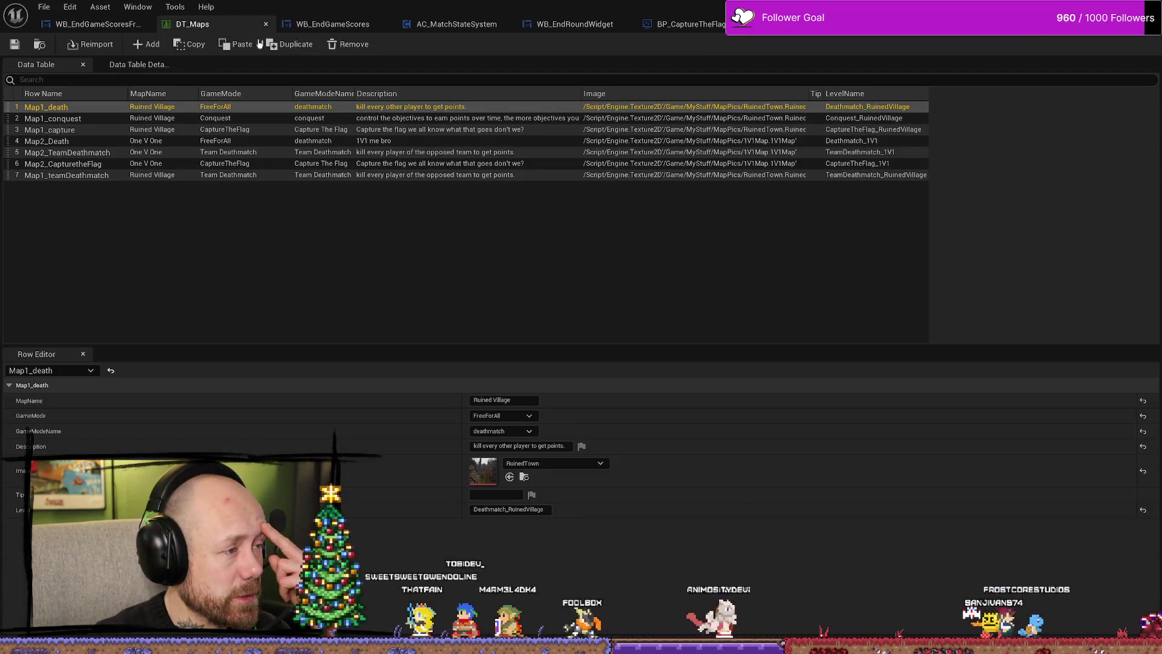
left_click(111, 29)
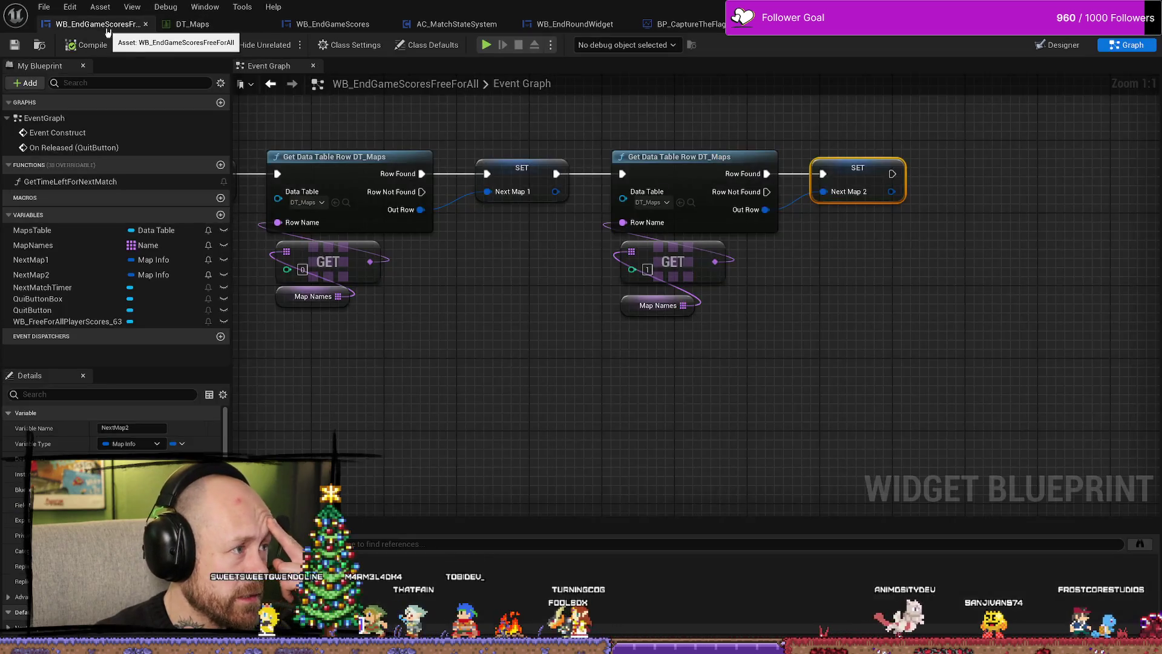
left_click_drag(544, 302, 545, 282)
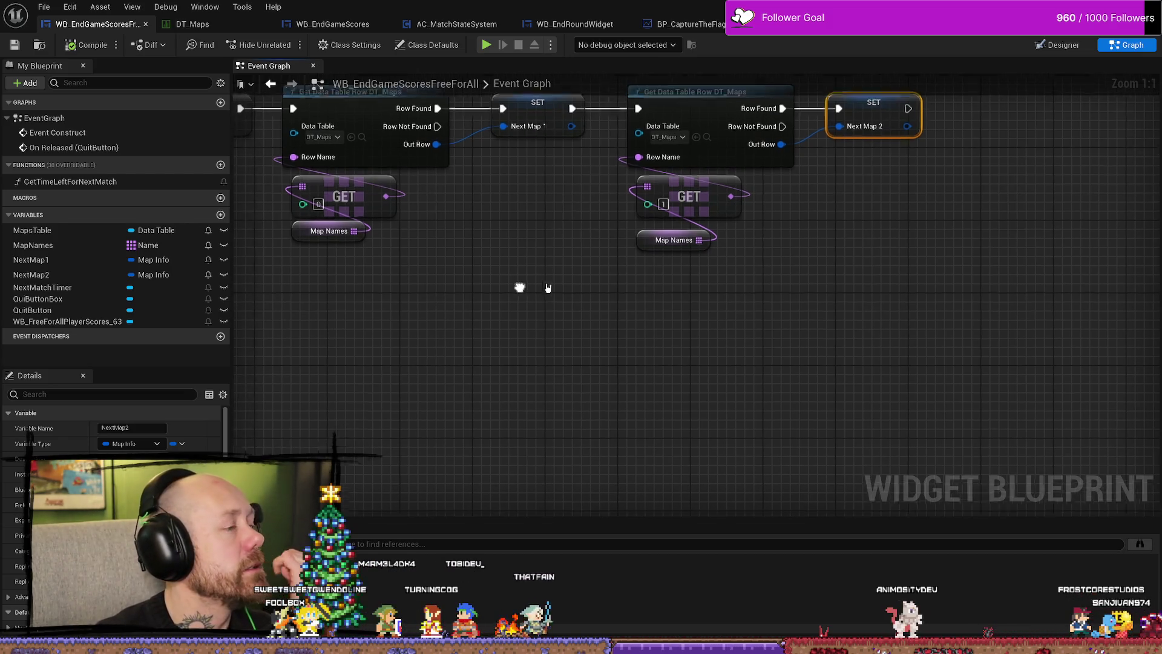
Switch to the Designer view showing the Deathmatch scoreboard with its 'Starting next match in' timer.
scroll(519, 285, "down", 2)
left_click_drag(519, 227, 543, 279)
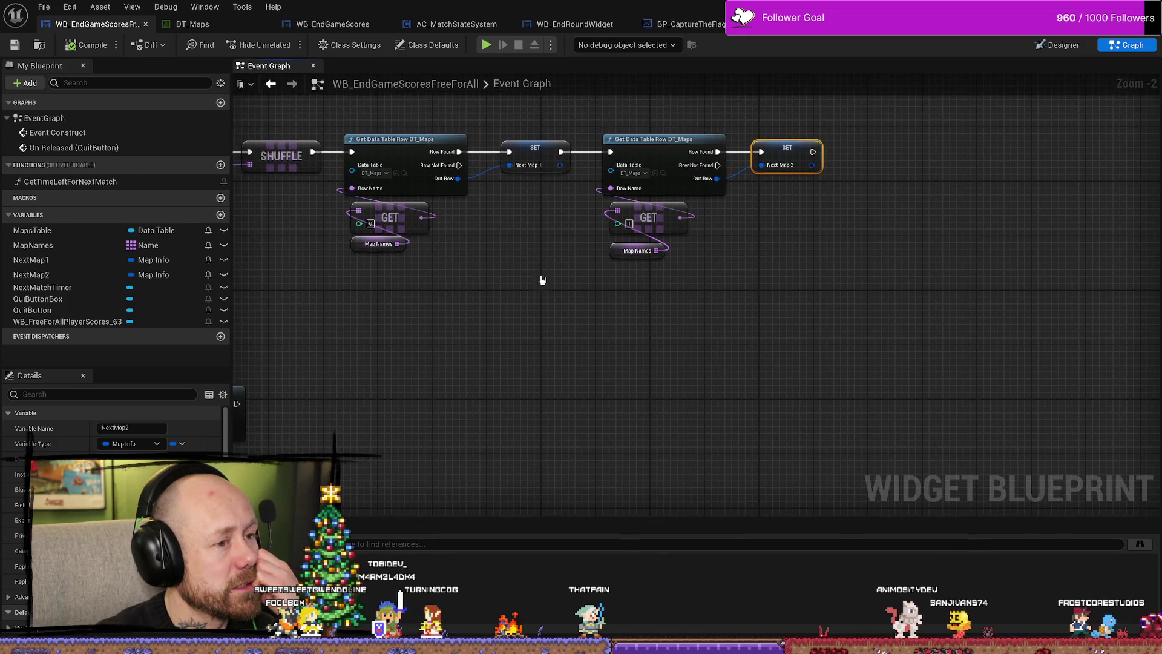
left_click(1058, 45)
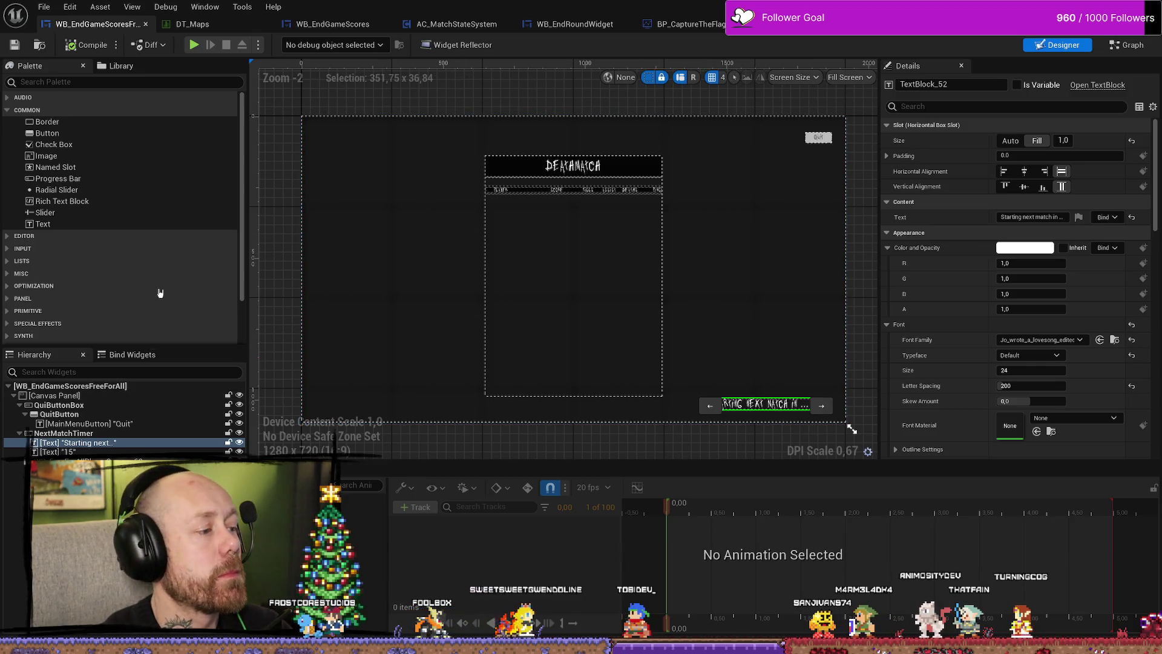
Drag and resize the new Vertical Box to about 486 × 316 at 76, 404, and widen Details.
left_click(66, 396)
left_click(67, 397, "ctrl")
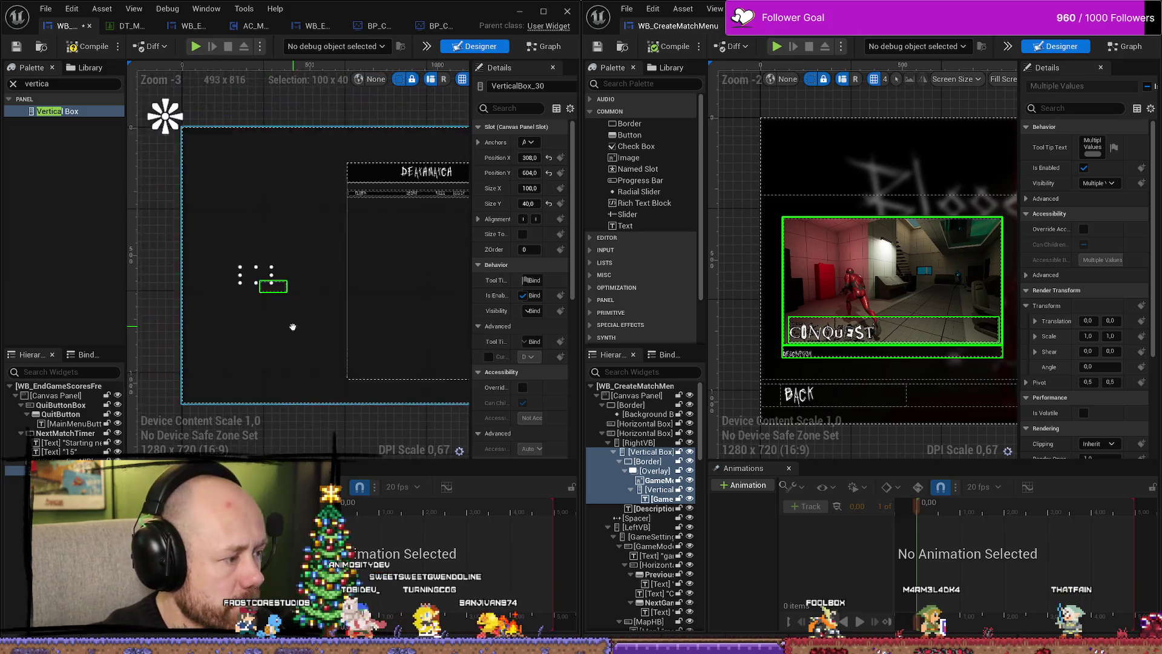
left_click_drag(321, 328, 299, 300)
left_click_drag(349, 361, 269, 301)
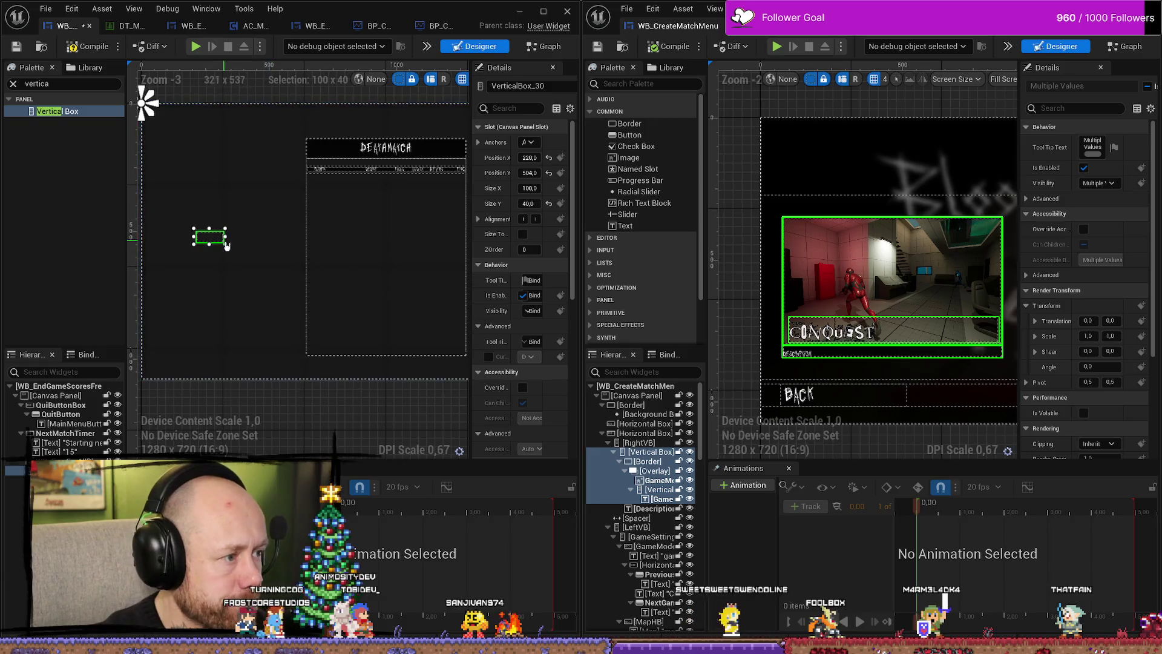
mouse_move(225, 246)
left_mouse_down()
mouse_move(306, 325)
mouse_move(222, 282)
mouse_move(225, 270)
mouse_move(287, 289)
left_mouse_up()
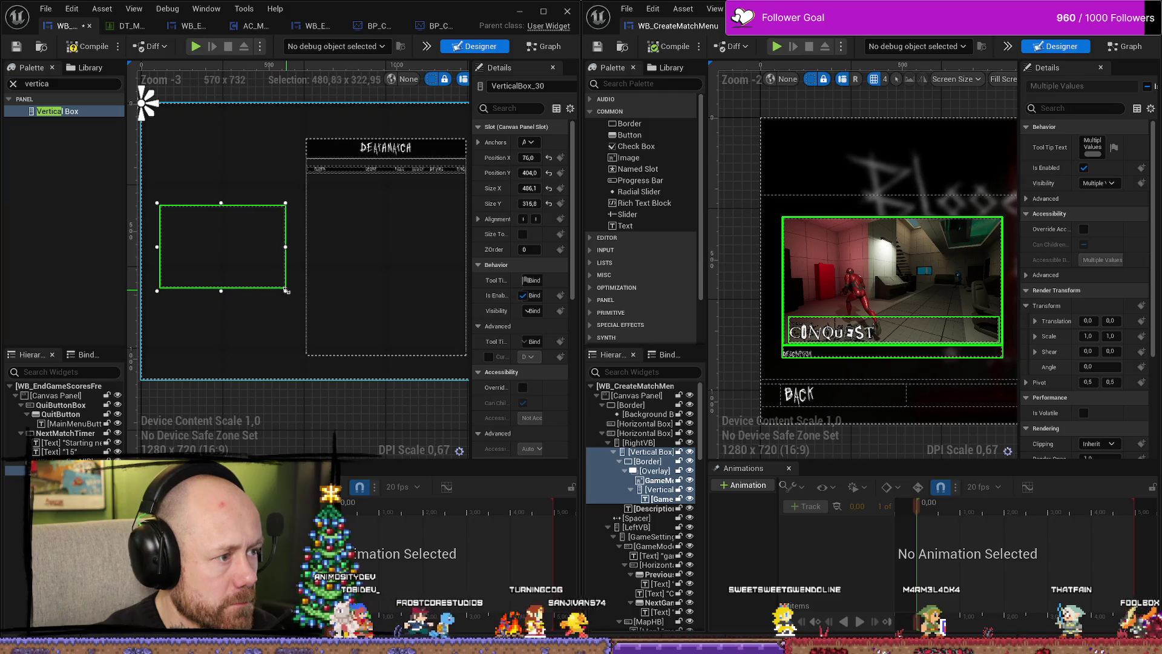
mouse_move(253, 248)
left_mouse_down()
mouse_move(259, 265)
mouse_move(272, 259)
left_mouse_up()
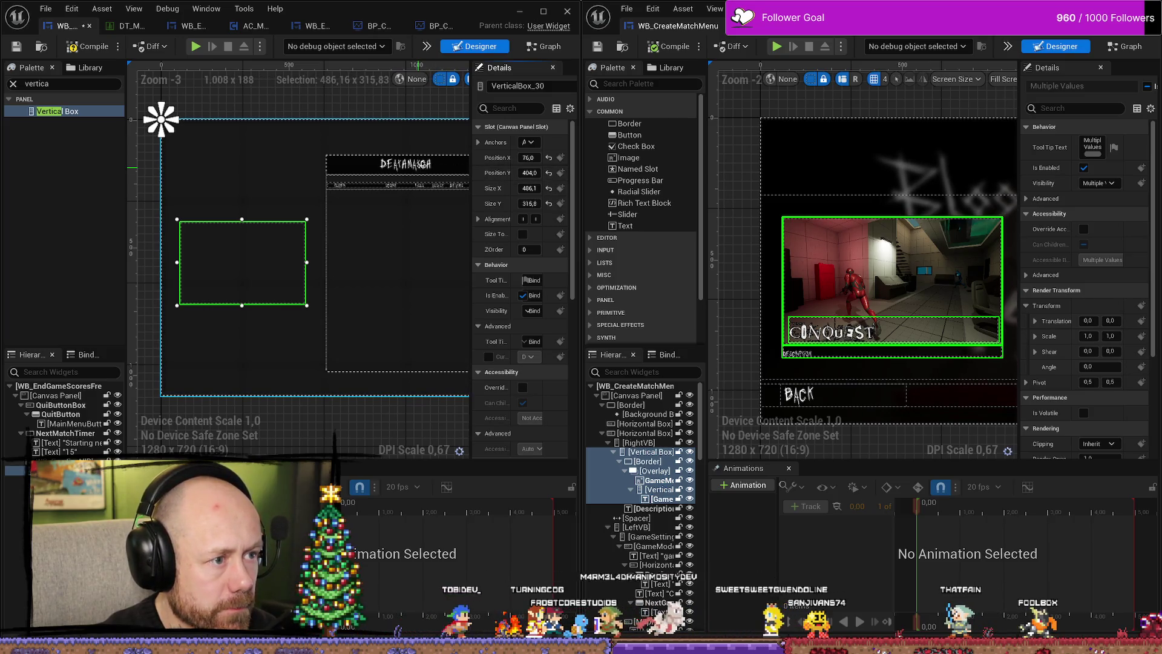
left_click_drag(471, 142, 412, 142)
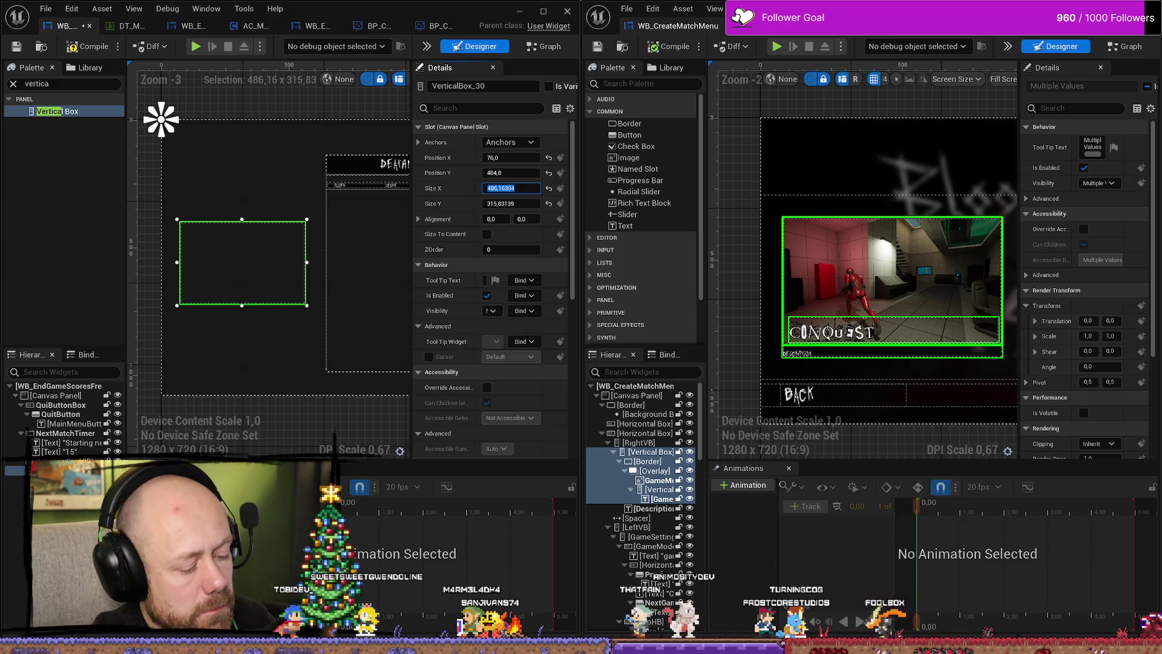
Set the end-game Vertical Box width to 960.
key("XF86Calculator")
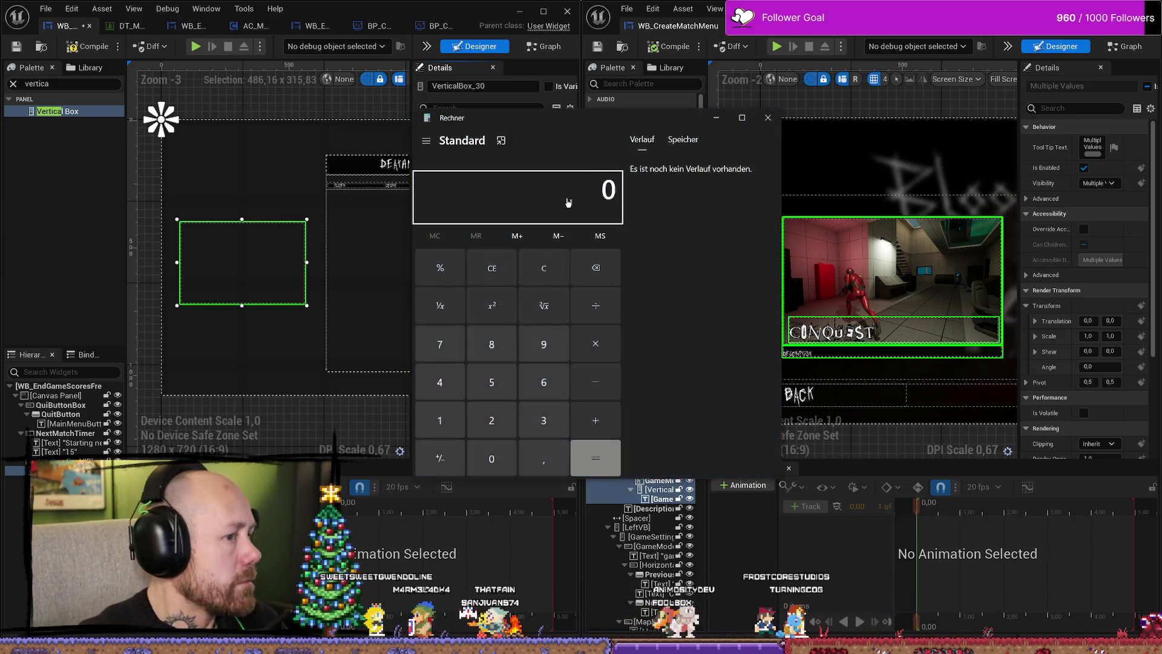
left_click_drag(600, 129, 1161, 127)
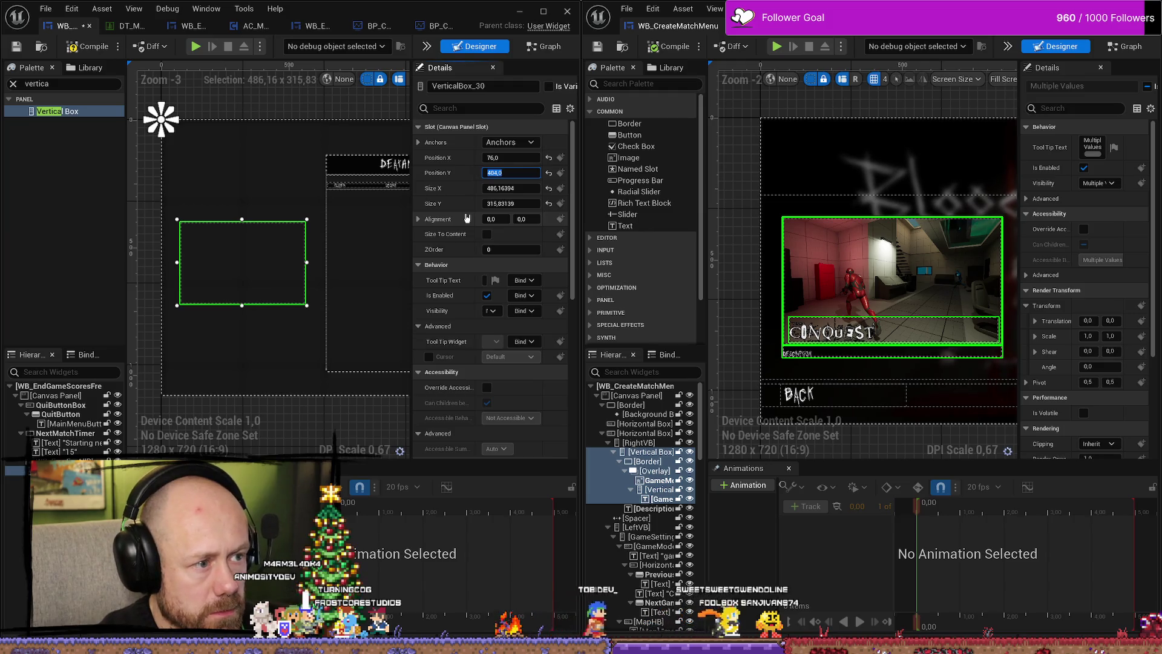
key("Tab")
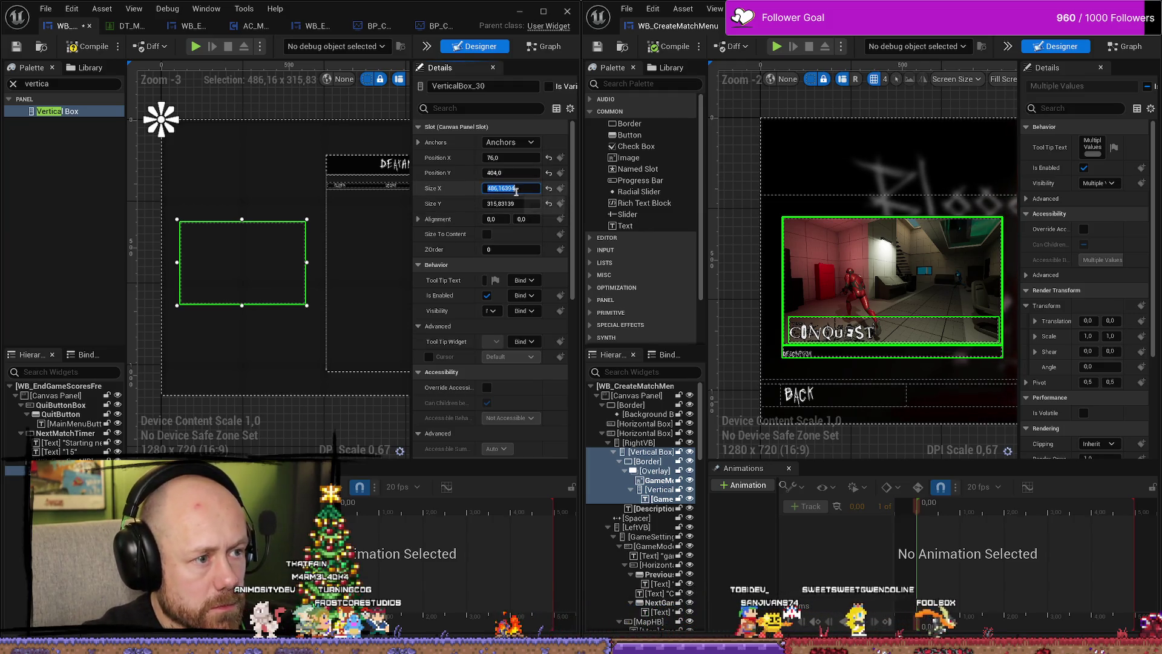
type("960")
key("Return")
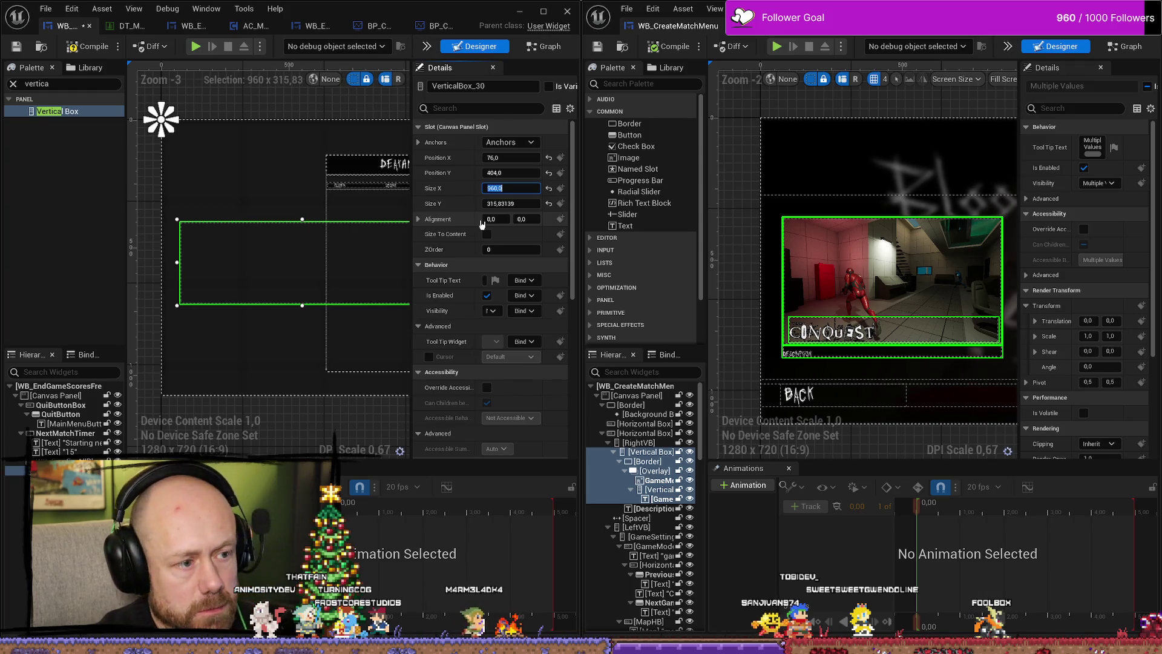
Bring the DEATHMATCH panel into view and widen the match menu's Details panel.
scroll(290, 360, "down", 2)
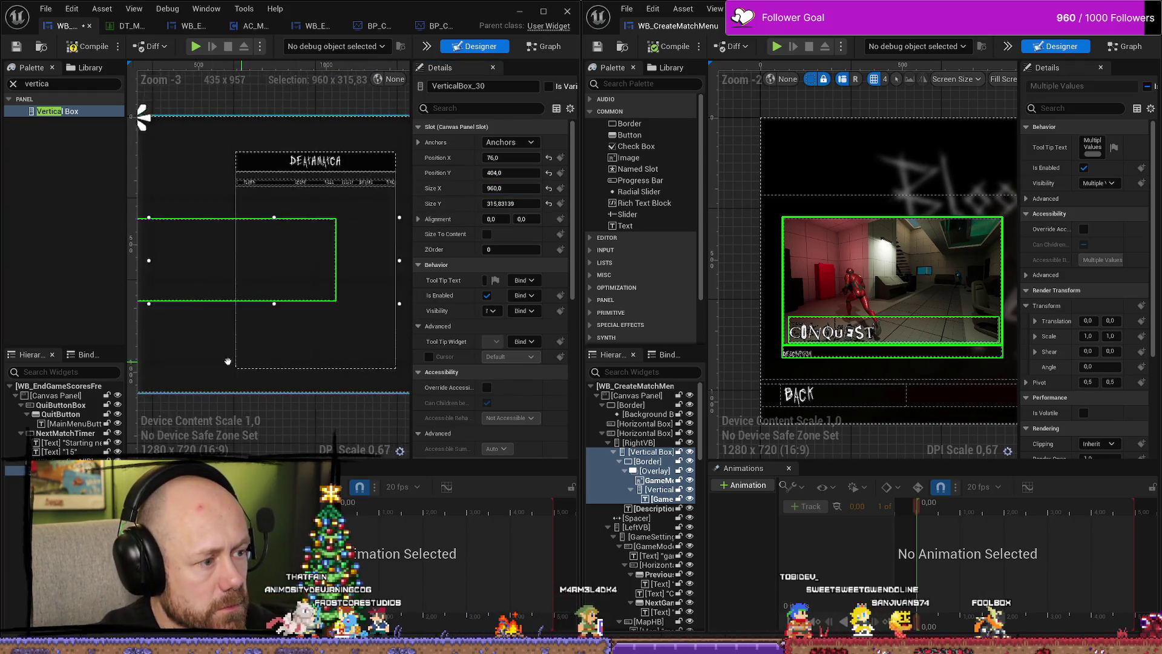
scroll(287, 362, "up", 3)
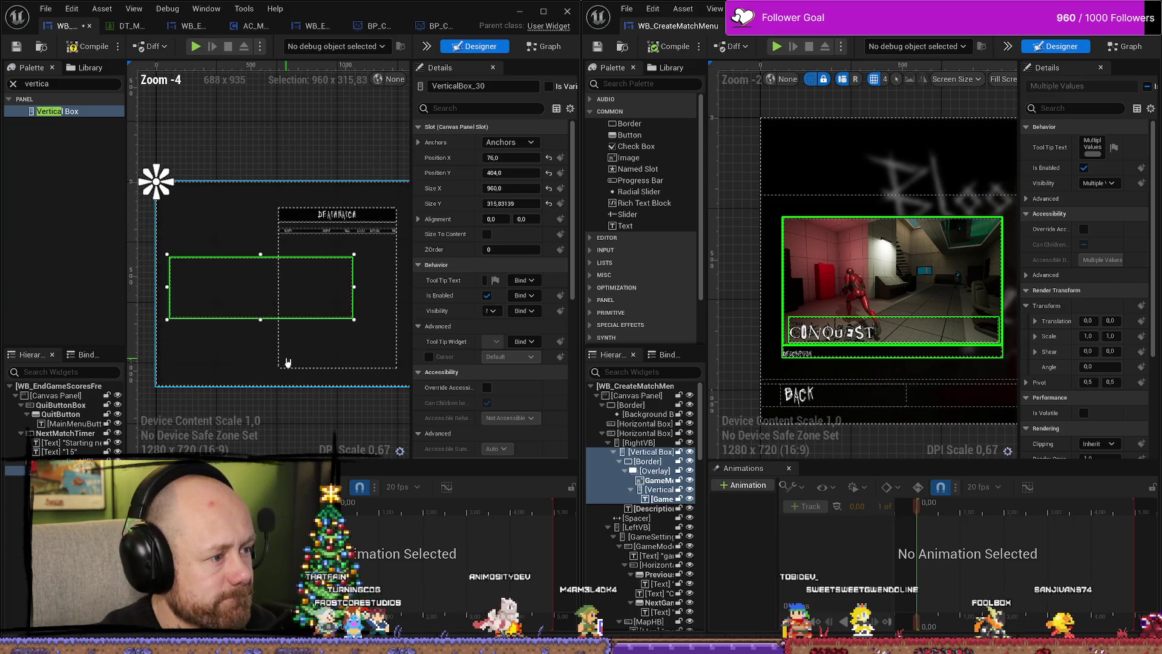
mouse_move(357, 339)
left_mouse_down()
mouse_move(276, 336)
mouse_move(262, 318)
left_mouse_up()
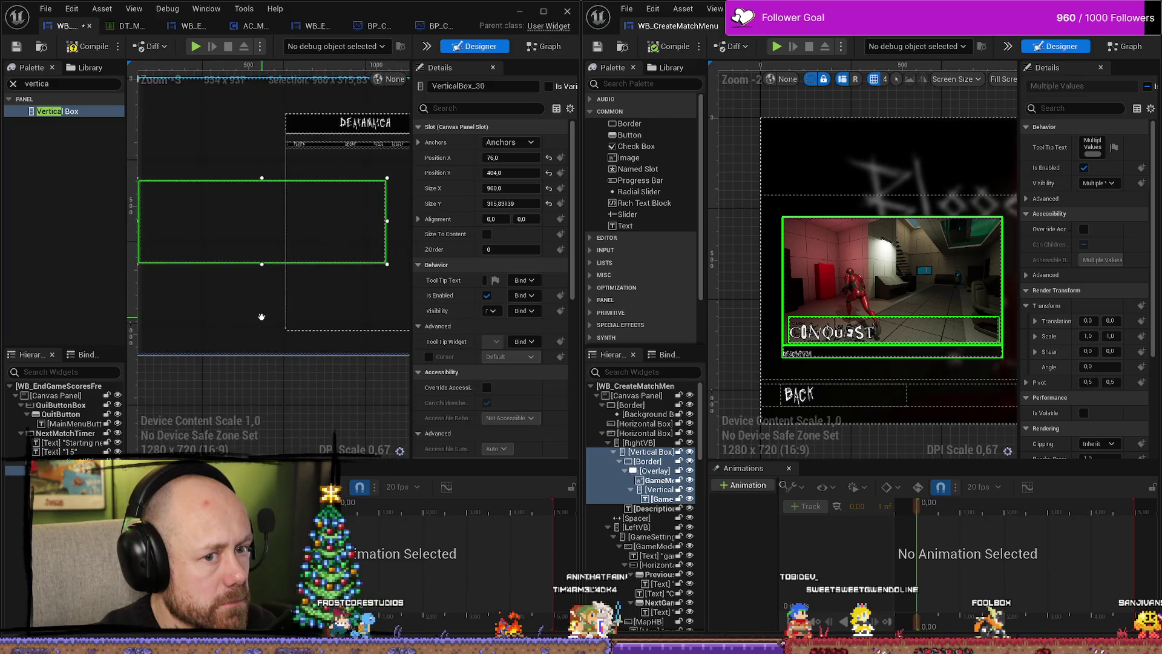
mouse_move(930, 229)
left_mouse_down()
mouse_move(870, 207)
mouse_move(902, 218)
left_mouse_up()
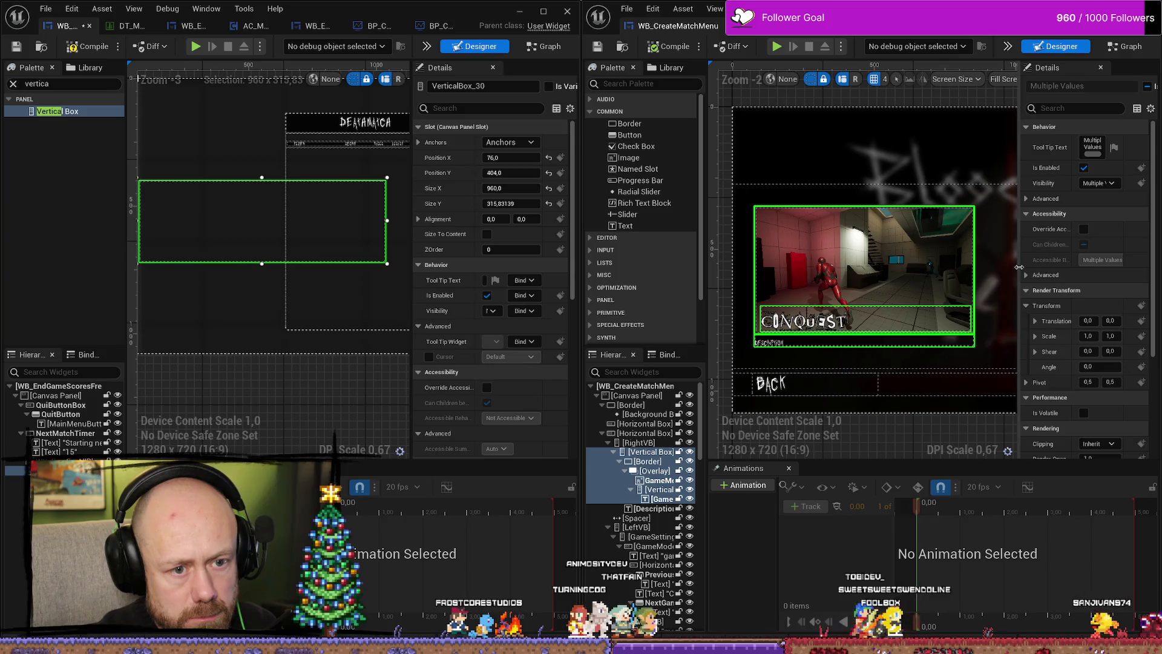
mouse_move(1022, 267)
left_mouse_down()
mouse_move(927, 264)
mouse_move(991, 269)
mouse_move(940, 267)
mouse_move(962, 266)
left_mouse_up()
Check the match menu's Vertical Box, then set the scores Vertical Box Size X to 480.
left_click(644, 454)
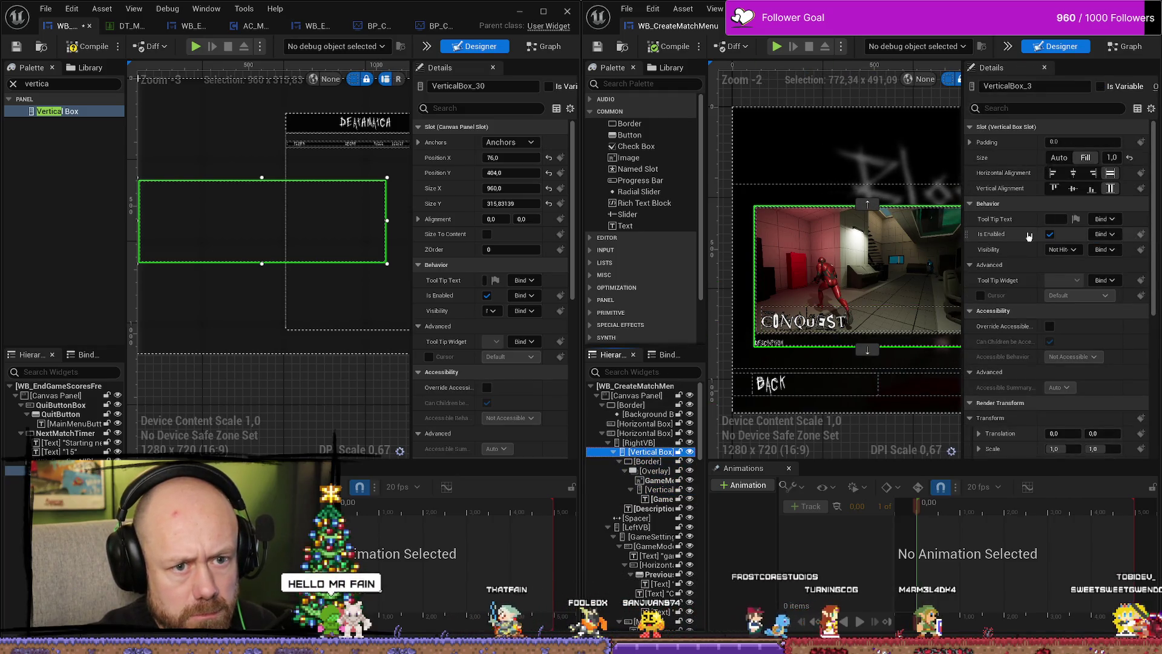
scroll(1032, 236, "down", 5)
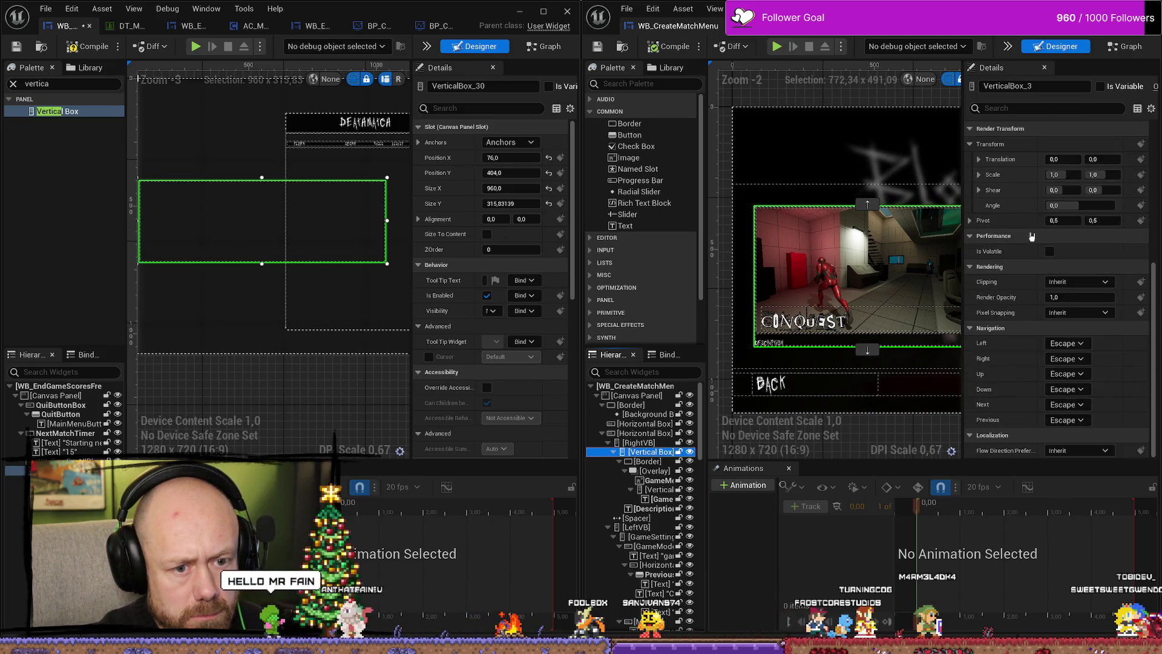
scroll(1032, 236, "up", 5)
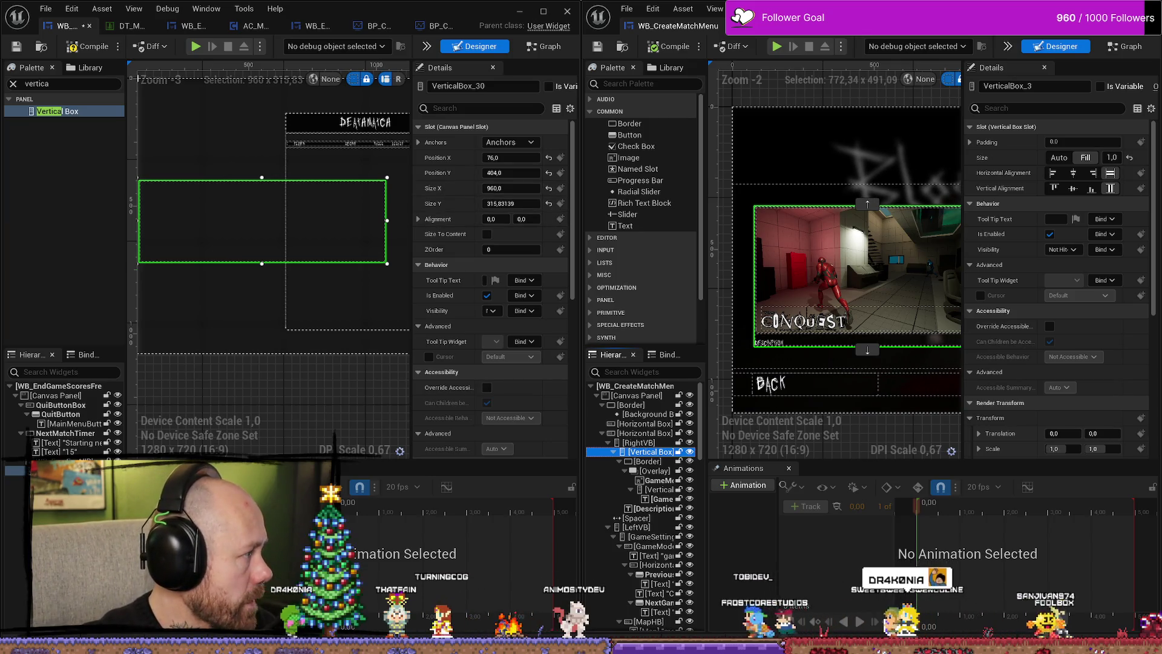
left_click(511, 188)
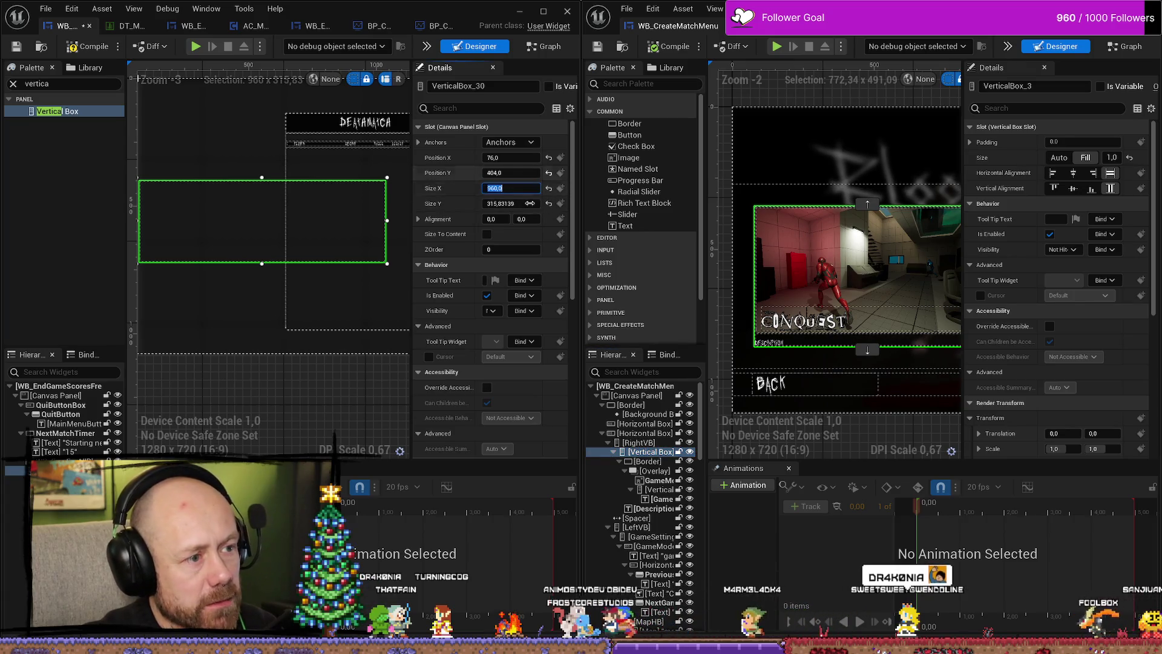
type("480")
key("Return")
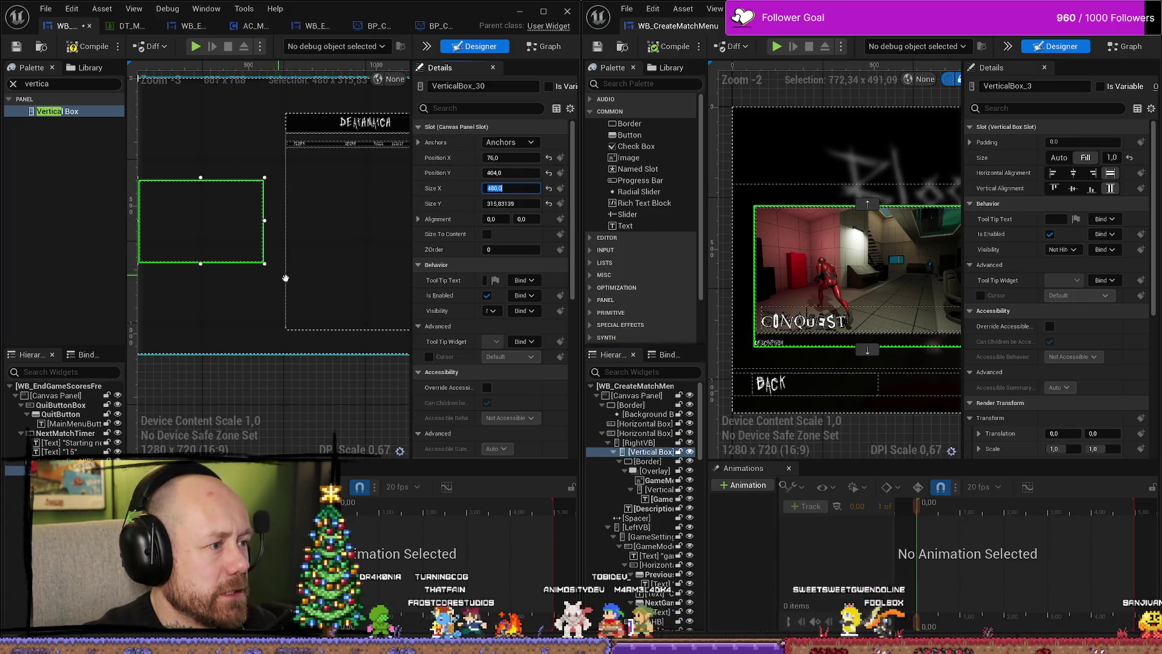
scroll(354, 294, "up", 2)
scroll(333, 347, "down", 2)
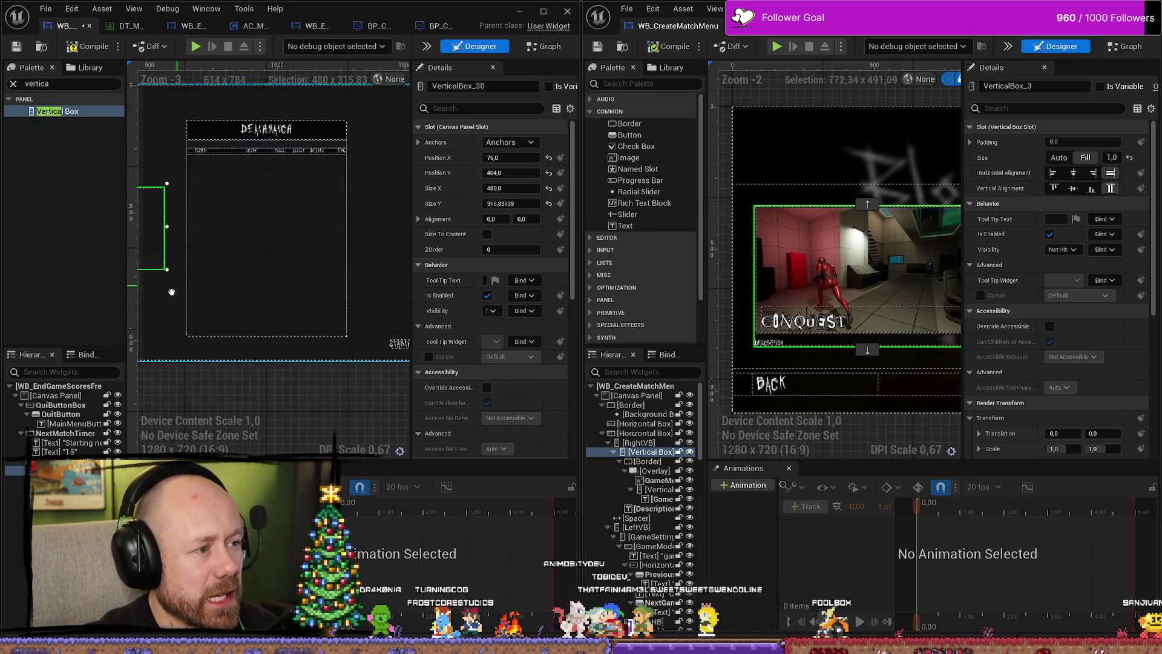
scroll(345, 290, "up", 1)
scroll(353, 254, "down", 1)
left_click_drag(352, 250, 353, 310)
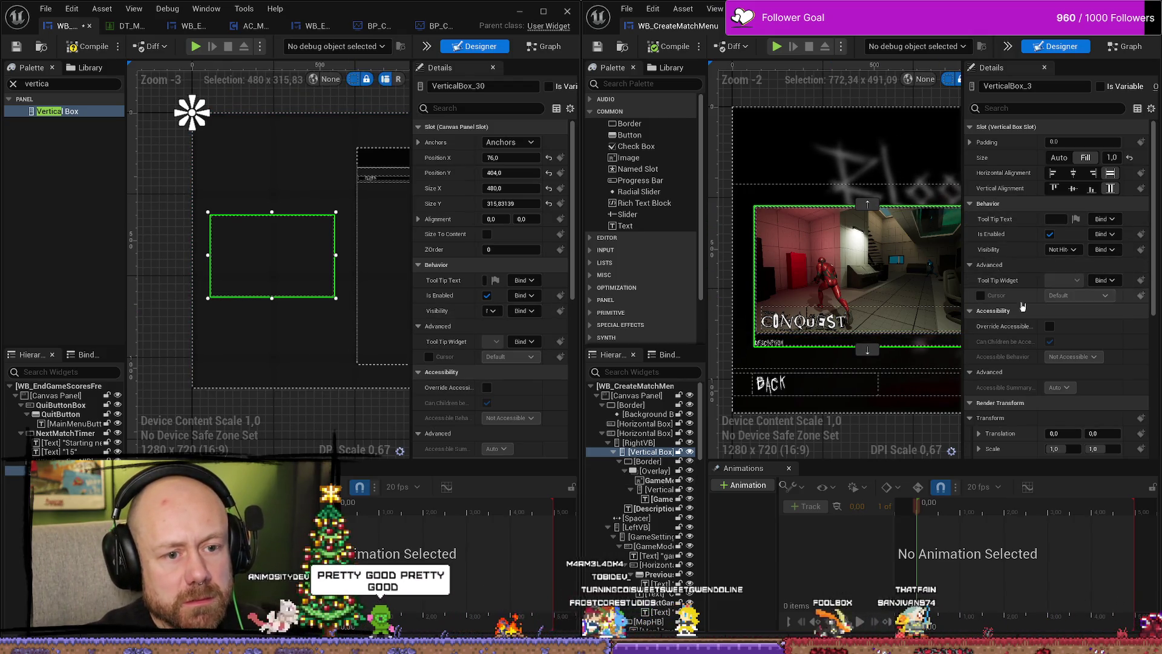
scroll(992, 333, "down", 8)
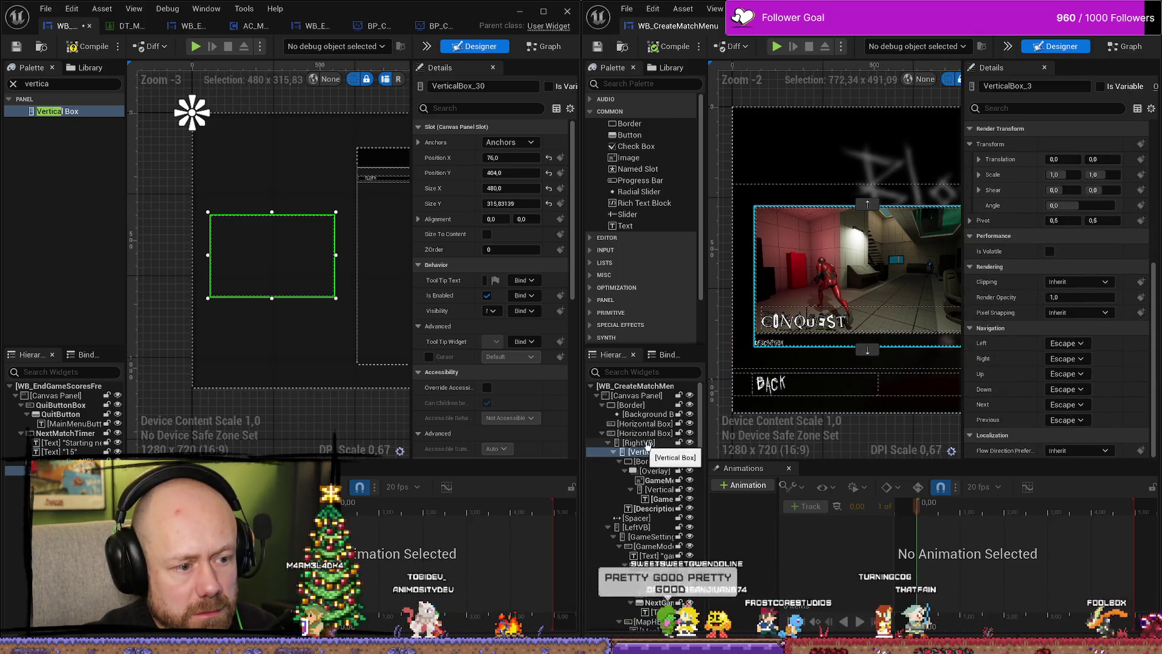
Inspect the match menu's horizontal box, RightVB container and map-image Border.
left_click(648, 433)
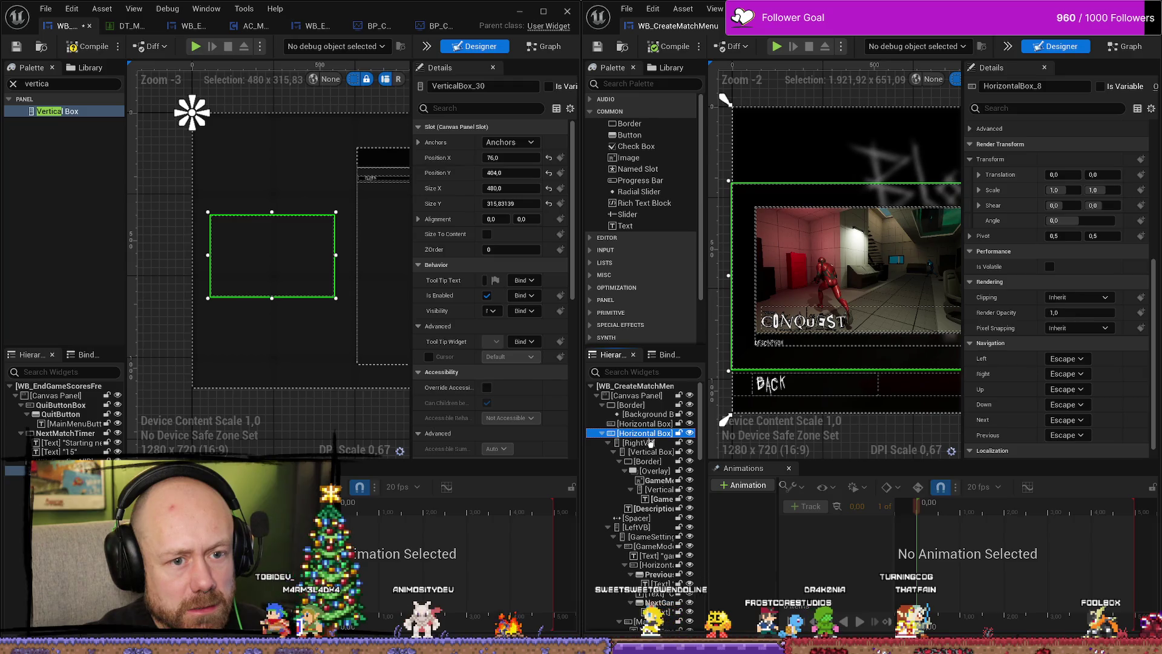
left_click(651, 444)
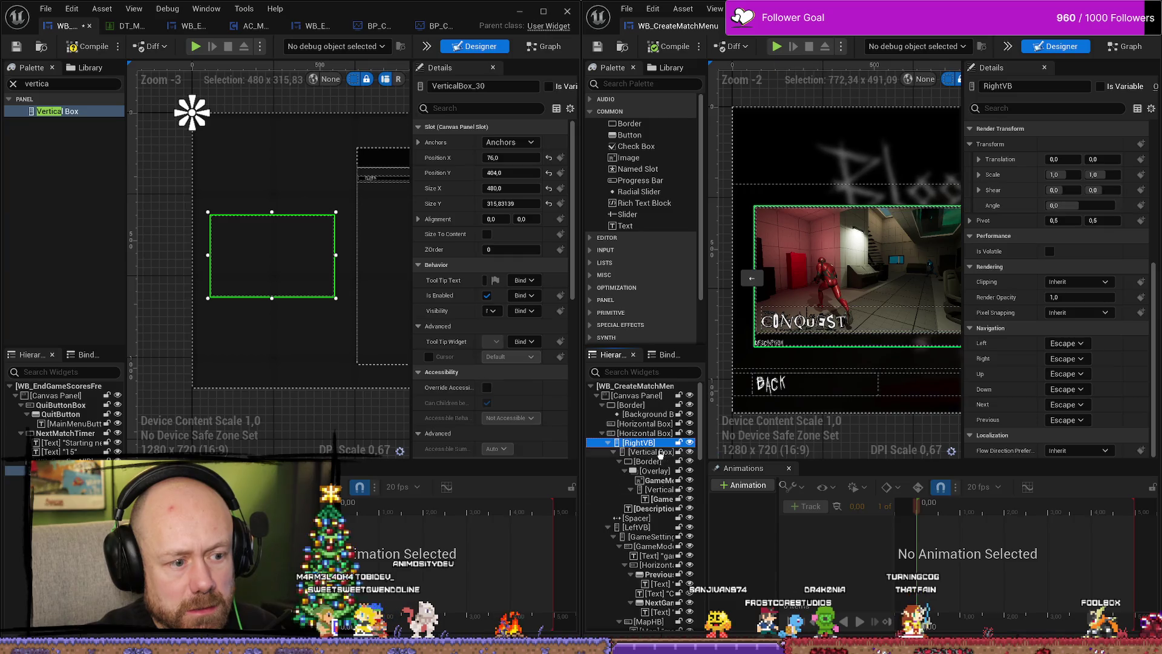
left_click(648, 462)
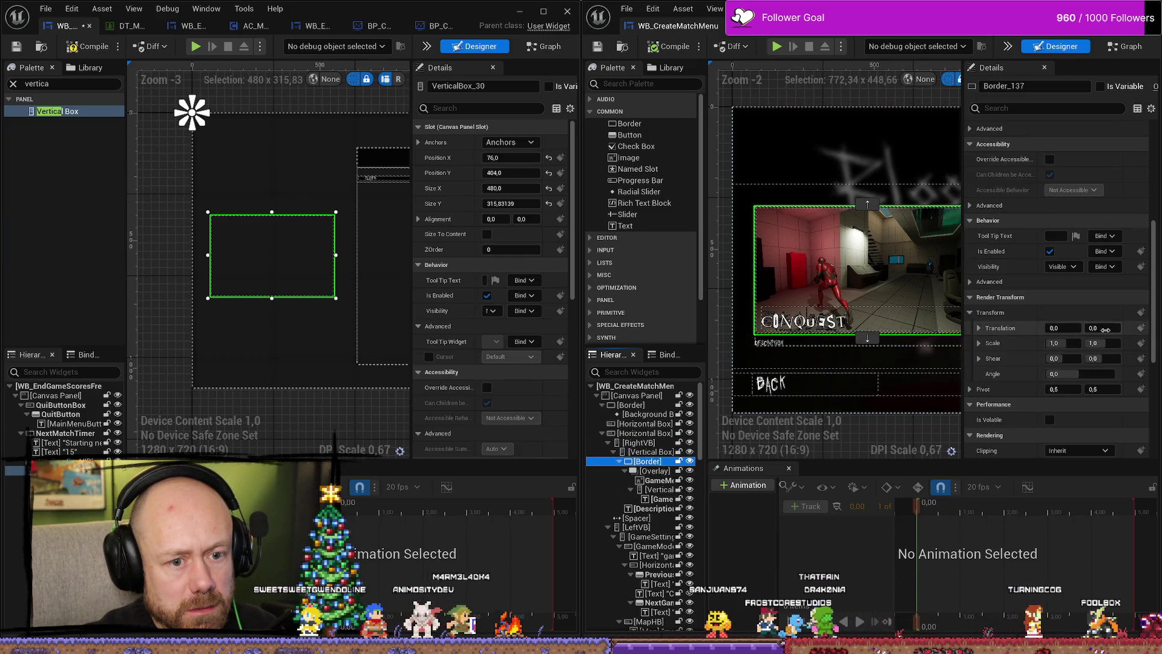
scroll(1106, 334, "up", 2)
scroll(1106, 333, "up", 12)
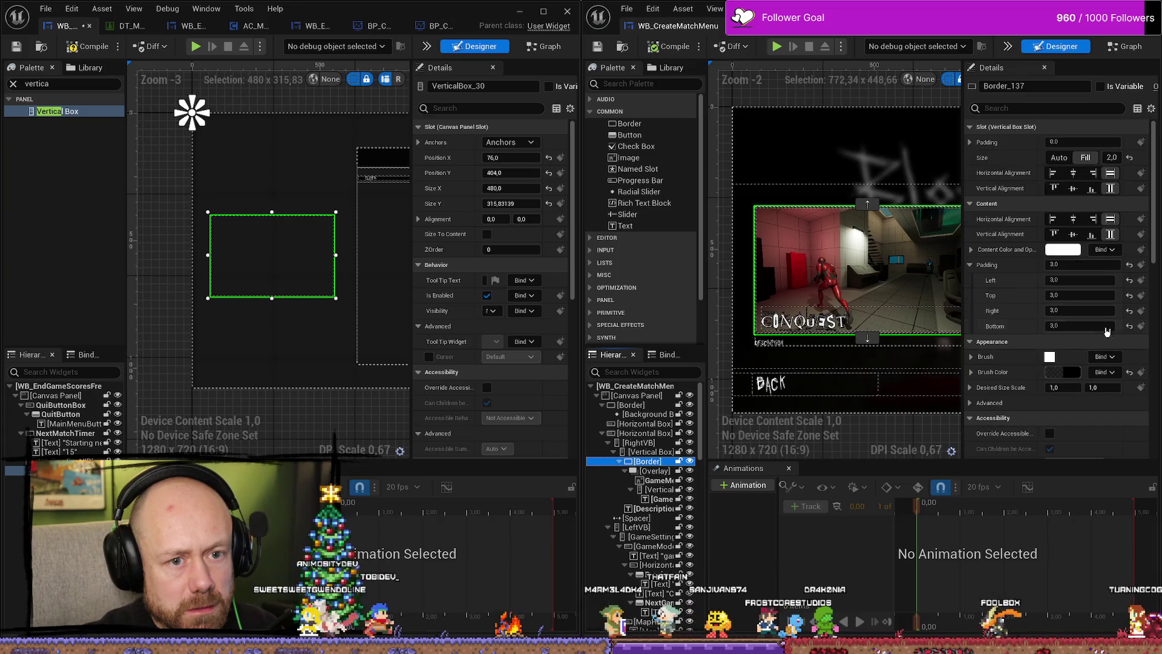
scroll(1106, 328, "down", 15)
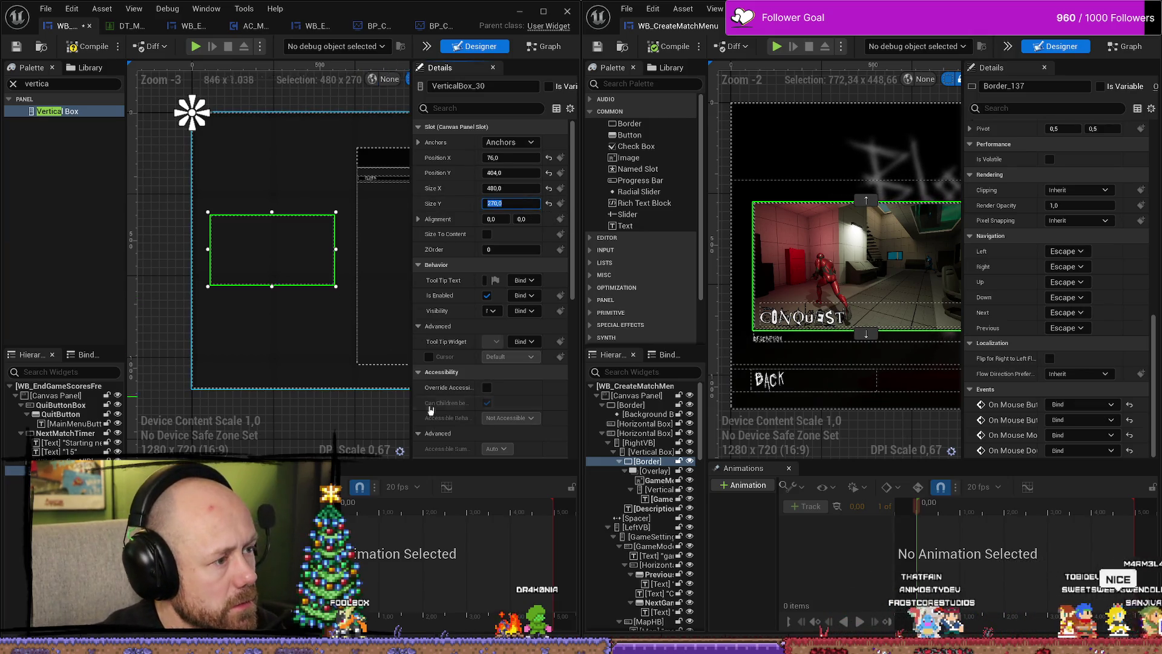
Set the box height to 270, drag its anchor toward the canvas middle, and maximize the editor.
left_click(384, 418)
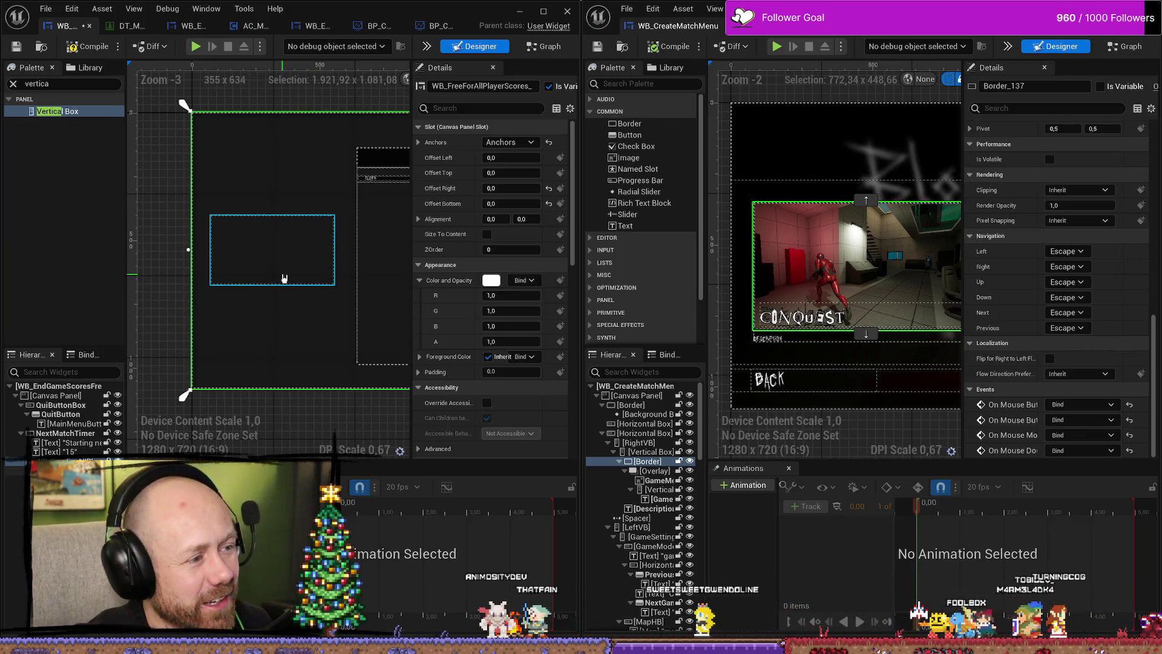
left_click_drag(284, 278, 285, 278)
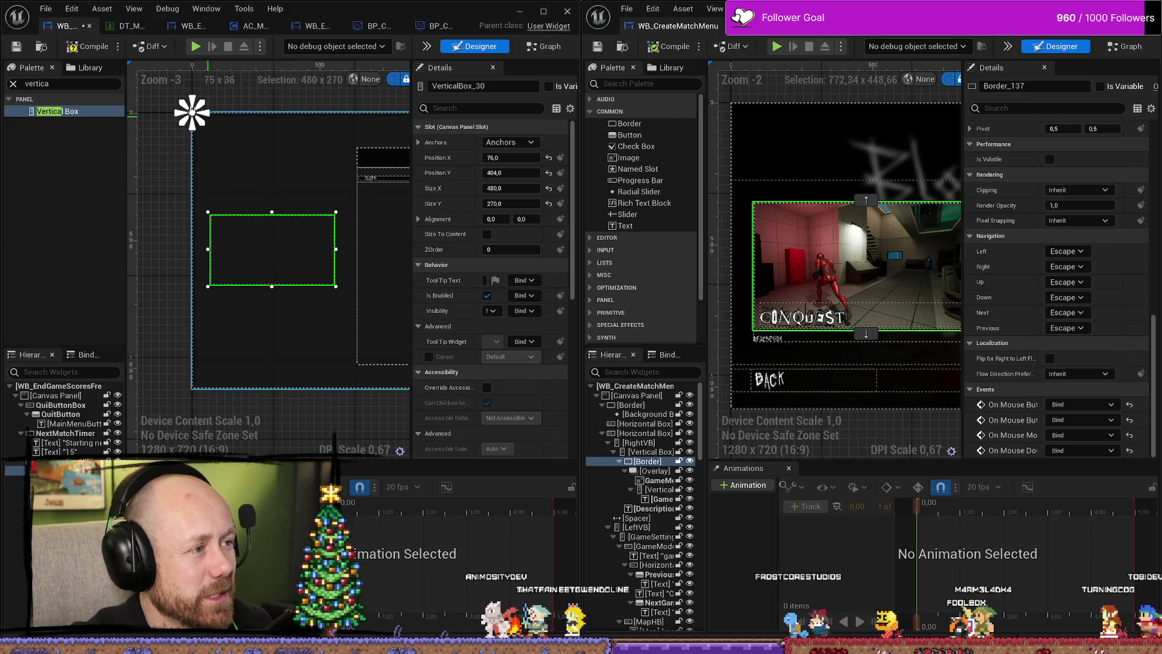
left_click_drag(352, 190, 336, 173)
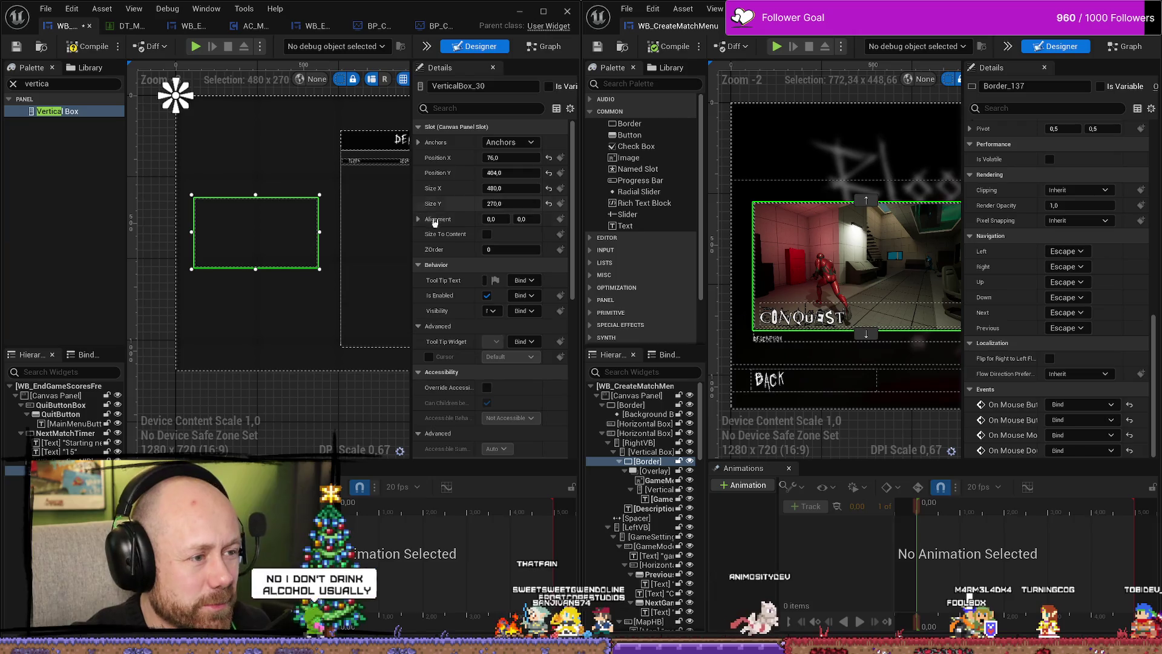
mouse_move(177, 97)
left_mouse_down()
mouse_move(178, 175)
mouse_move(229, 167)
mouse_move(251, 222)
mouse_move(240, 193)
left_mouse_up()
mouse_move(480, 17)
left_mouse_down()
mouse_move(415, 17)
mouse_move(417, 2)
left_mouse_up()
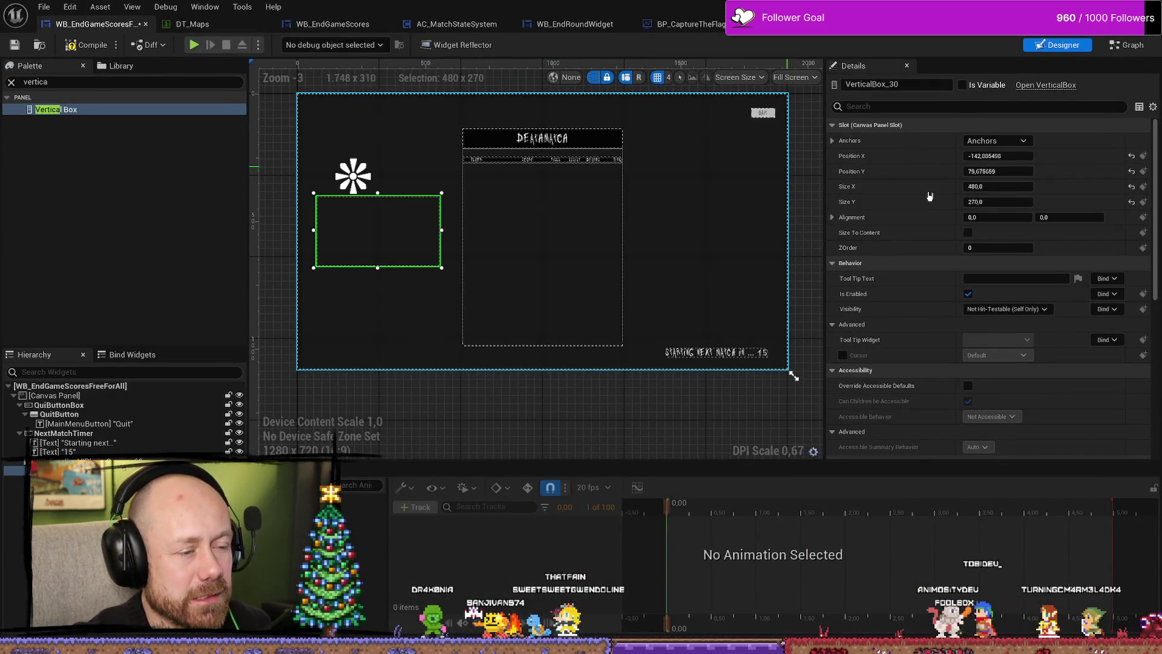
left_click_drag(930, 10, 935, 191)
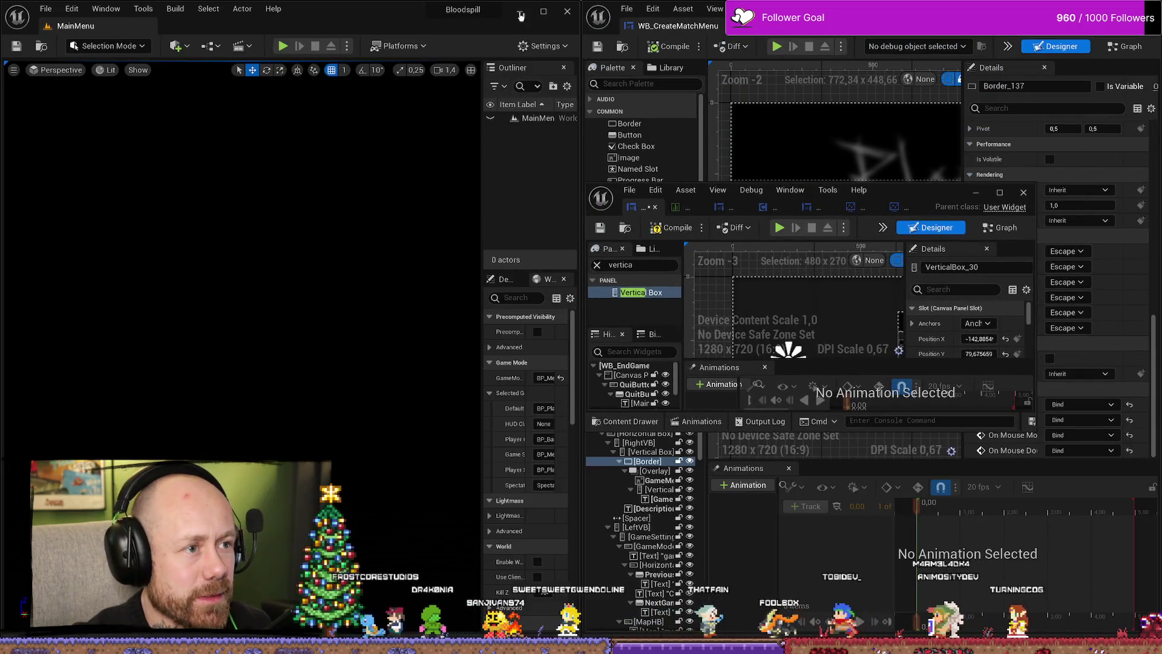
left_click(543, 11)
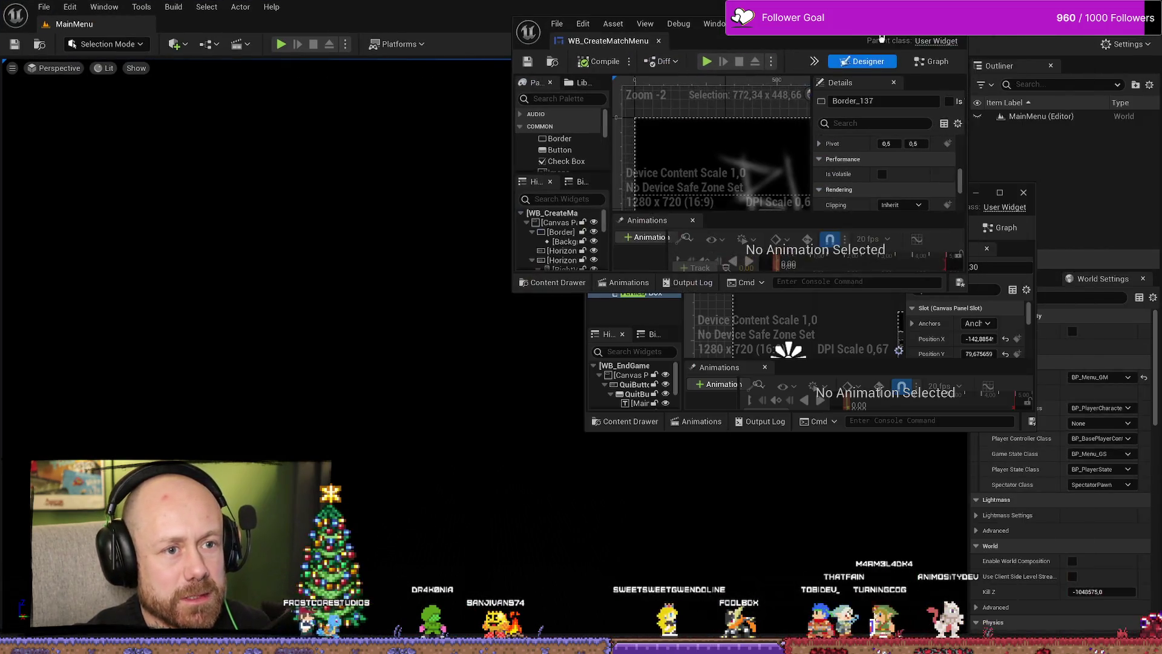
left_click(104, 289)
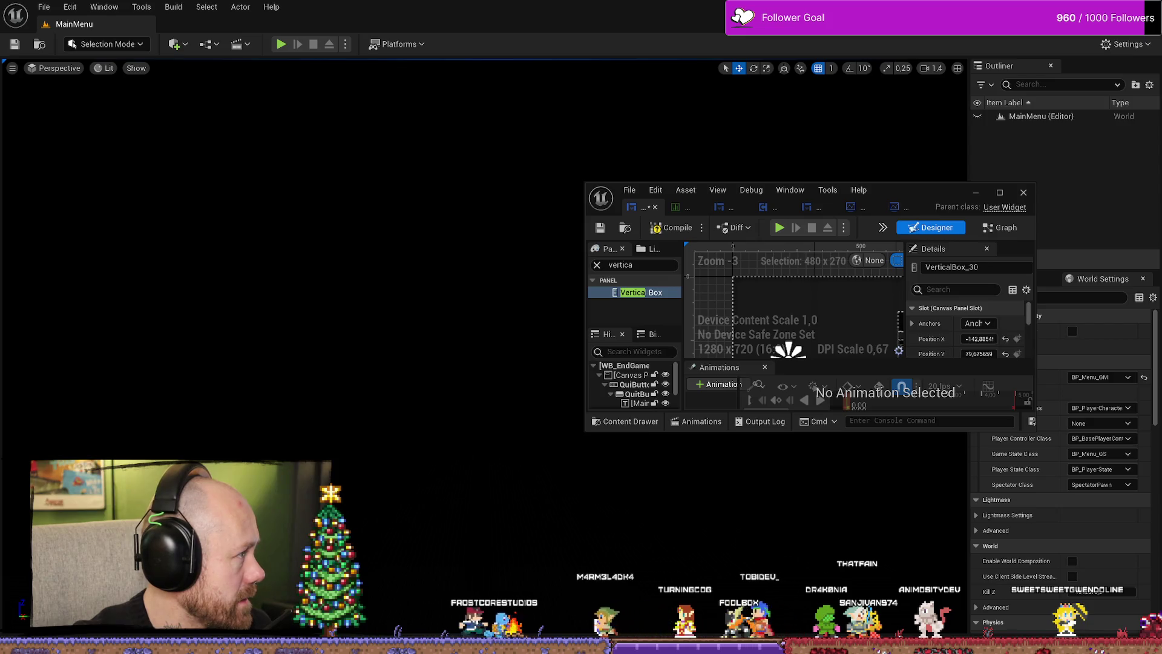
left_click(999, 193)
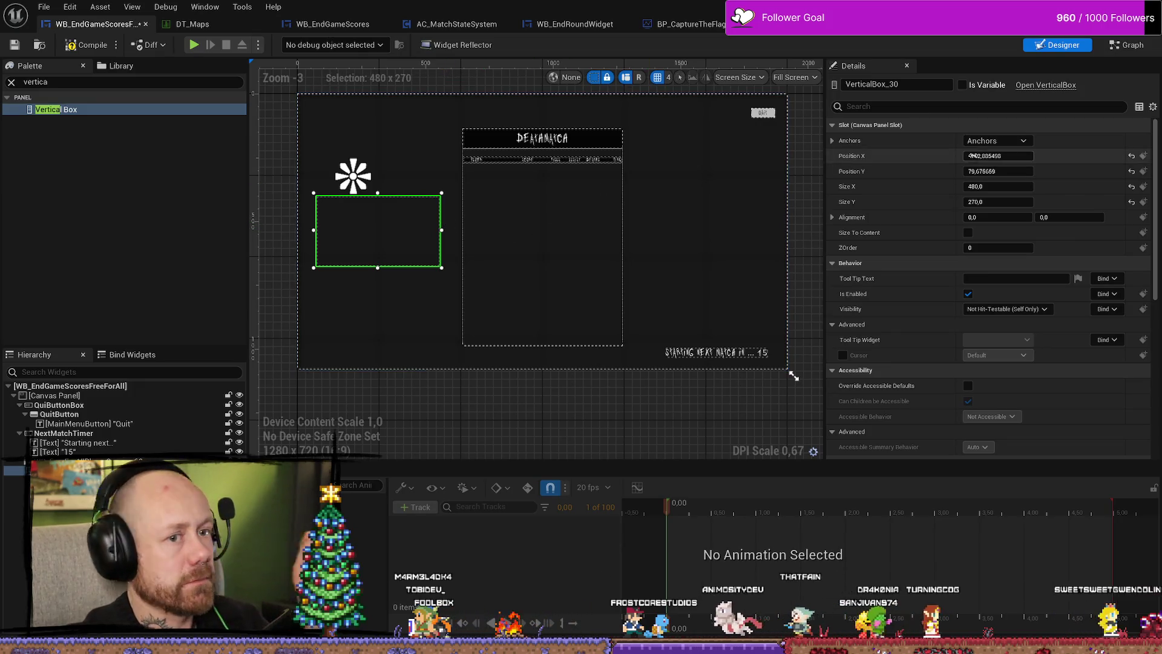
Try anchoring the box middle-left with X position 0, then undo the change.
left_click(992, 140)
left_click(985, 216)
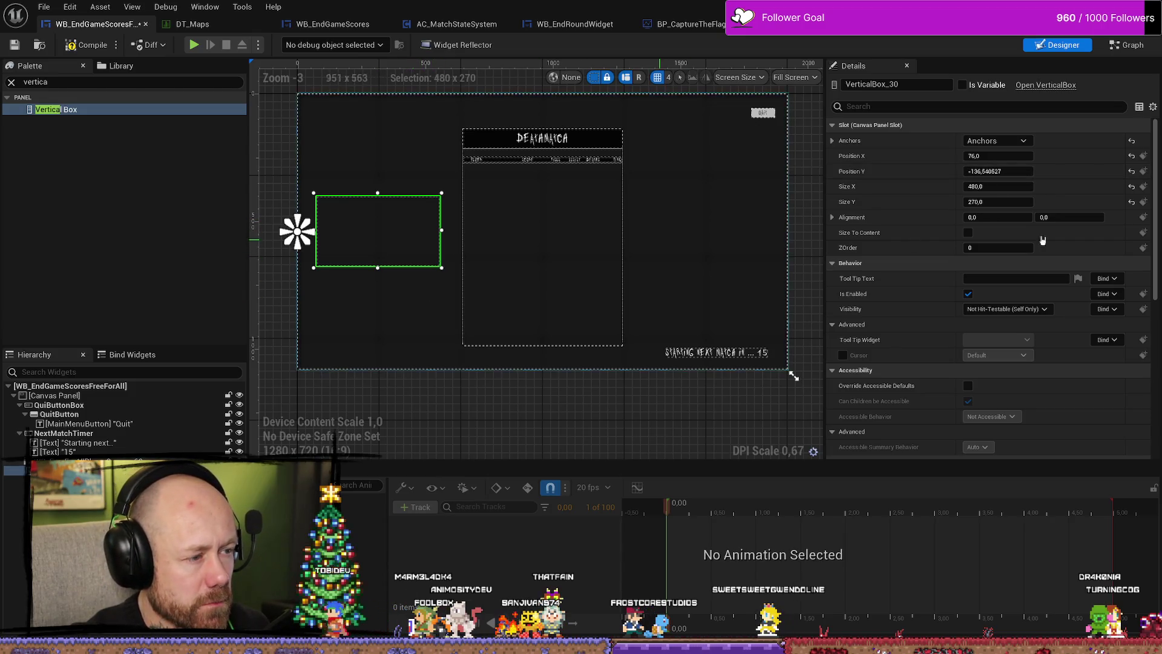
left_click(1007, 157)
type("0")
key("Return")
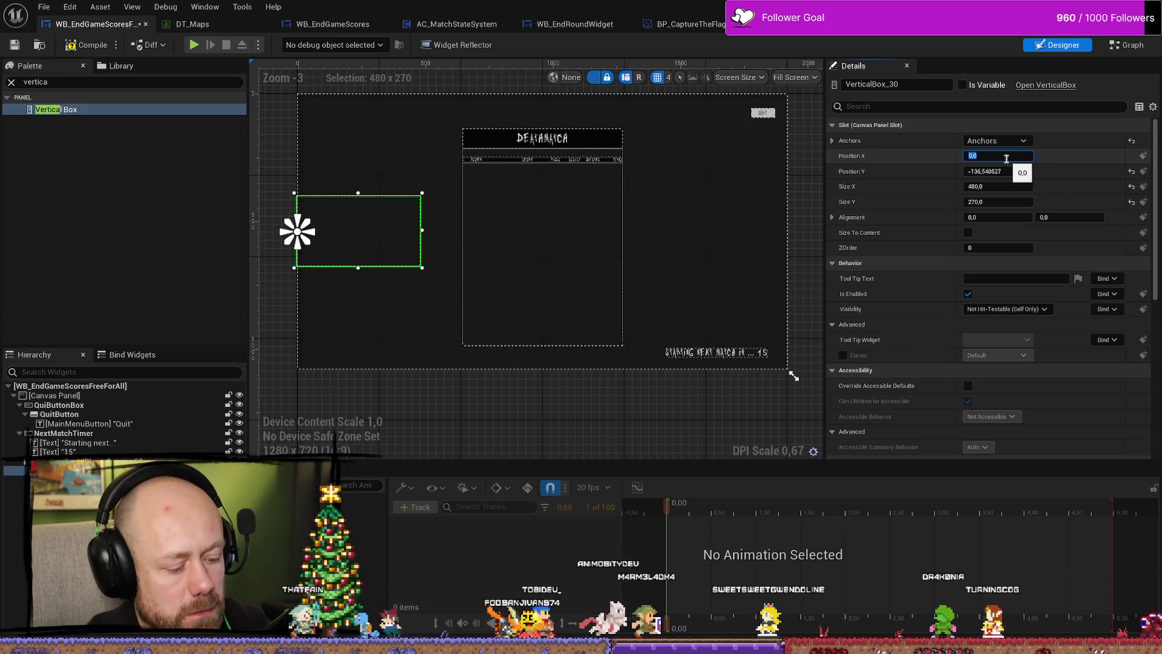
left_click(813, 176)
key("ctrl+z")
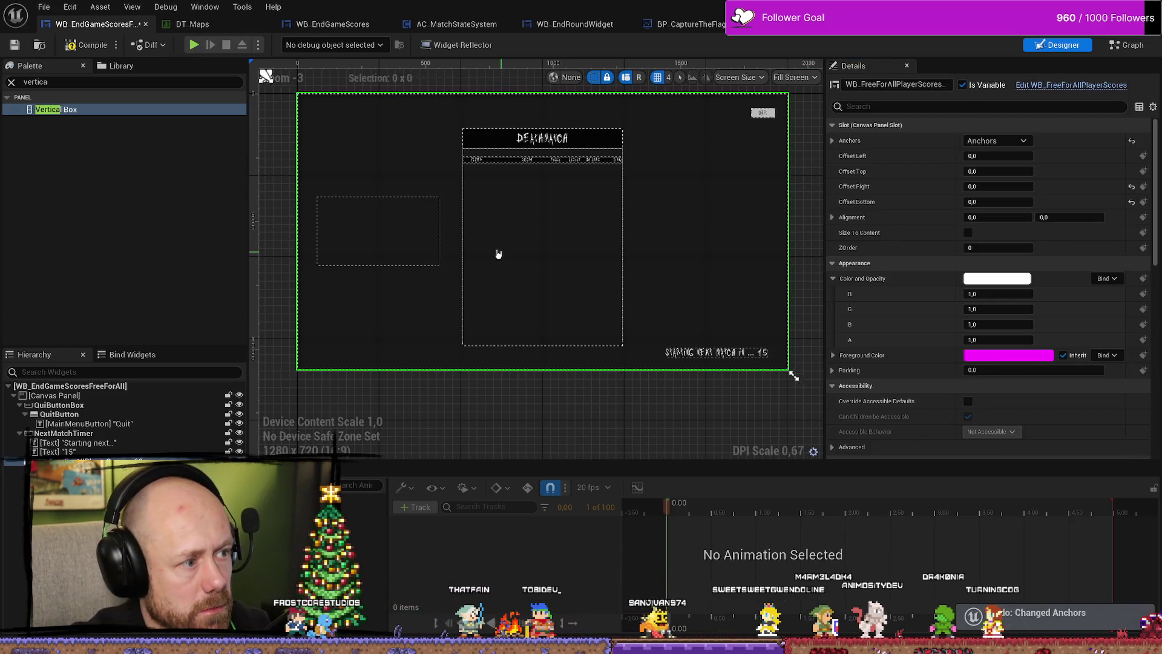
Anchor the box left-middle with vertical offset 0 and alignment 0.5, 0.5.
left_click(366, 238)
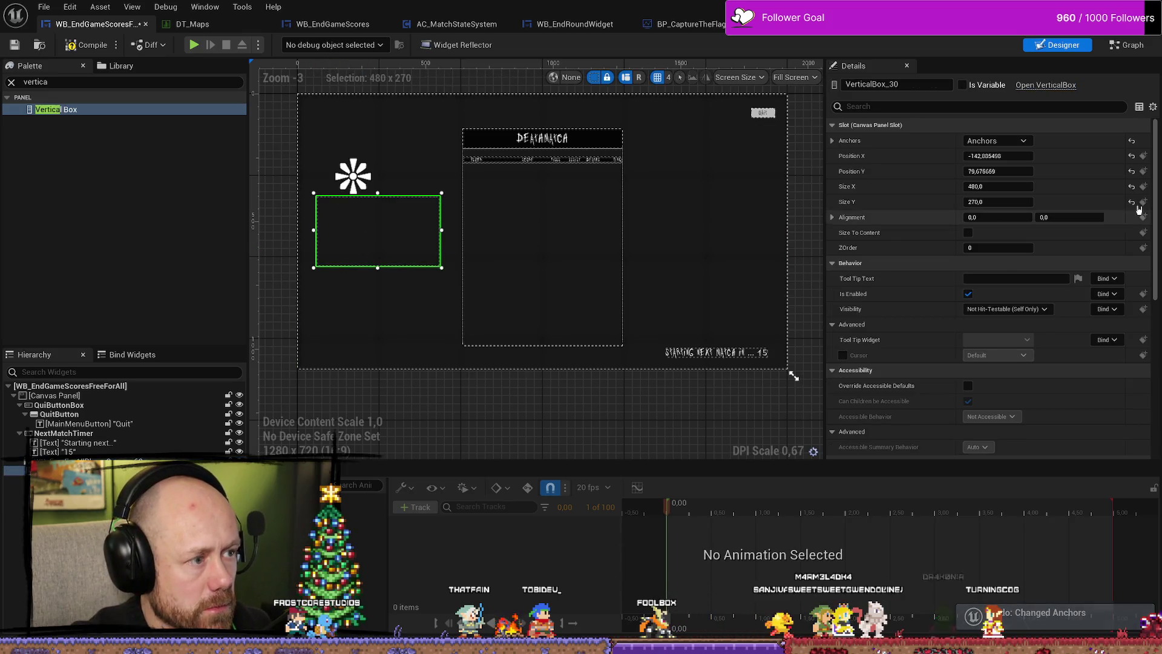
left_click(1023, 140)
left_click(989, 213)
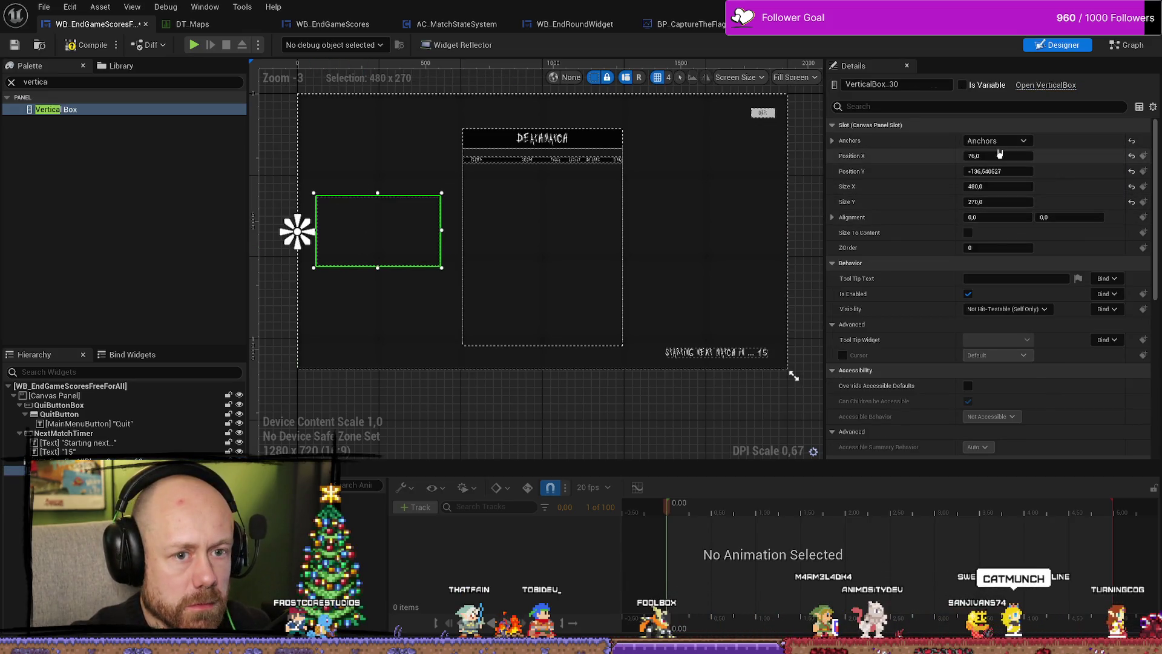
left_click_drag(999, 171, 994, 171)
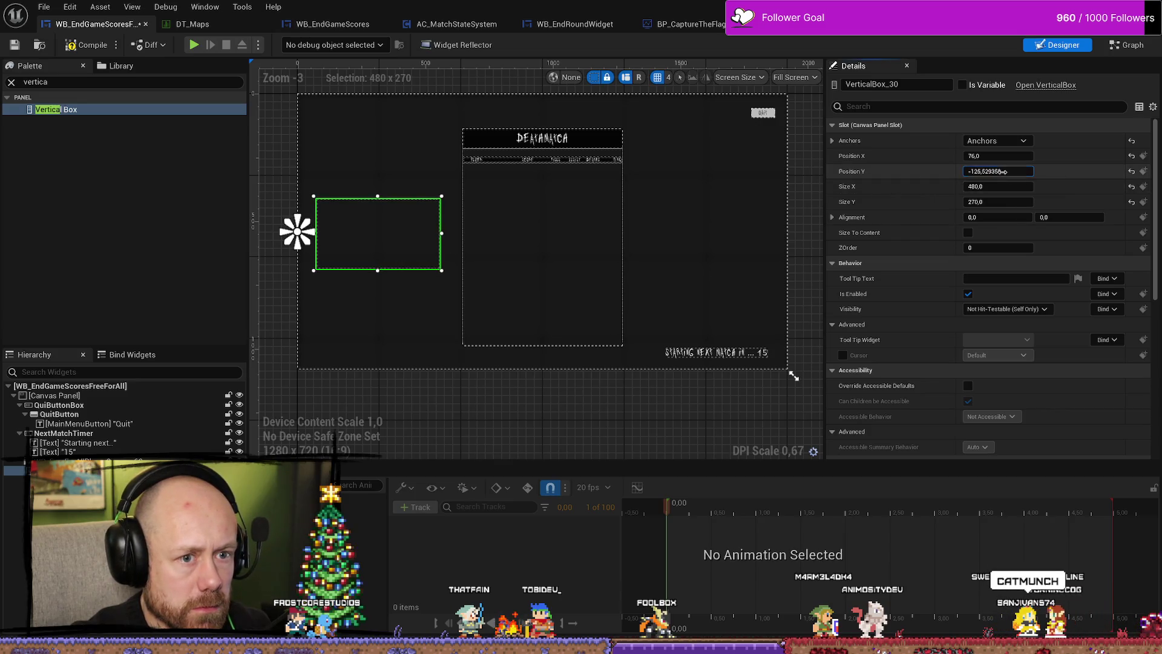
type("0")
key("Return")
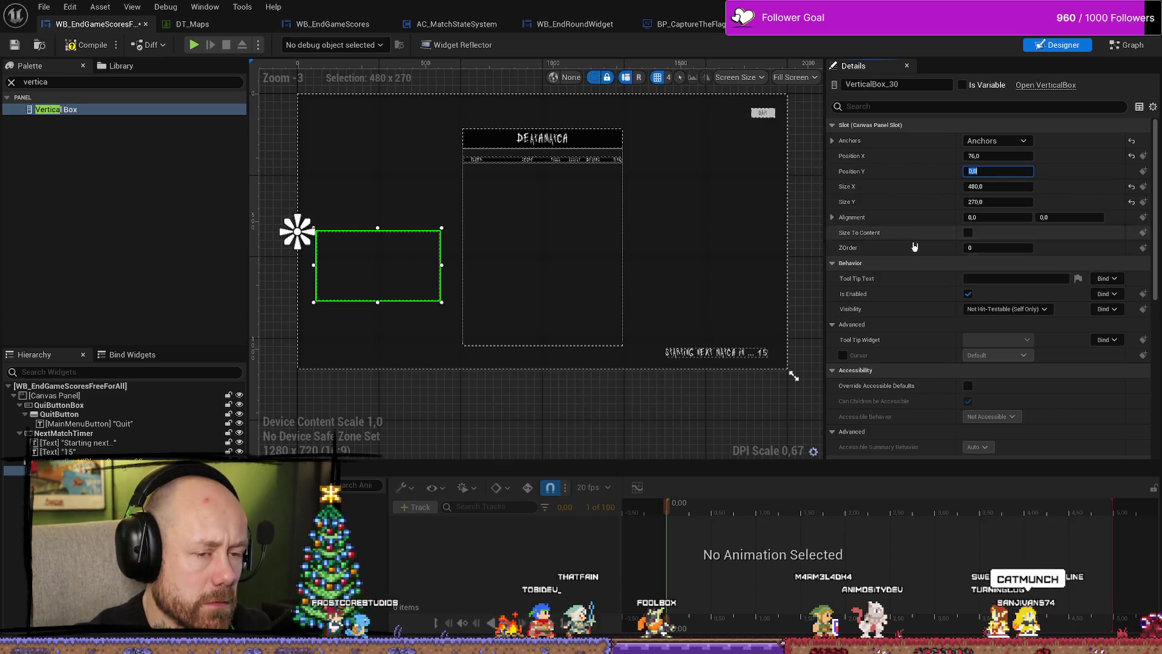
left_click(997, 216)
type("0,5")
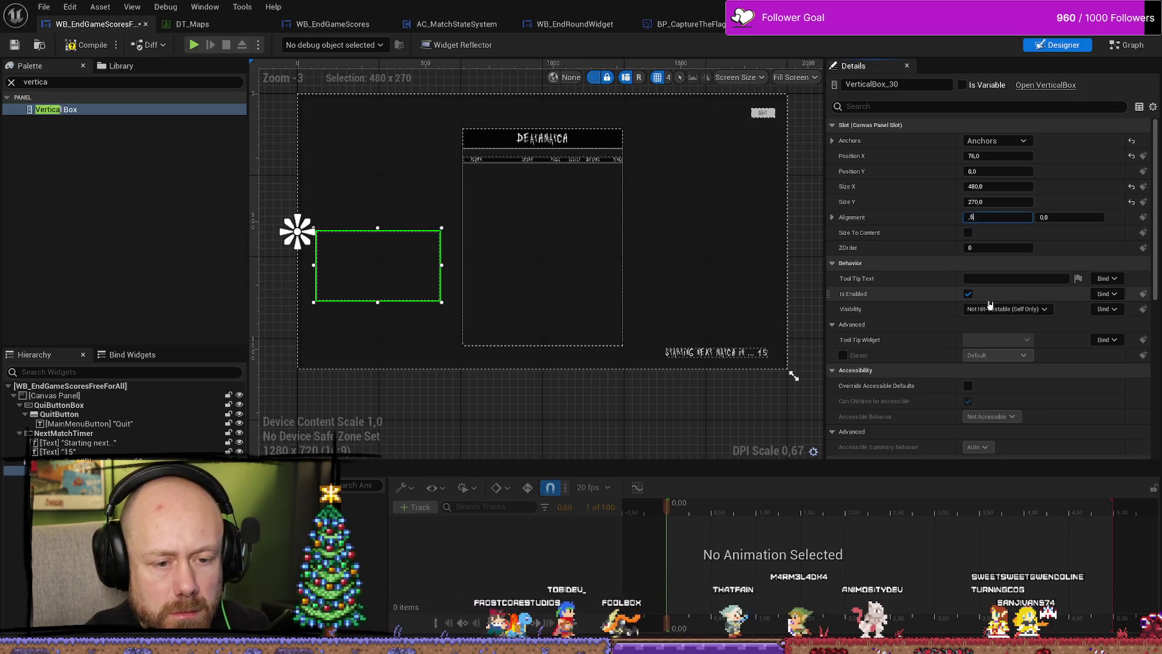
key("Tab")
type("0,5")
key("Return")
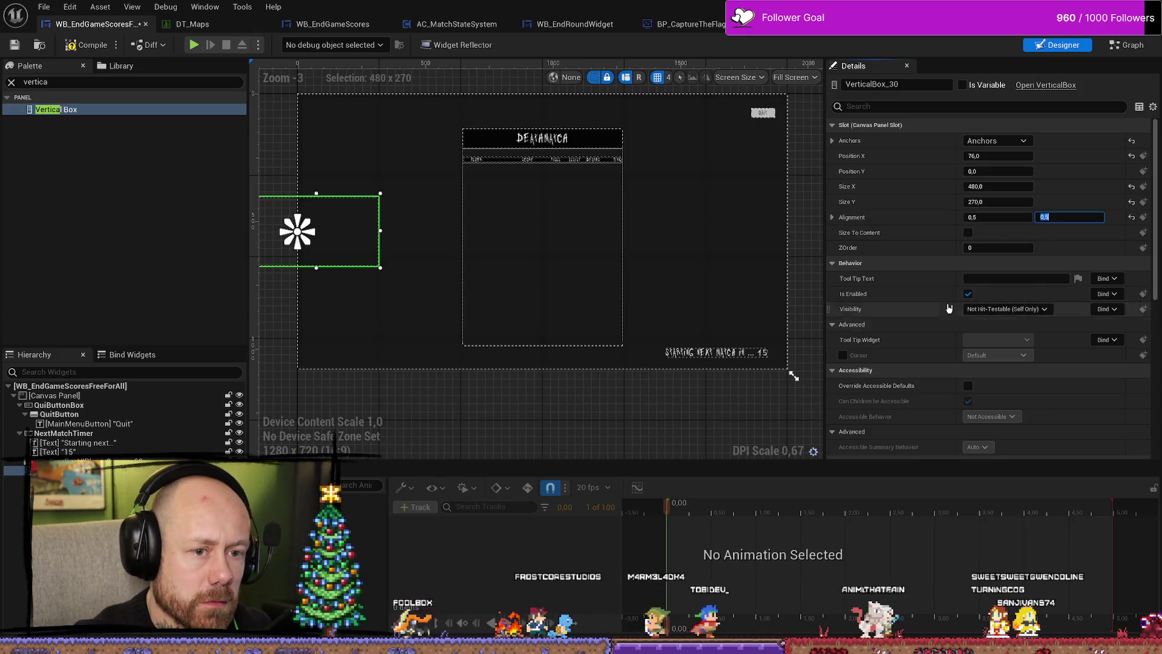
Drag Position X to about 324.755, clear the Palette search, and compile the widget.
left_click(982, 156)
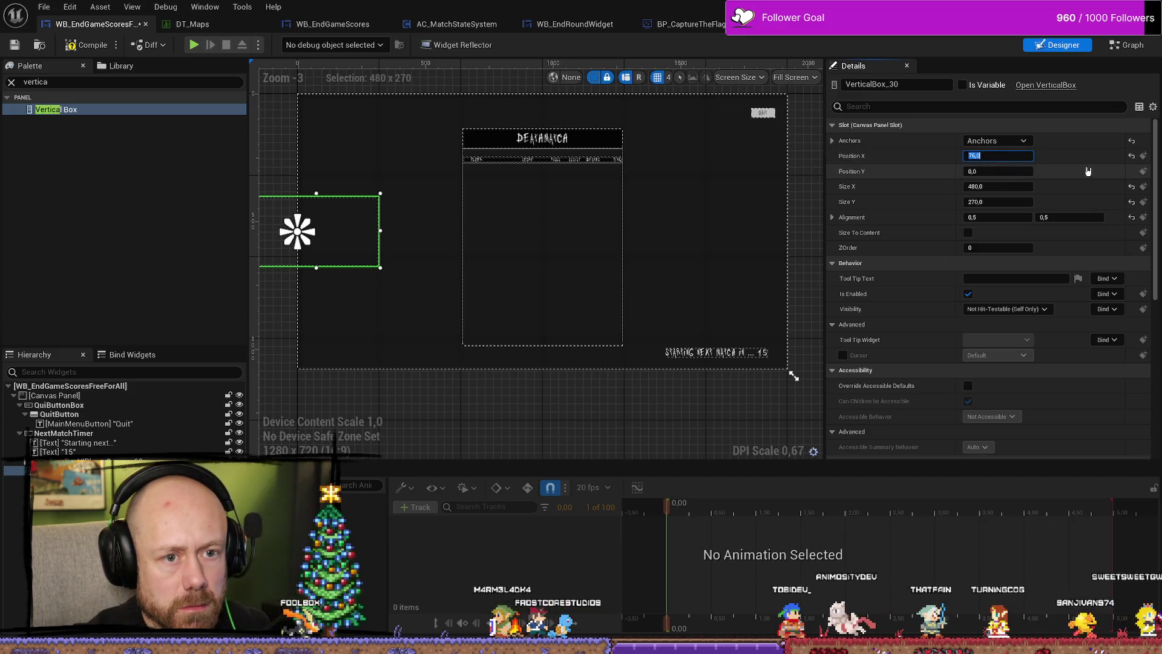
mouse_move(979, 168)
left_mouse_down()
mouse_move(1077, 168)
mouse_move(1065, 168)
left_mouse_up()
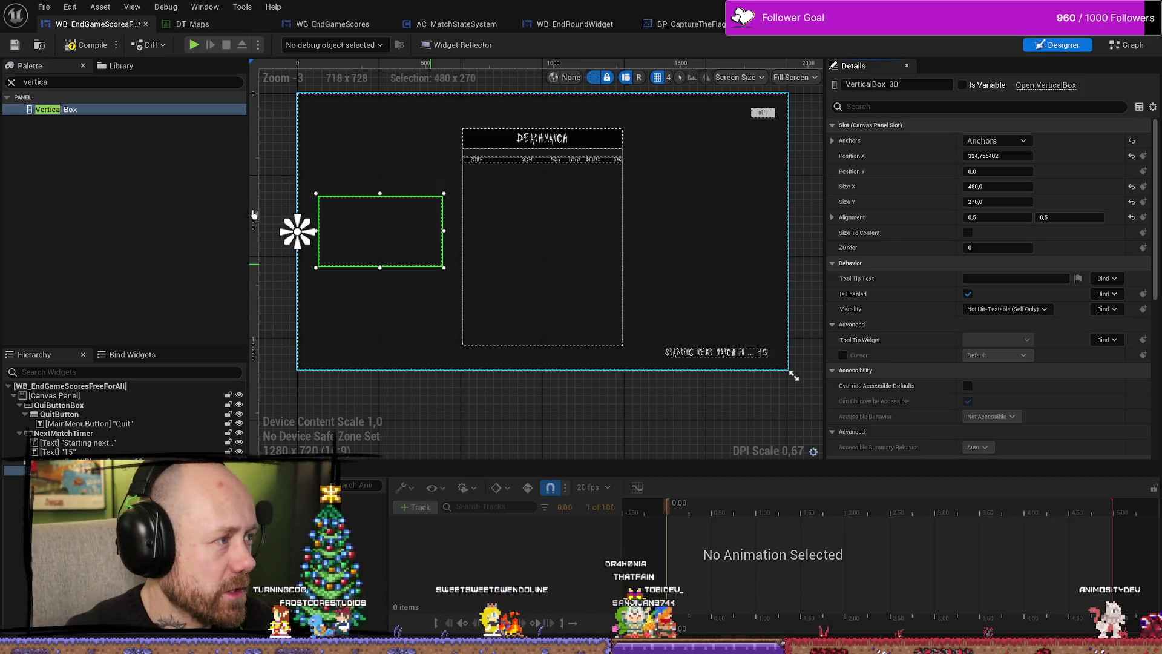
left_click(11, 82)
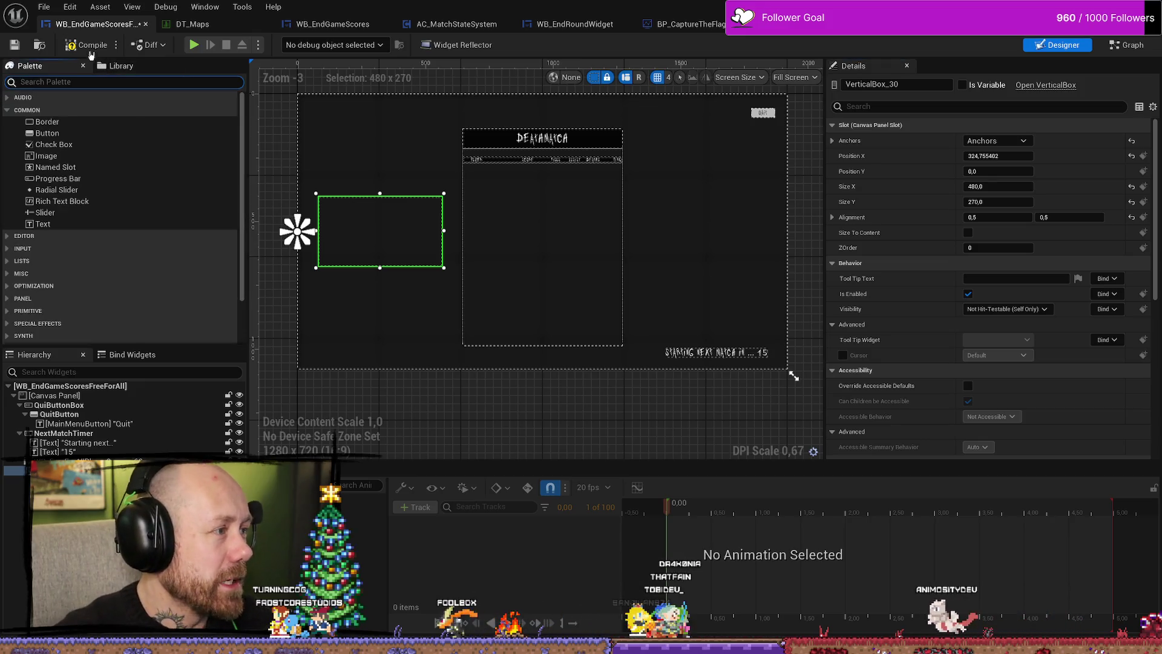
left_click(91, 48)
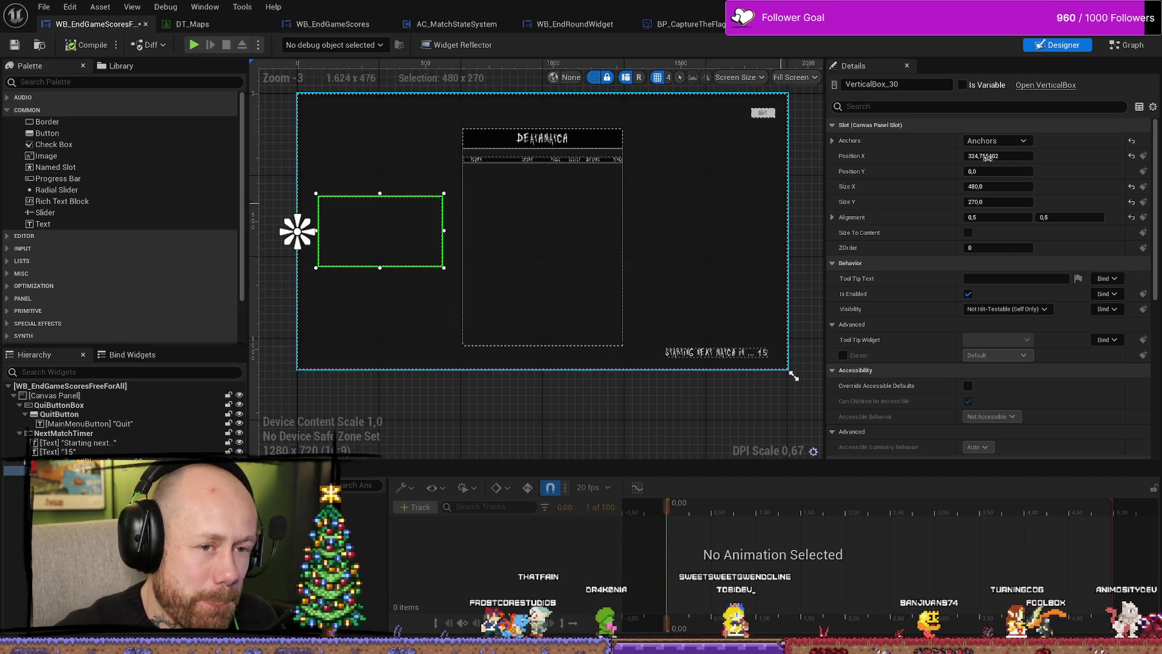
scroll(913, 228, "down", 3)
scroll(913, 229, "down", 10)
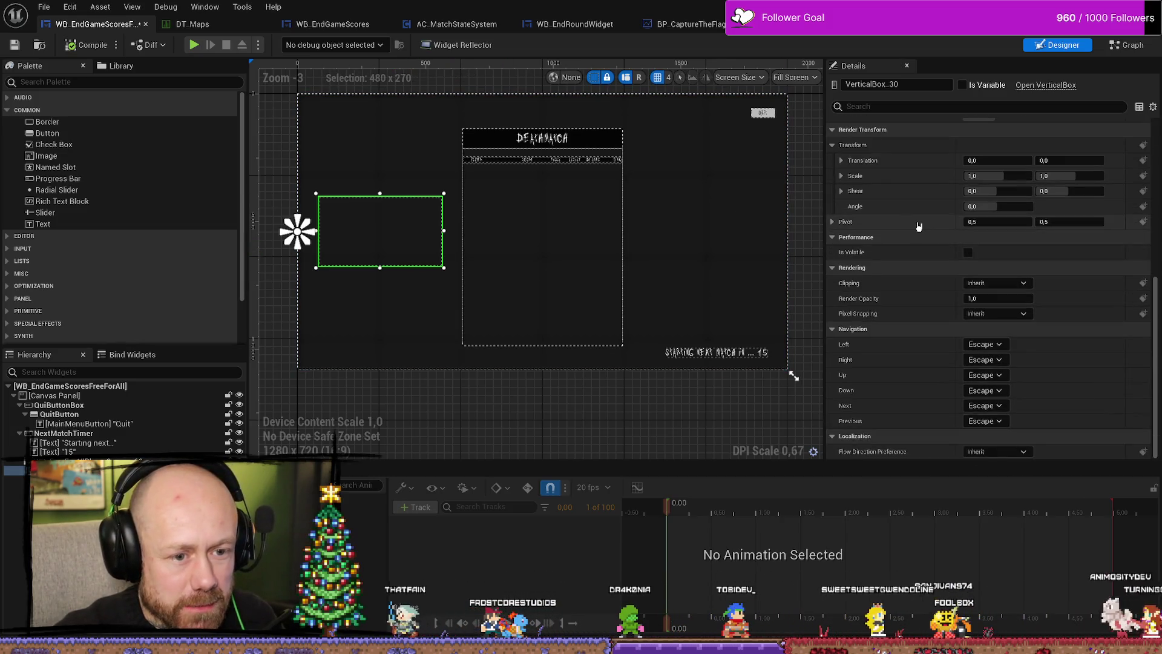
scroll(924, 327, "up", 14)
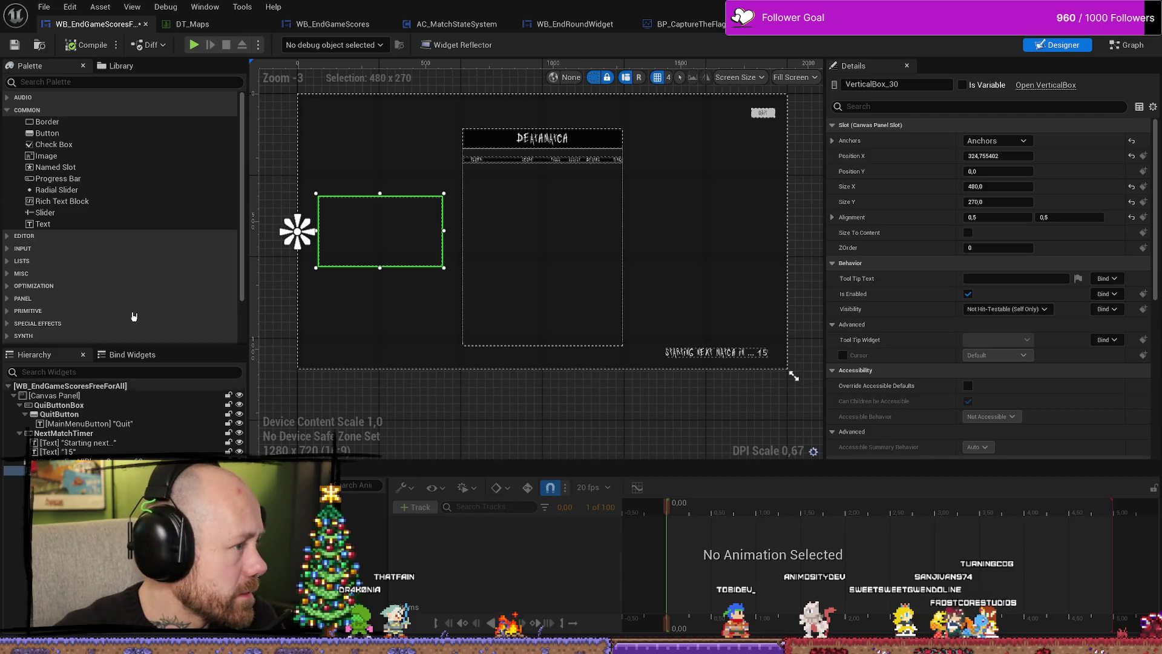
Search the Palette for 'image' and drop an Image widget into the Vertical Box.
left_click(121, 66)
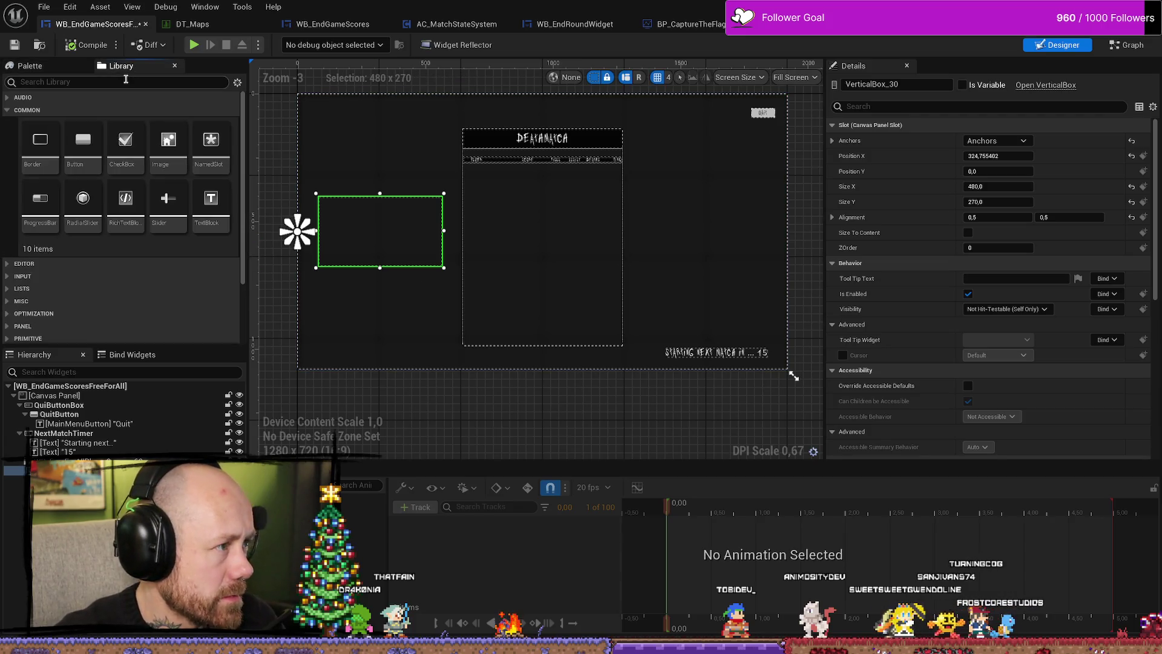
left_click(41, 70)
left_click(152, 82)
type("image")
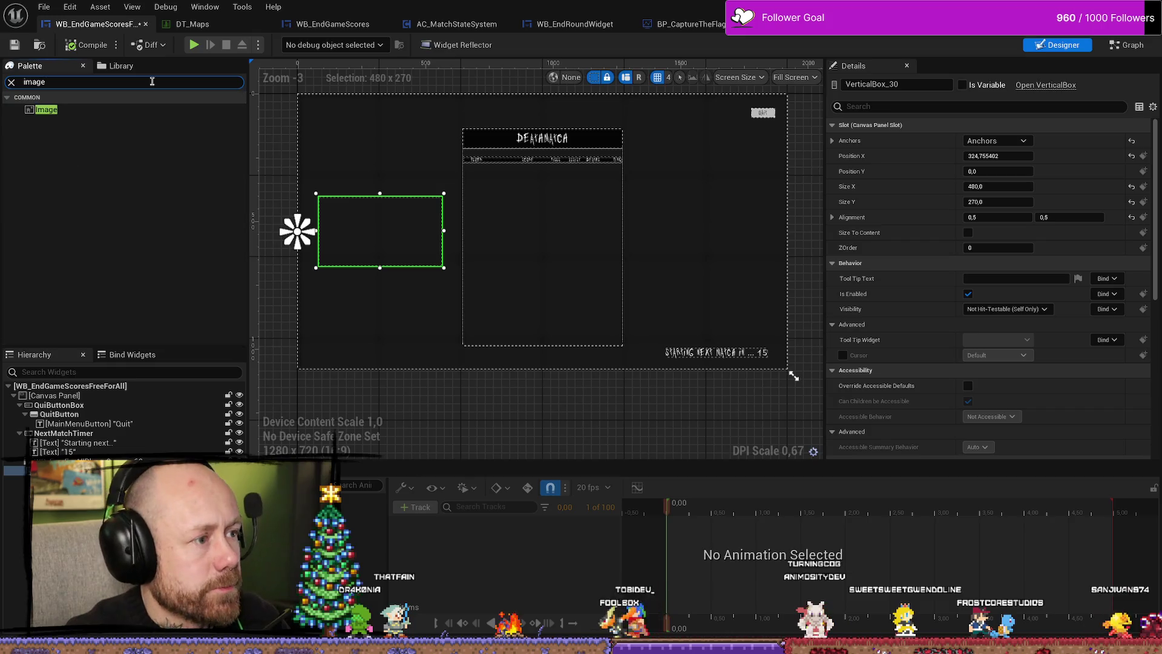
mouse_move(46, 109)
left_mouse_down()
mouse_move(272, 212)
mouse_move(380, 230)
left_mouse_up()
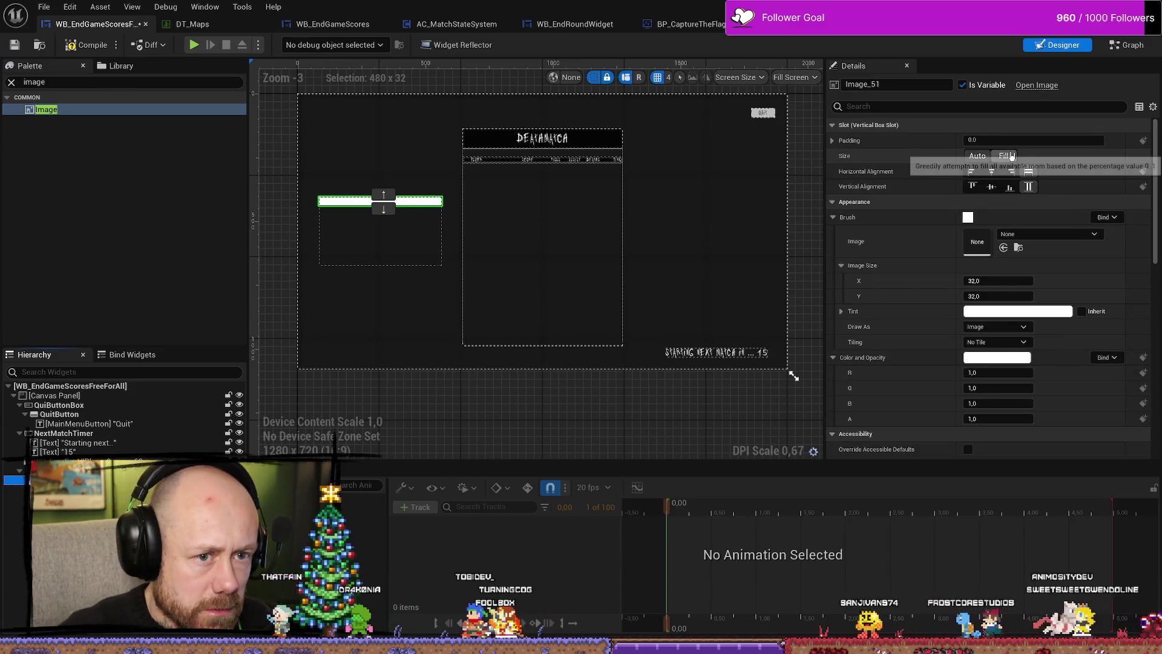
Set the image to Fill, give it the 1V1Map brush texture, and rename it NextMap1Image.
left_click(1006, 155)
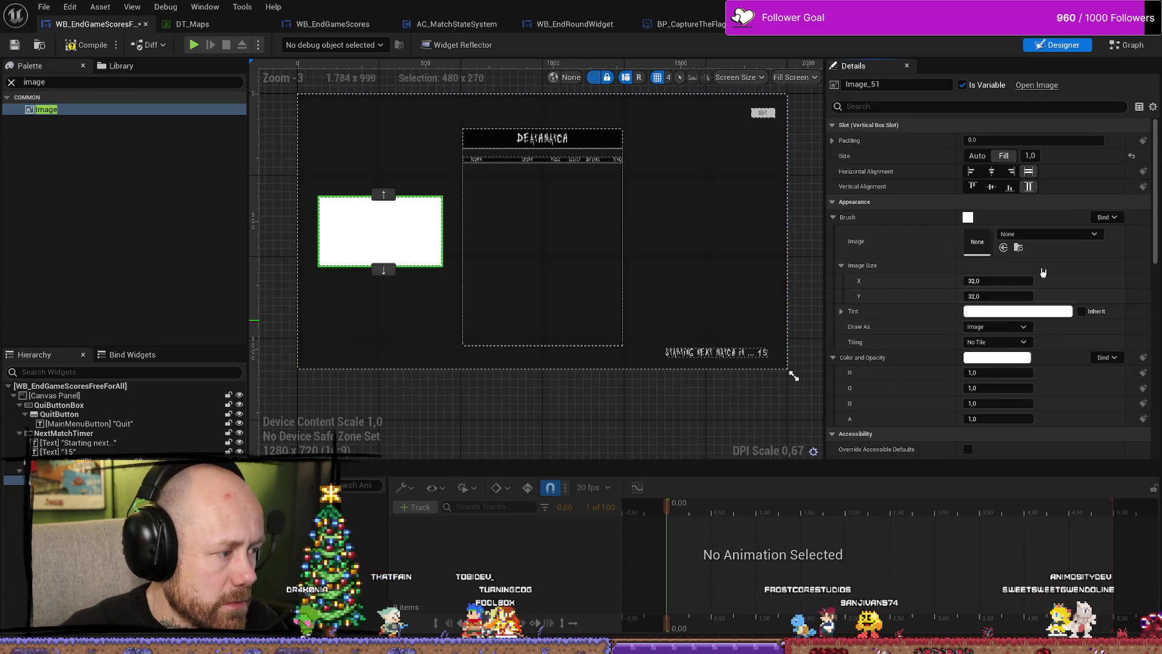
left_click(1048, 235)
left_click(1071, 416)
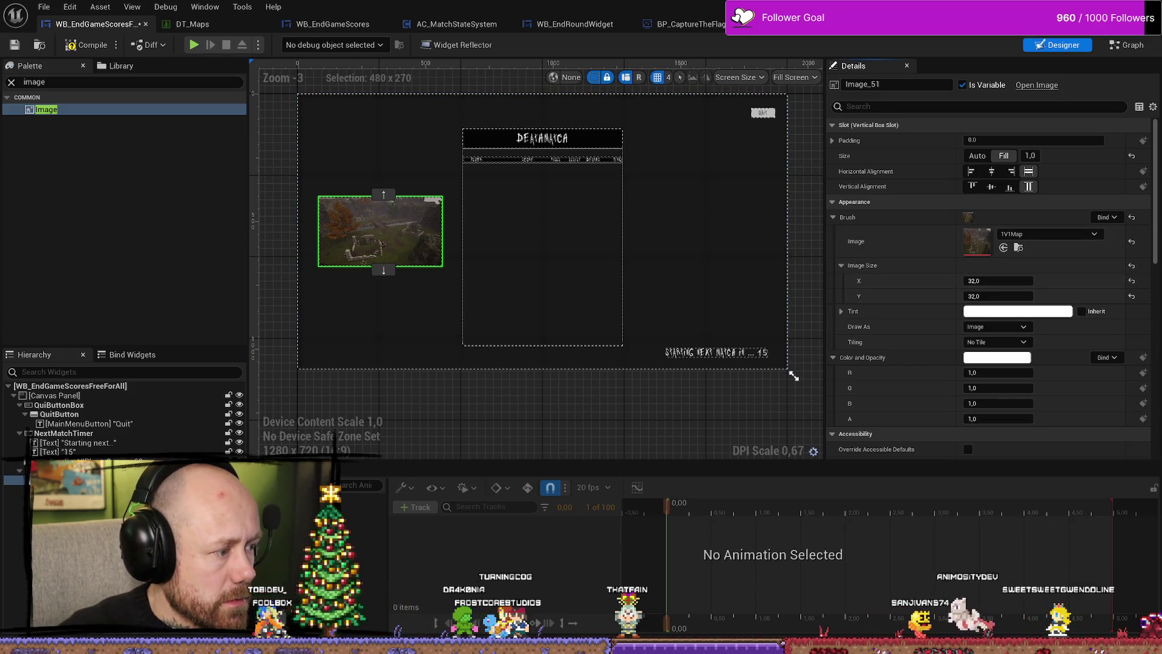
right_click(69, 480)
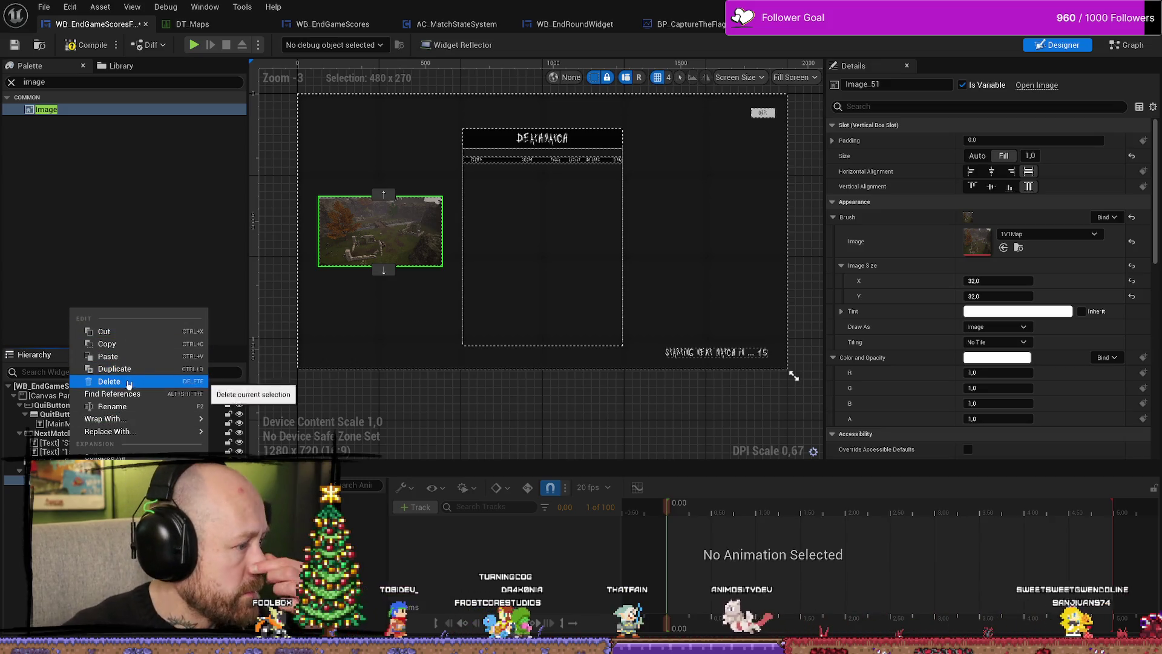
left_click(182, 406)
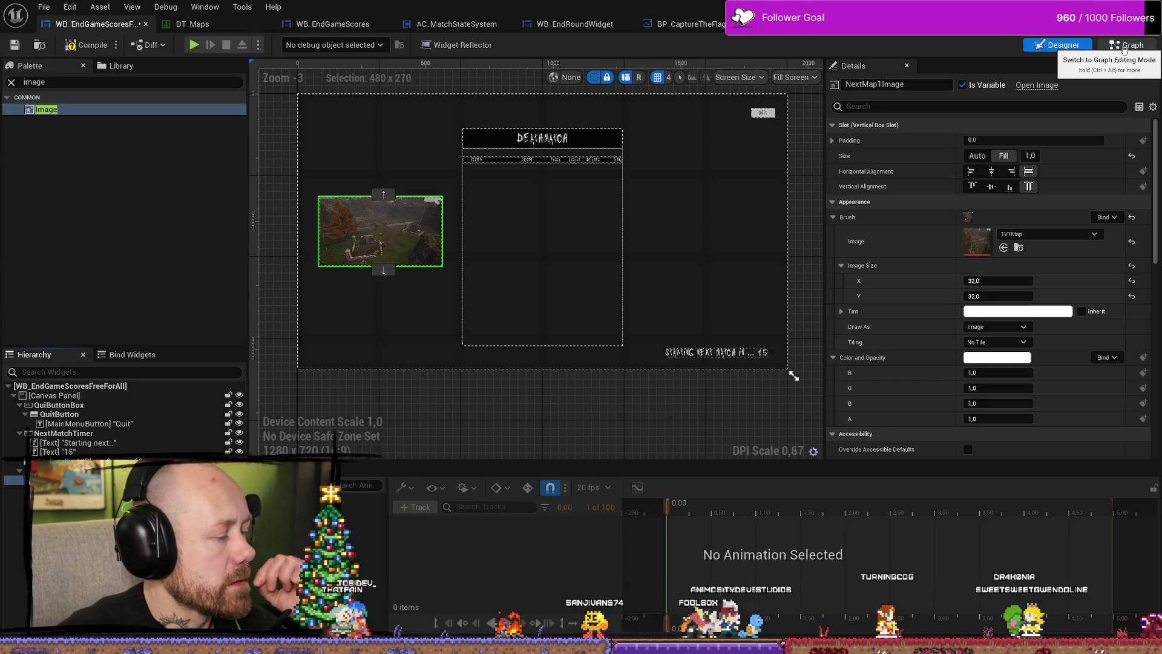
Search 'next map' in the widget's event graph and add a NextMap1Image getter node.
left_click(1124, 46)
scroll(720, 304, "up", 1)
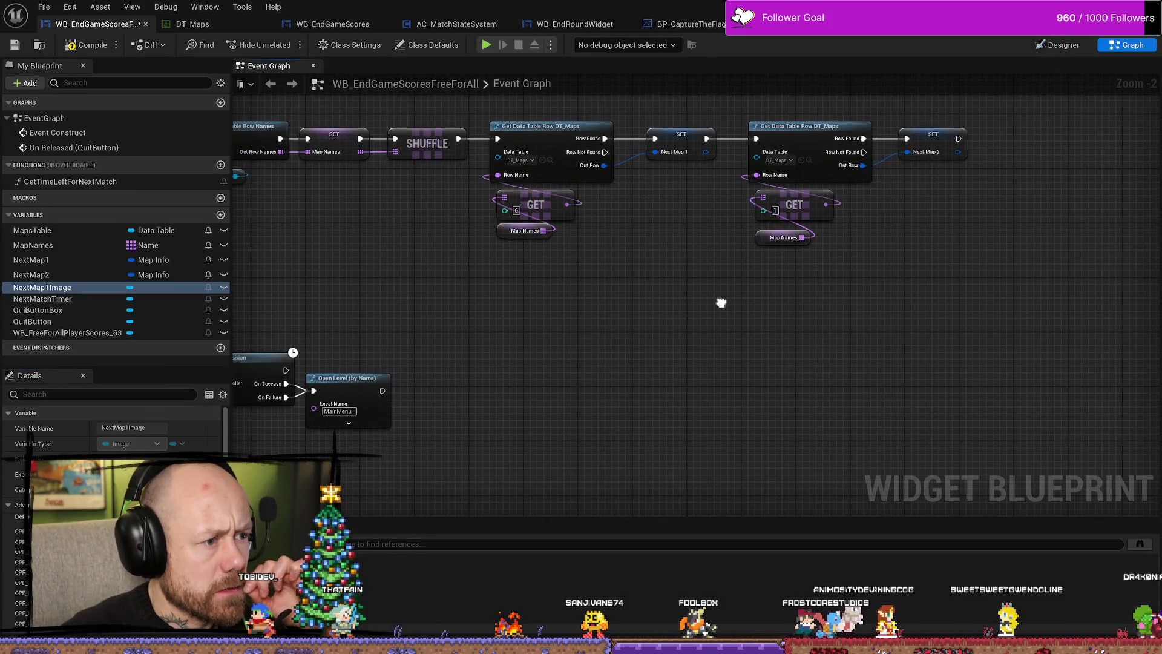
right_click(678, 345)
type("nex")
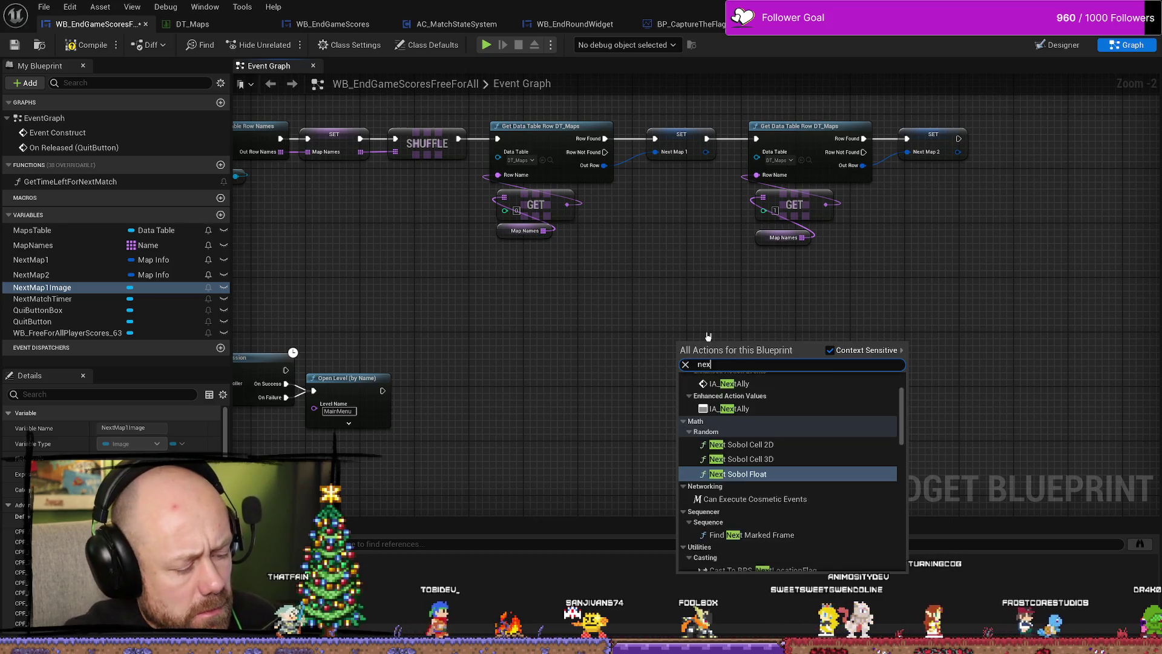
type("t map")
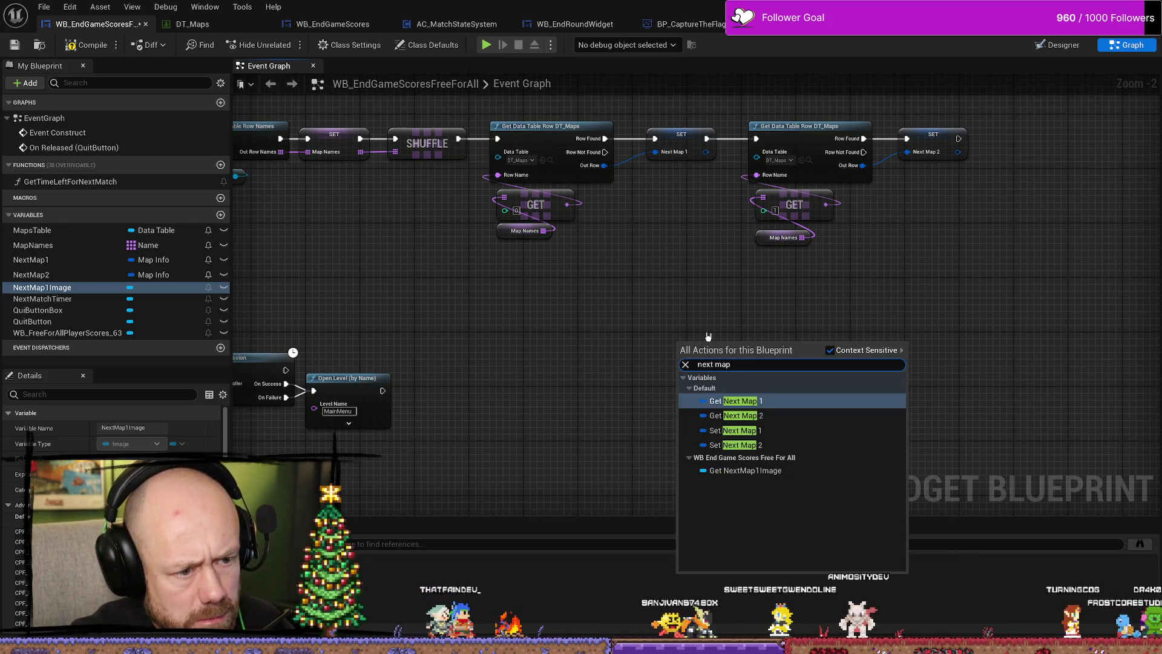
key("Down")
key("Down")
key("Down")
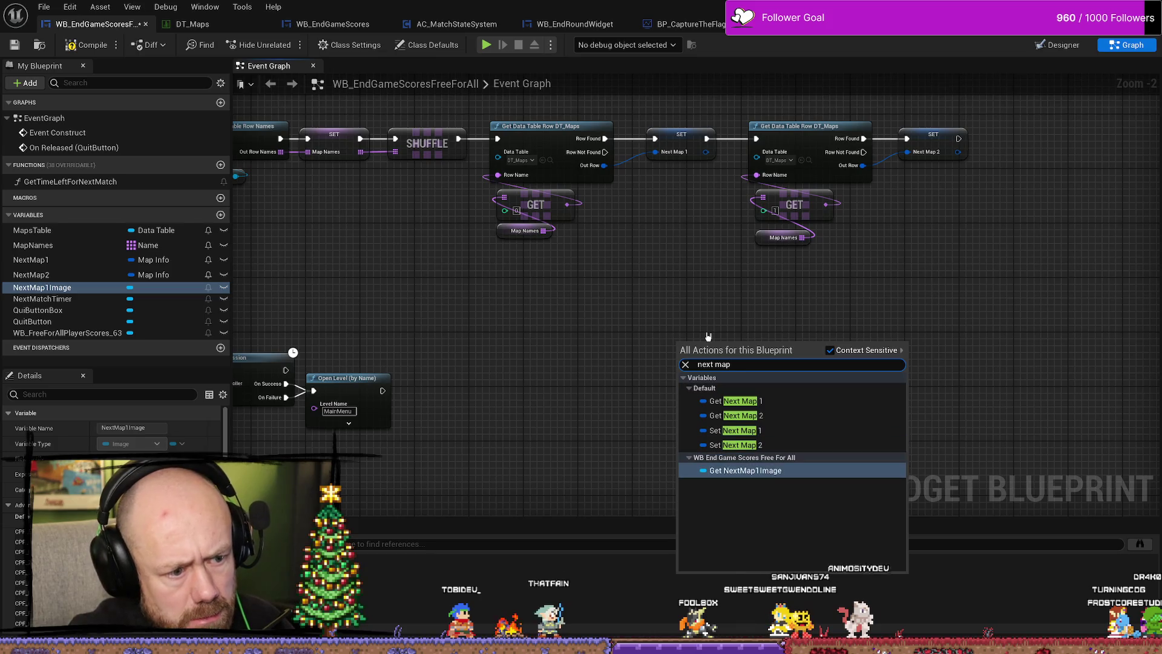
key("Return")
Position the NextMap1Image getter below the second Next Map 2 SET node.
left_click_drag(818, 335, 788, 308)
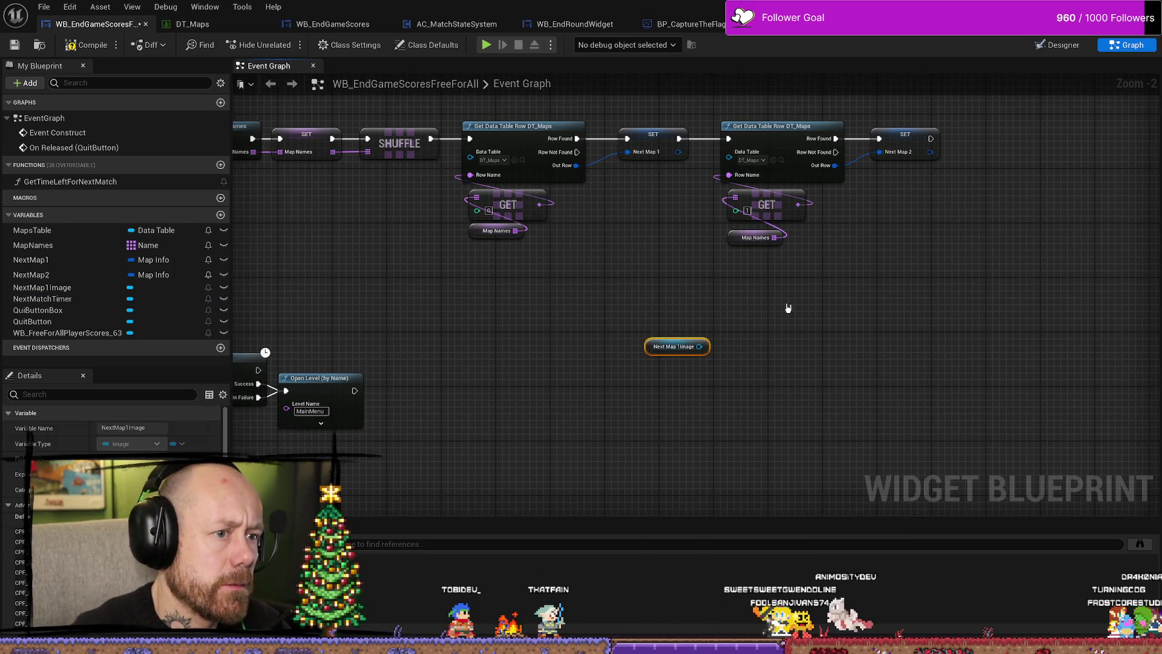
left_click_drag(696, 340, 782, 367)
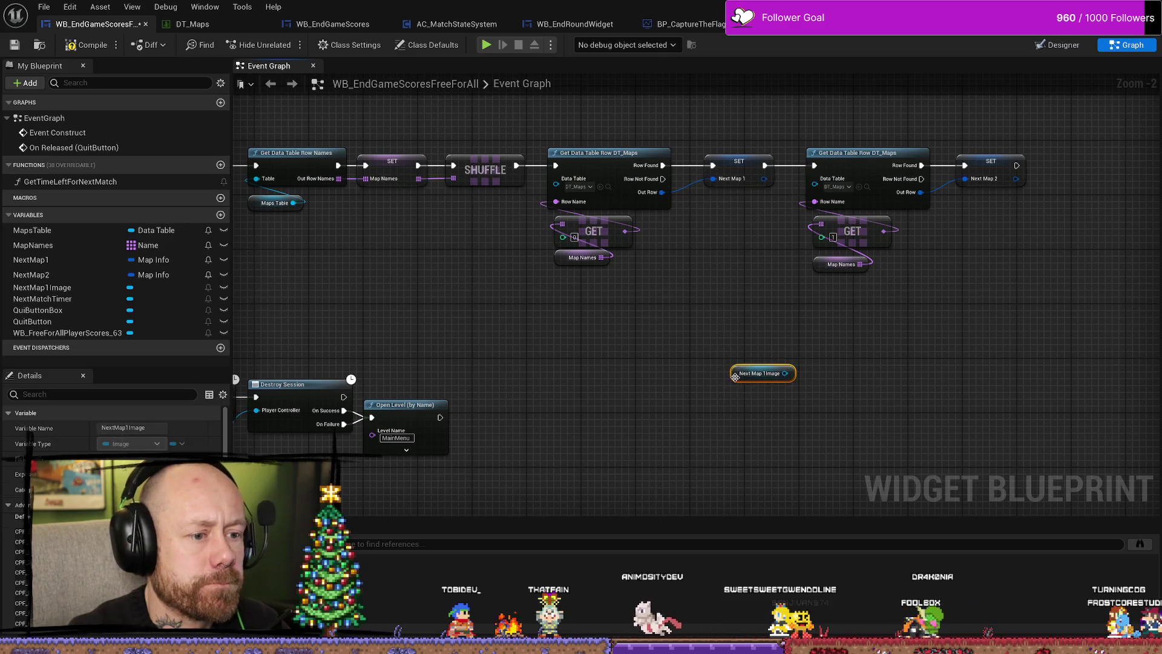
mouse_move(711, 376)
left_mouse_down()
mouse_move(670, 411)
mouse_move(869, 342)
mouse_move(983, 397)
mouse_move(986, 345)
mouse_move(1149, 333)
mouse_move(630, 324)
left_mouse_up()
scroll(500, 316, "down", 2)
scroll(424, 339, "up", 3)
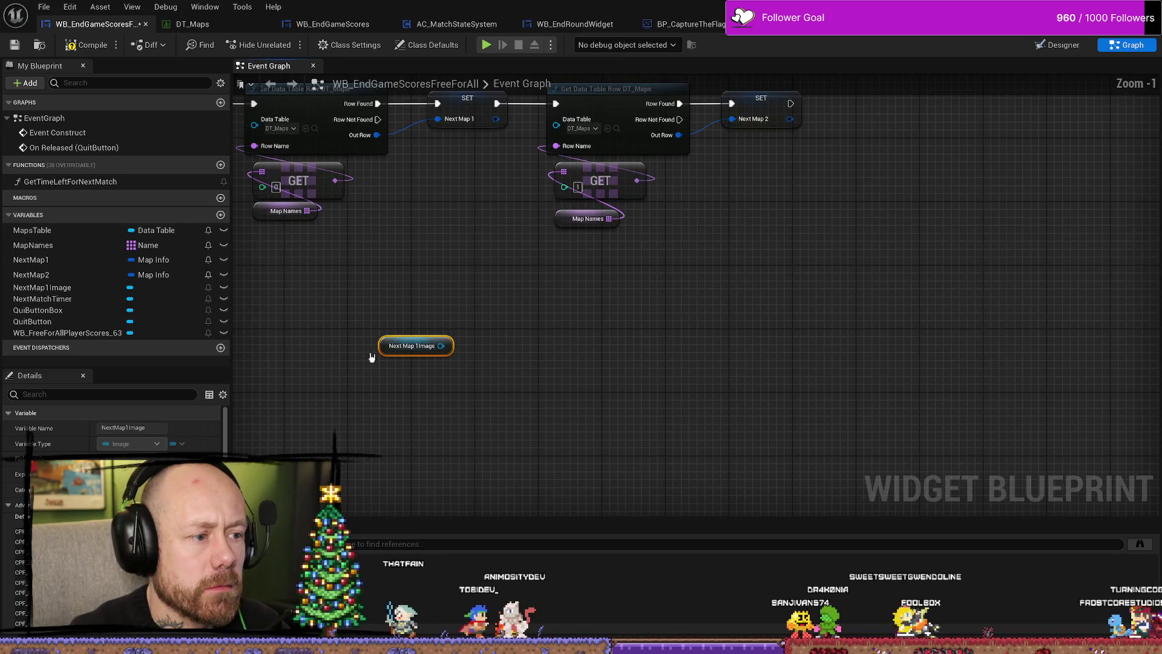
mouse_move(386, 347)
left_mouse_down()
mouse_move(871, 322)
mouse_move(882, 238)
left_mouse_up()
scroll(838, 298, "up", 2)
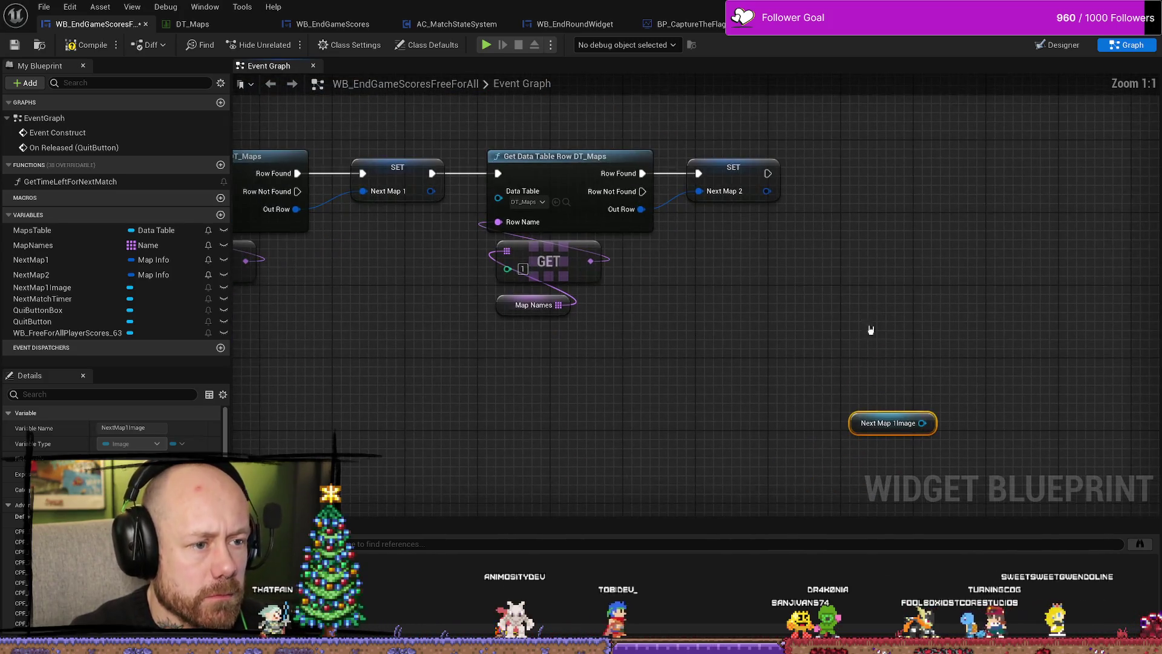
left_click_drag(854, 424, 794, 358)
left_click_drag(859, 314, 840, 254)
left_click_drag(765, 236, 757, 296)
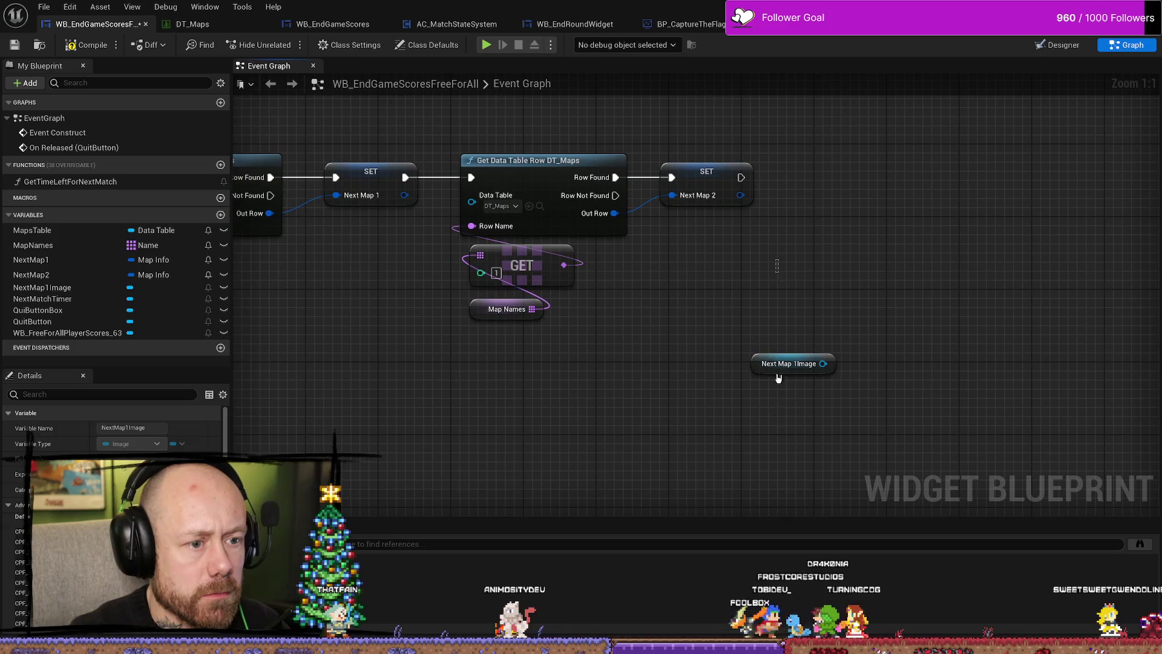
left_click(812, 332)
key("ctrl+space")
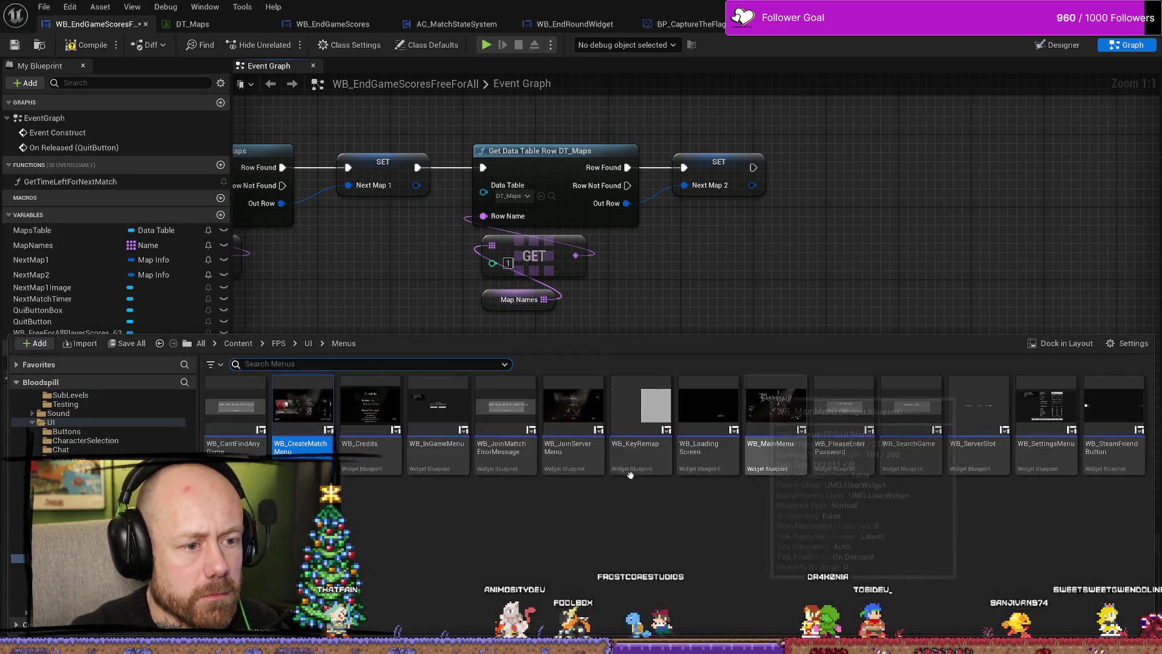
left_click(890, 230)
Search for further 'next map' nodes, dismiss each search without adding anything, and recentre the graph.
right_click(739, 338)
type("setr")
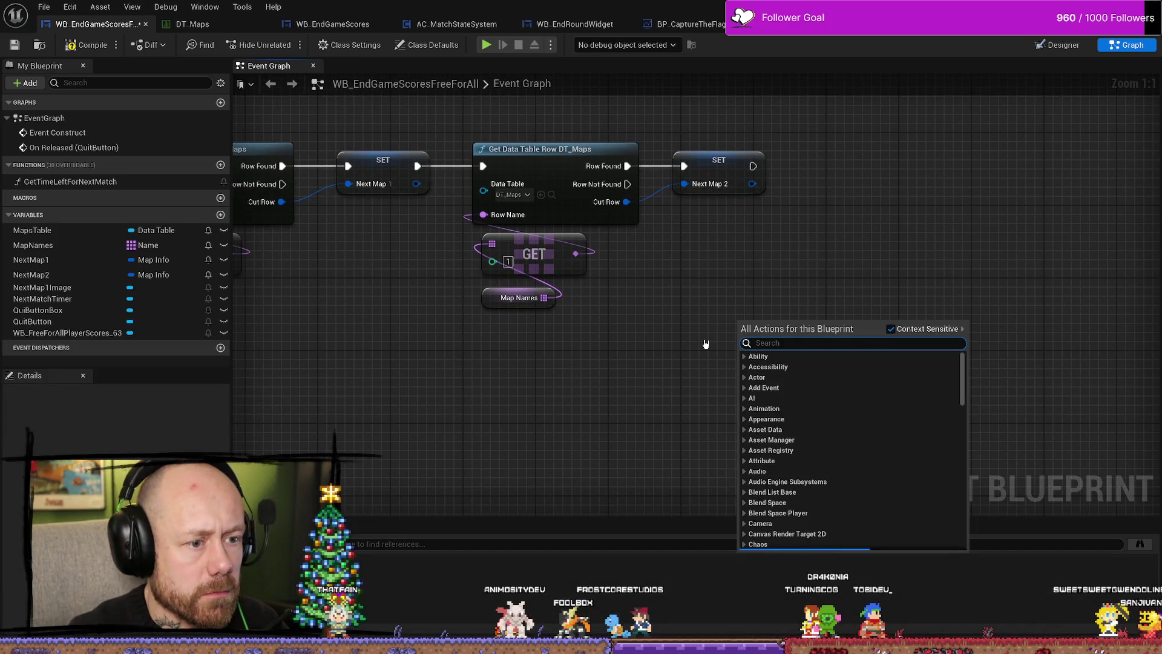
key("BackSpace")
type("n")
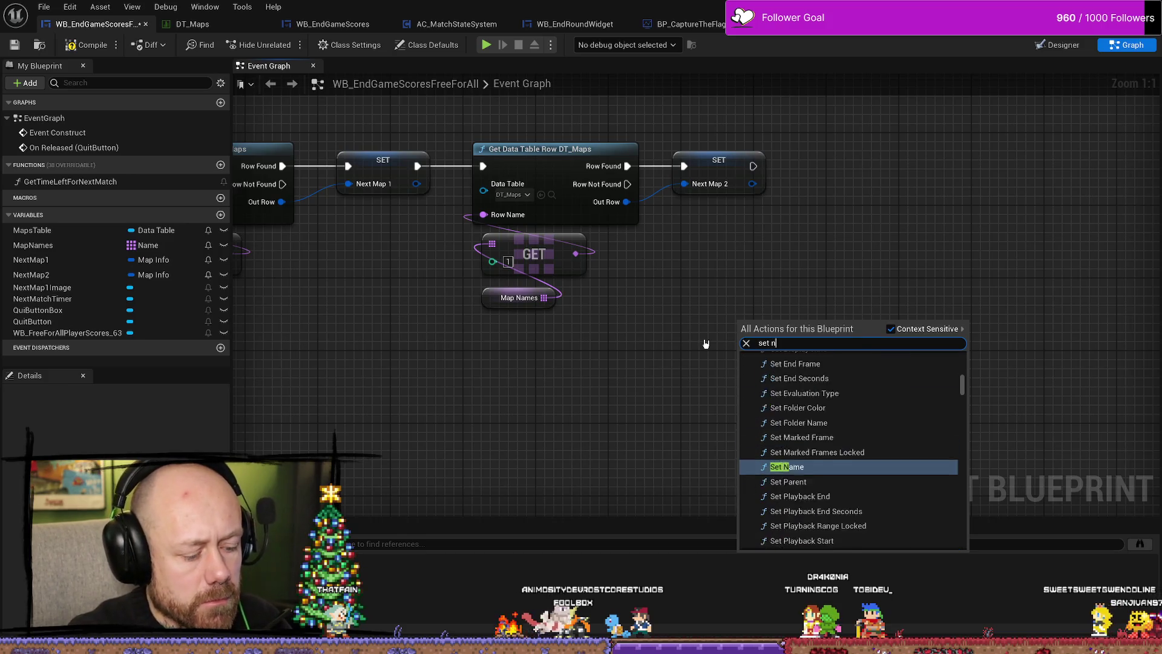
type("ext ma")
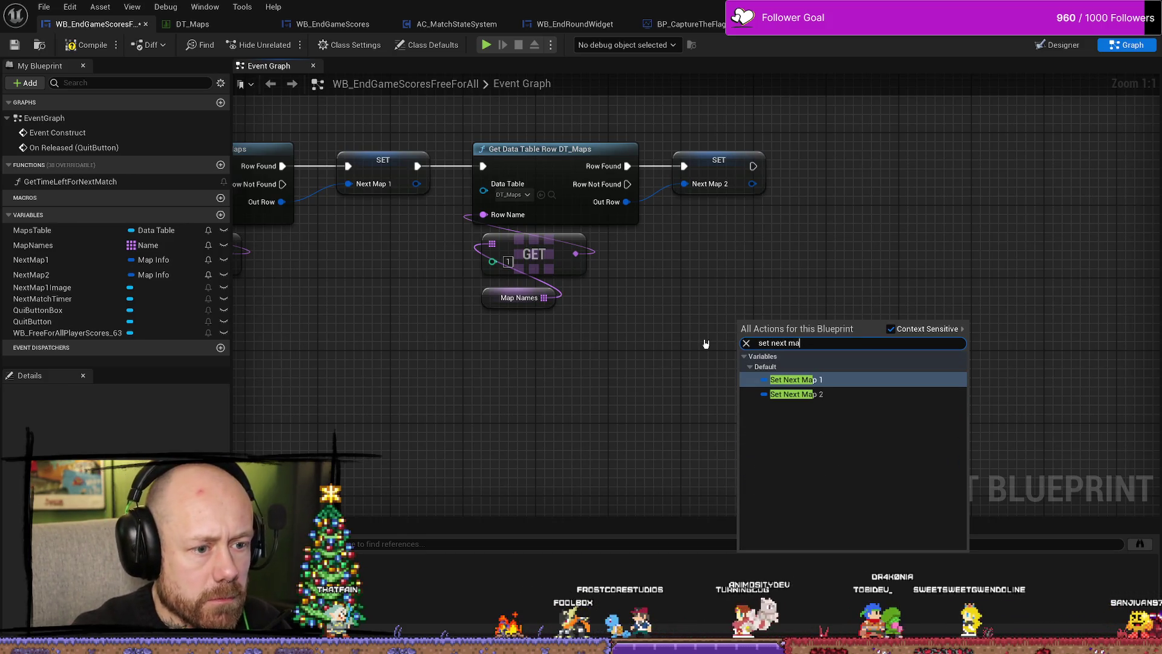
left_click_drag(41, 288, 787, 351)
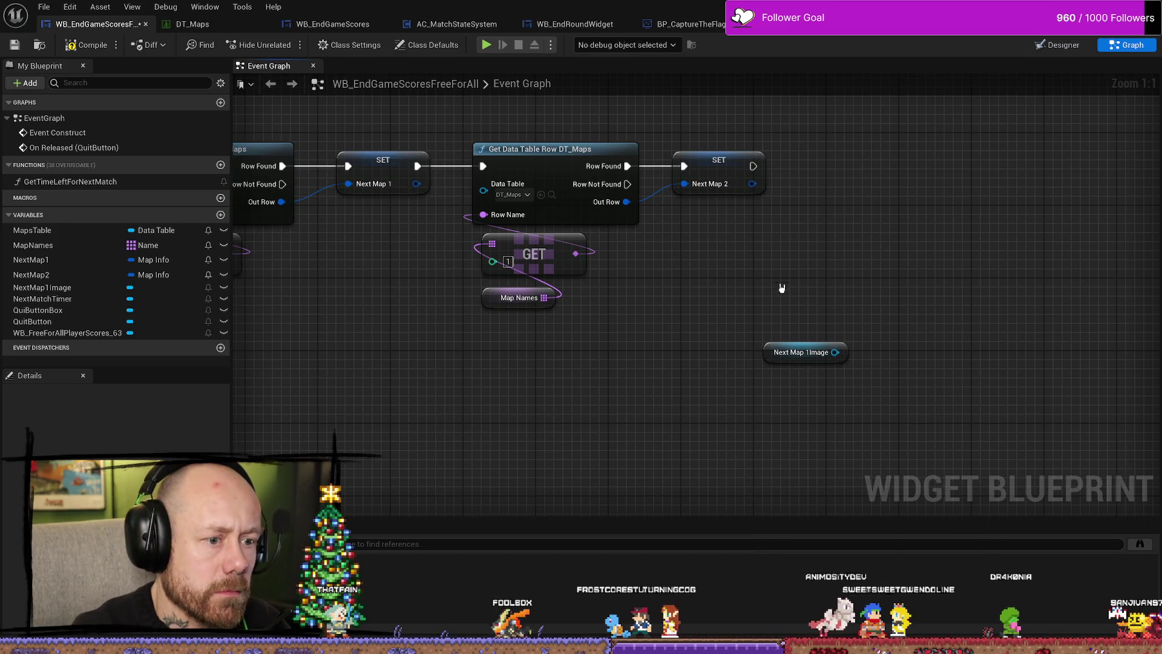
left_click(799, 352)
scroll(112, 426, "down", 2)
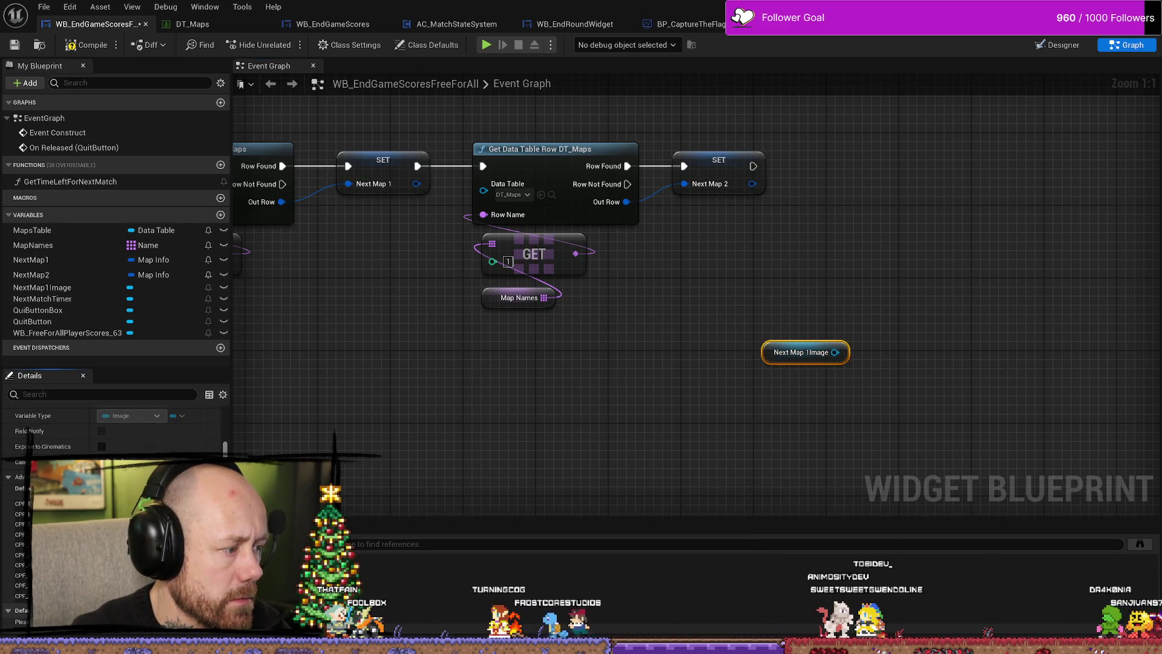
left_click_drag(224, 451, 224, 426)
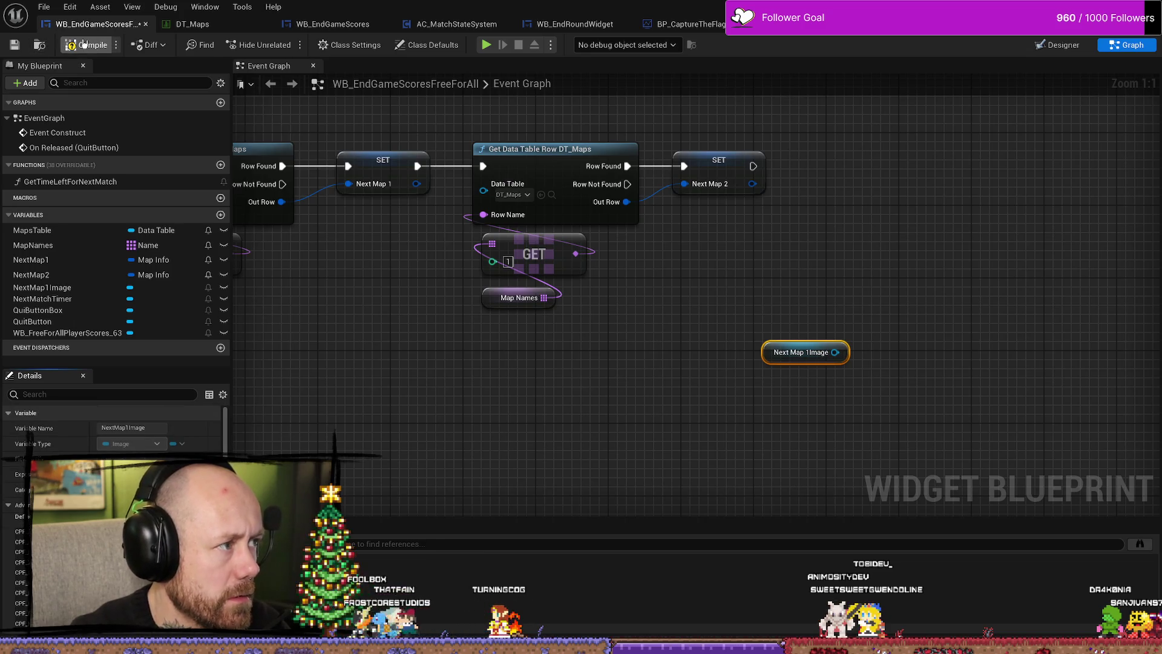
left_click(768, 354)
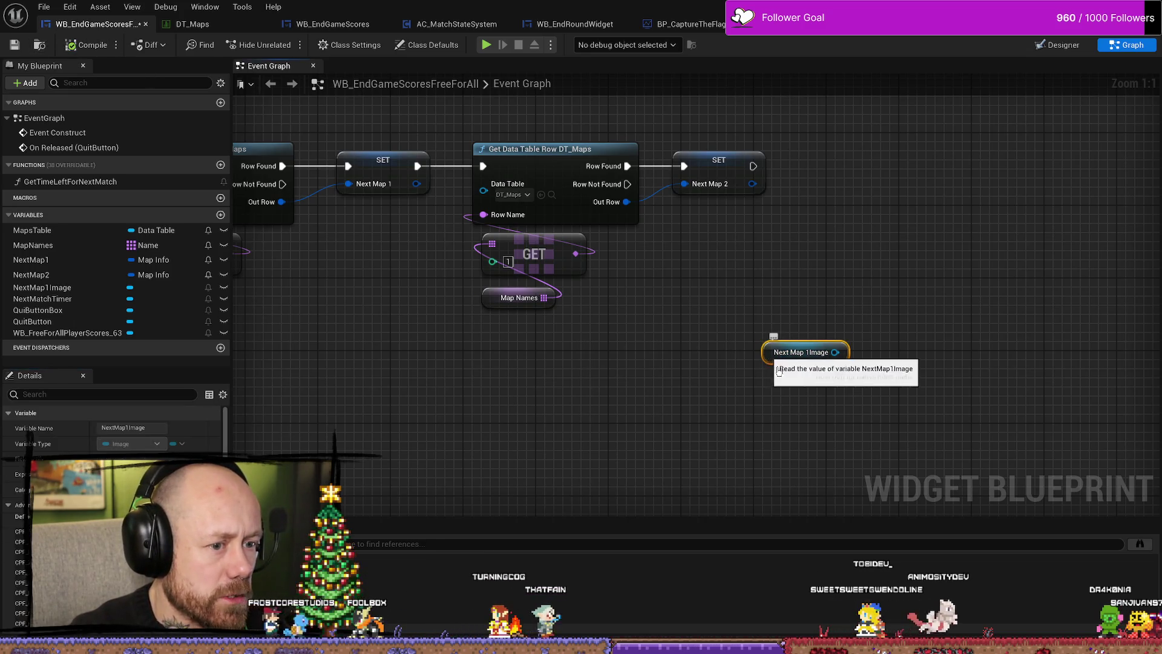
right_click(790, 406)
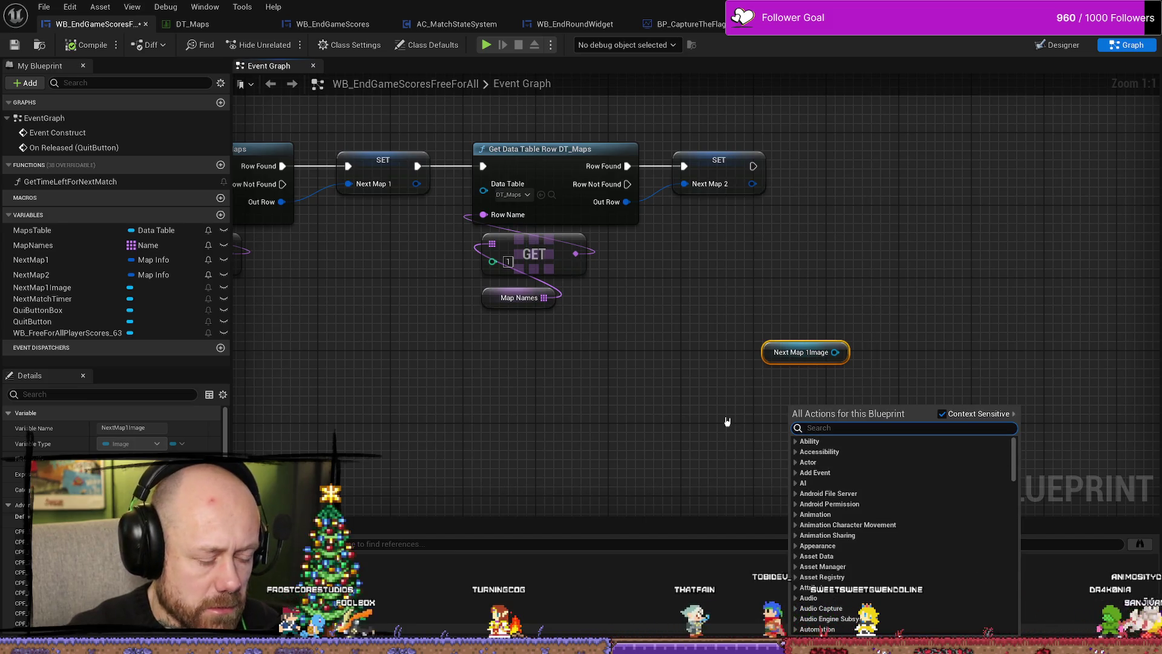
type("nex")
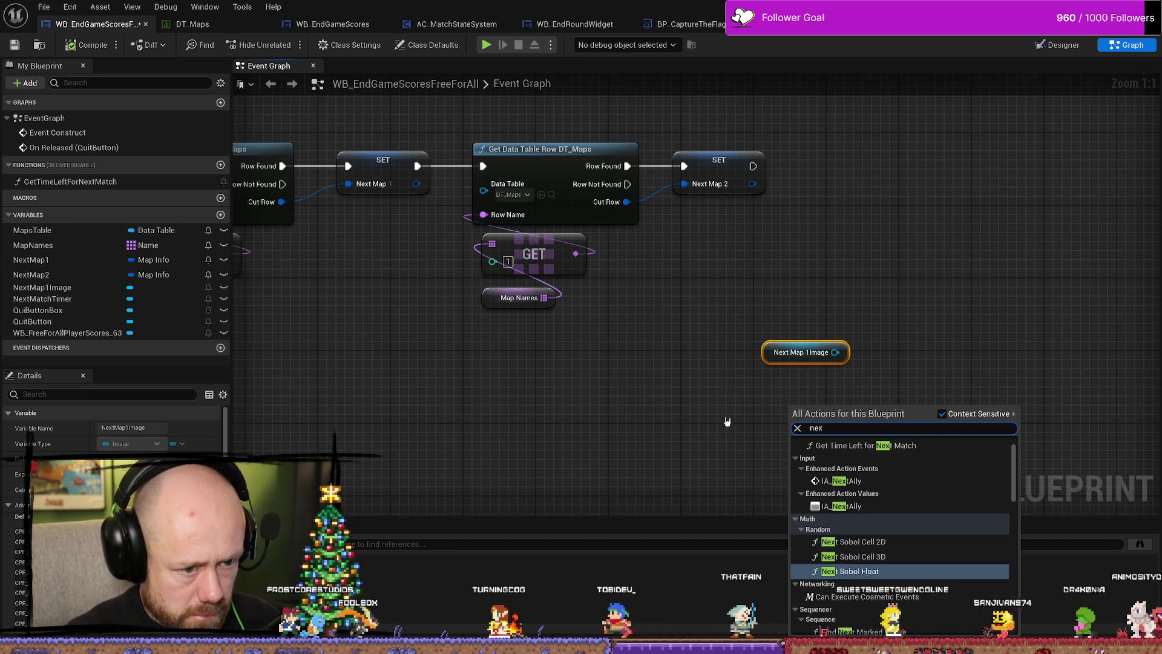
type("t map 1 i")
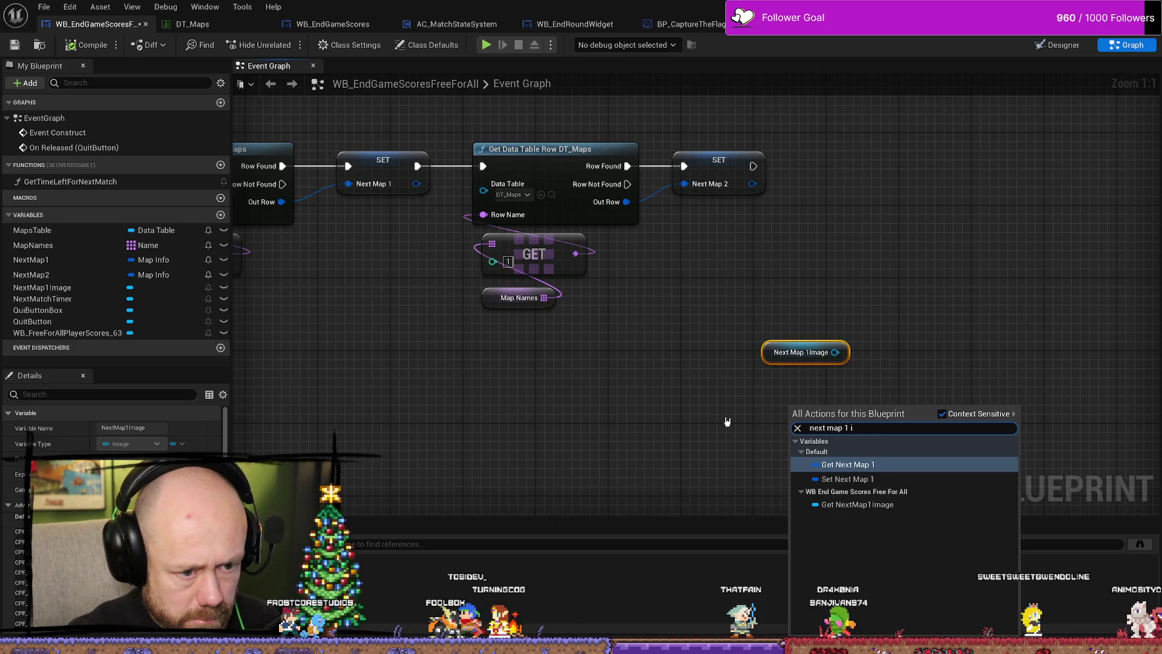
left_click(706, 428)
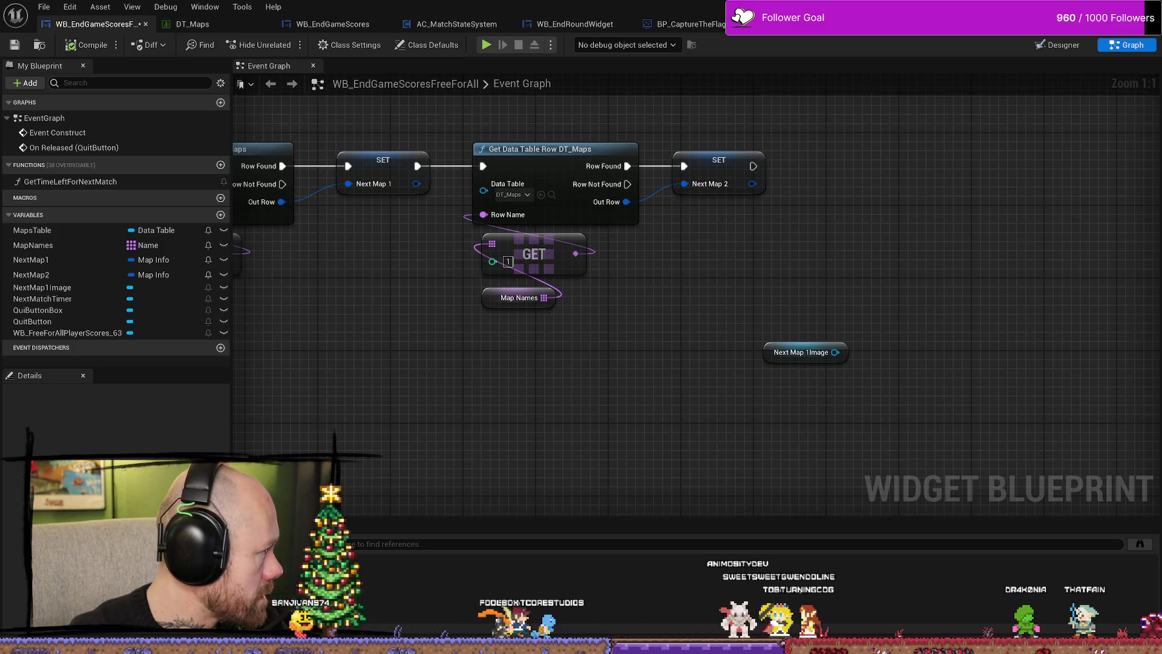
left_click_drag(860, 265, 734, 274)
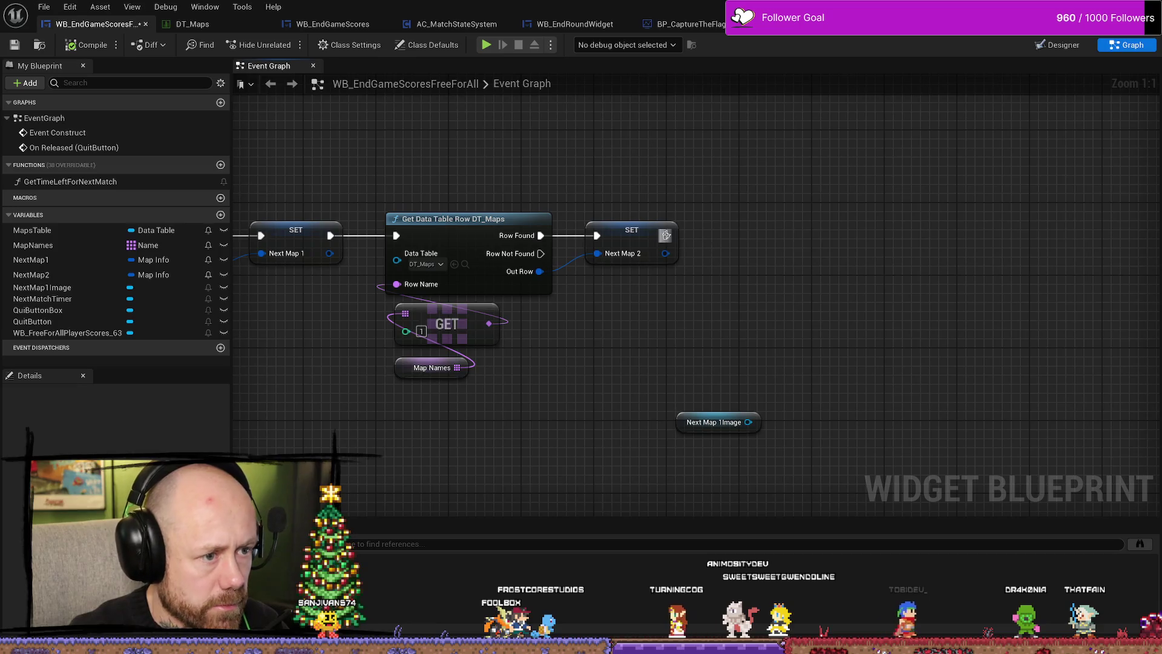
Add a Set Brush Resource to Texture node after the Next Map 2 SET, then delete it.
left_click_drag(666, 234, 792, 235)
type("set")
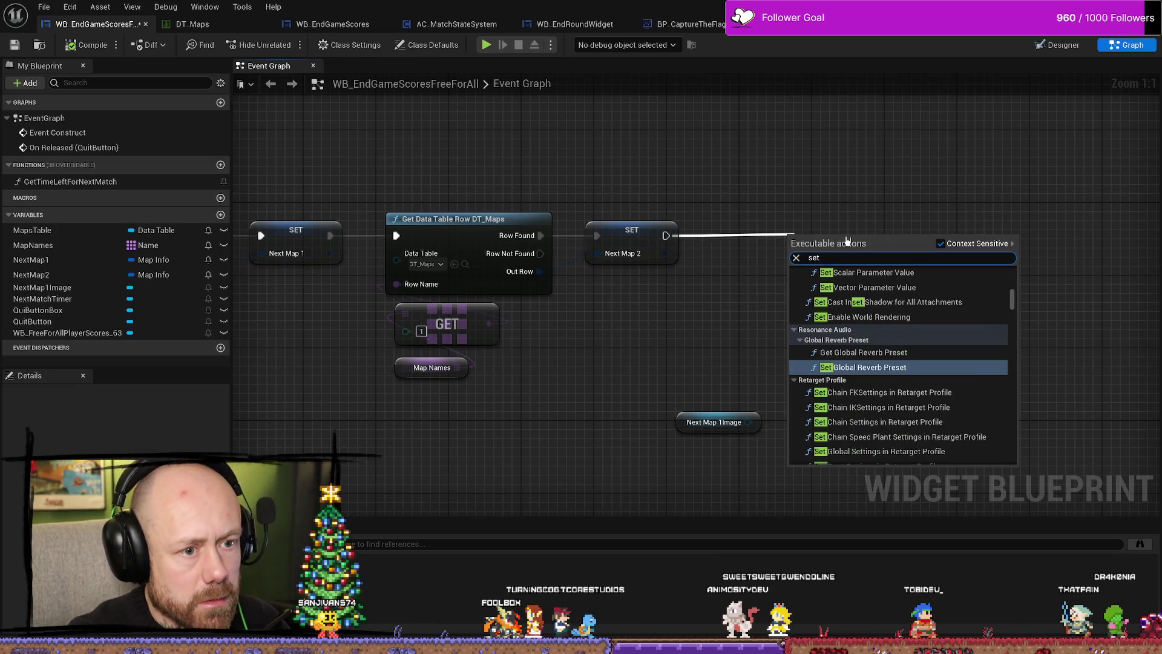
type(" brus")
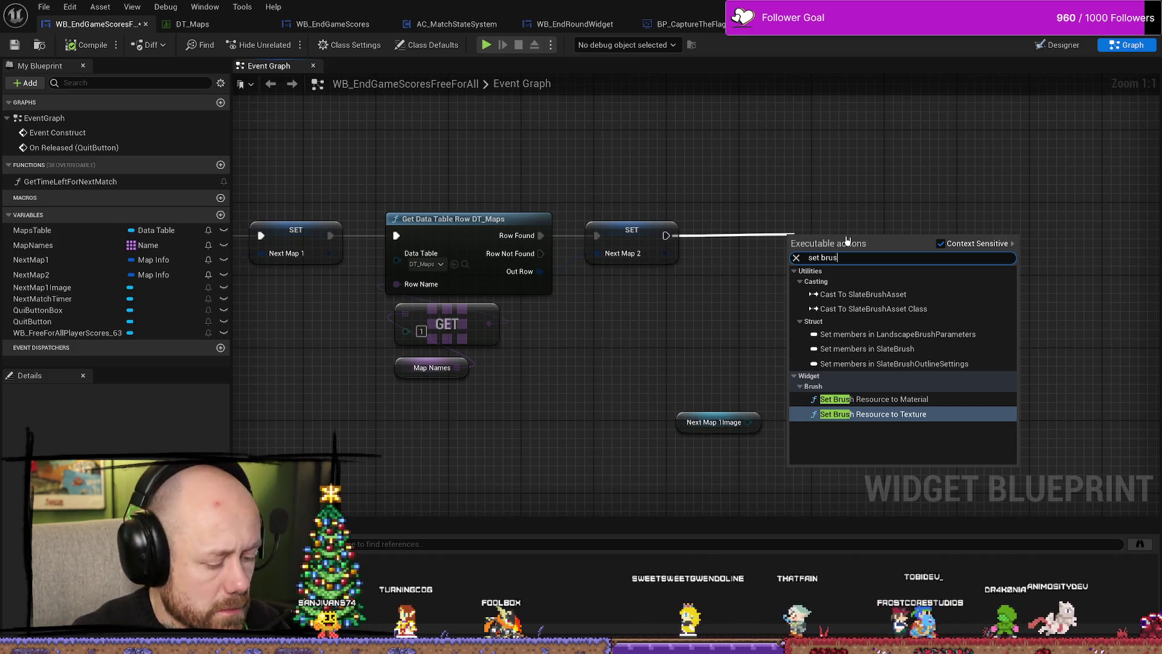
type("h")
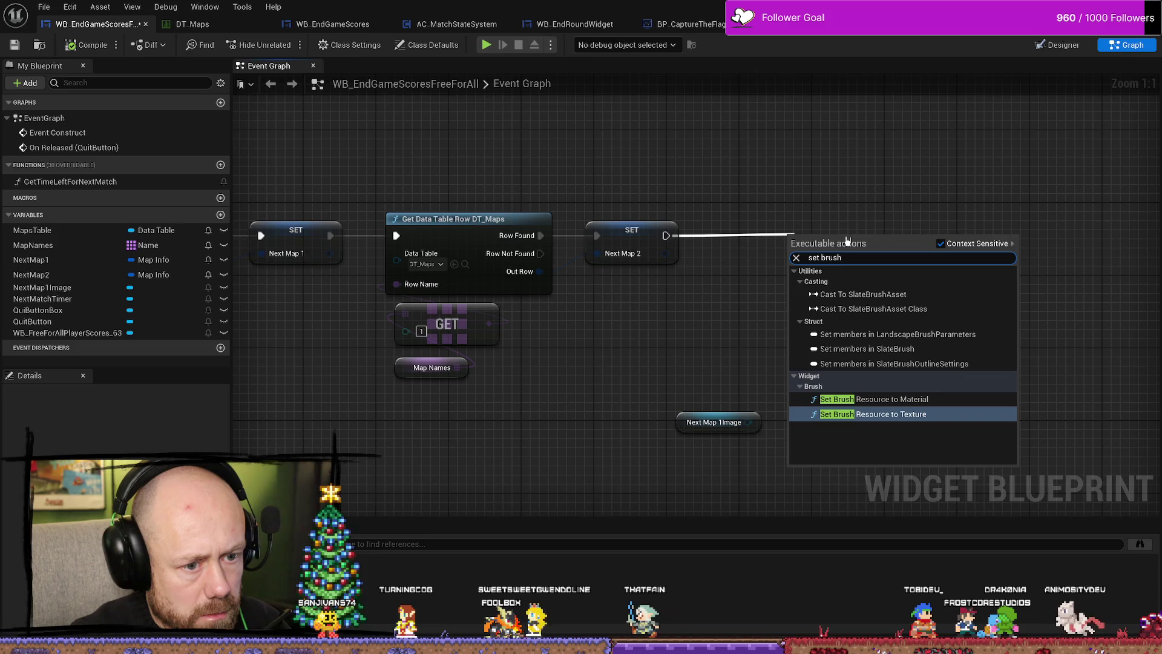
key("Return")
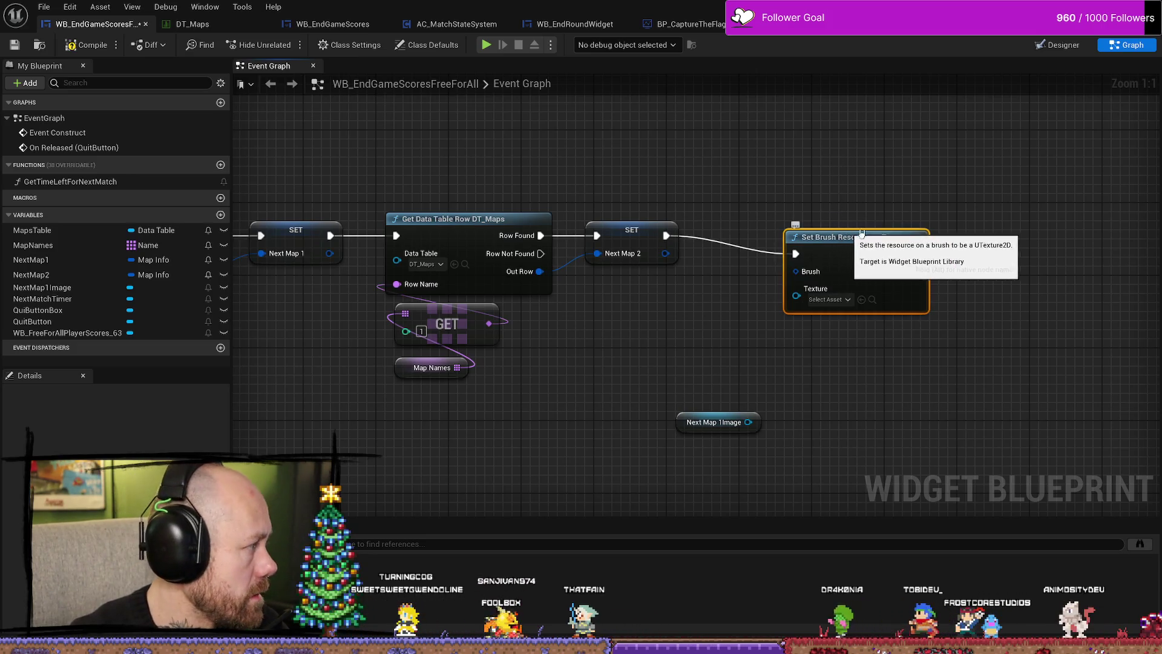
left_click(873, 229)
left_click(872, 236)
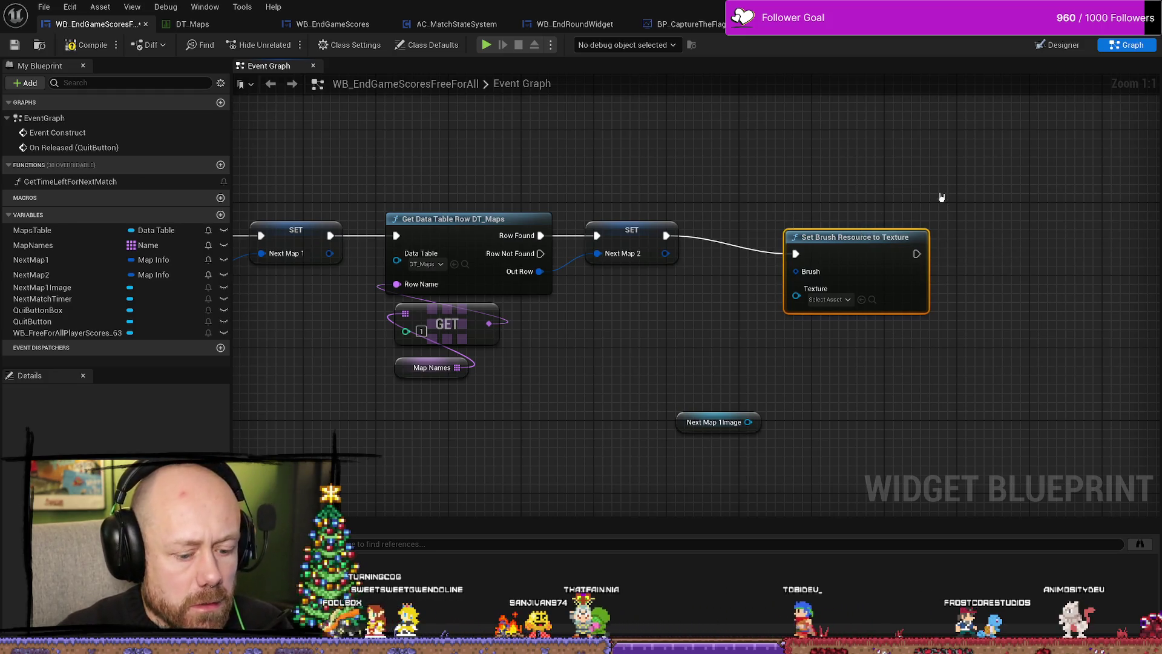
key("Delete")
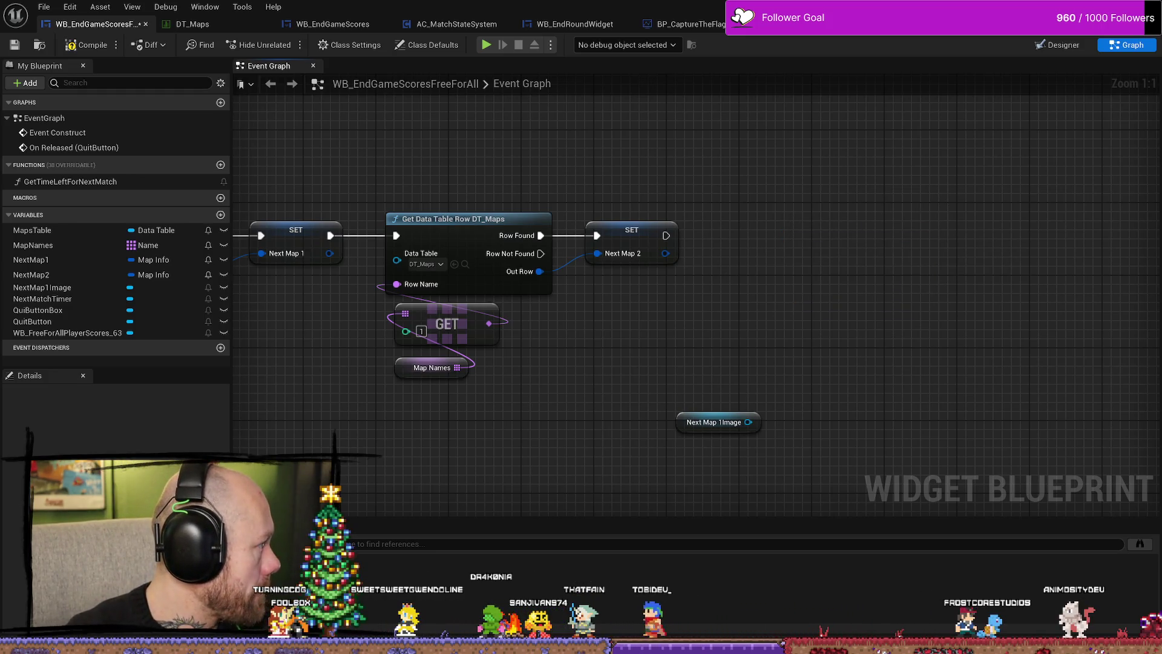
Add a Set Brush node for Next Map 1Image and chain it after the Next Map 2 SET.
mouse_move(749, 422)
left_mouse_down()
mouse_move(760, 425)
mouse_move(777, 348)
left_mouse_up()
type("set brus")
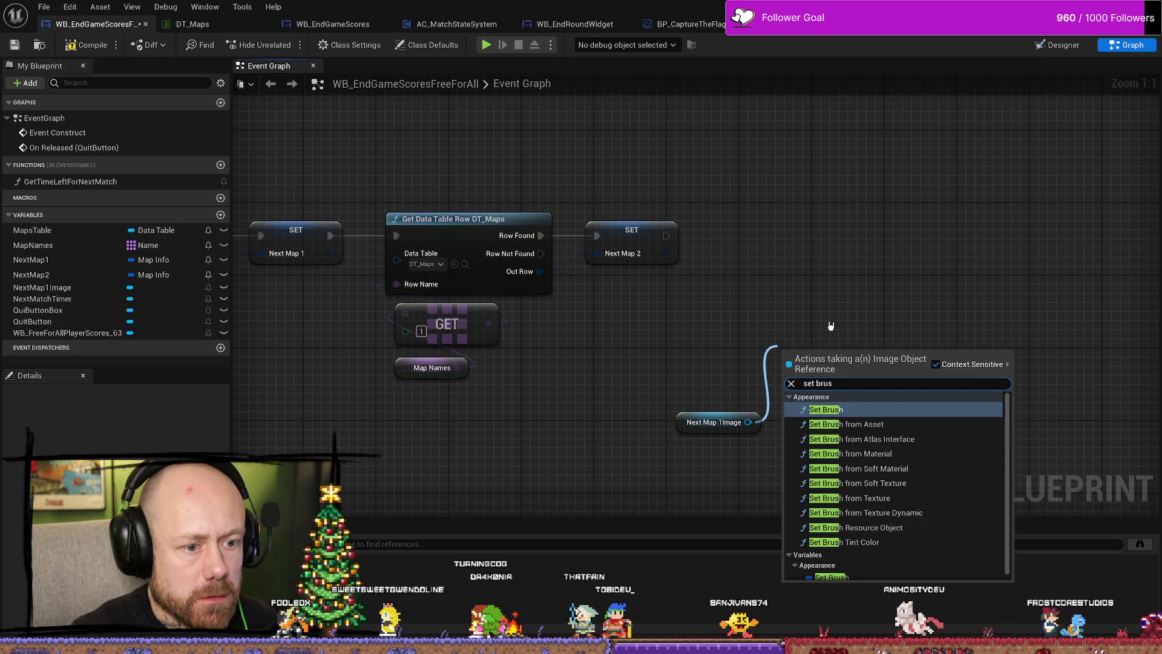
key("Return")
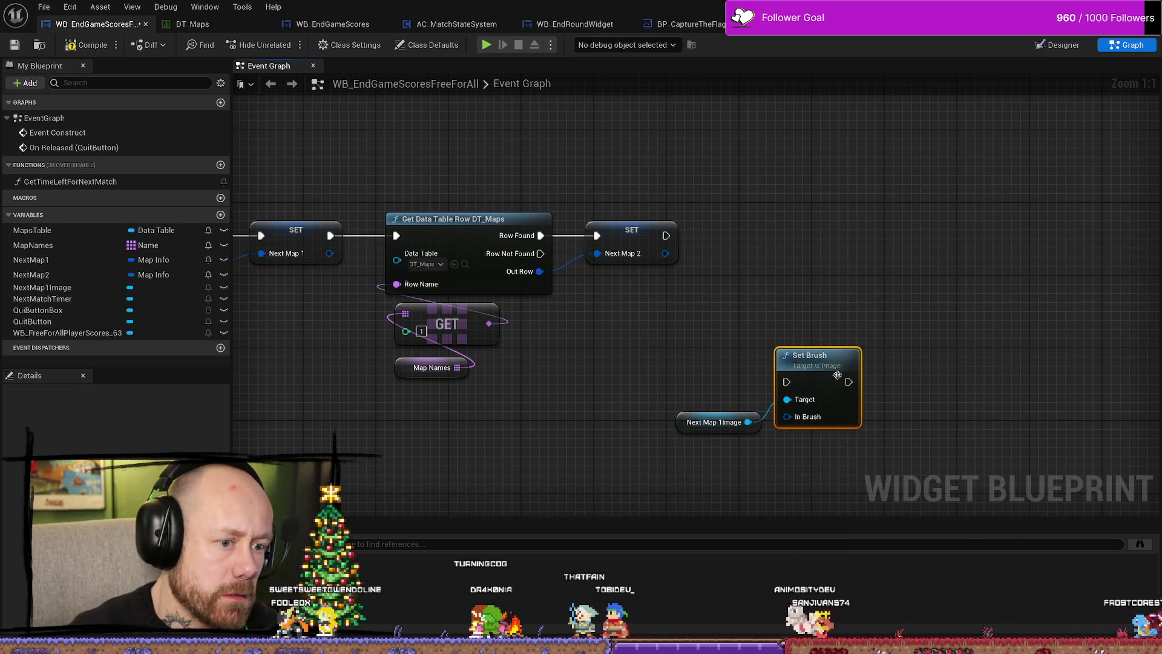
left_click_drag(837, 375, 864, 284)
mouse_move(666, 235)
left_mouse_down()
mouse_move(813, 292)
mouse_move(798, 229)
left_mouse_up()
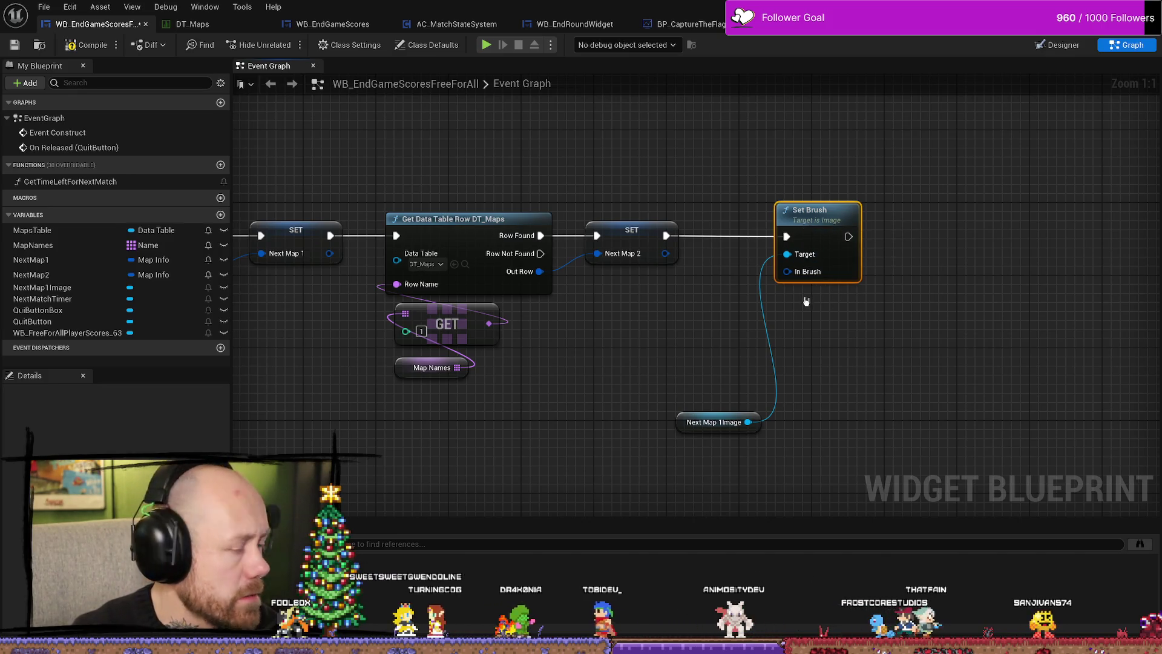
mouse_move(714, 422)
left_mouse_down()
mouse_move(710, 337)
mouse_move(723, 312)
left_mouse_up()
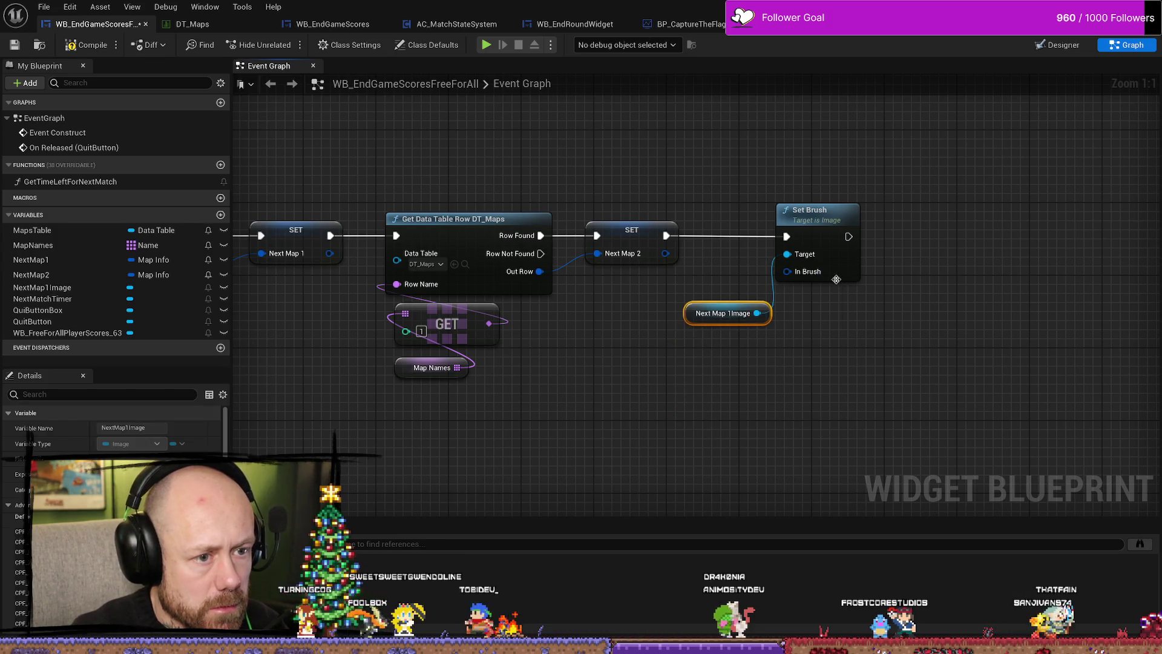
left_click(836, 279)
Place a Next Map 1 getter near the Set Brush node.
mouse_move(366, 303)
left_mouse_down()
mouse_move(578, 326)
mouse_move(688, 355)
mouse_move(819, 353)
mouse_move(585, 346)
mouse_move(509, 268)
left_mouse_up()
left_click(468, 193)
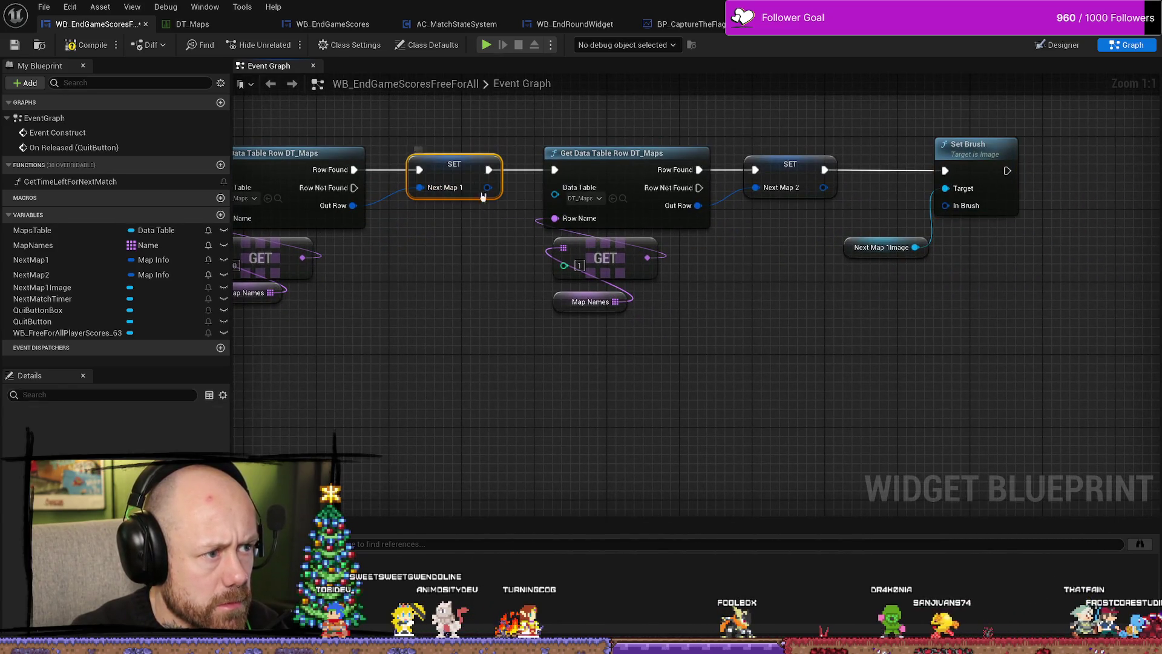
left_click_drag(875, 348, 755, 347)
right_click(761, 346)
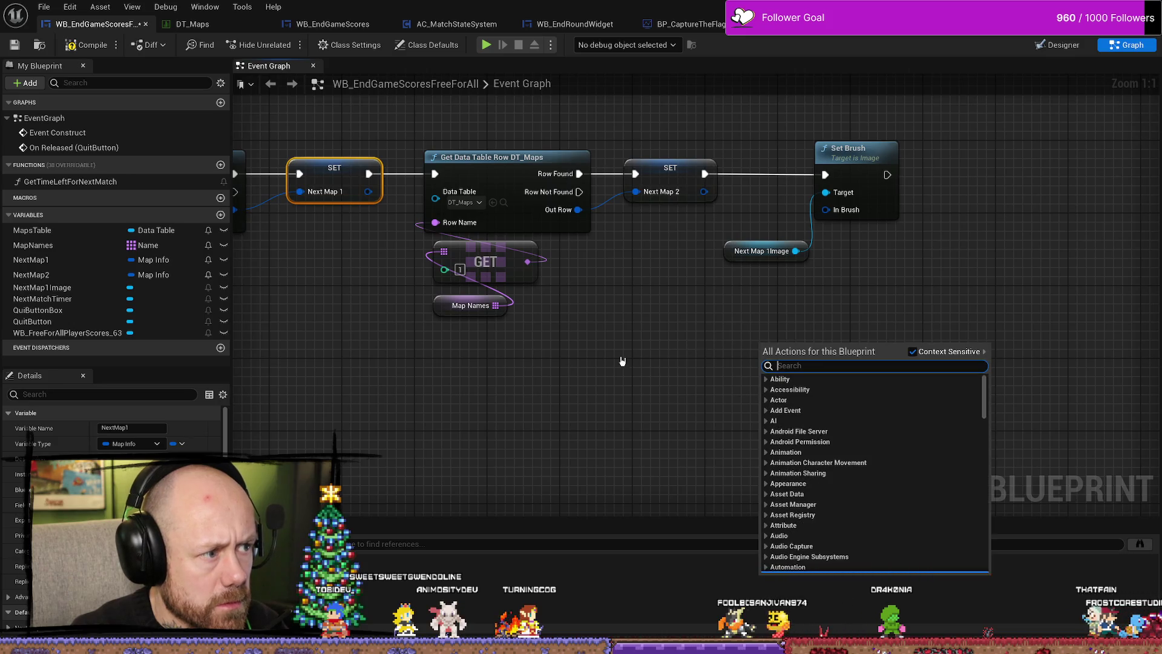
type("nextmap1")
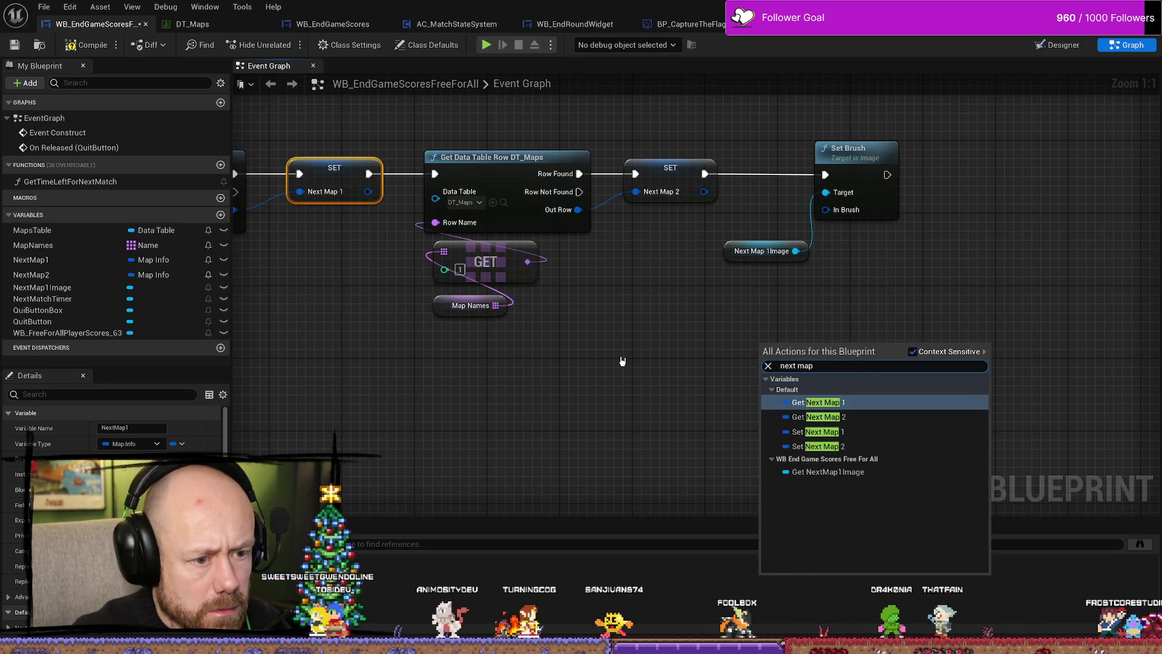
key("Return")
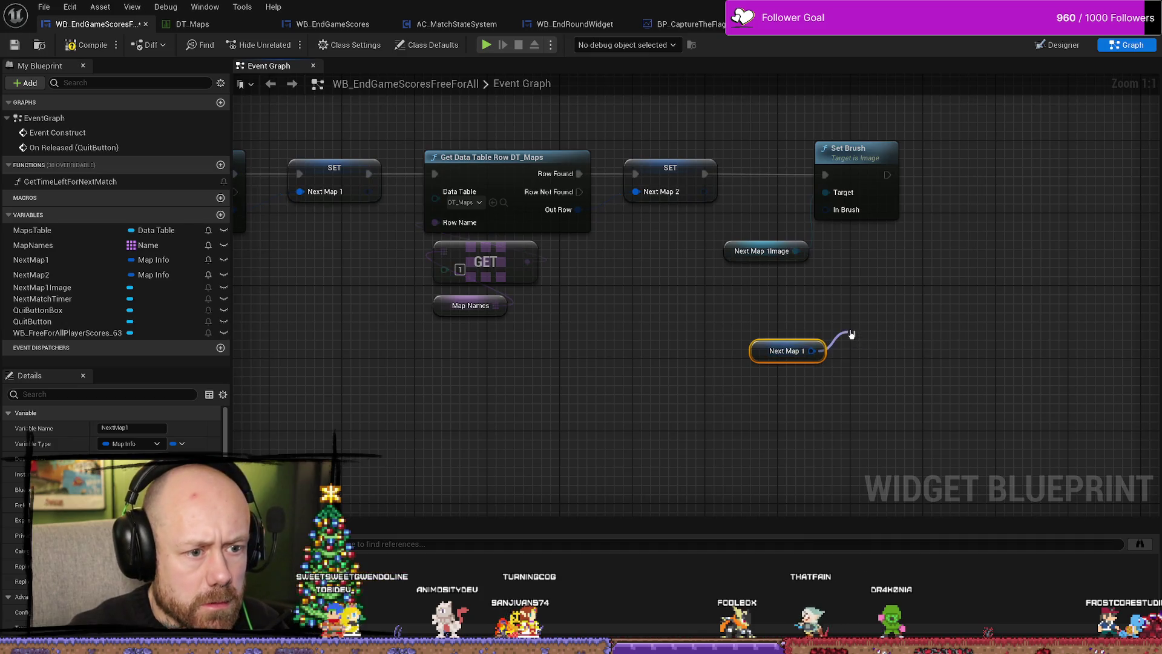
Search 'split' from the Next Map 1 getter and add a Break MapInfo node.
left_click_drag(851, 334, 857, 333)
type("get")
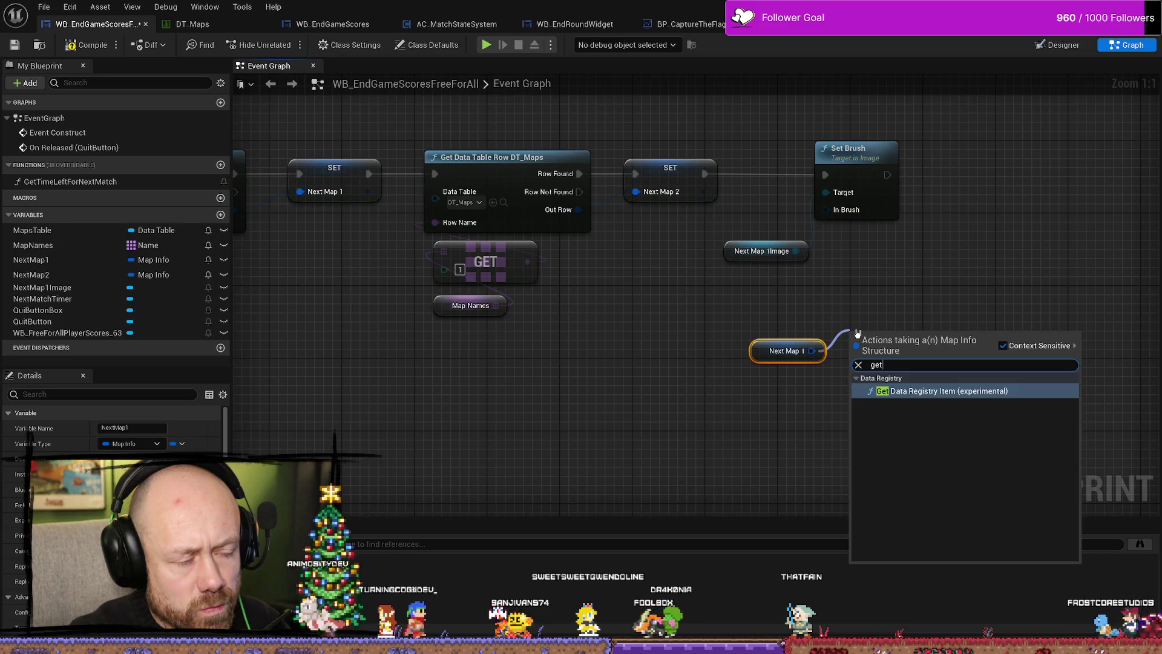
left_click(822, 305)
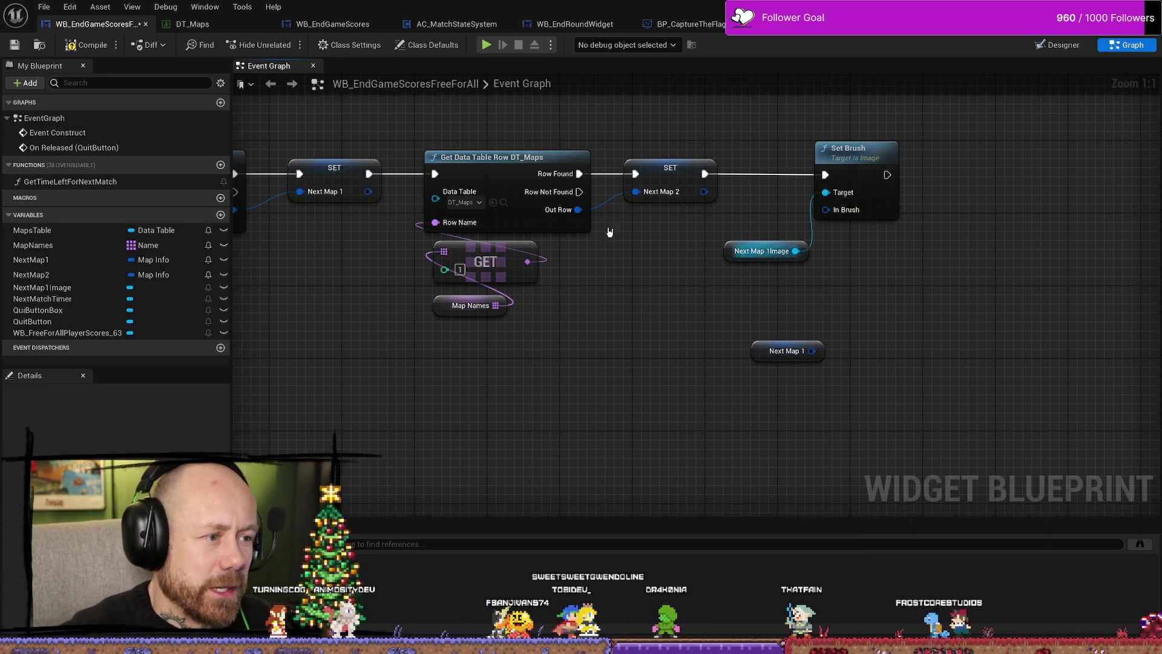
mouse_move(754, 350)
left_mouse_down()
mouse_move(682, 367)
mouse_move(824, 209)
mouse_move(896, 403)
left_mouse_up()
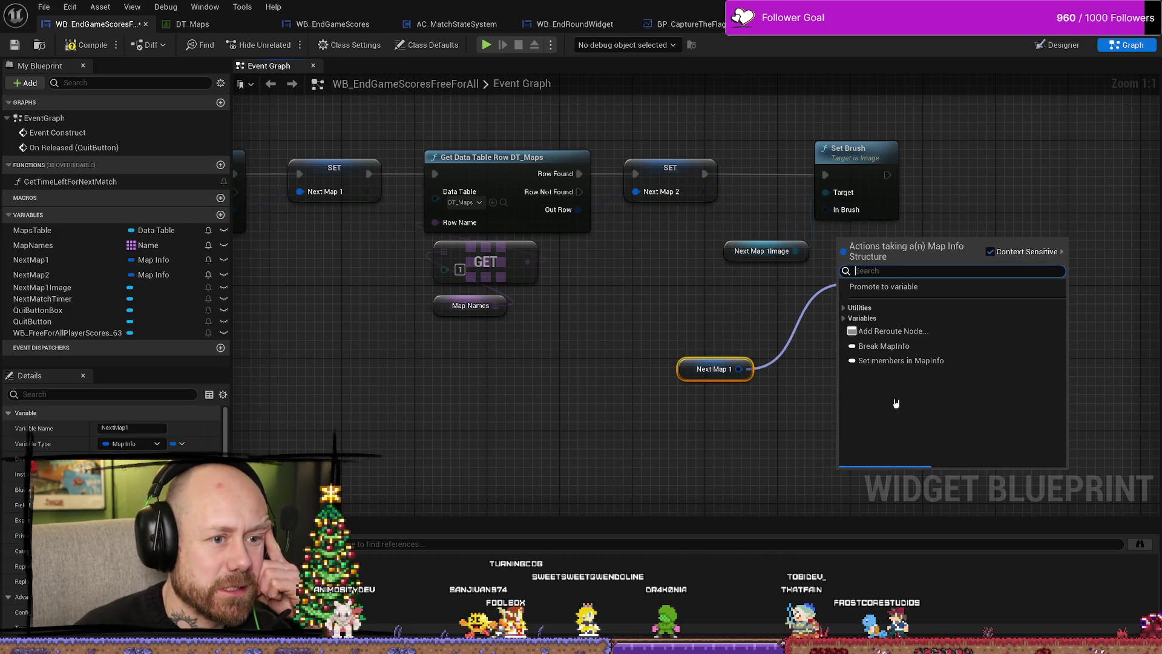
left_click(752, 334)
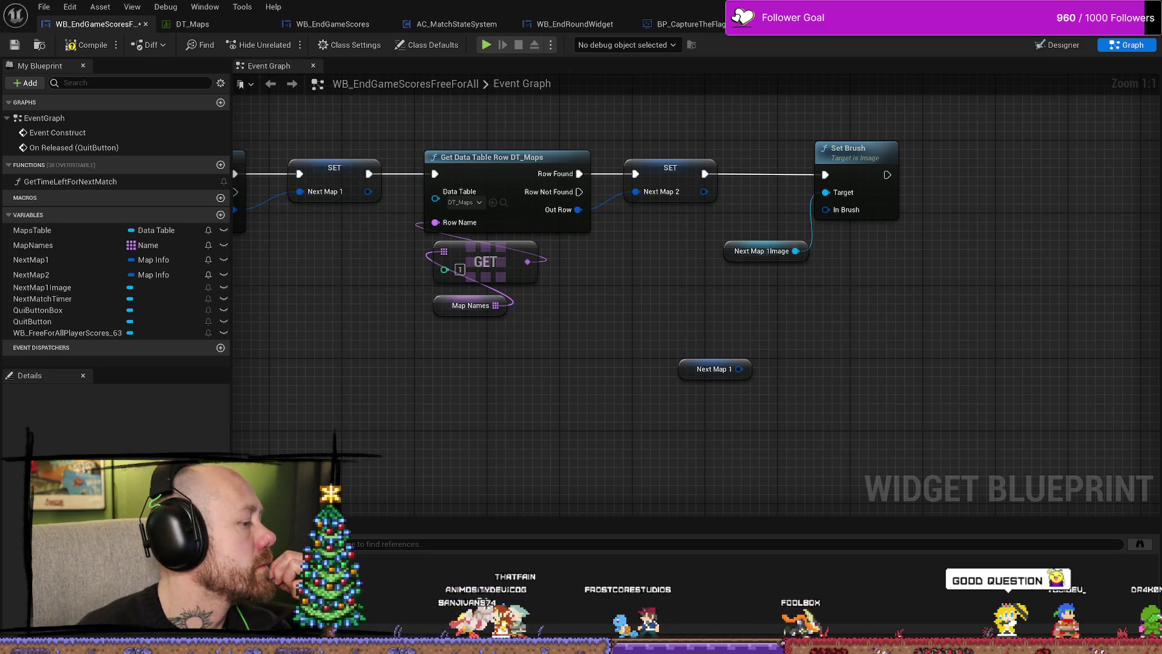
mouse_move(797, 387)
left_mouse_down()
mouse_move(739, 348)
mouse_move(694, 339)
mouse_move(718, 363)
left_mouse_up()
type("spli")
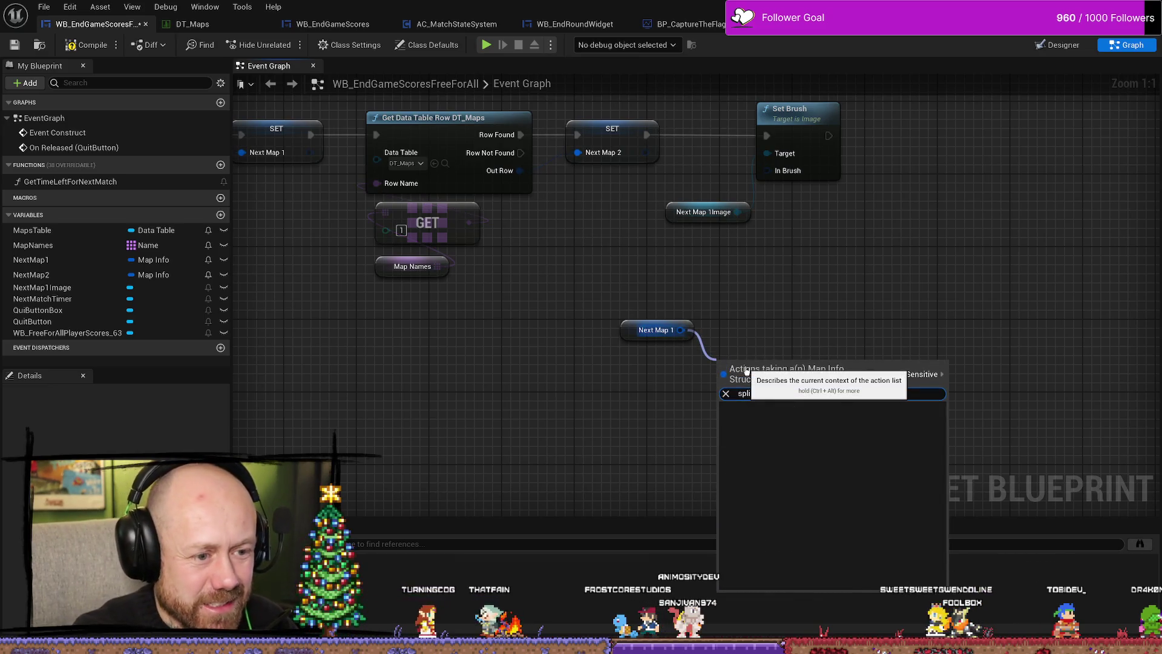
type("t")
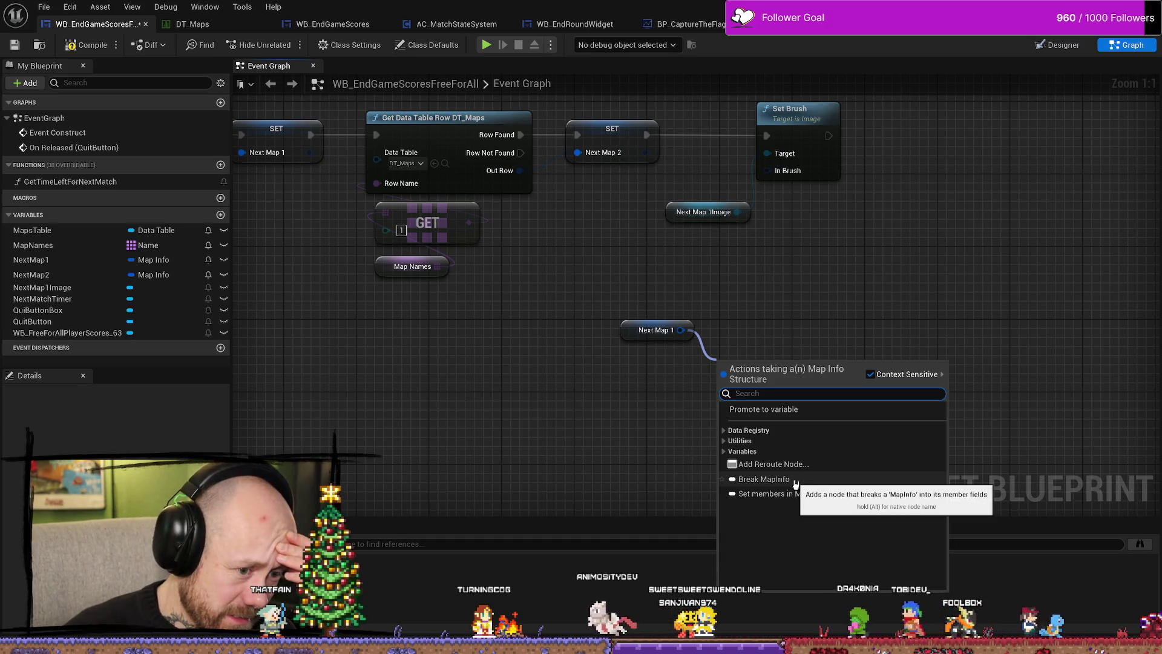
left_click(764, 479)
Expand Break MapInfo, try wiring its Image into Set Brush, then break all Set Brush links.
left_click(701, 379)
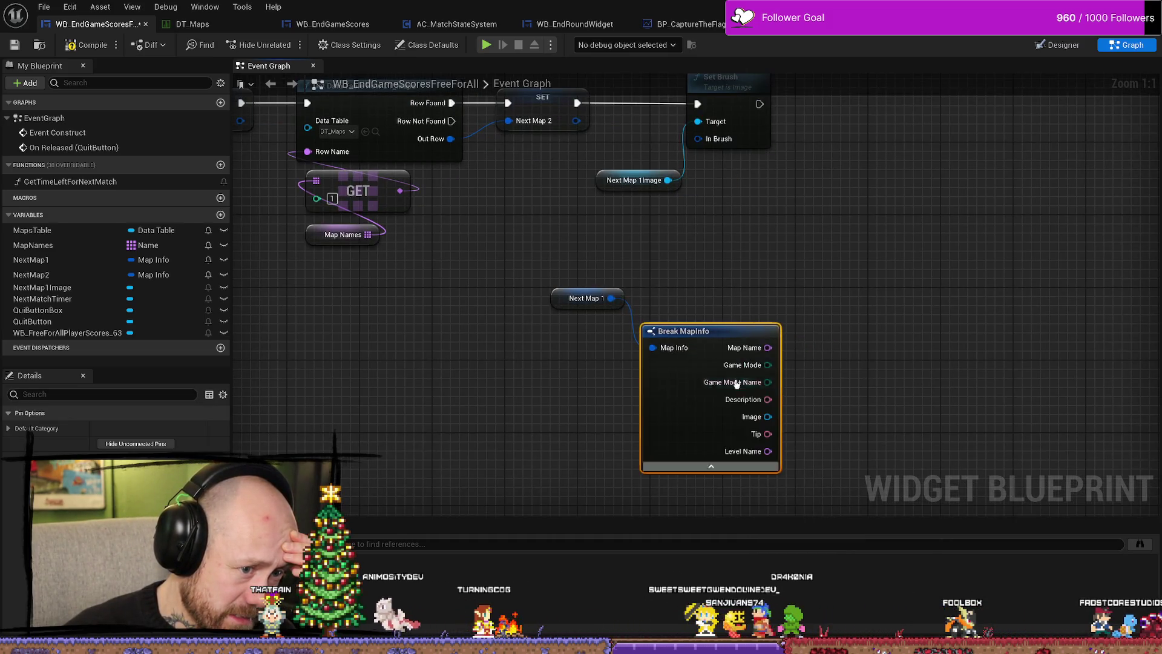
mouse_move(659, 337)
left_mouse_down()
mouse_move(659, 261)
mouse_move(650, 291)
mouse_move(556, 281)
left_mouse_up()
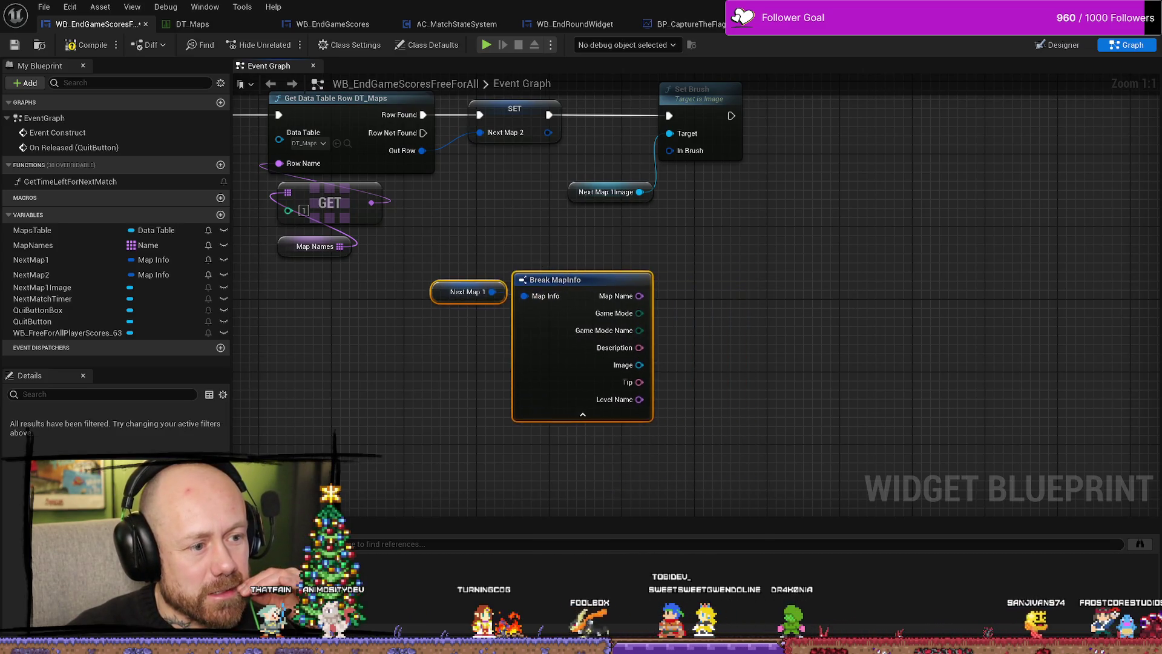
mouse_move(621, 386)
left_mouse_down()
mouse_move(718, 272)
mouse_move(659, 175)
left_mouse_up()
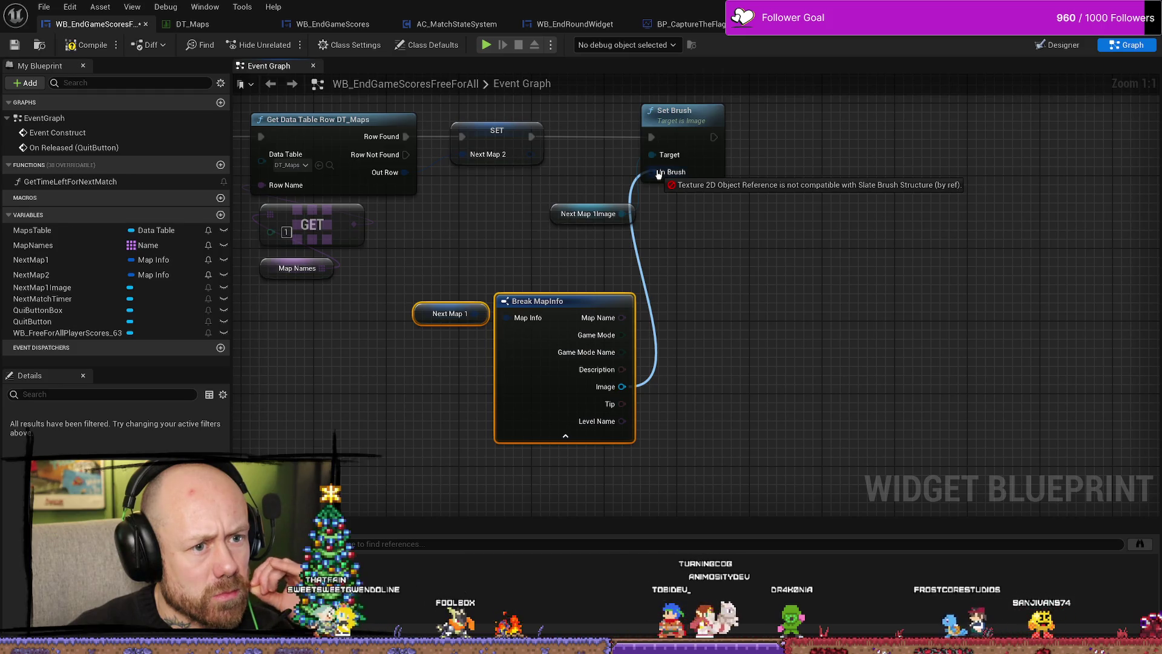
left_click_drag(659, 174, 681, 256)
left_click(696, 124)
right_click(696, 124)
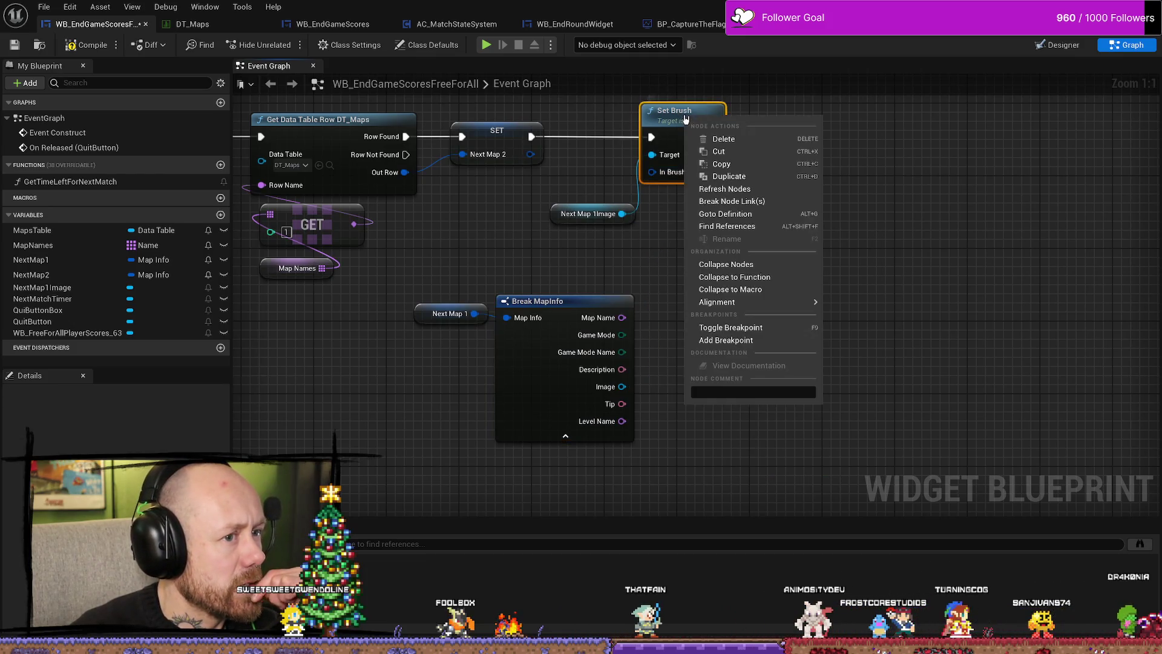
left_click(749, 205)
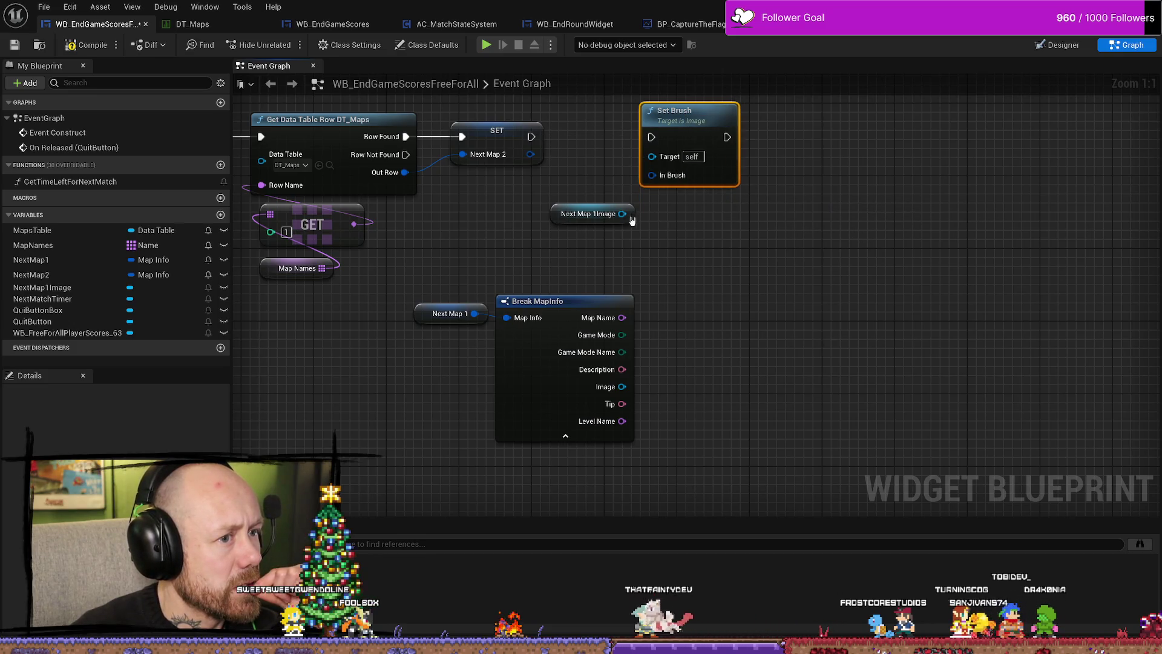
Connect Next Map 1Image as the Set Brush target and chain Set Brush after the Next Map 2 SET.
left_click_drag(631, 219, 652, 156)
left_click_drag(531, 137, 714, 125)
left_click_drag(598, 204, 616, 176)
right_click(743, 175)
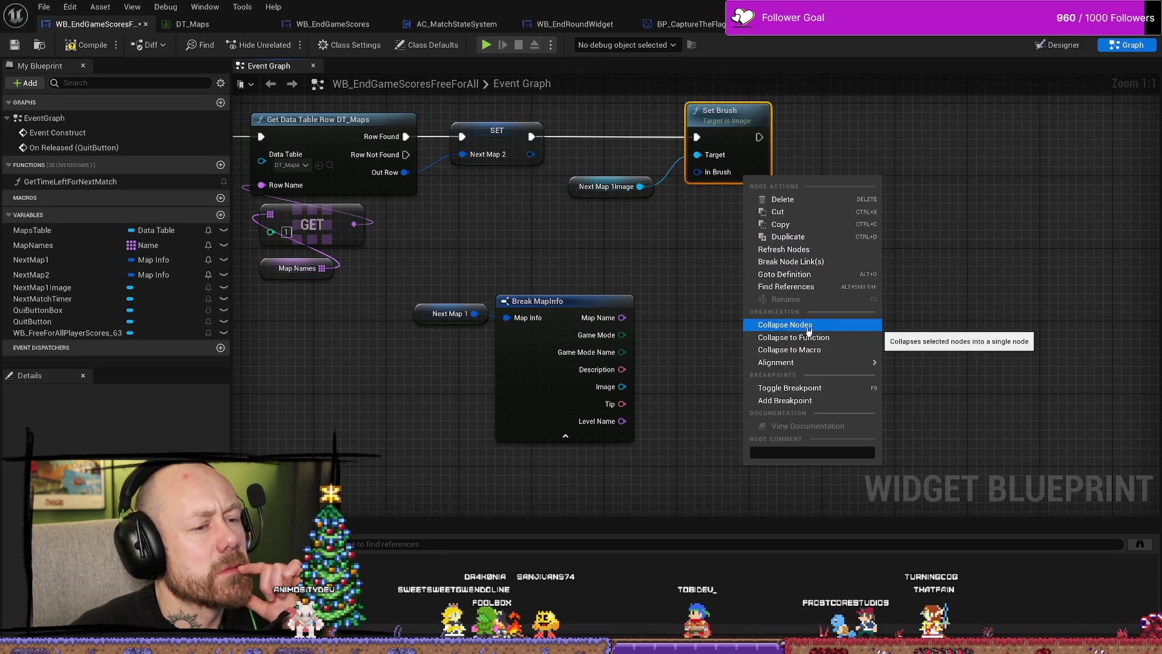
mouse_move(777, 363)
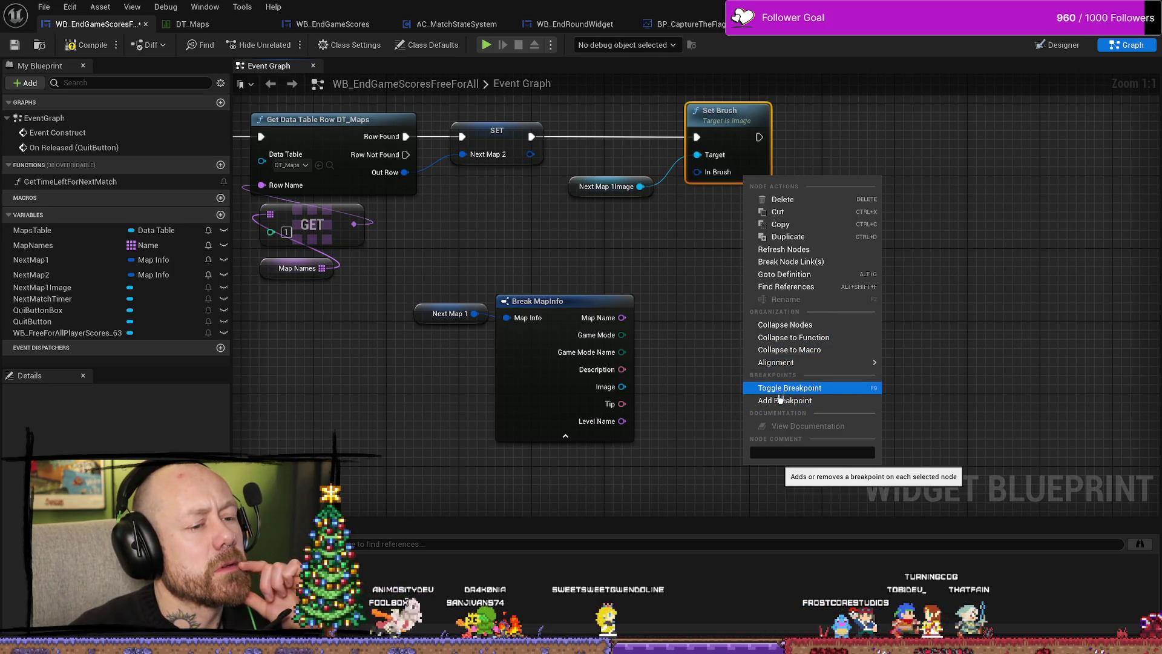
left_click(706, 311)
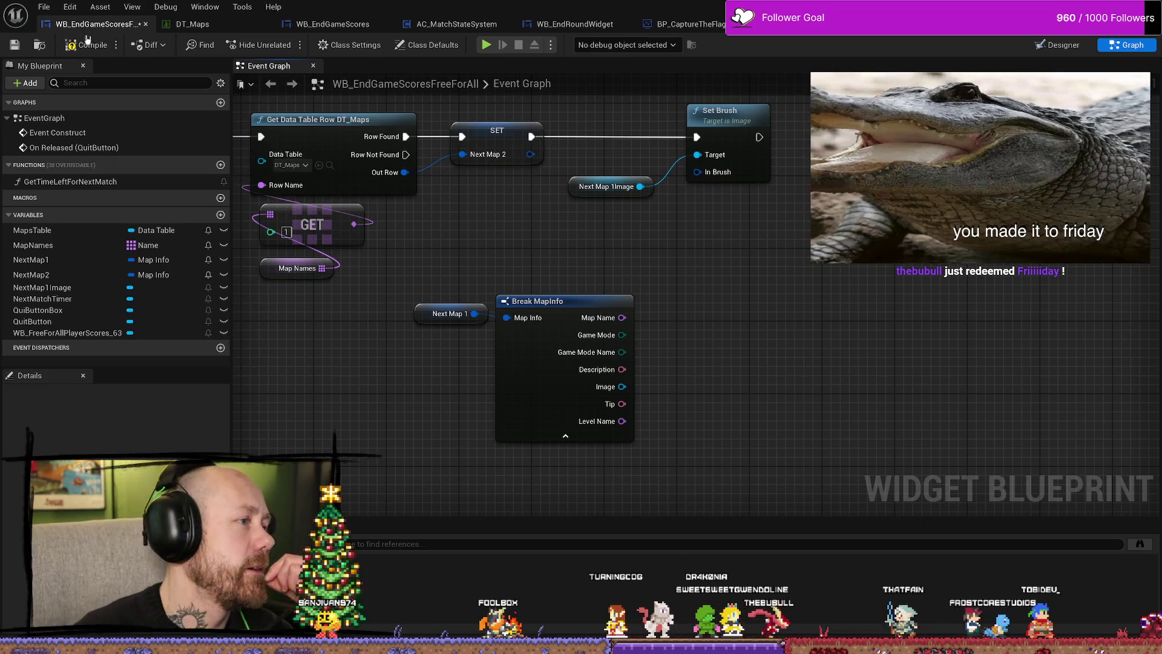
Compile the widget blueprint, revealing the missing In Brush error on Set Brush.
left_click(88, 45)
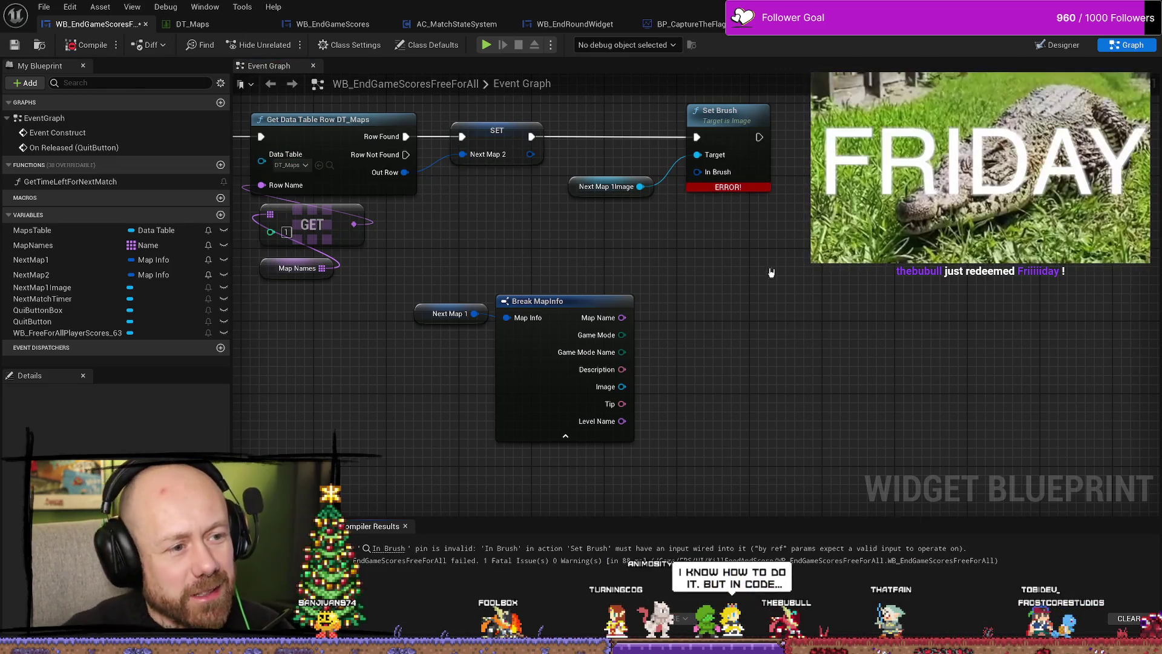
left_click_drag(771, 272, 706, 265)
left_click_drag(609, 277, 580, 264)
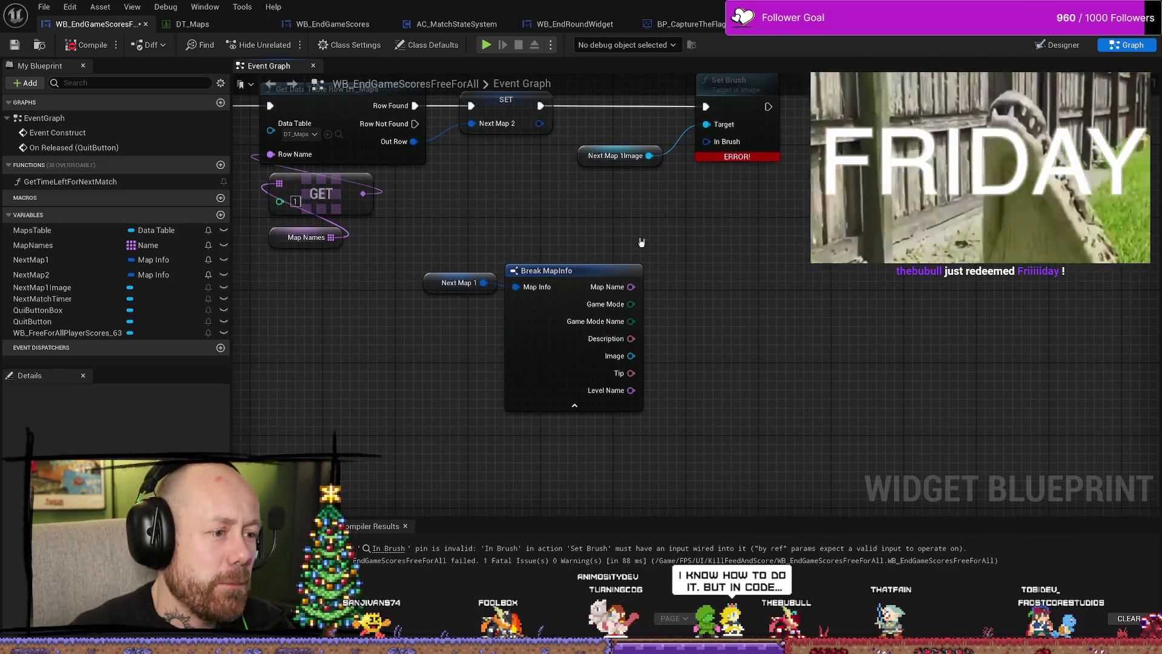
left_click_drag(642, 242, 699, 277)
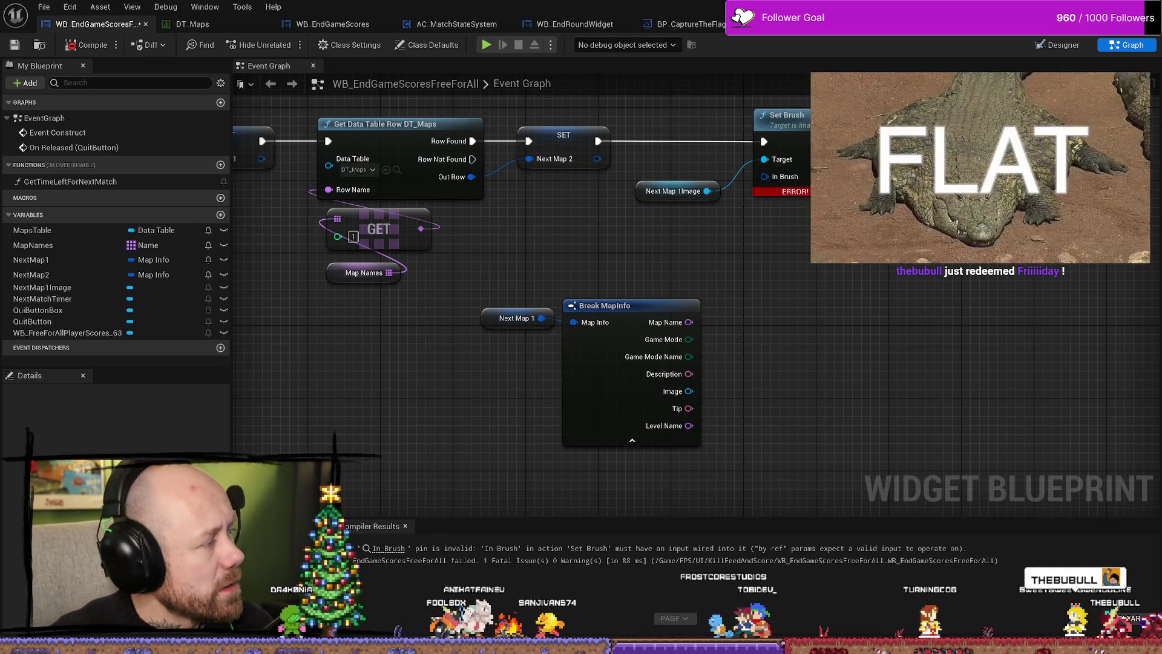
Toggle between Designer and Graph, then place the WB_CreateMatchMenu graph alongside for reference.
left_click(1057, 53)
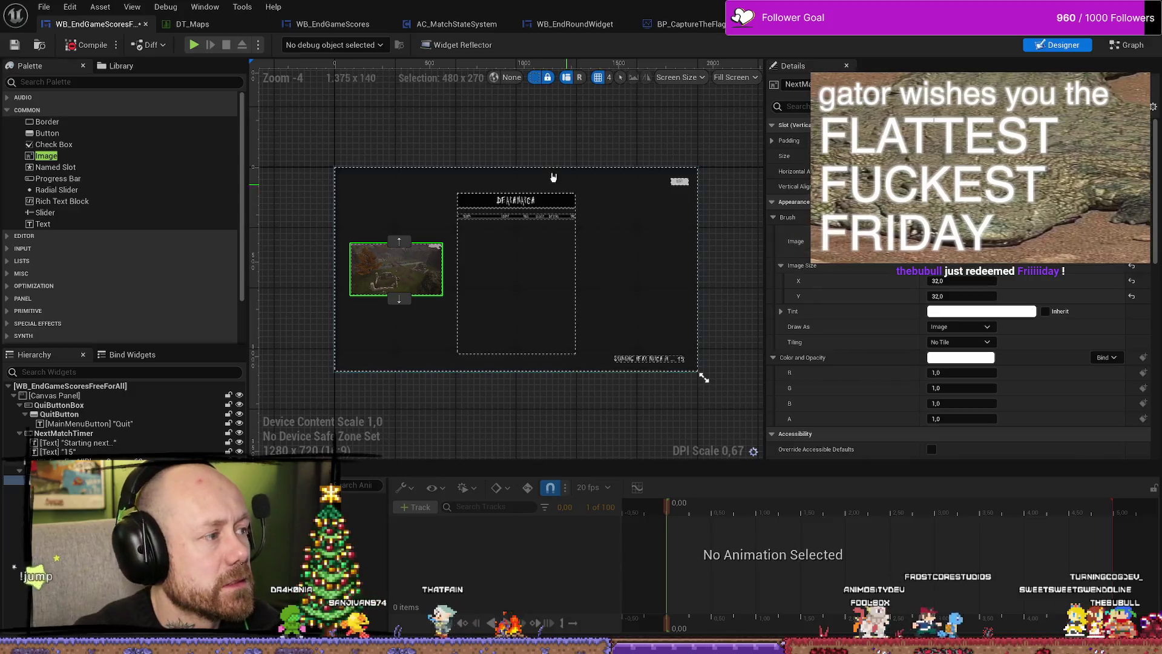
key("ctrl+shift+g")
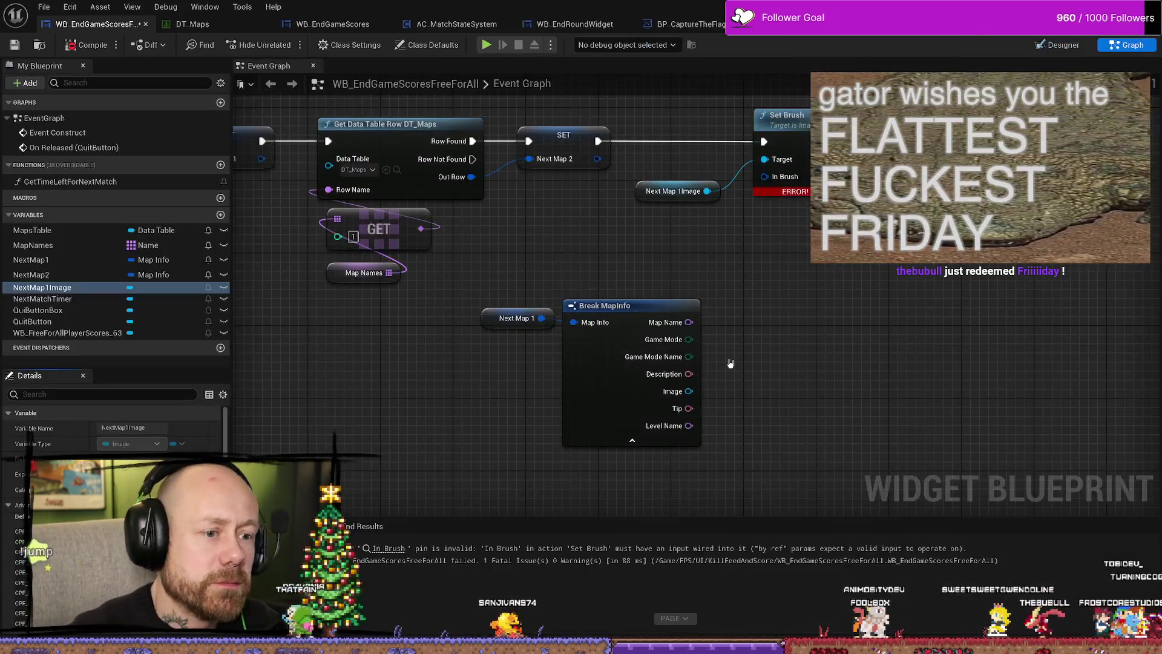
left_click(681, 194)
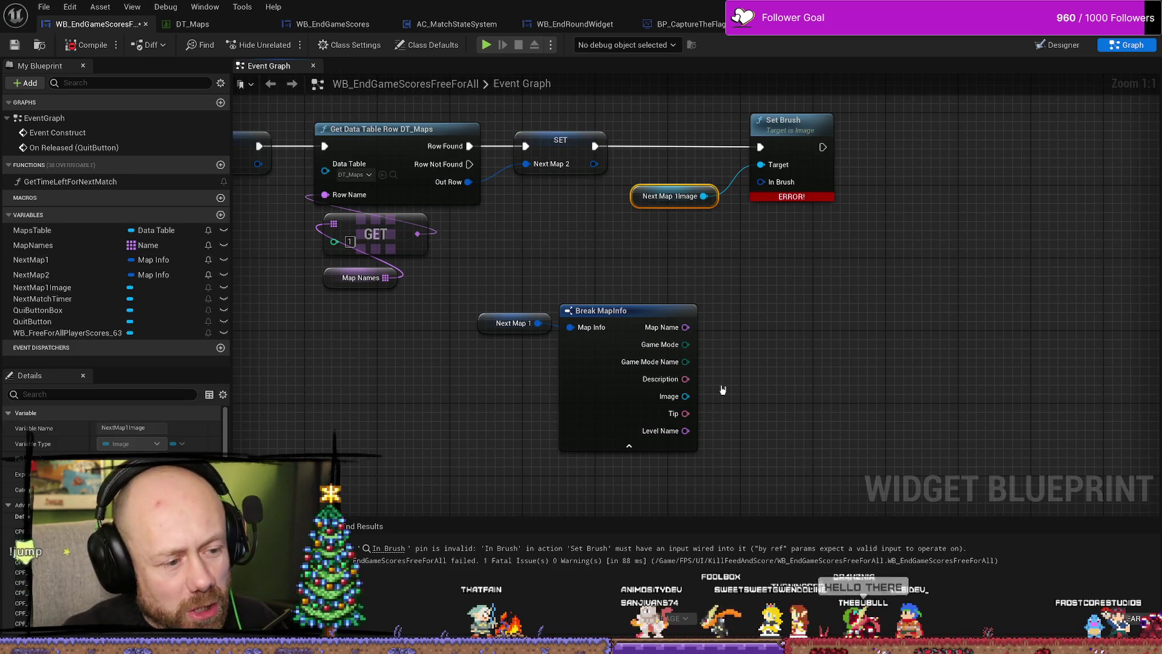
left_click_drag(832, 327, 833, 317)
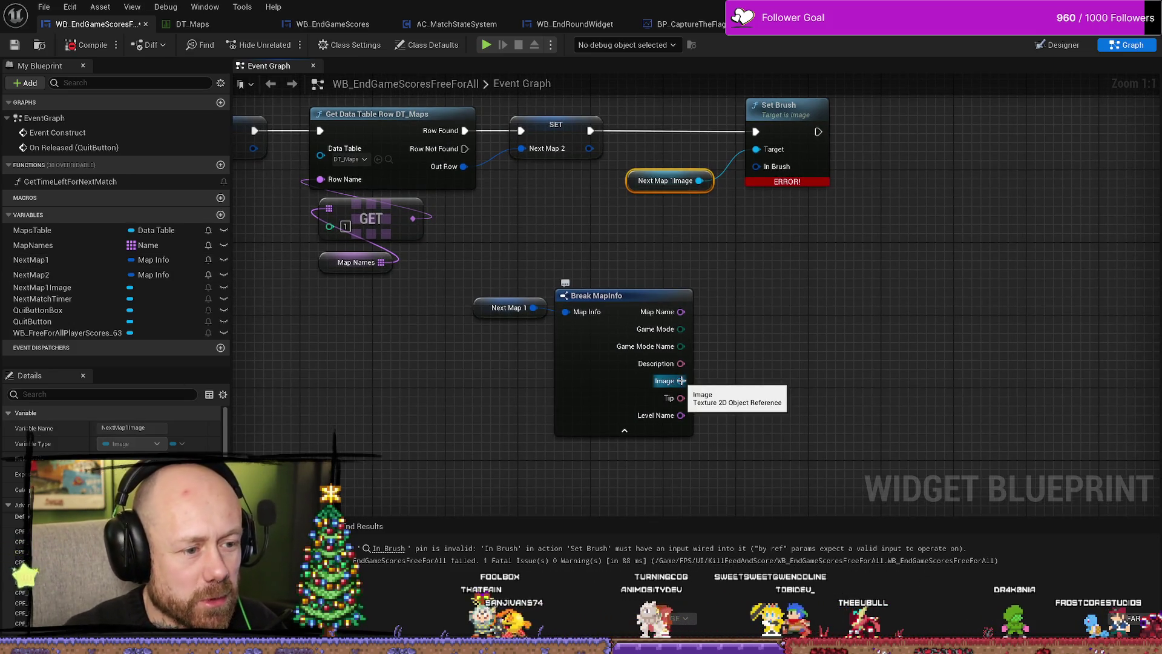
mouse_move(791, 368)
left_mouse_down()
mouse_move(864, 429)
mouse_move(925, 429)
left_mouse_up()
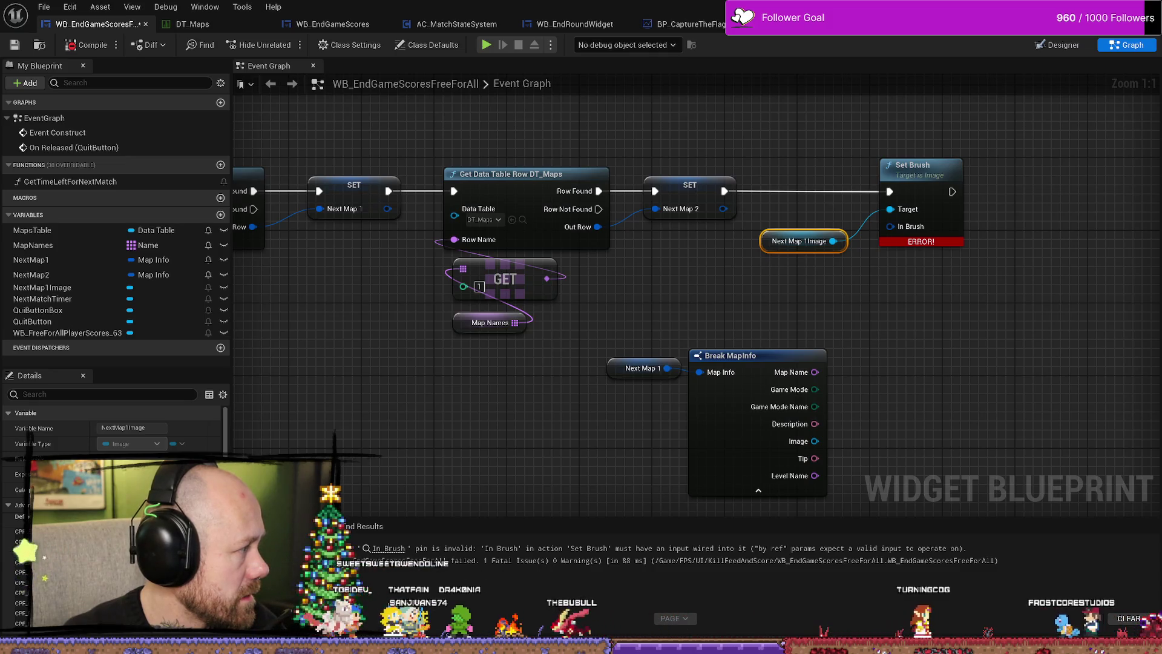
mouse_move(0, 107)
left_mouse_down()
mouse_move(524, 107)
mouse_move(572, 90)
left_mouse_up()
Inspect the Set Brush actions and rewire Next Map 1 into Break MapInfo.
left_click(563, 195)
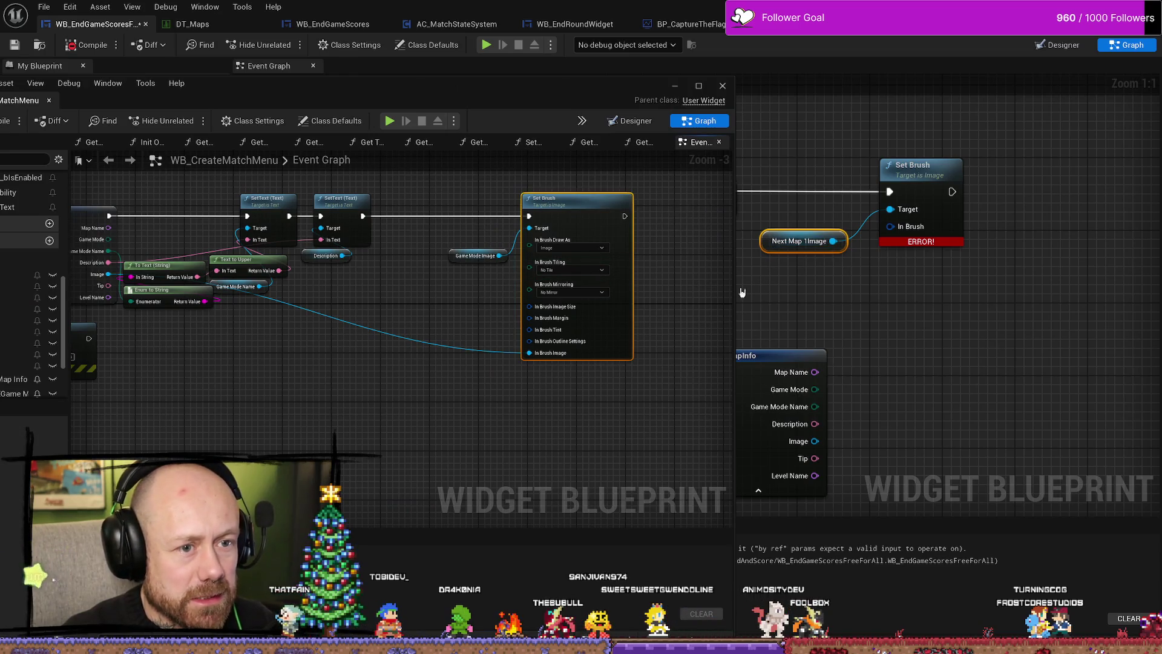
right_click(935, 174)
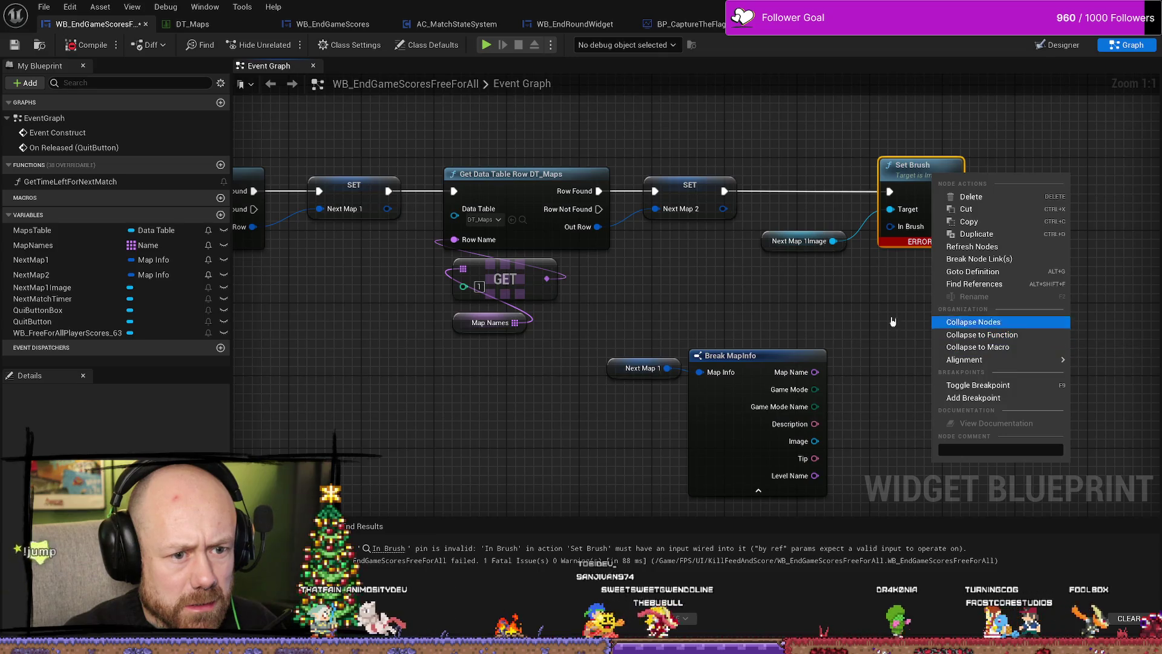
left_click_drag(874, 317, 789, 305)
right_click(678, 353)
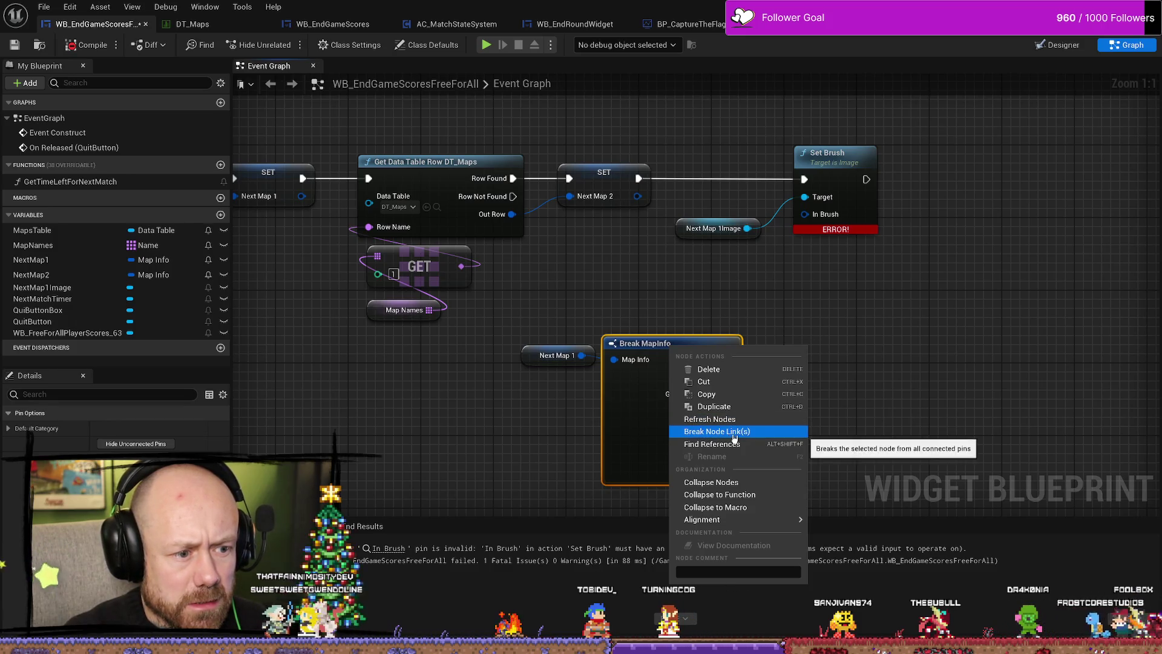
left_click(695, 311)
mouse_move(523, 360)
left_mouse_down()
mouse_move(496, 368)
mouse_move(575, 389)
mouse_move(561, 422)
left_mouse_up()
left_click(590, 390)
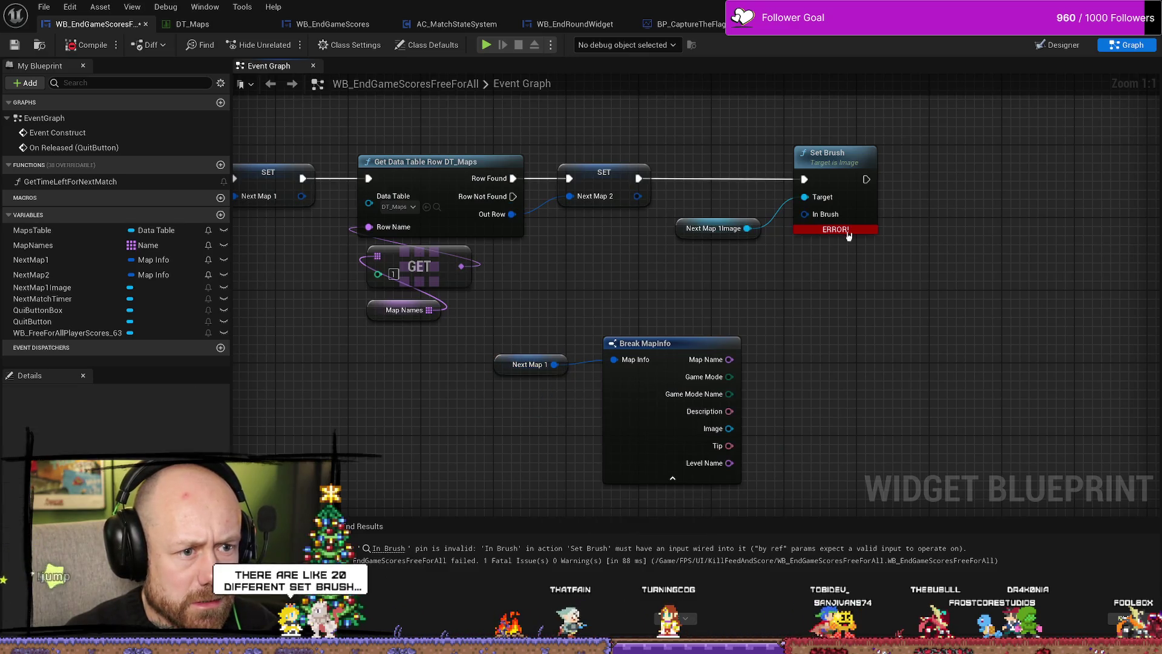
Add a SET Brush node from Next Map 1Image, delete it, and reselect the original Set Brush.
mouse_move(711, 228)
left_mouse_down()
mouse_move(678, 246)
mouse_move(802, 310)
left_mouse_up()
type("s")
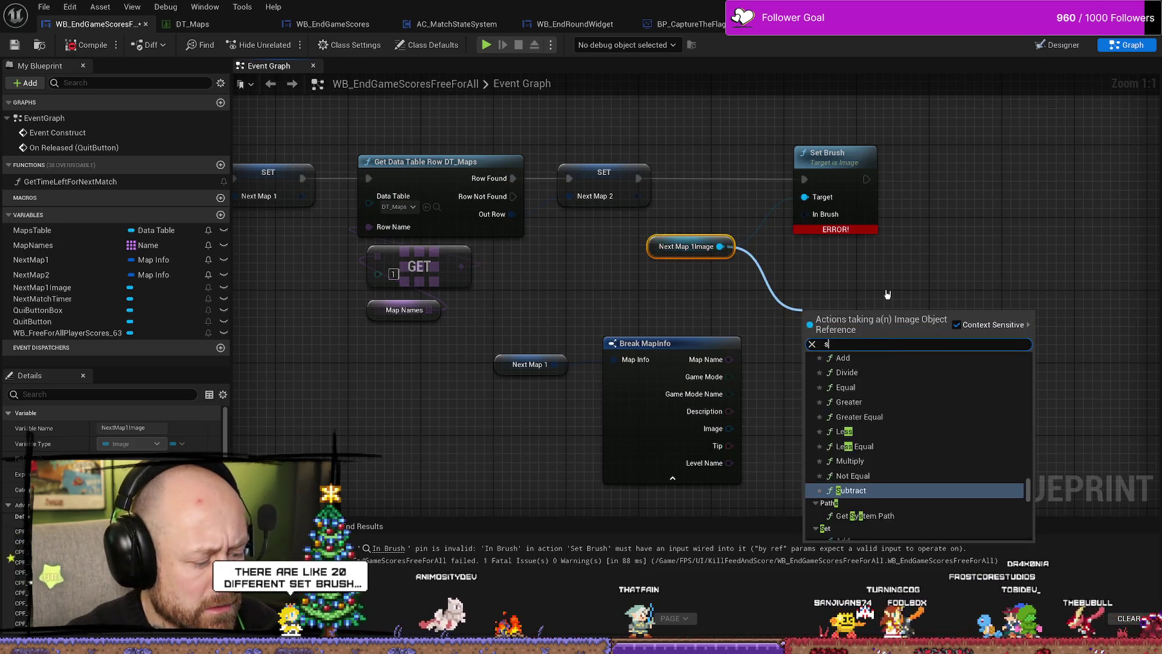
type("et b")
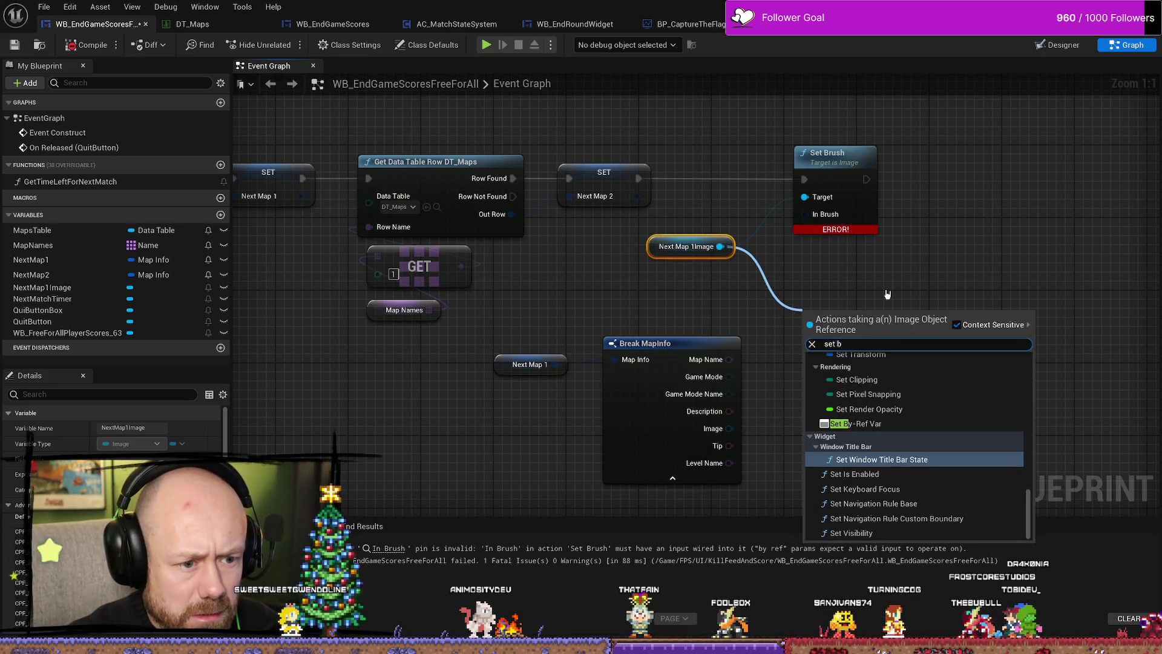
type("ru")
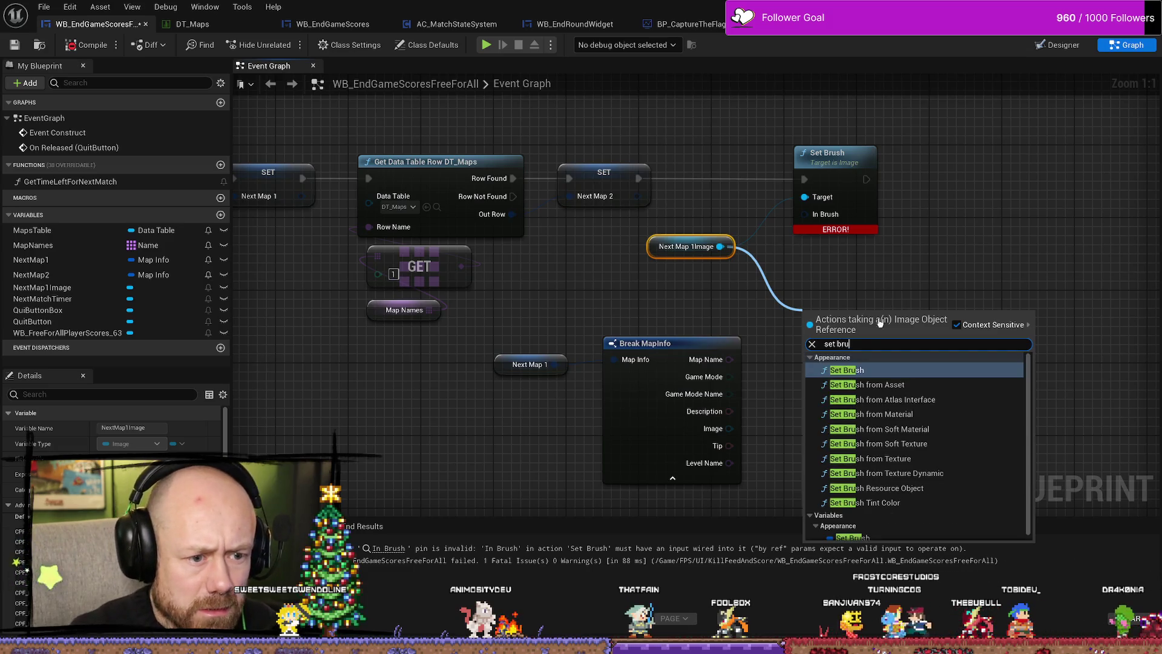
scroll(948, 406, "down", 1)
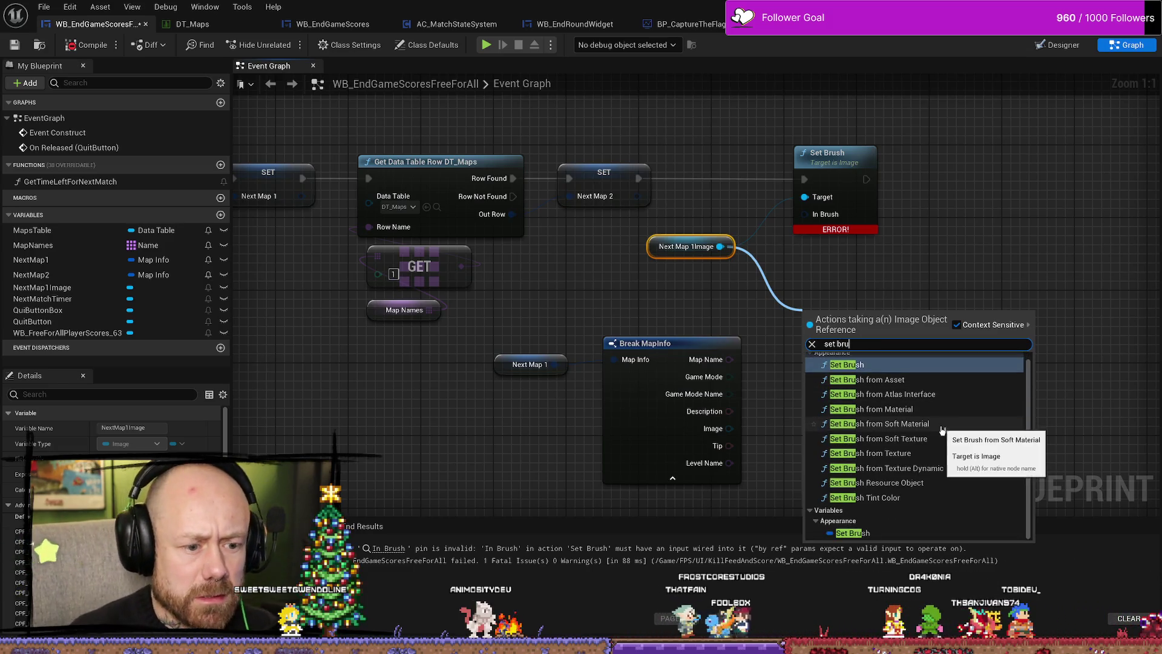
left_click(866, 532)
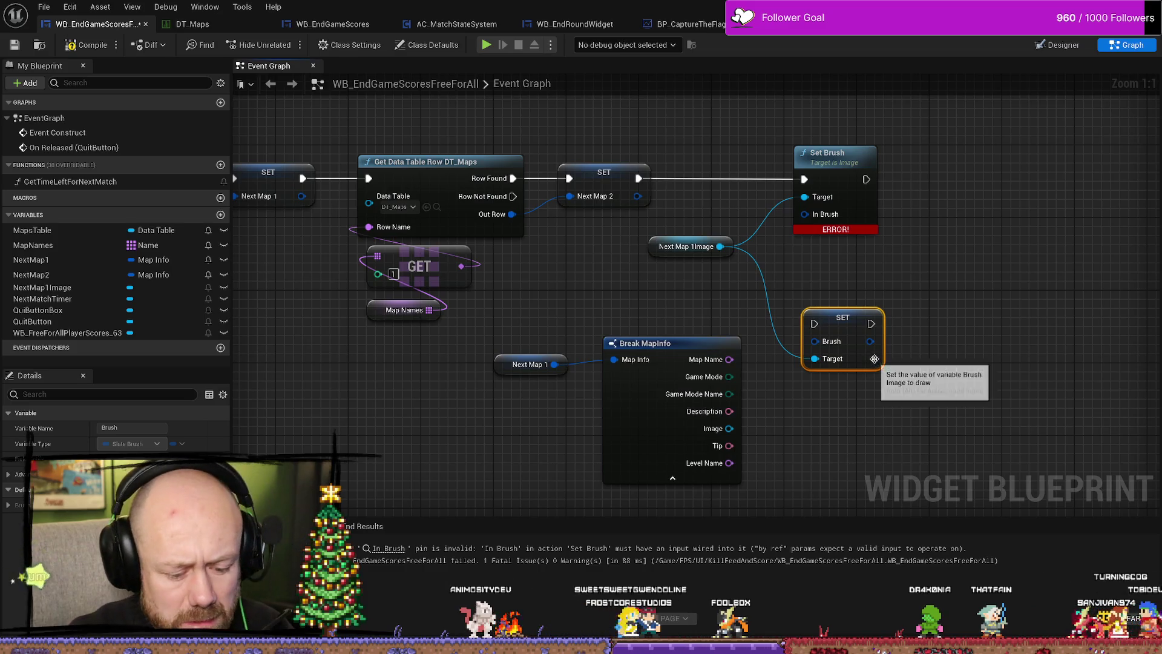
key("Delete")
left_click(864, 225)
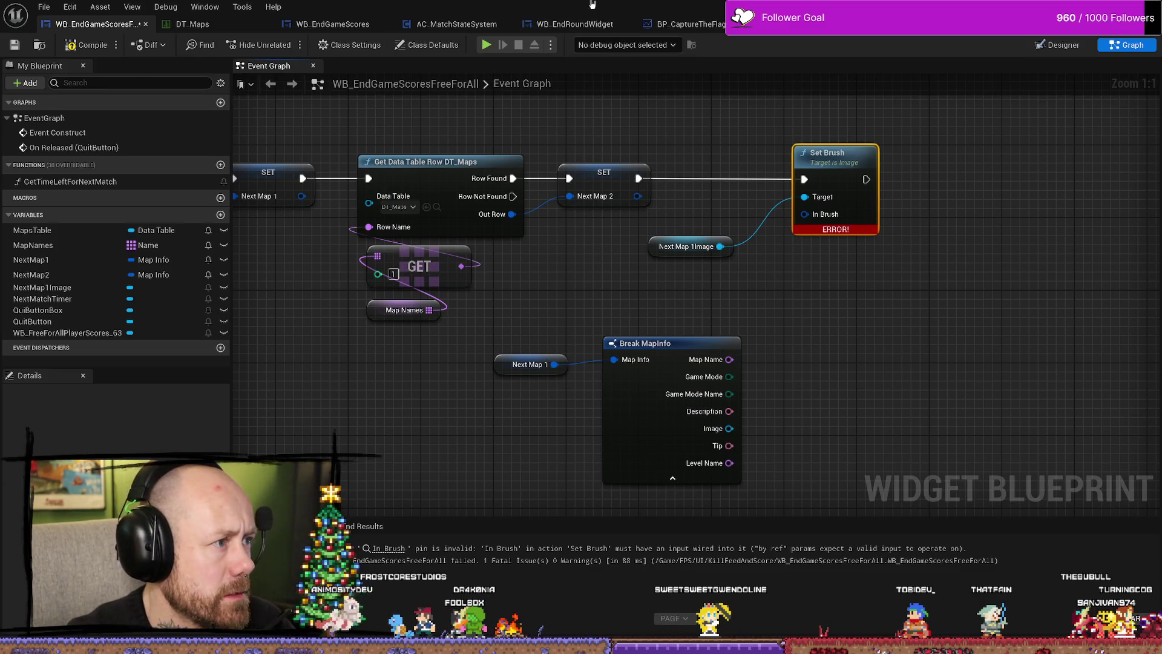
Copy the reference Set Brush node from WB_CreateMatchMenu and paste it into the scores graph.
mouse_move(592, 4)
left_mouse_down()
mouse_move(502, 36)
mouse_move(473, 73)
mouse_move(406, 60)
left_mouse_up()
left_click(687, 36)
key("alt+Tab")
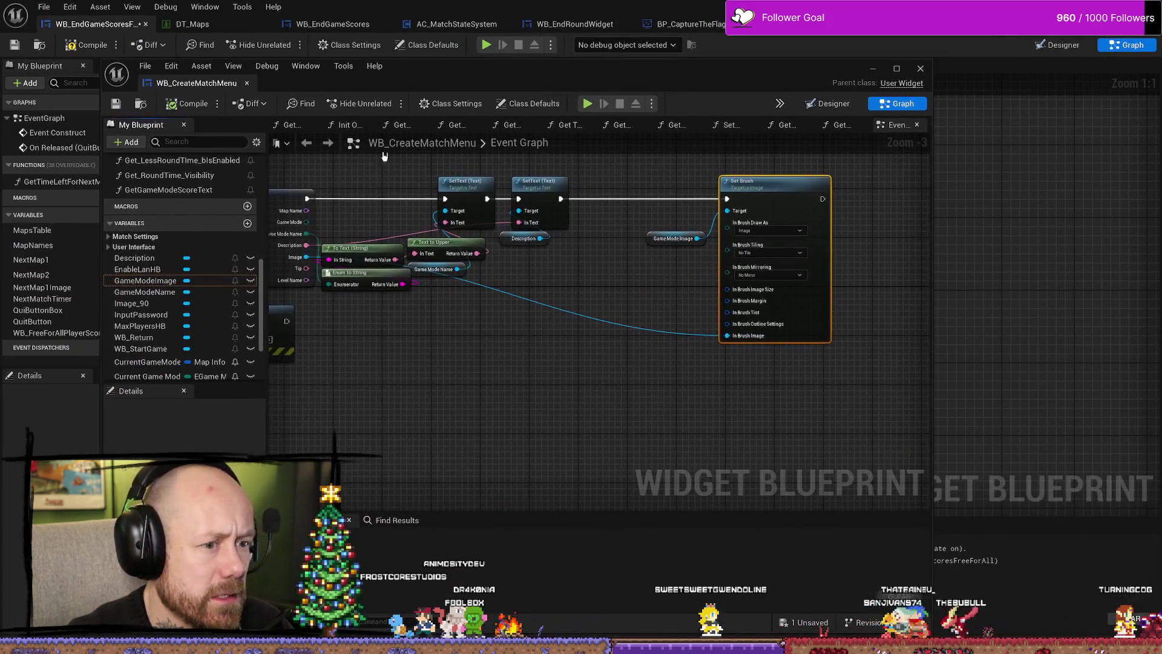
right_click(799, 191)
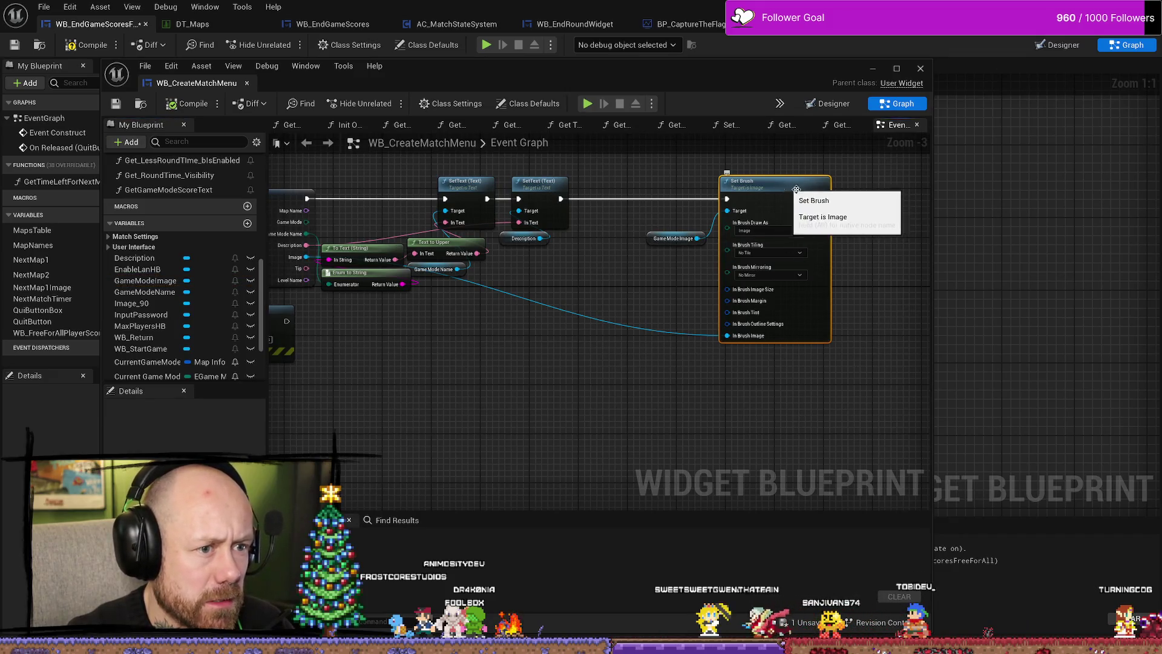
key("Escape")
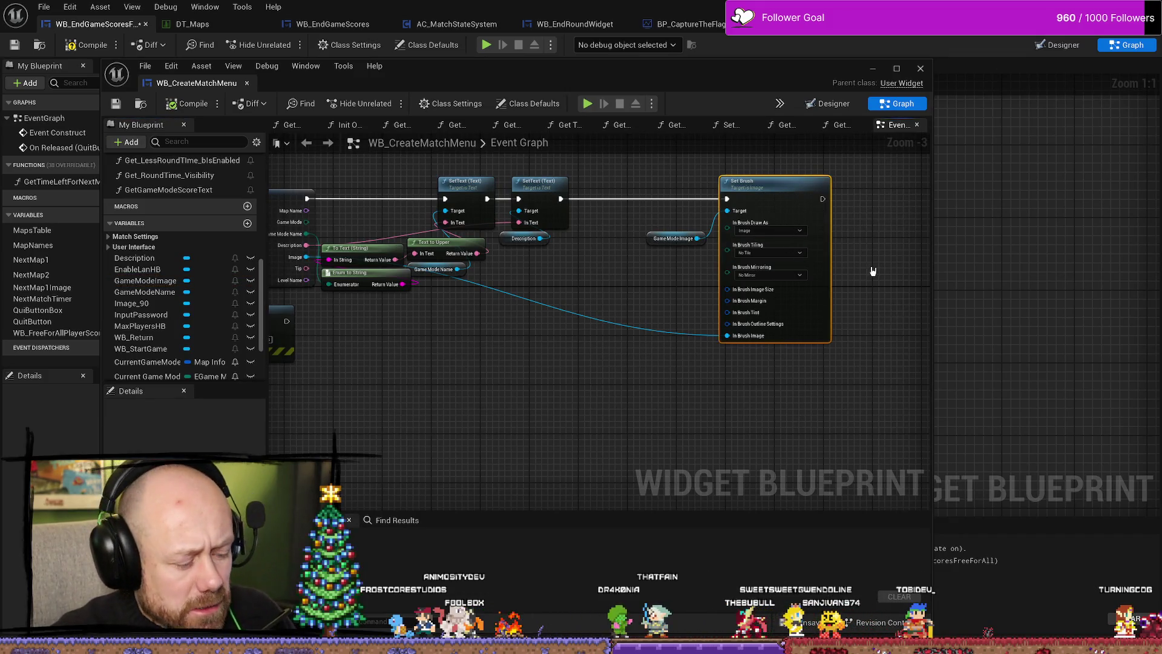
key("alt+Tab")
key("ctrl+v")
Replace the erroring Set Brush with the pasted one, wiring Next Map 2 exec, Next Map 1Image target and Image.
mouse_move(1078, 378)
left_mouse_down()
mouse_move(834, 313)
mouse_move(787, 200)
left_mouse_up()
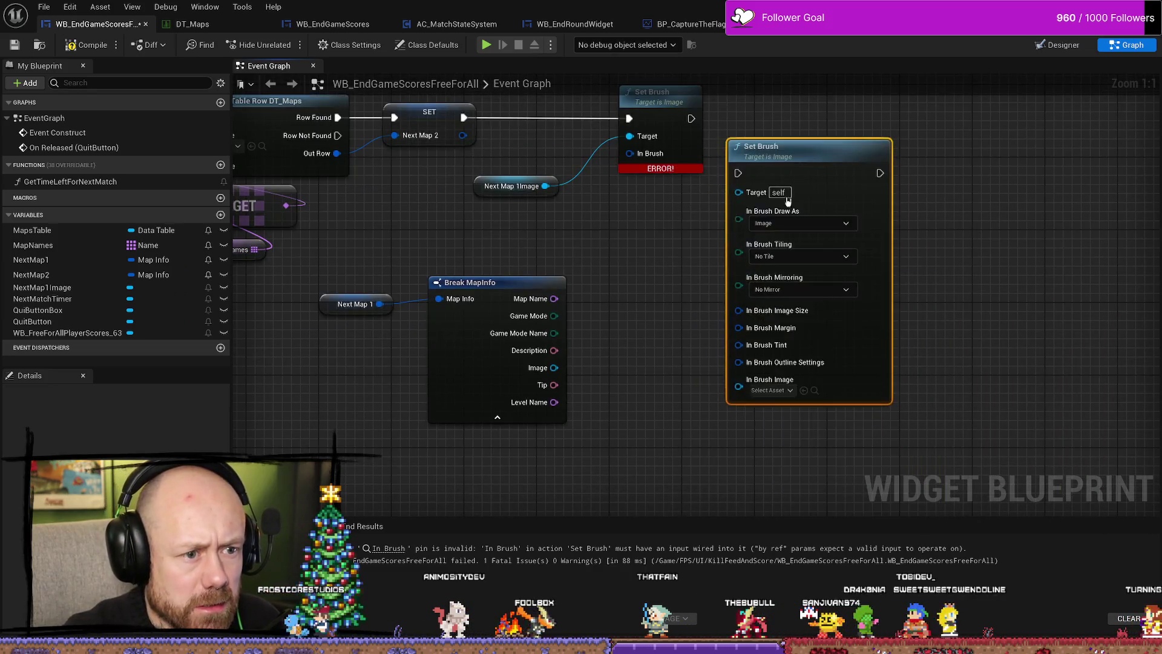
left_click(660, 213)
key("Delete")
left_click_drag(805, 269, 696, 197)
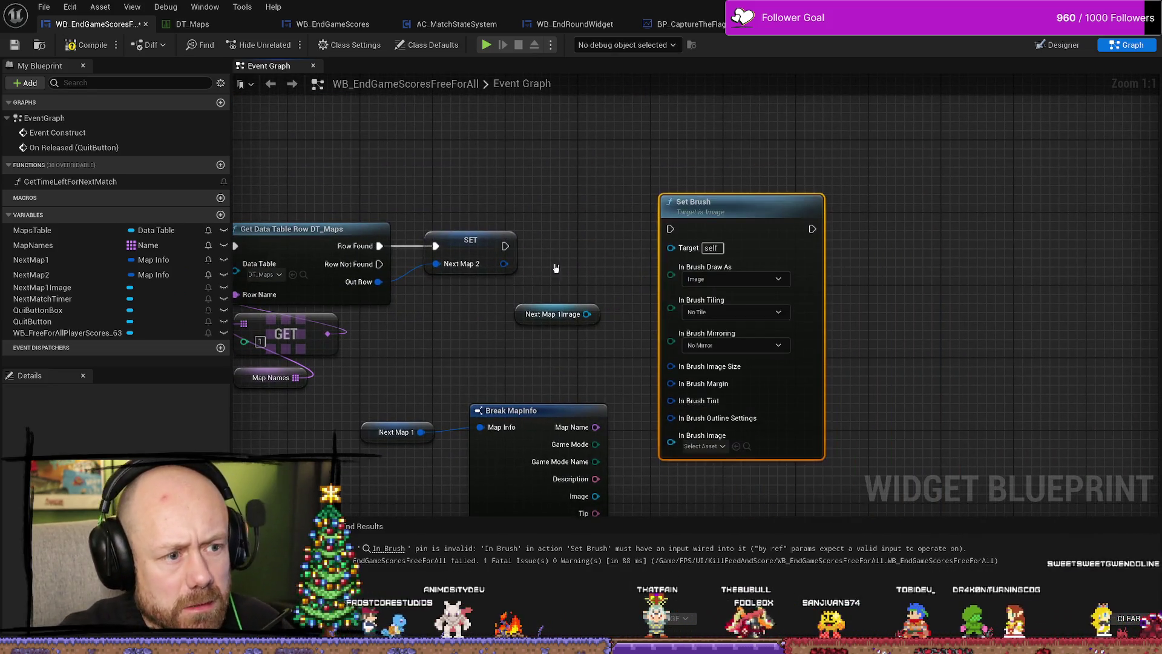
mouse_move(510, 248)
left_mouse_down()
mouse_move(662, 245)
mouse_move(517, 248)
mouse_move(670, 229)
mouse_move(727, 235)
left_mouse_up()
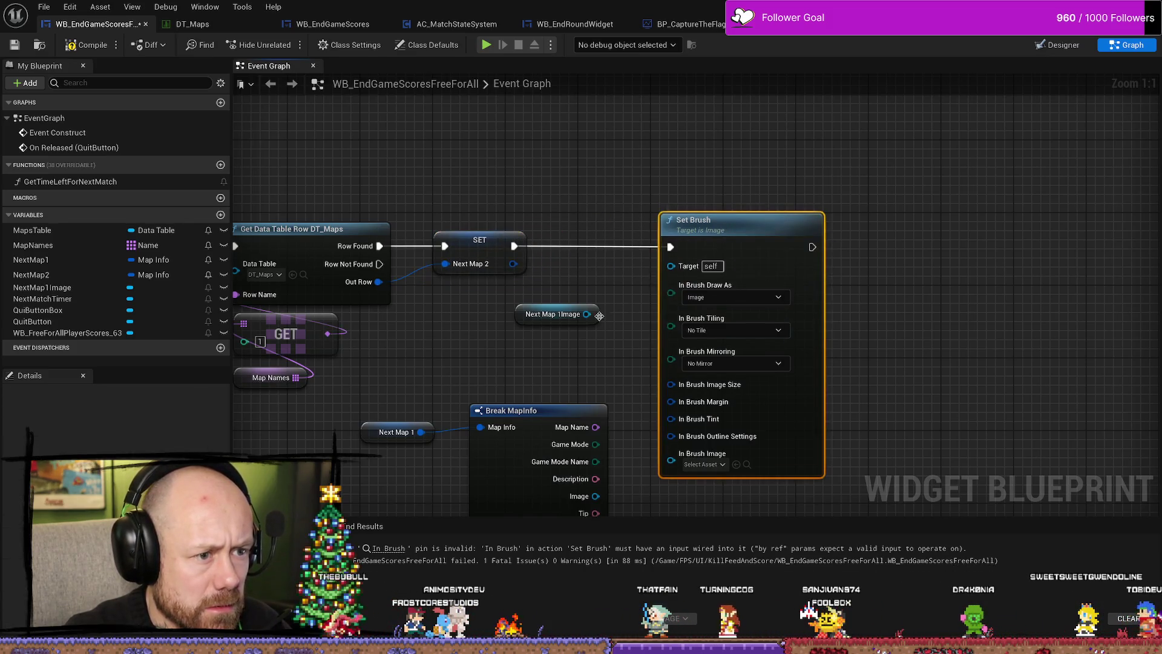
left_click_drag(586, 314, 671, 265)
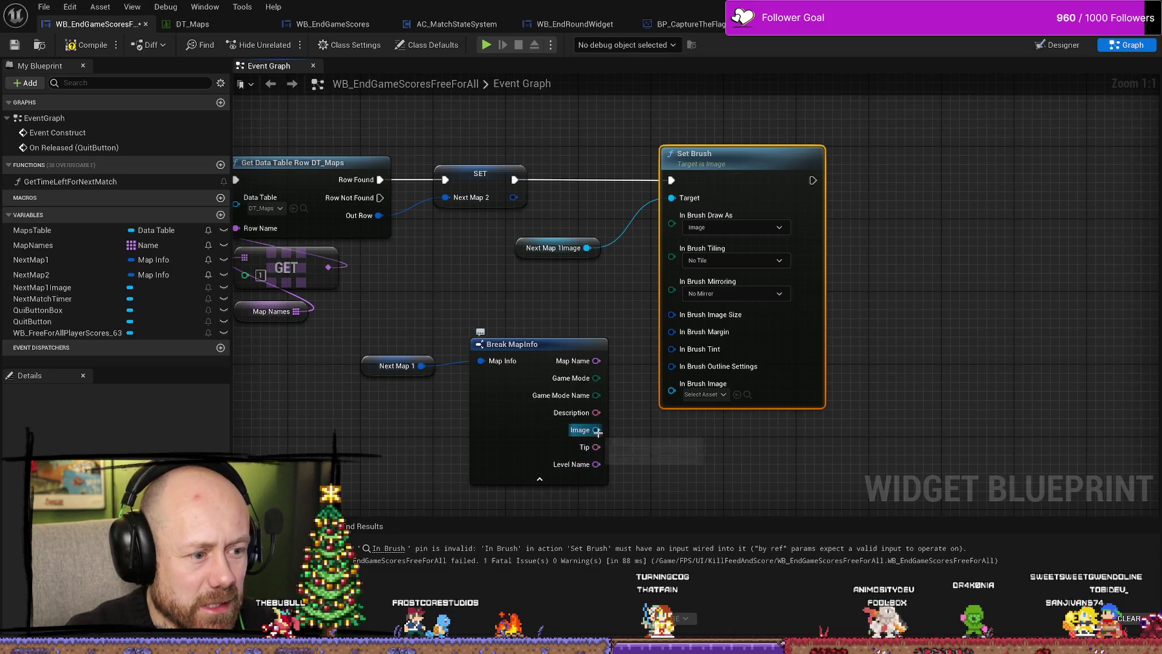
left_click_drag(597, 429, 672, 390)
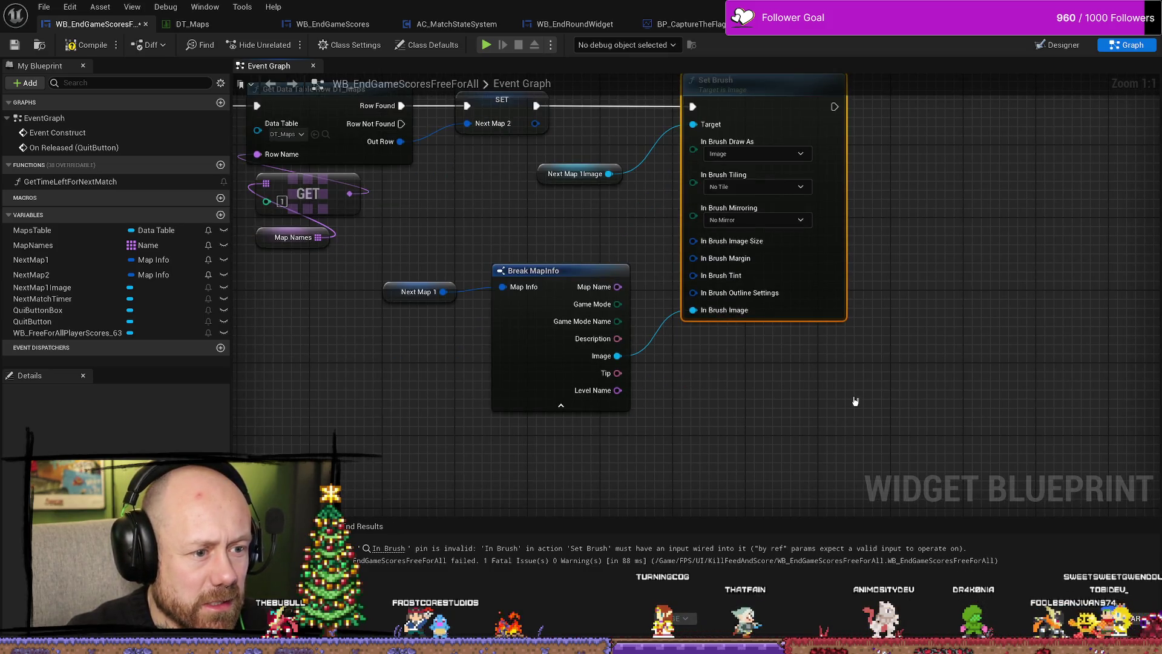
Tidy the Break MapInfo and Next Map 1 nodes, then save and compile the blueprint.
left_click(522, 228)
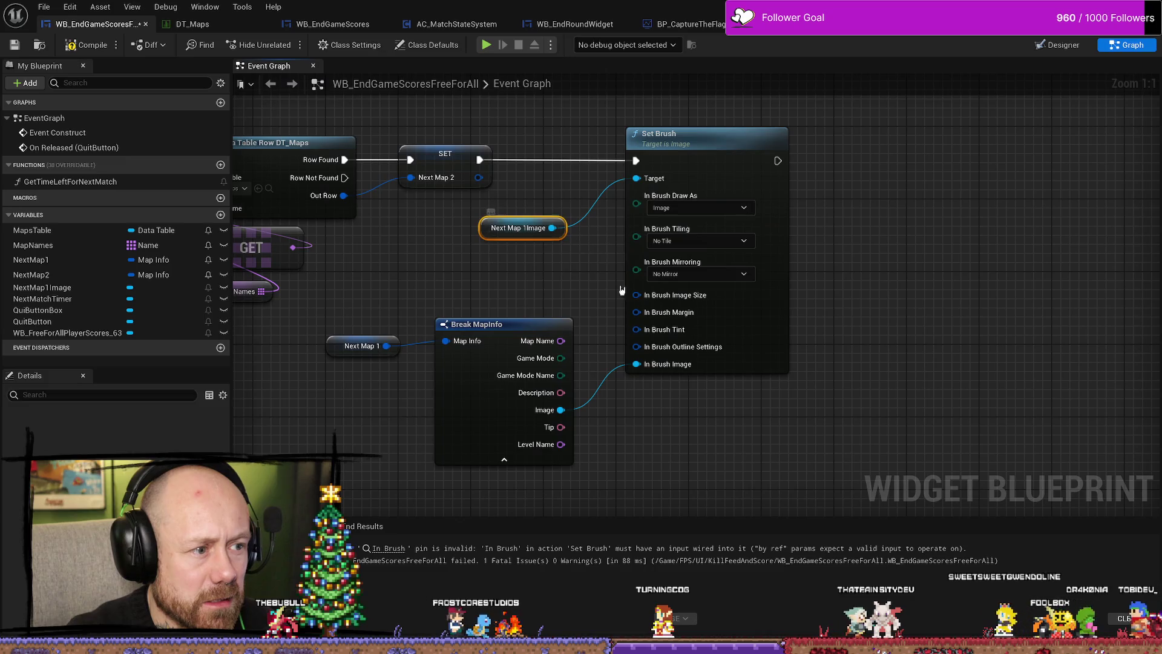
left_click(896, 363)
left_click_drag(586, 246, 561, 323)
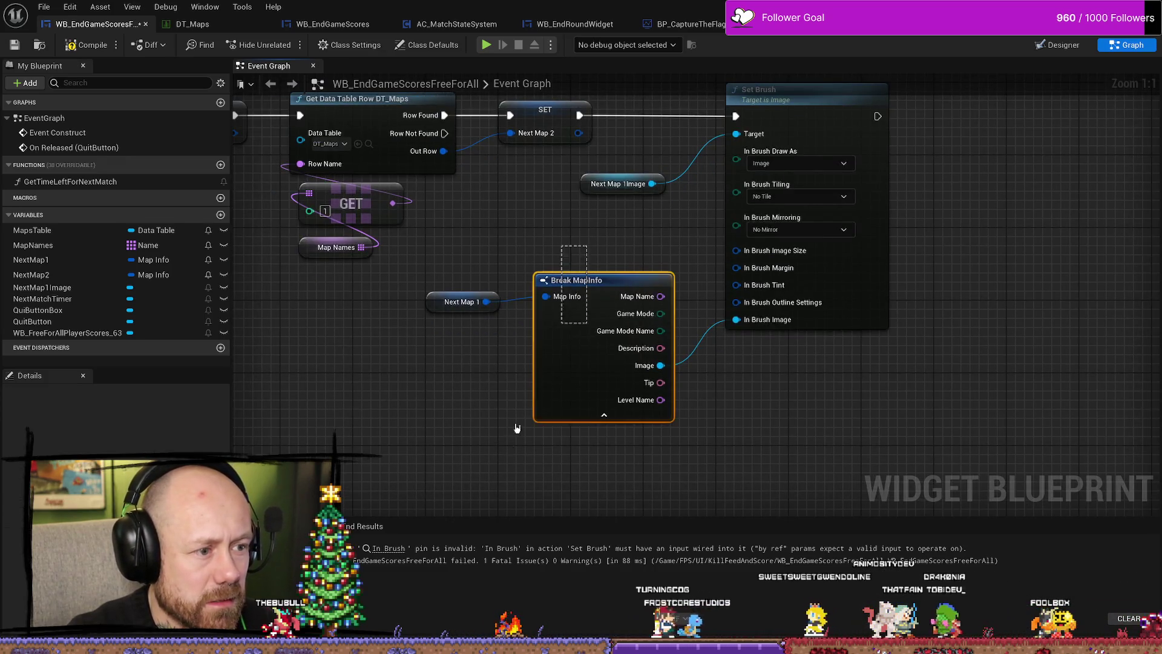
left_click(460, 301, "ctrl")
mouse_move(463, 302)
left_mouse_down()
mouse_move(502, 283)
mouse_move(500, 311)
left_mouse_up()
left_click(480, 310)
left_click(436, 285)
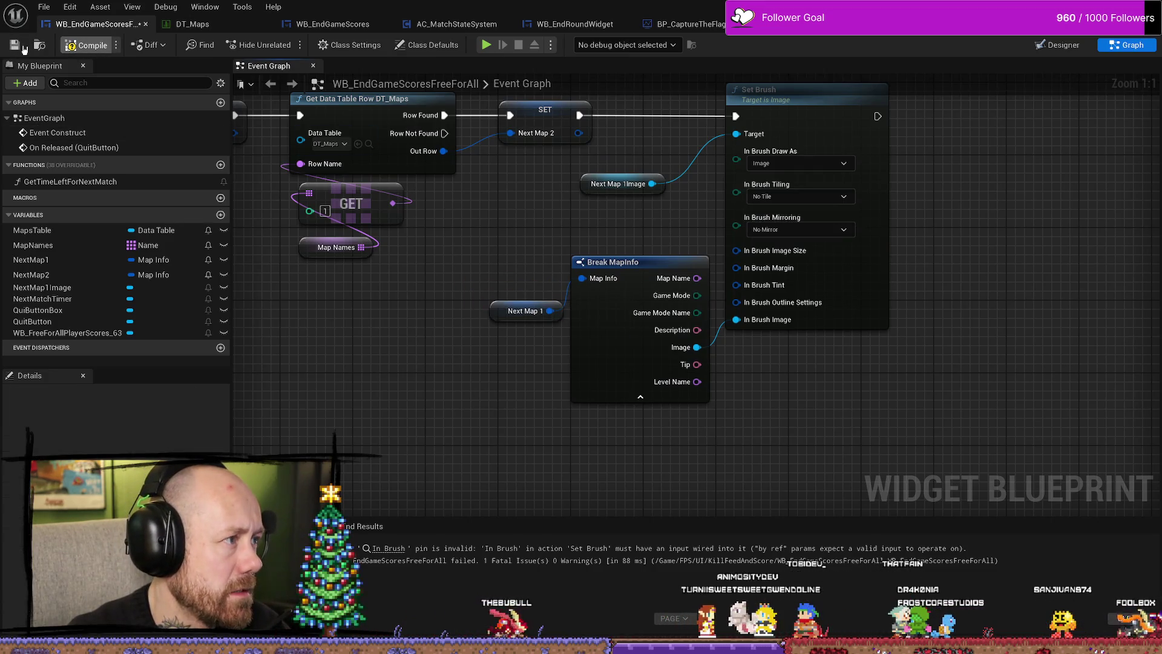
left_click(23, 46)
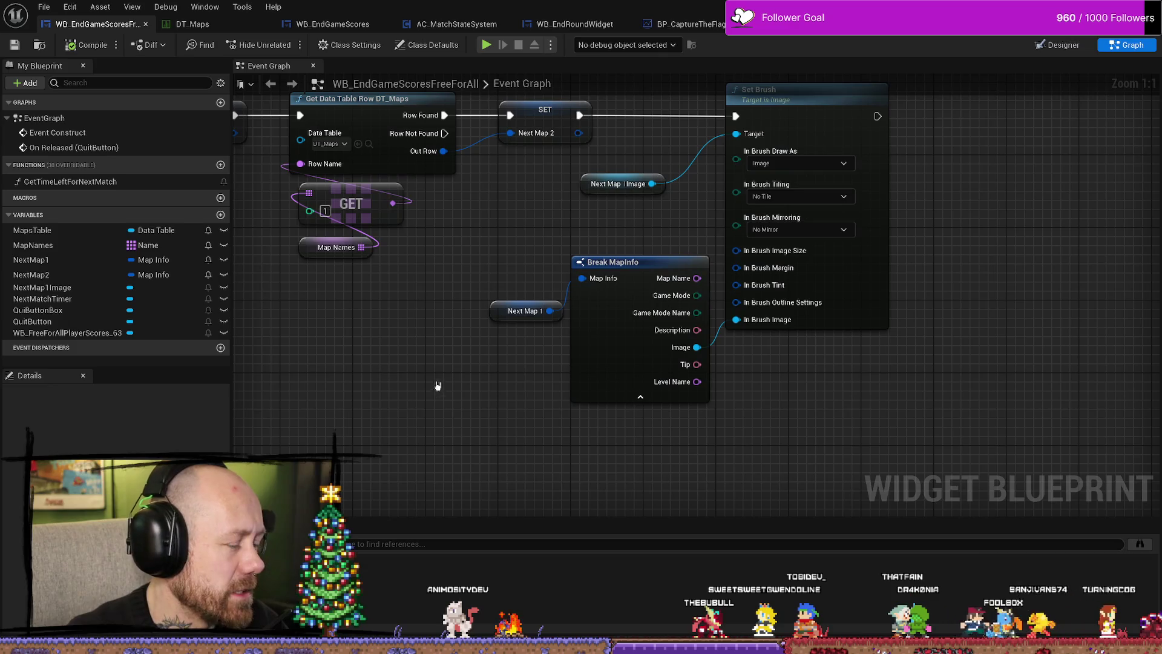
Collapse Break MapInfo's unused output pins, tidy the nodes, and return to the Designer.
left_click_drag(765, 318, 697, 380)
left_click_drag(411, 320, 568, 462)
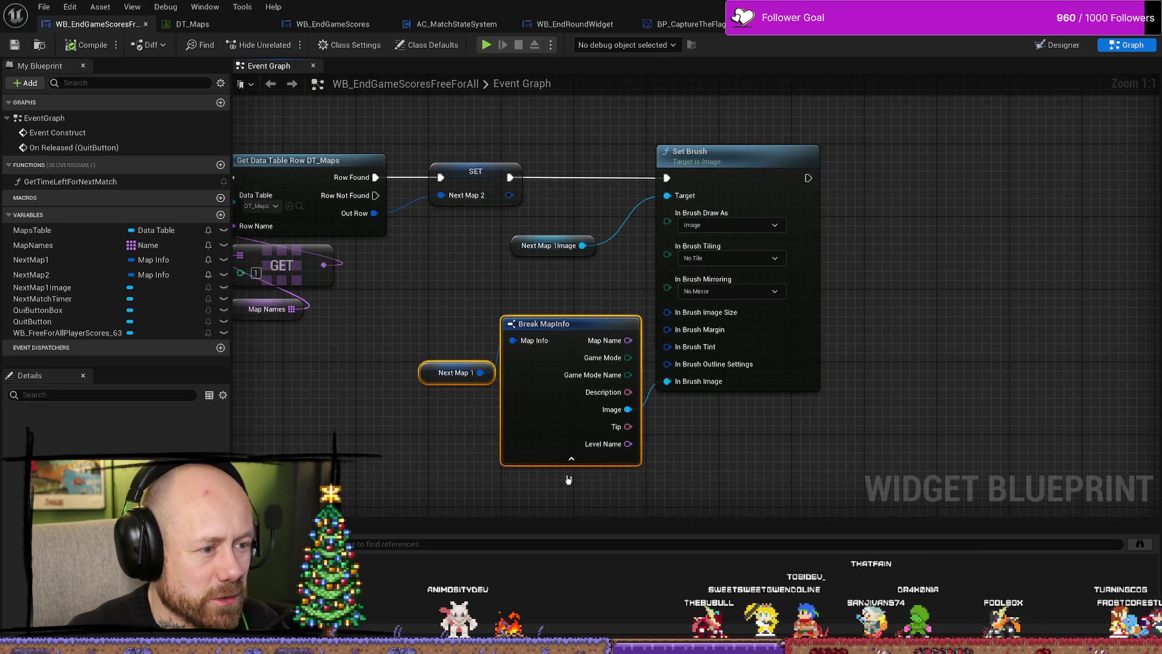
left_click(570, 459)
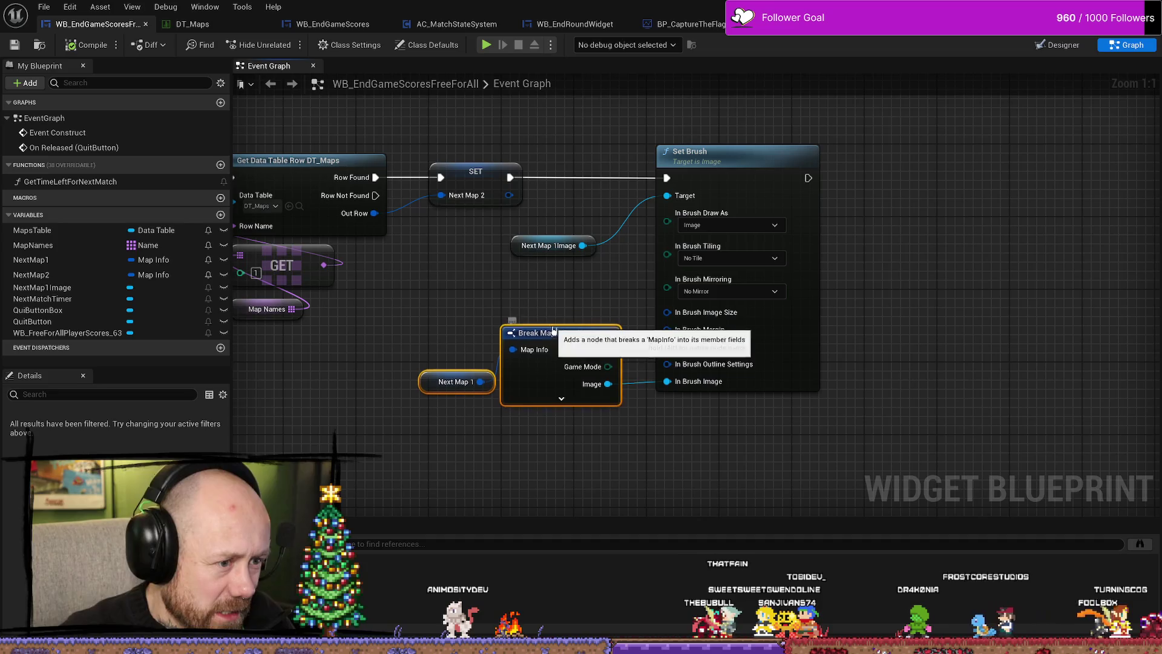
left_click_drag(548, 316, 564, 330)
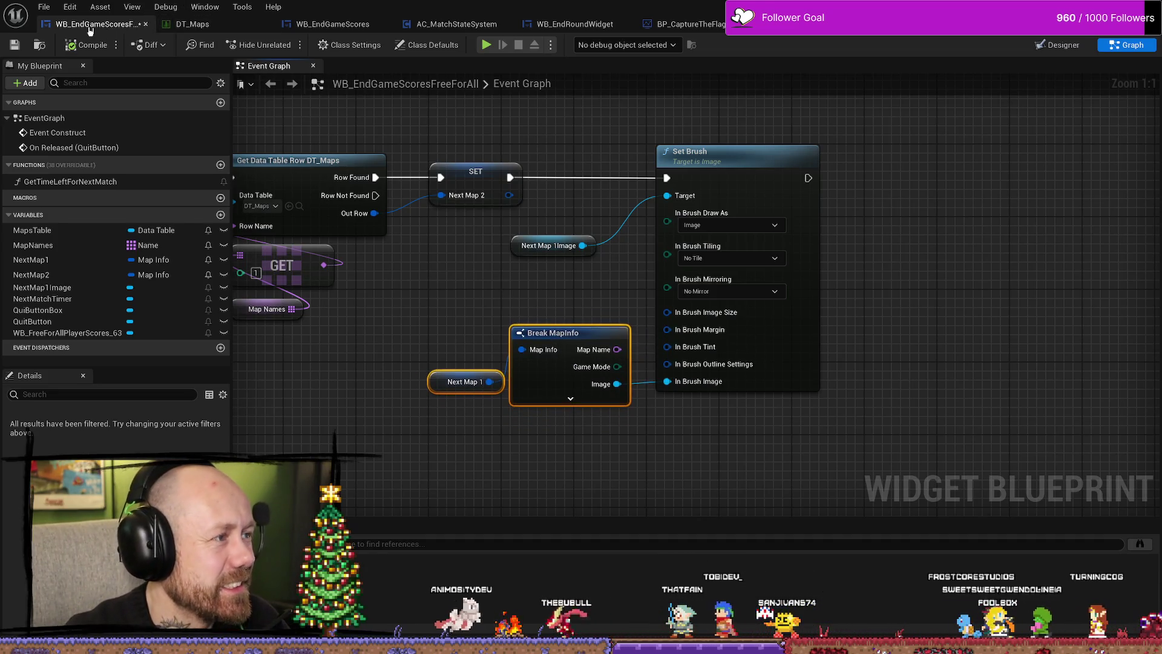
left_click(1068, 43)
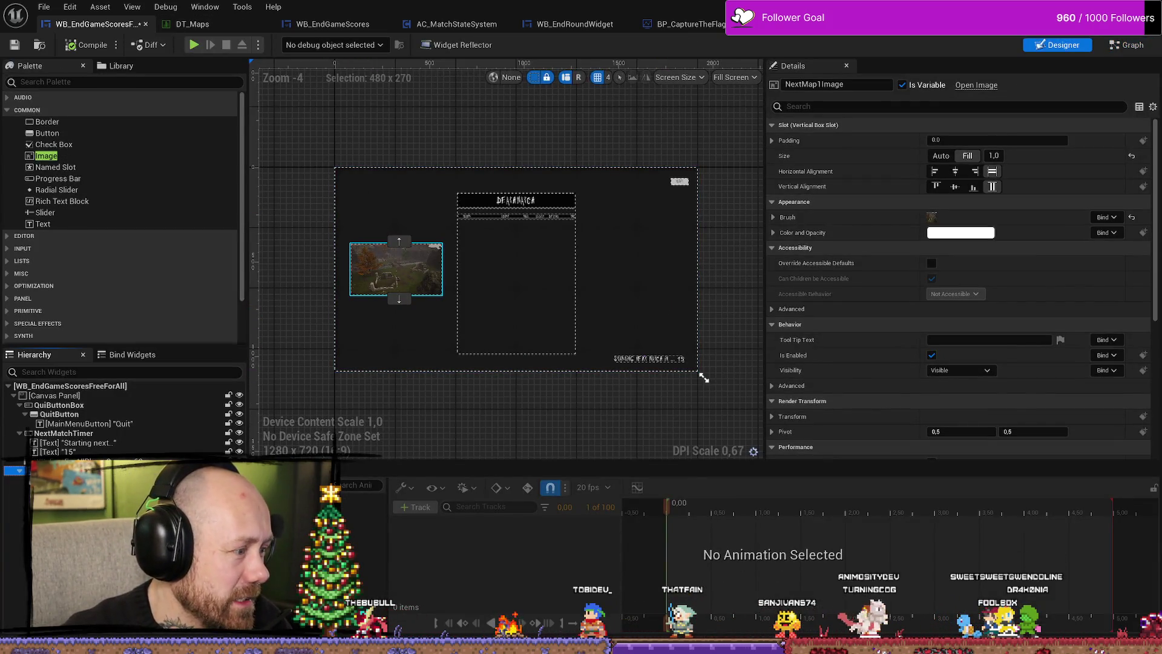
Pull the nested image box out onto the canvas and resize it to about 403×261.
left_click(335, 269)
left_click(396, 292)
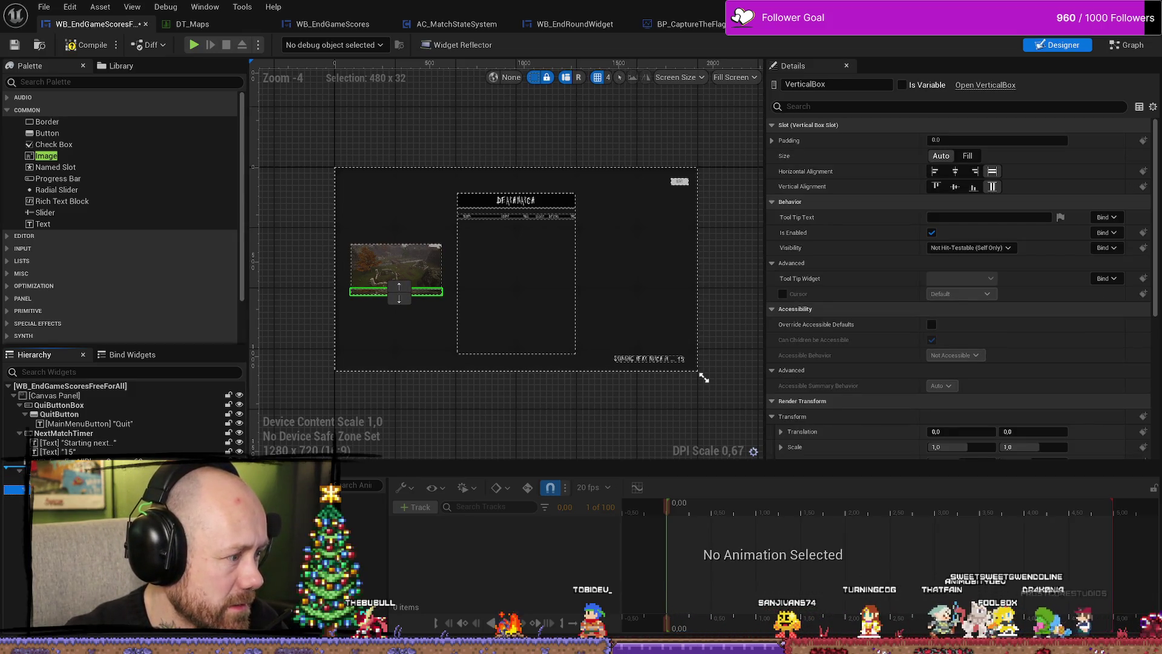
left_click_drag(399, 292, 264, 77)
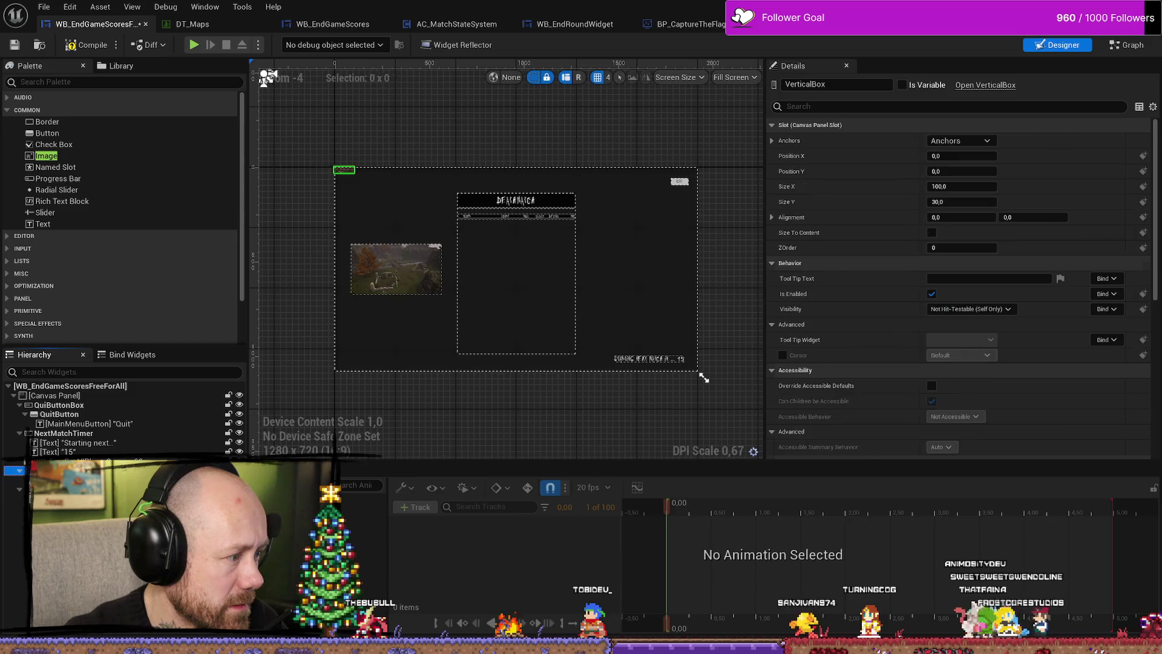
left_click(336, 170)
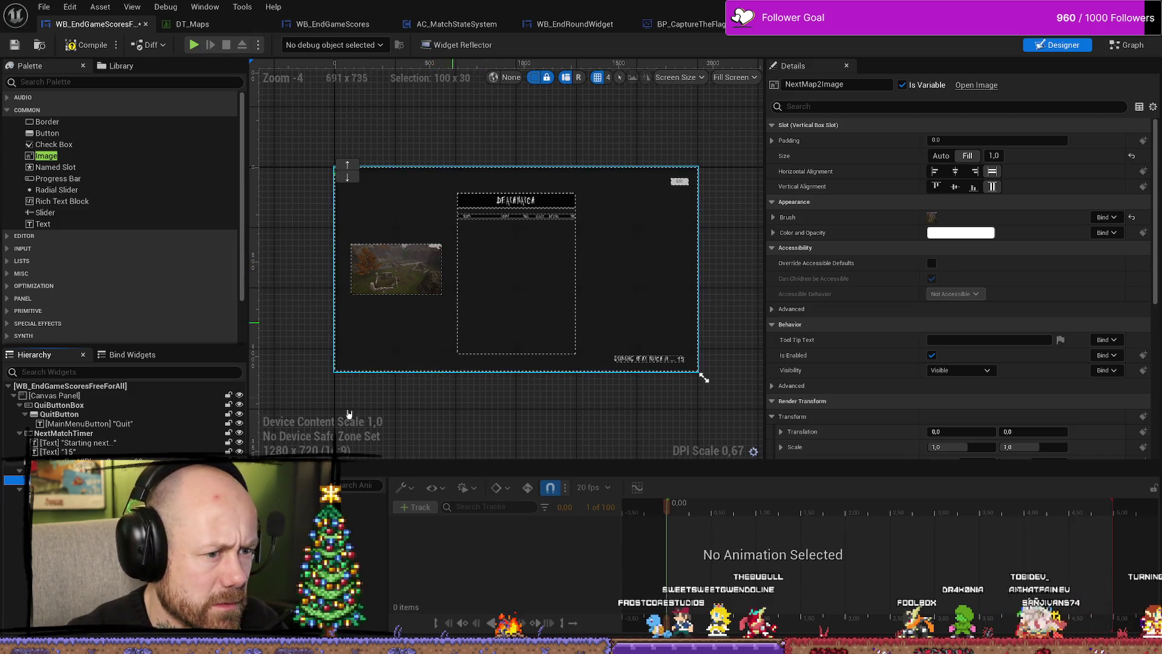
left_click(348, 172)
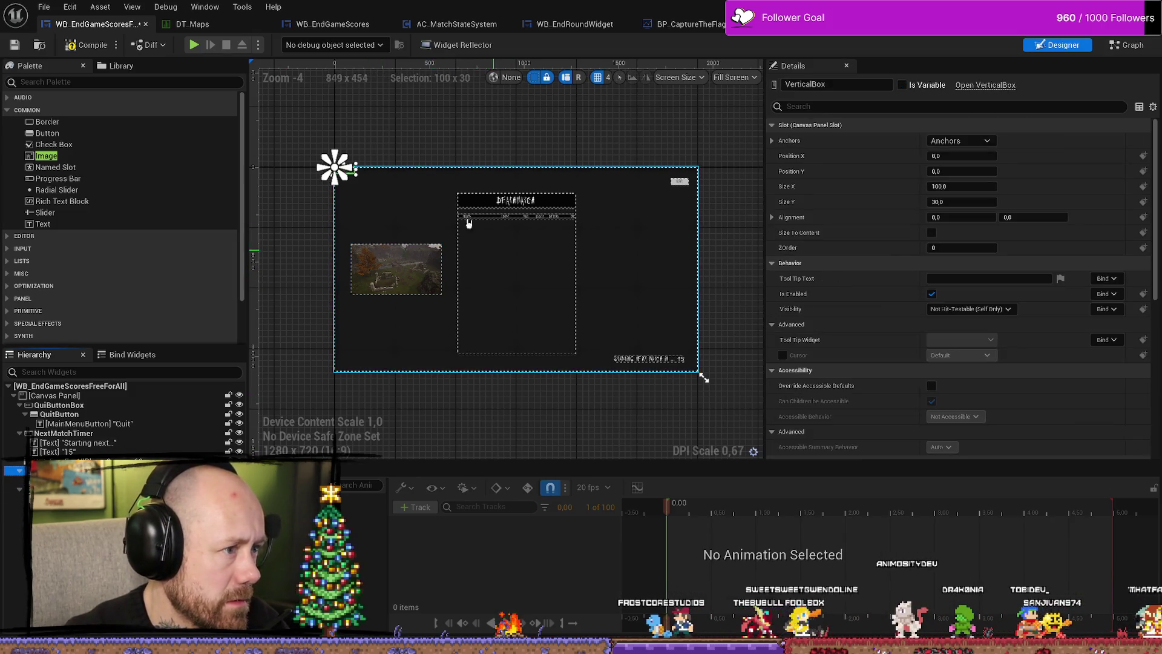
mouse_move(375, 206)
left_mouse_down()
mouse_move(393, 220)
mouse_move(611, 256)
mouse_move(642, 279)
left_mouse_up()
Anchor the right preview box middle-right with alignment 0.5, 0.5.
left_click(969, 141)
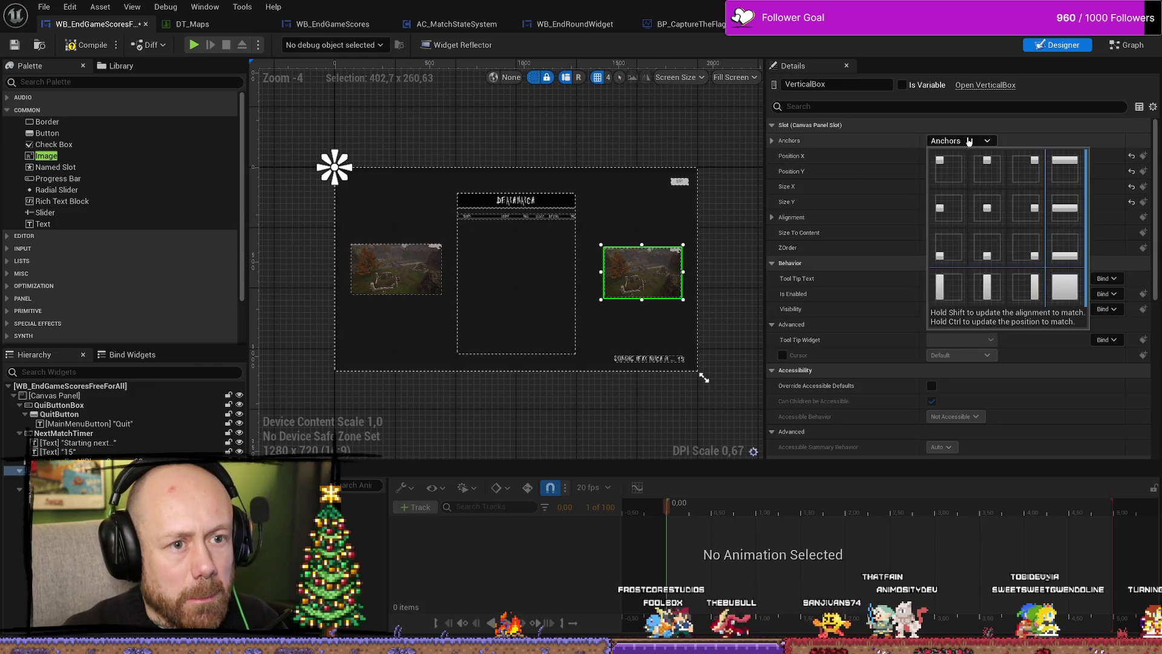
left_click(1034, 208)
left_click(973, 219)
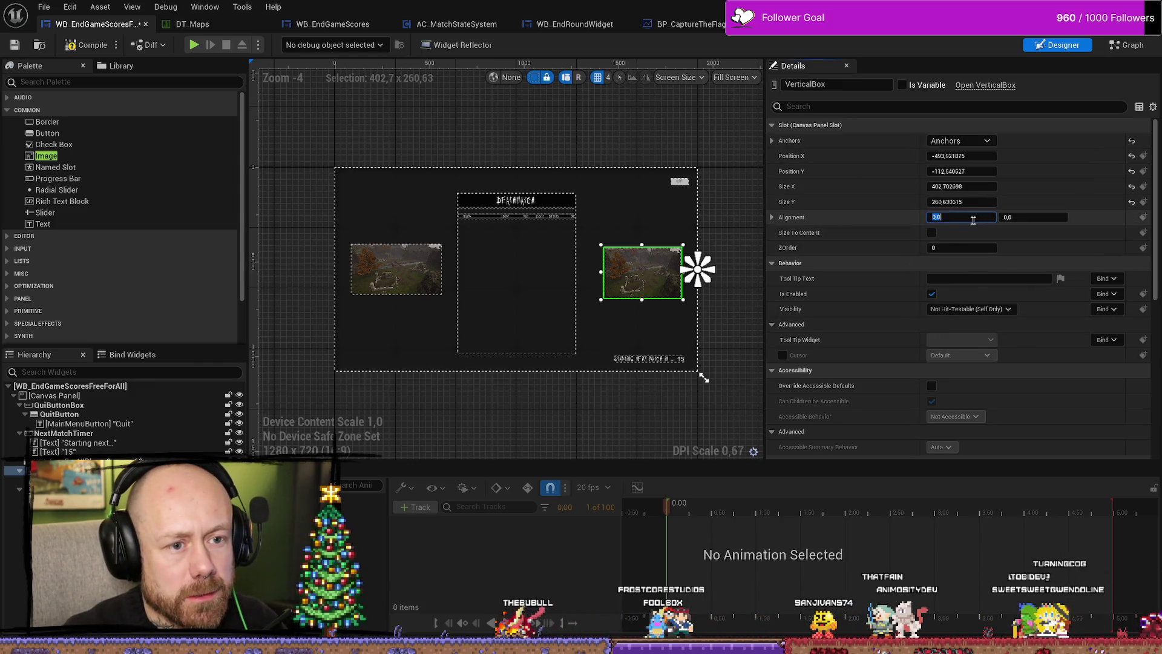
type("0,5")
key("Tab")
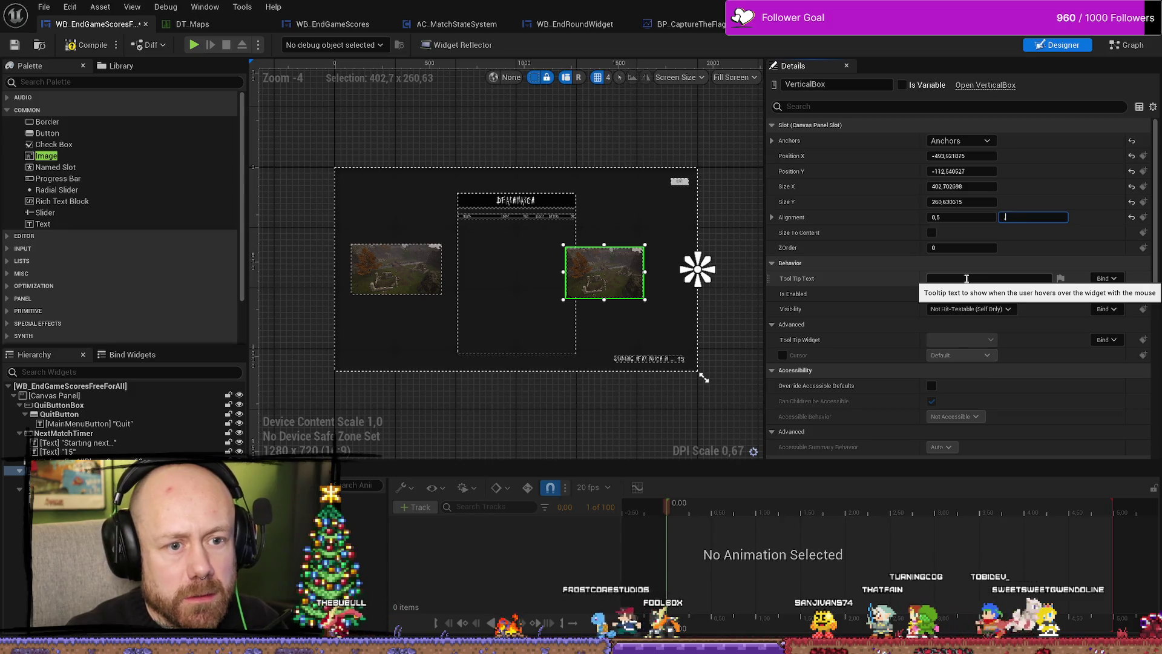
type("0,40,5")
key("Return")
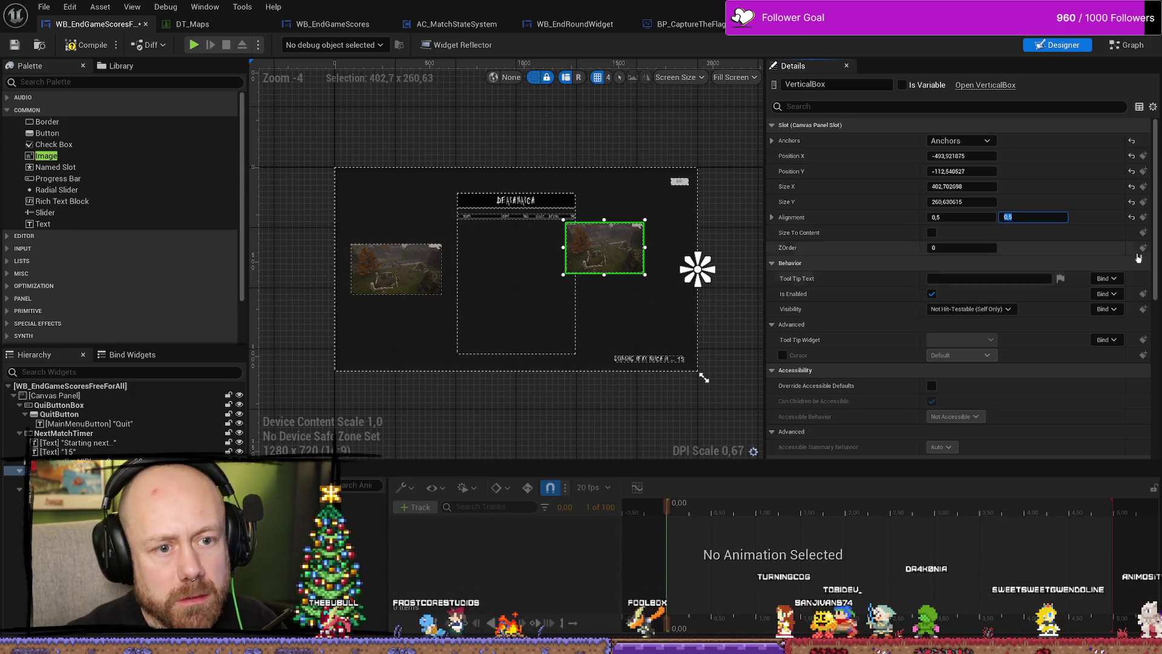
Set the box's position to Y 0 and, after trying other values, X -300.
left_click(969, 171)
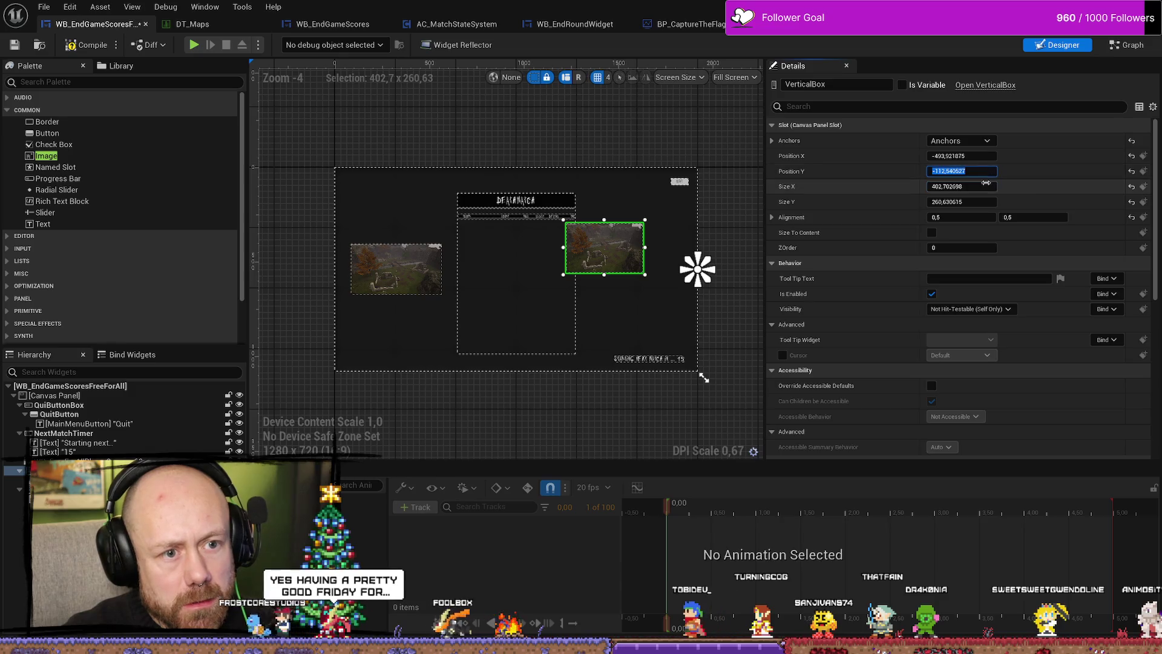
type("0")
key("Return")
left_click(960, 155)
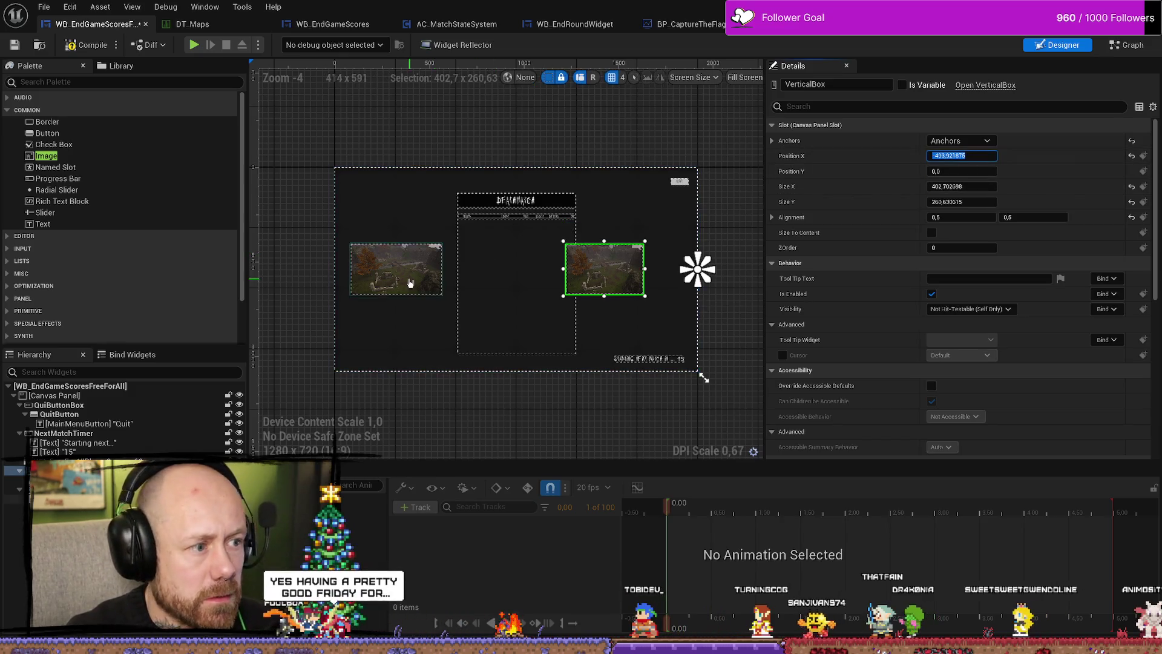
type("200")
key("Return")
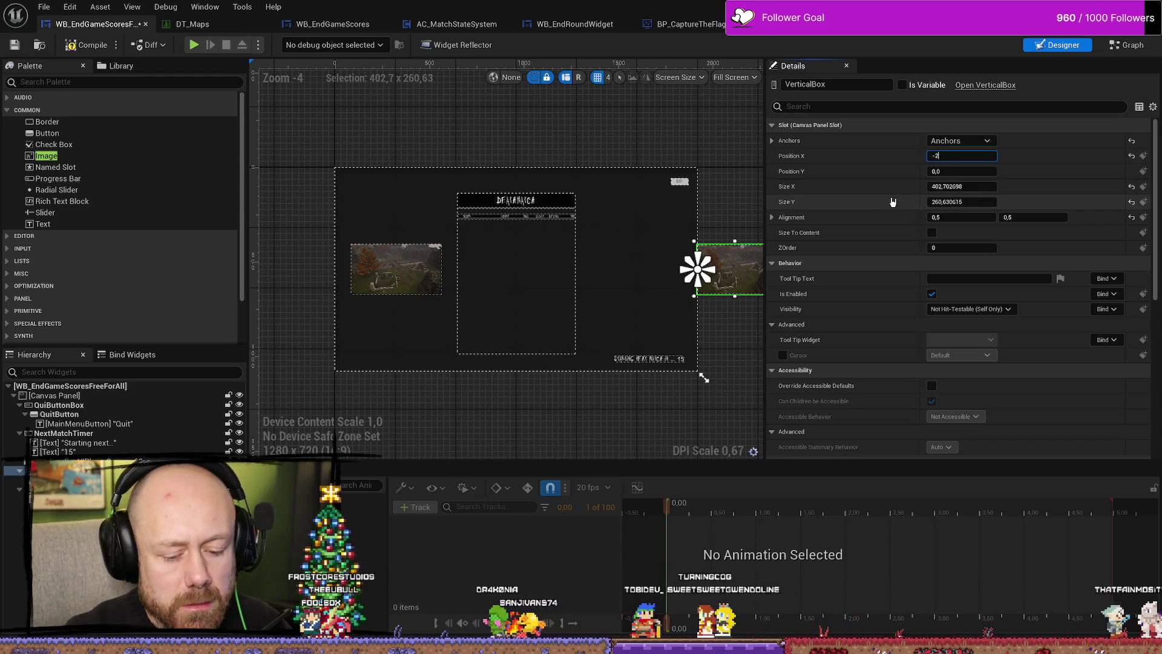
type("-200")
key("Return")
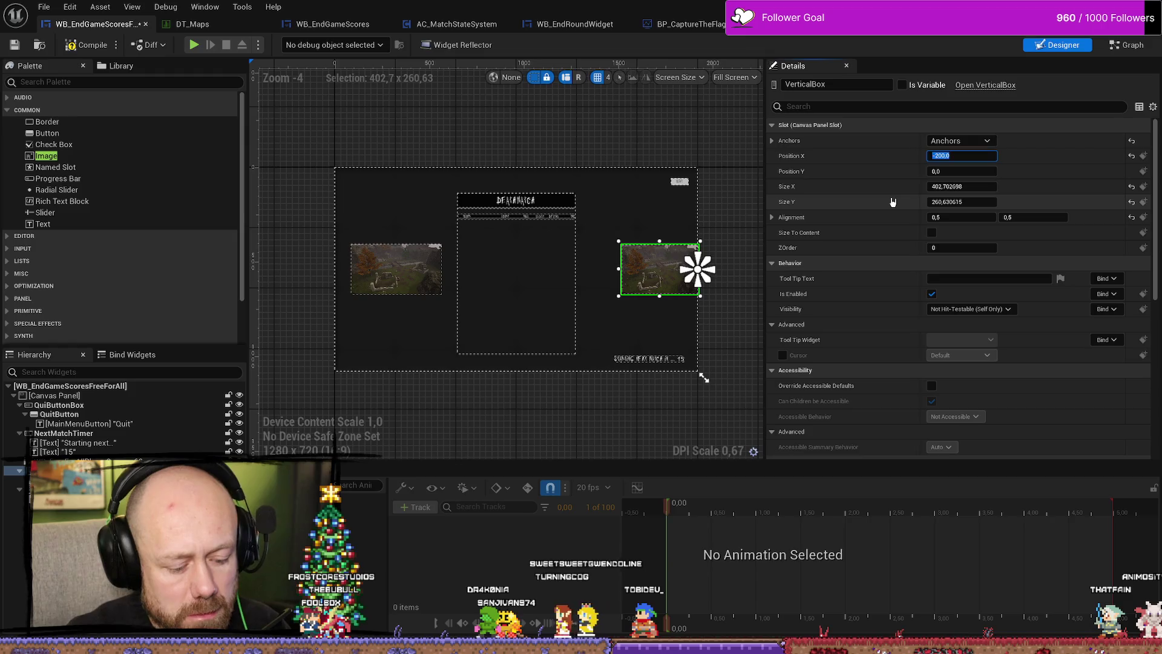
type("00")
key("Return")
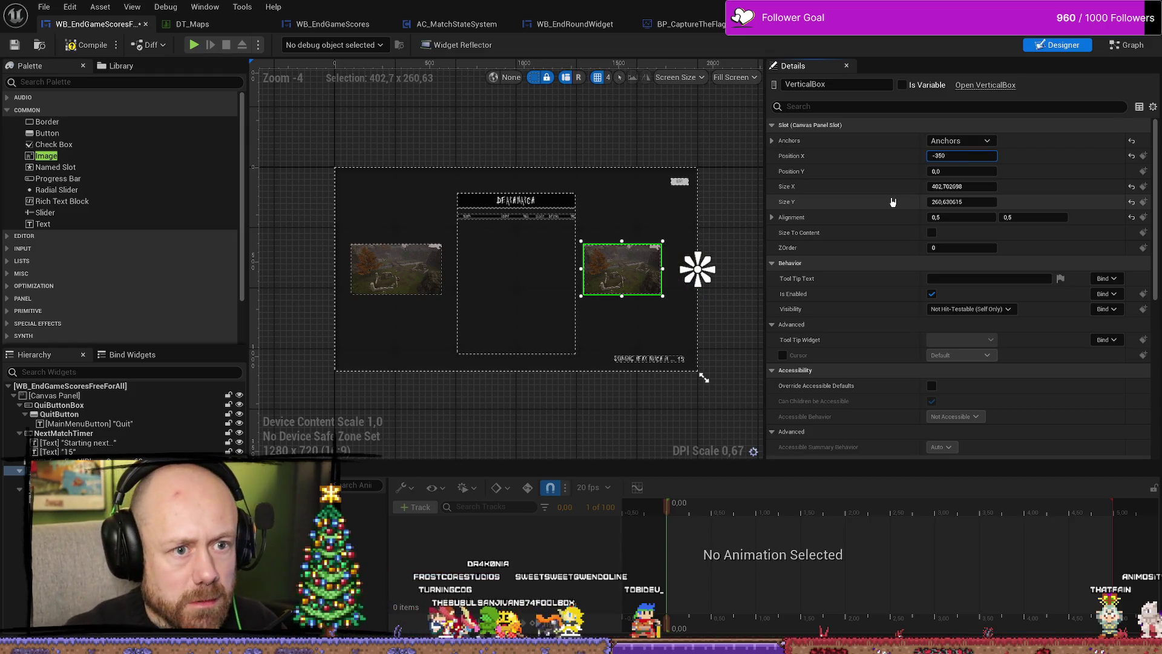
key("Return")
type("-")
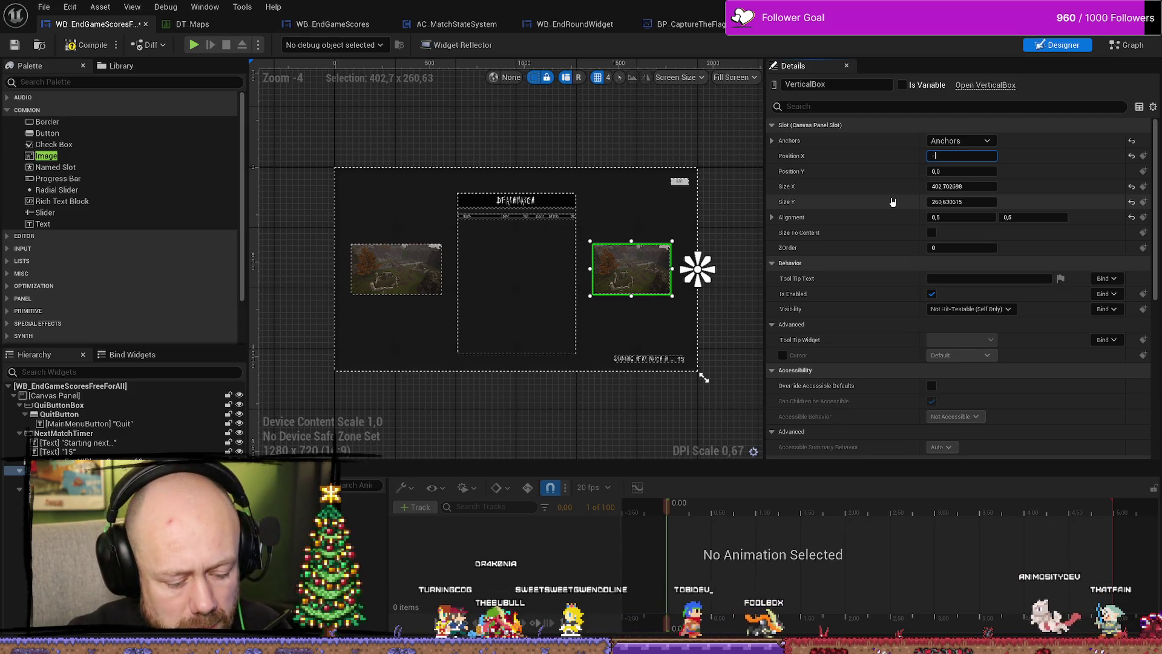
type("00")
key("Return")
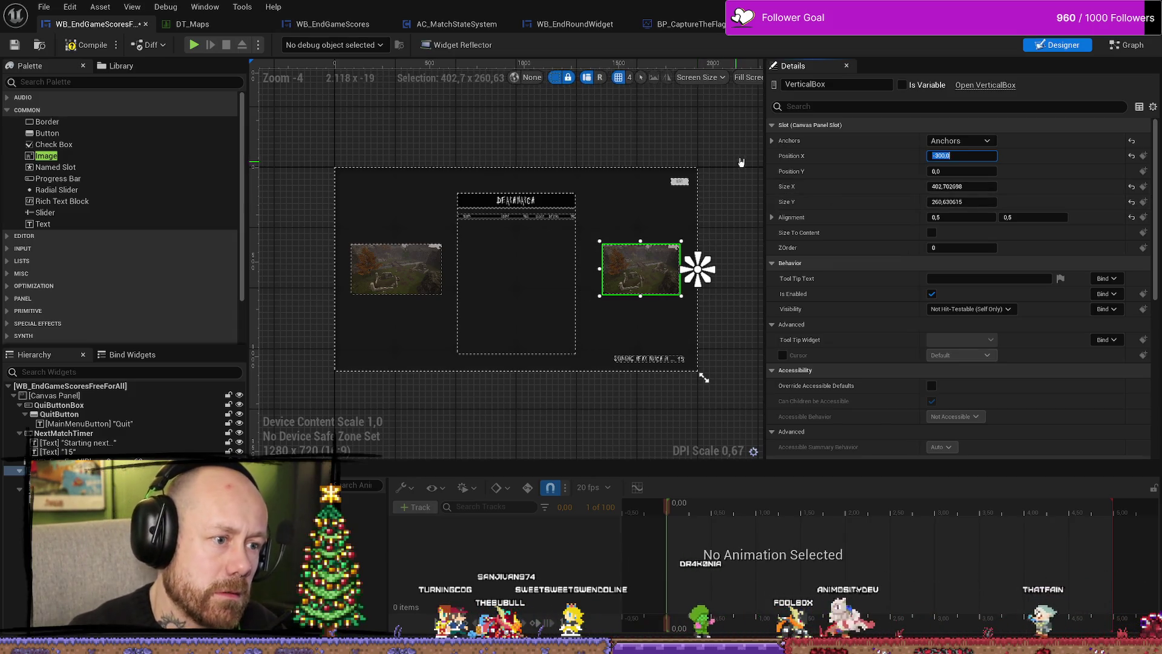
Select the left image, the right image and its box to compare their placement.
left_click(731, 413)
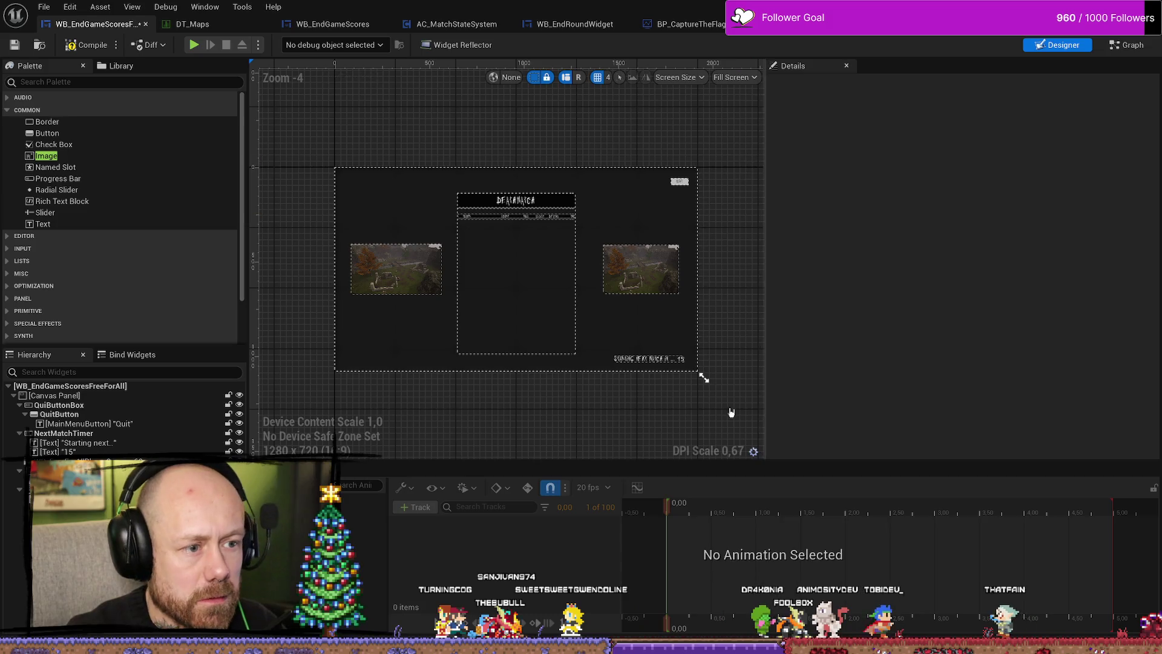
left_click(405, 278)
left_click(641, 269)
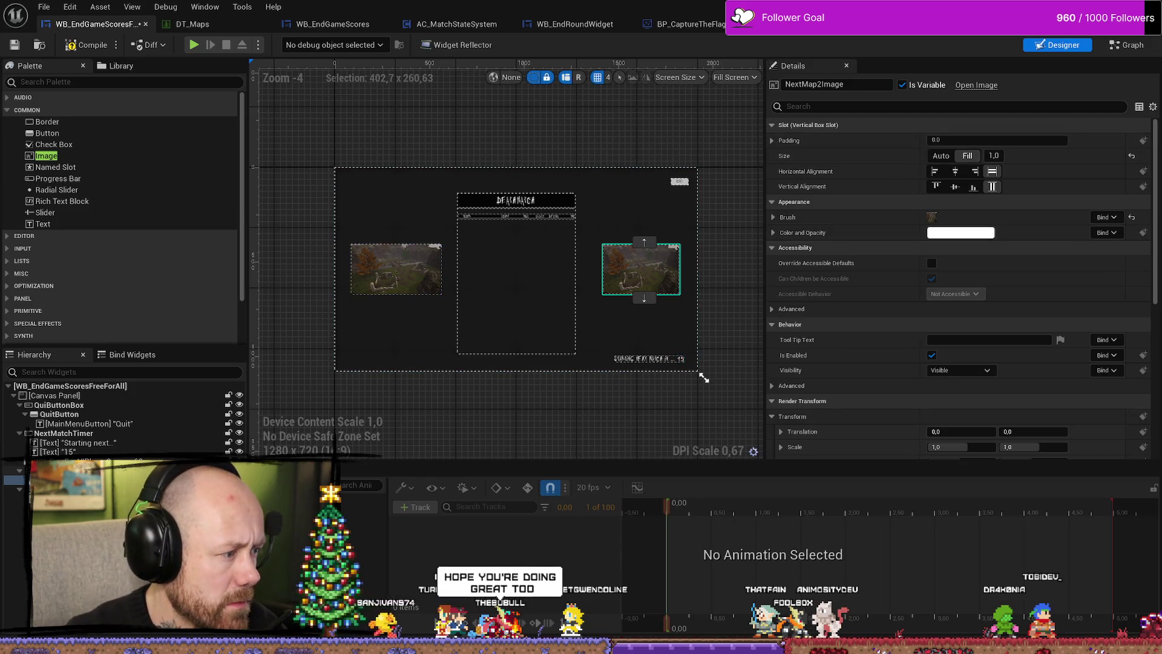
left_click(698, 269)
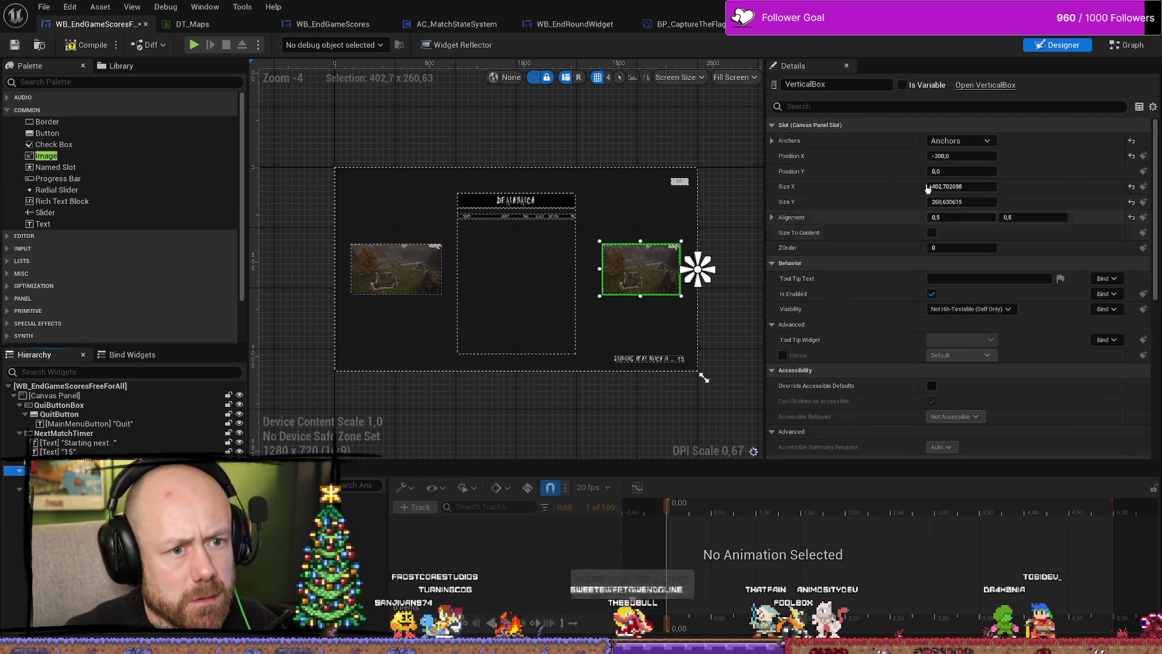
left_click(396, 270)
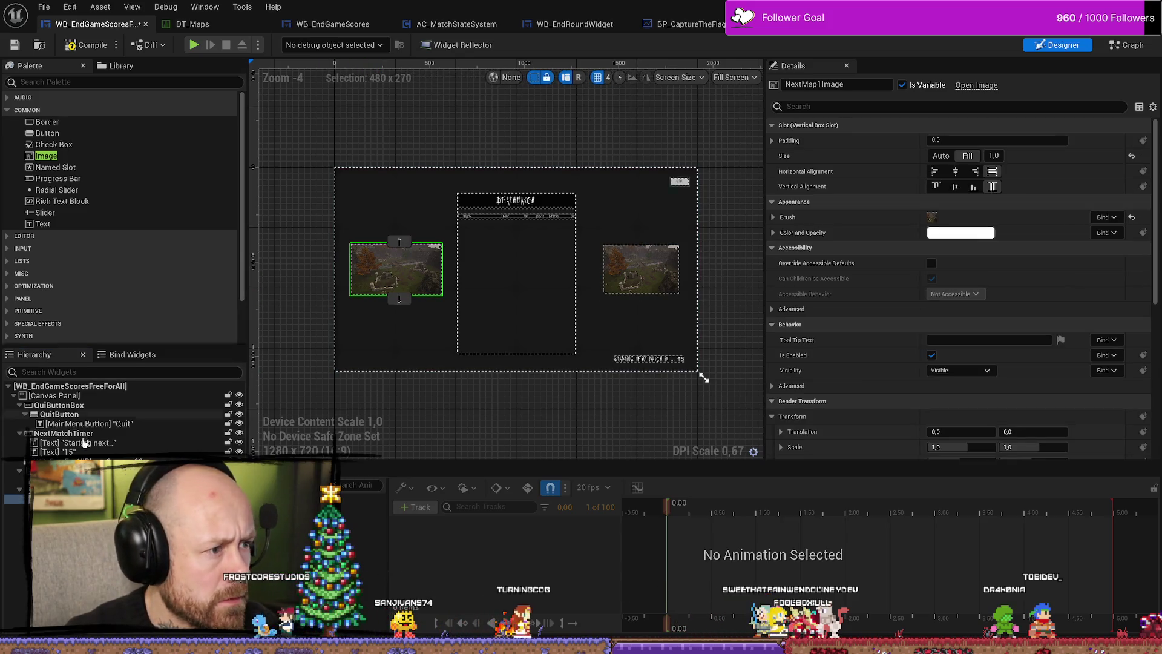
Give the right image's box the same 480 width as the left box.
left_click(397, 270)
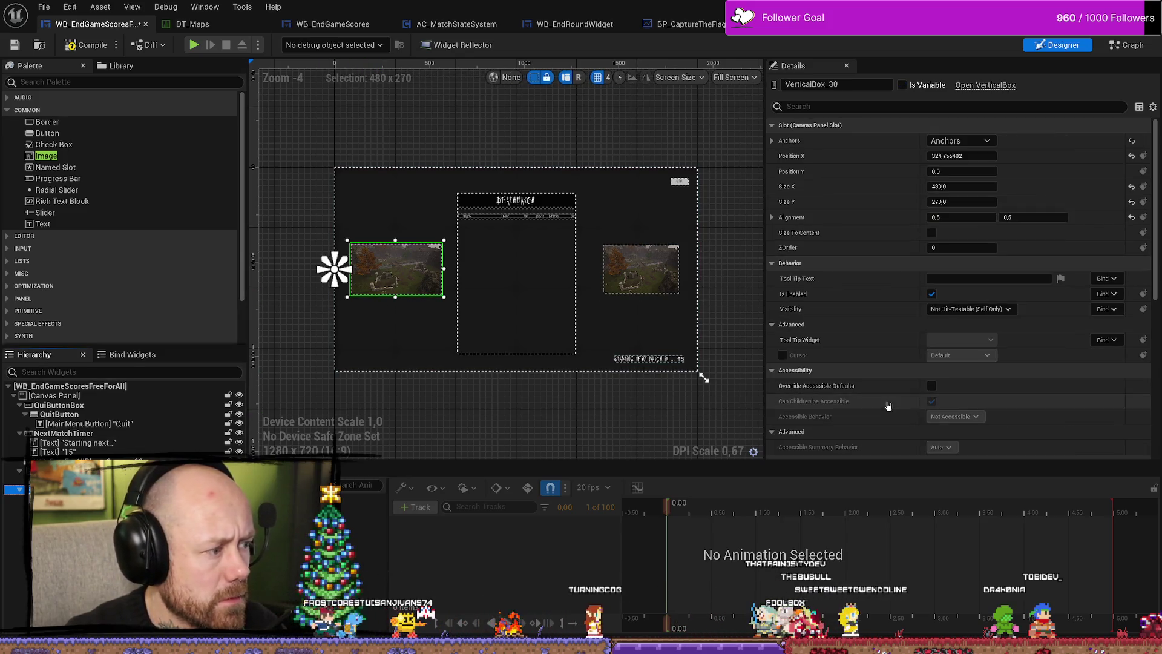
left_click(970, 187)
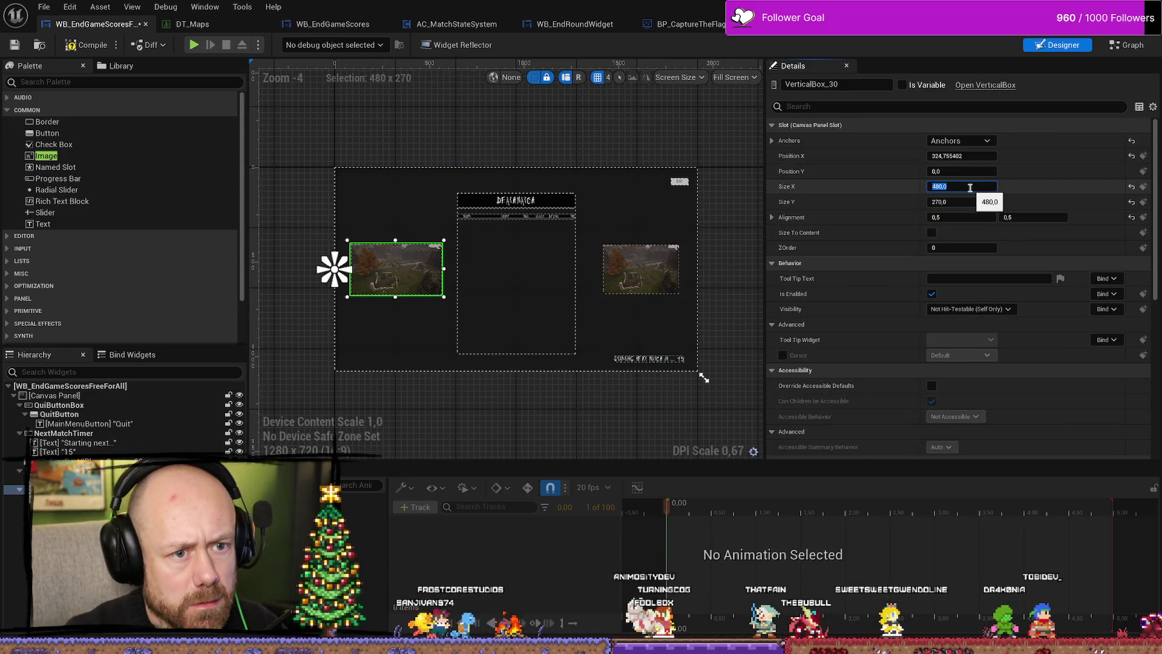
left_click(672, 270)
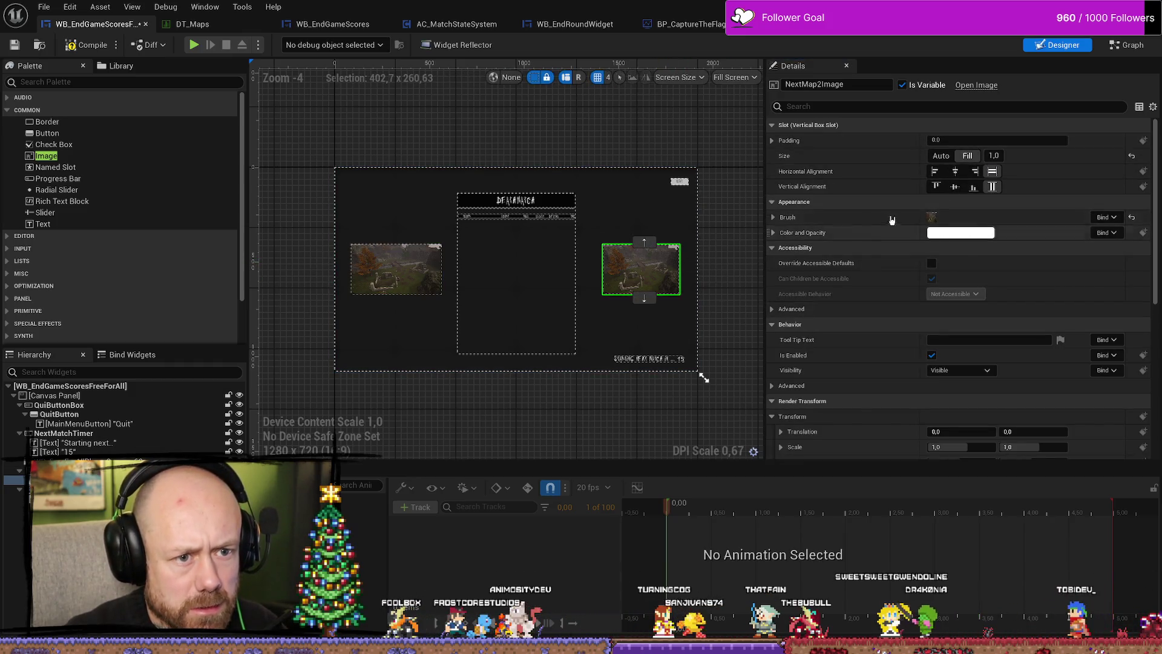
left_click(698, 269)
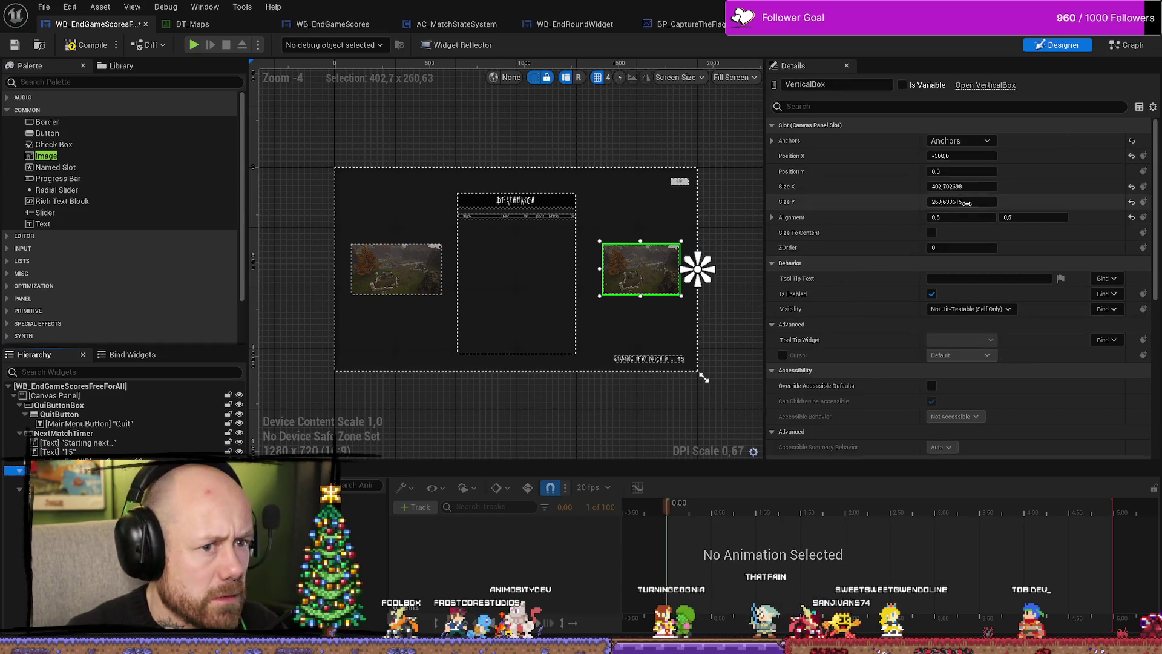
left_click(962, 201)
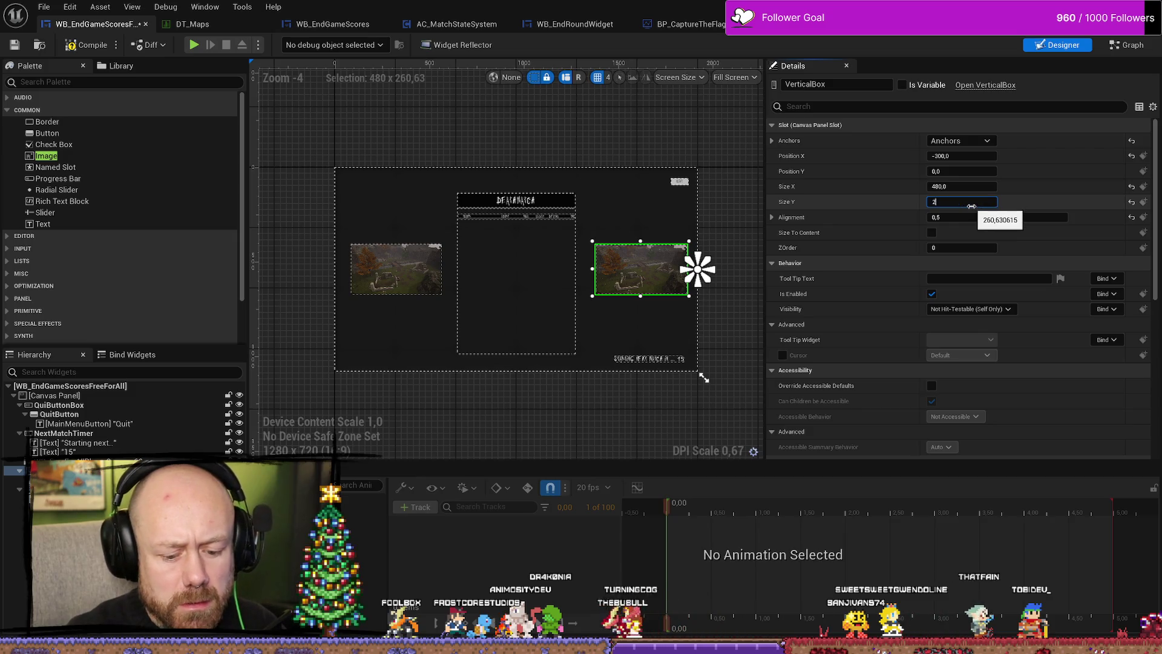
type("70,0")
left_click(750, 209)
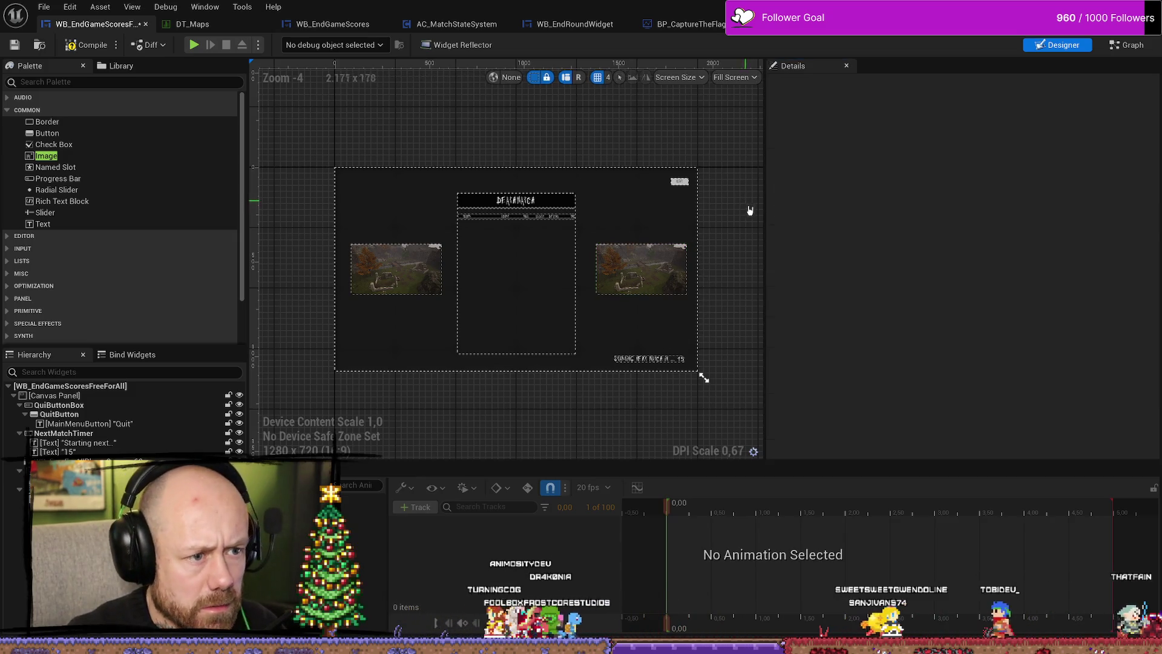
Set the left box to Position X 325 and the right box to -325.
left_click(396, 270)
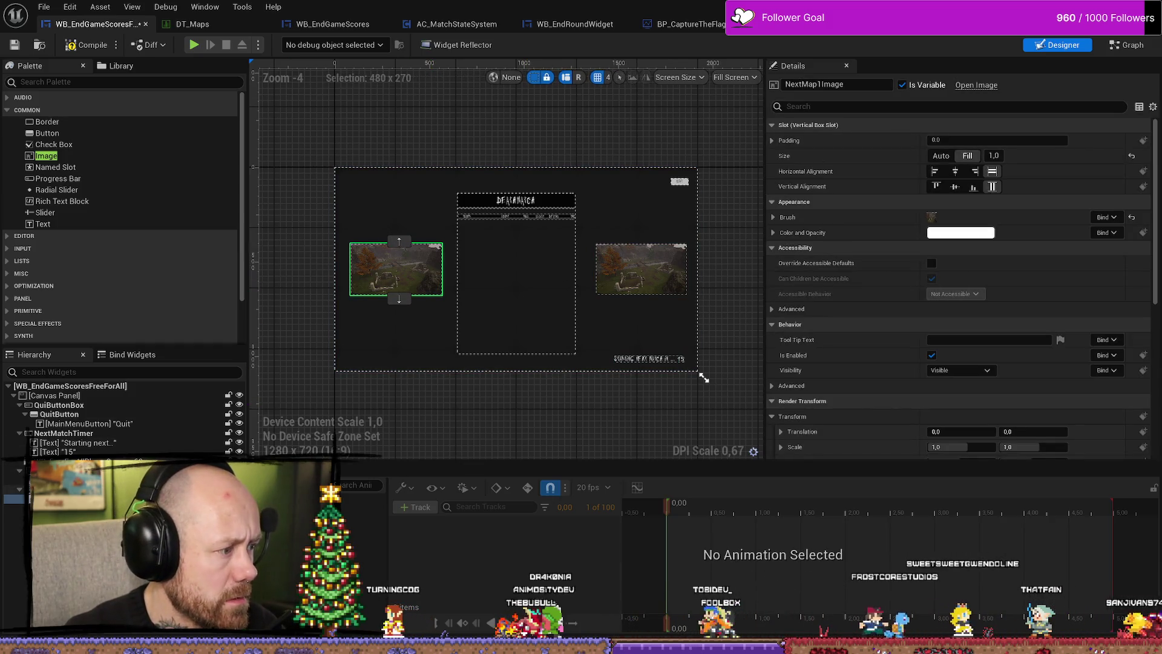
left_click(397, 269)
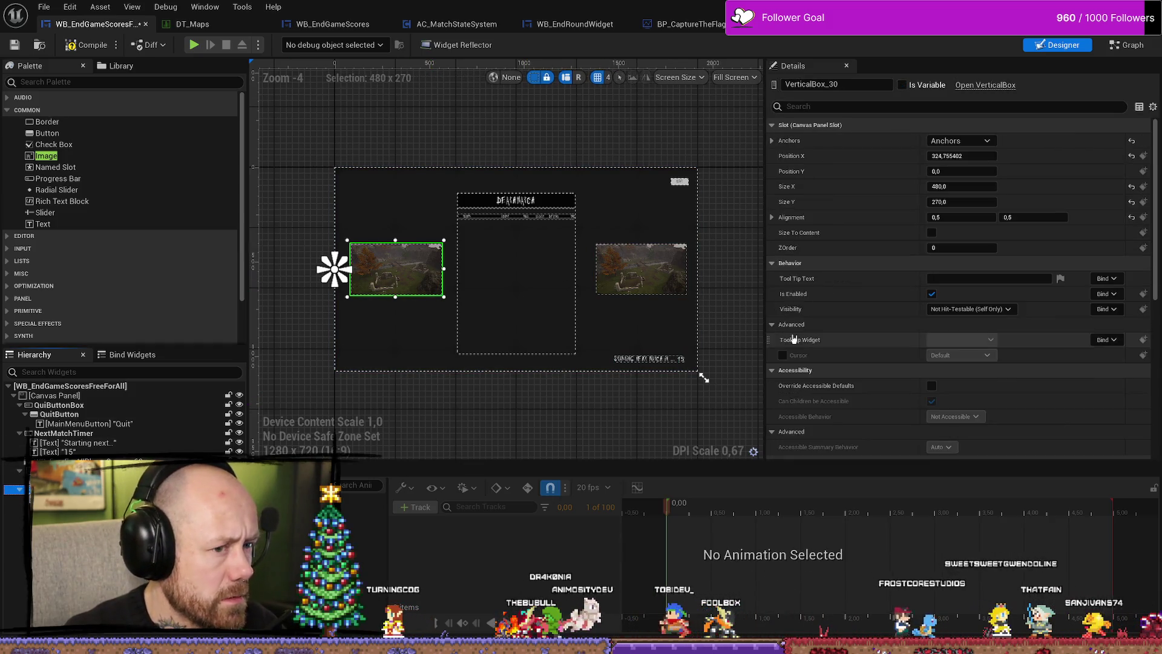
left_click(969, 156)
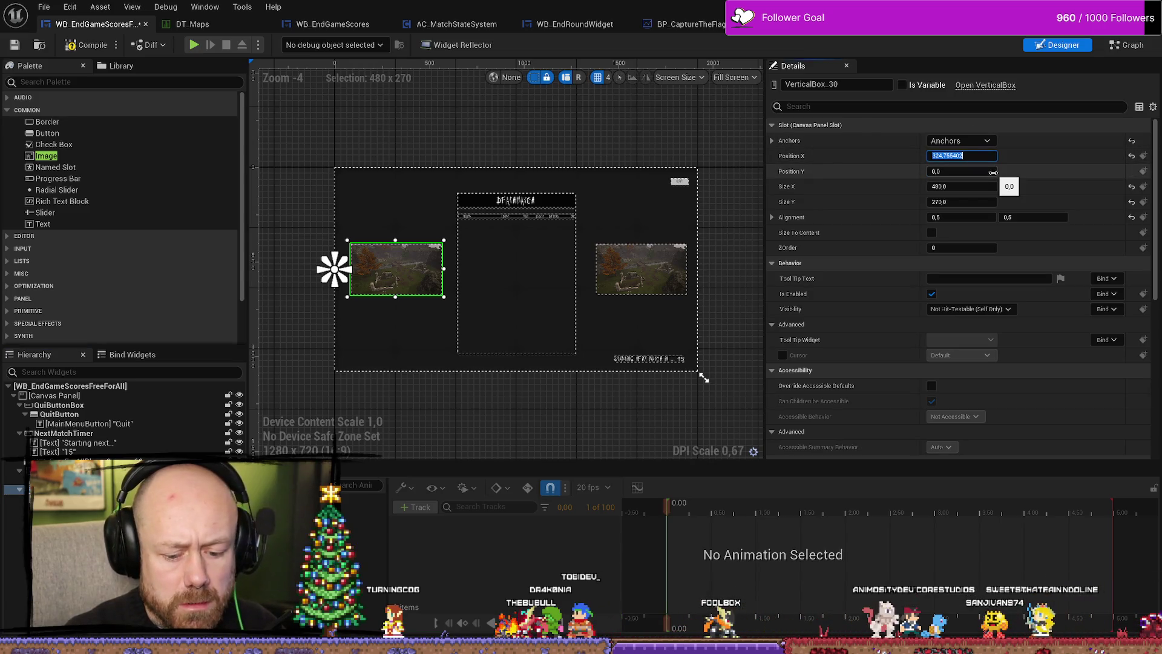
type("325")
left_click(73, 479)
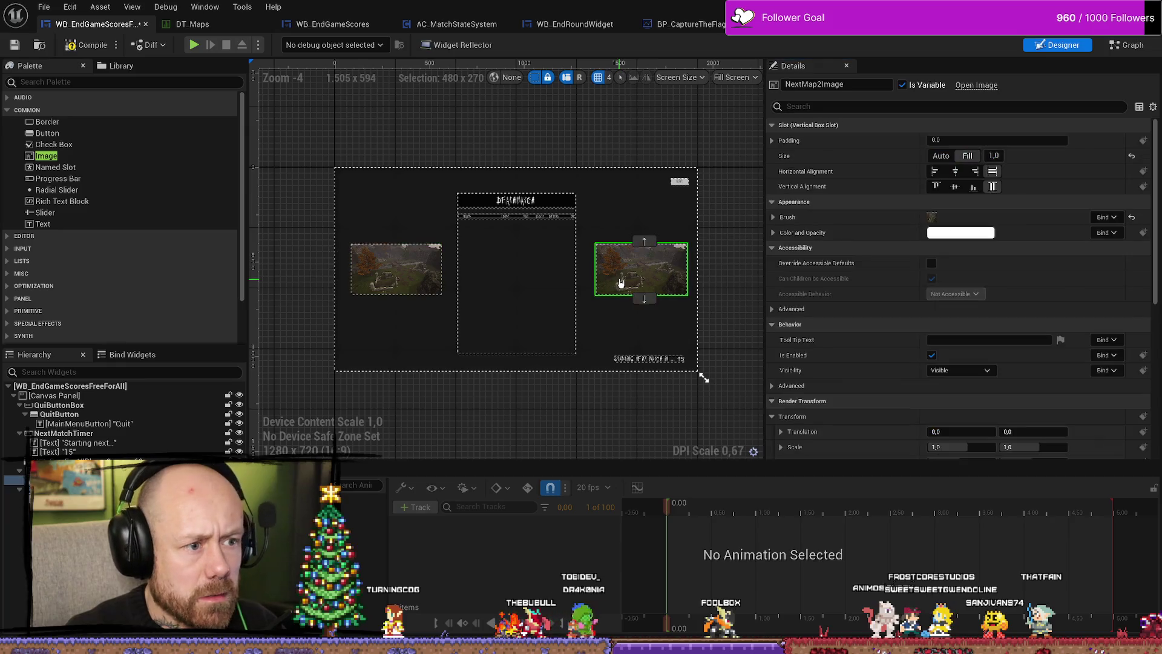
left_click(73, 489)
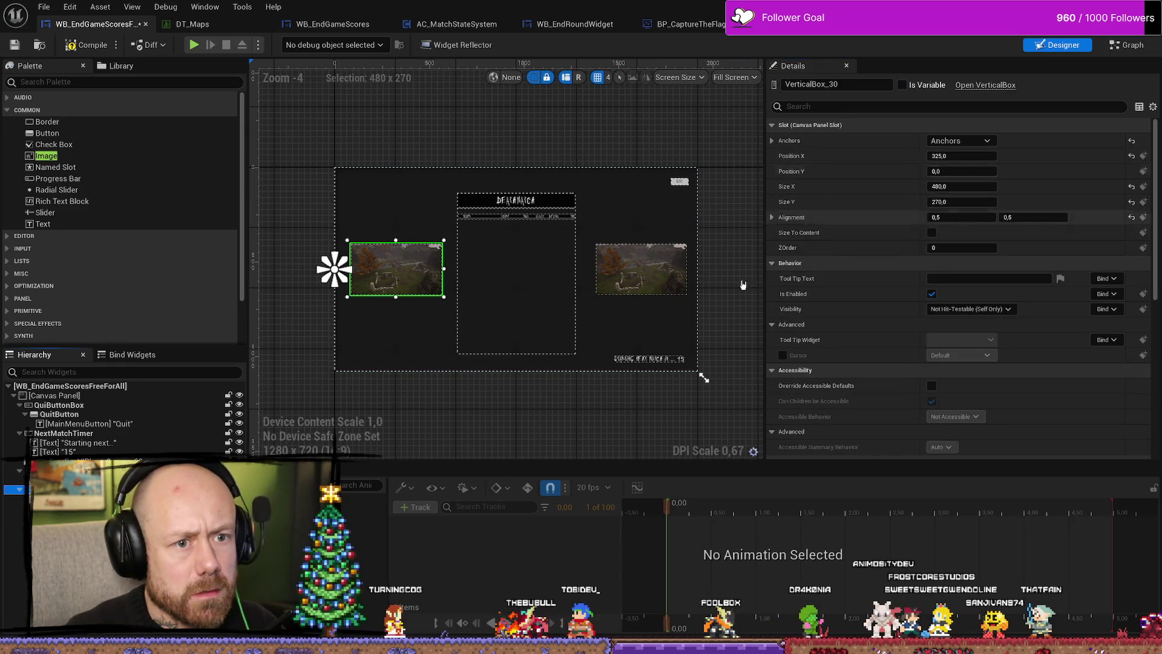
left_click(72, 469)
type("-325")
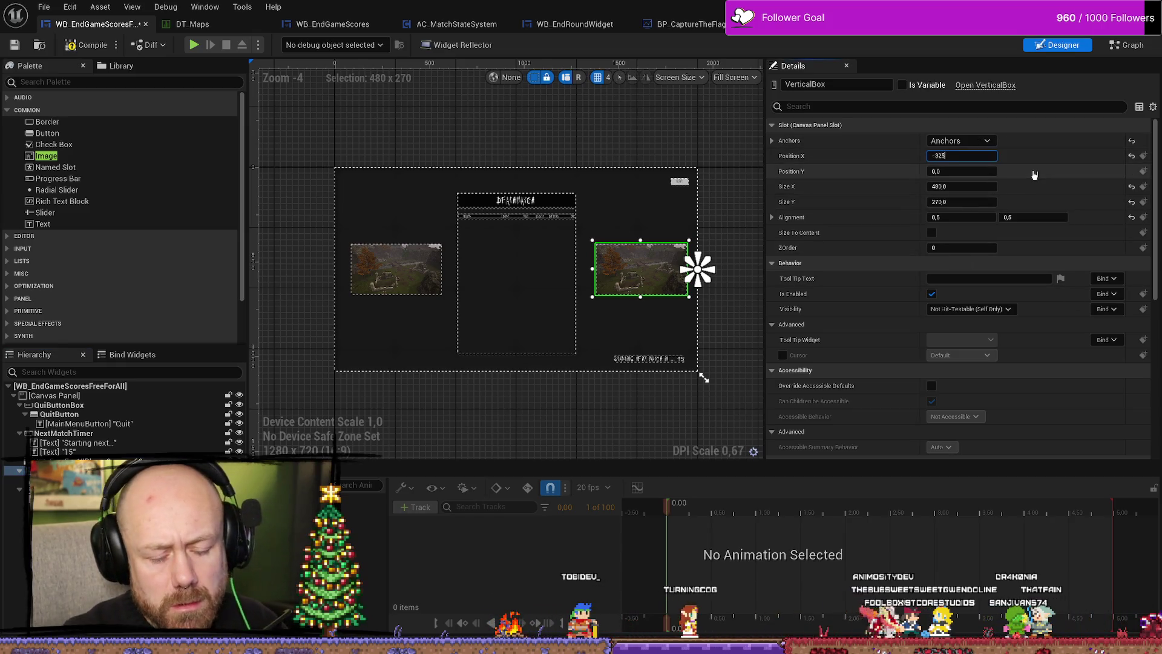
key("Return")
left_click(711, 229)
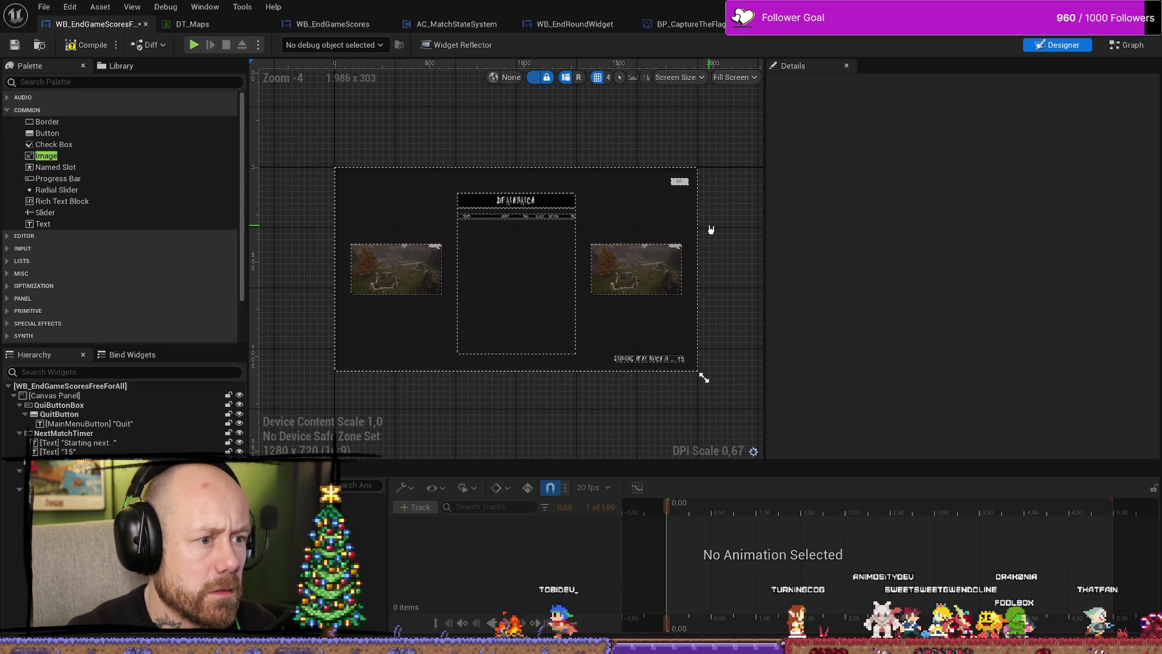
left_click(641, 285)
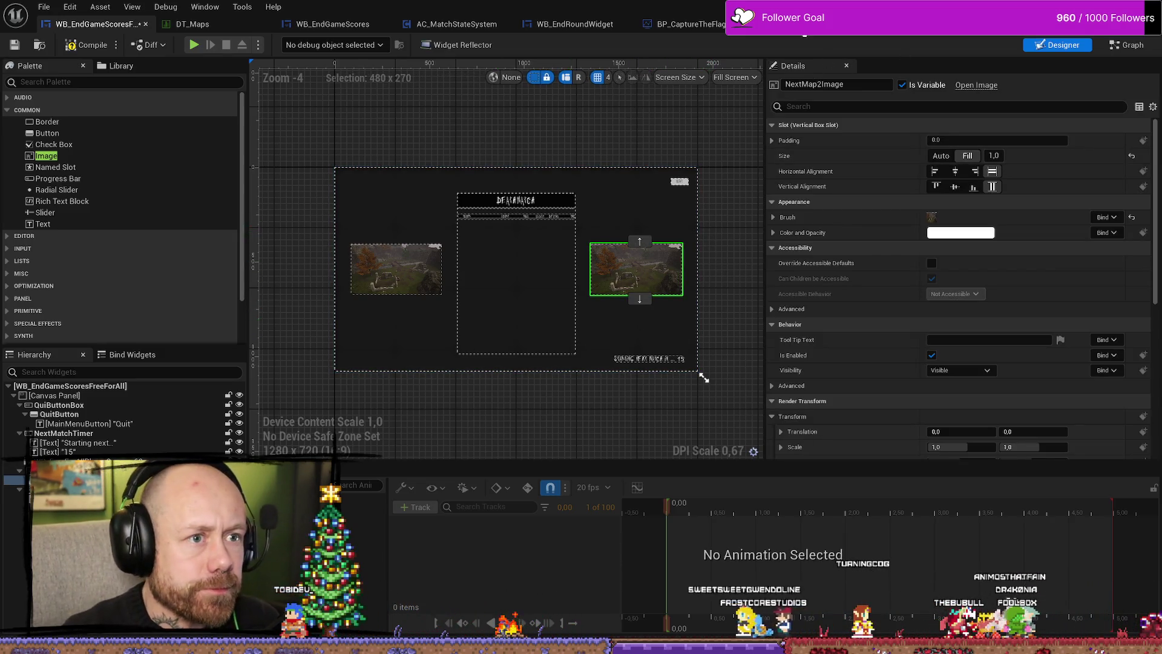
In the Event Graph, search 'set brus' from the first Set Brush's exec output.
left_click(1127, 45)
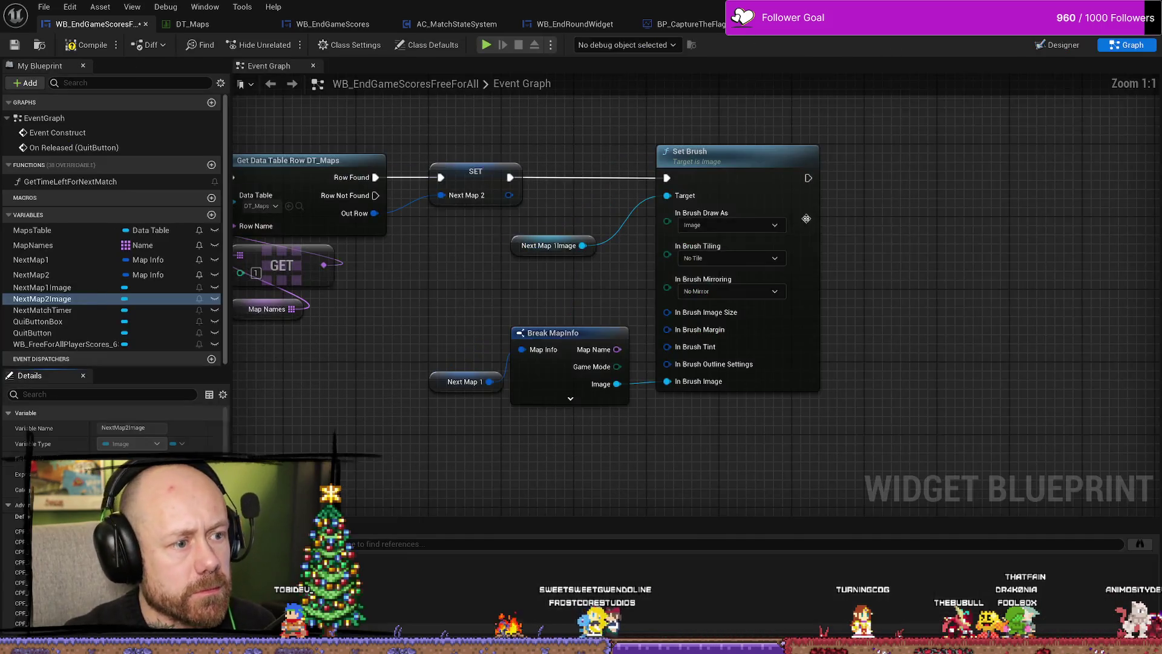
scroll(606, 261, "up", 2)
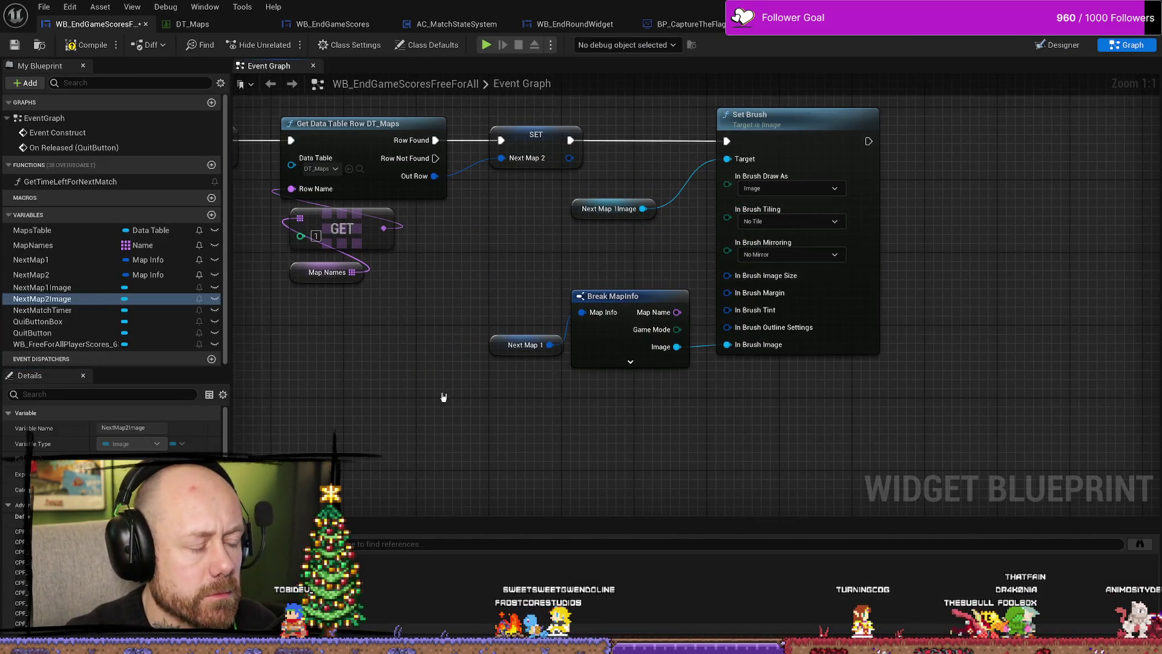
left_click(497, 346)
scroll(666, 450, "down", 2)
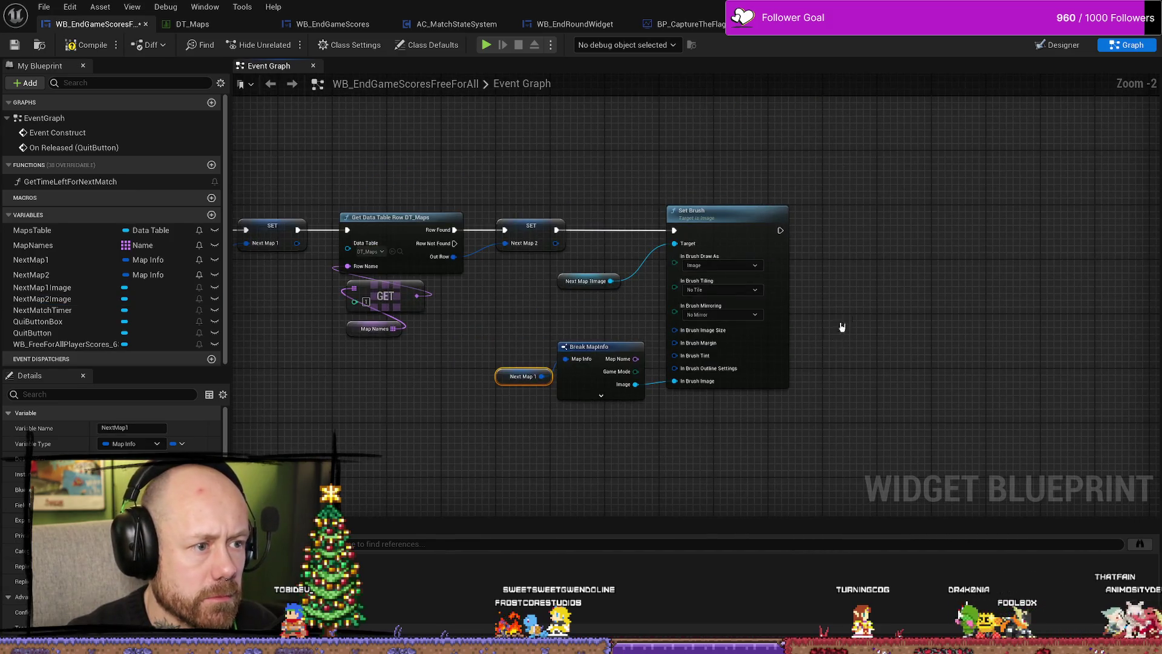
left_click(652, 135)
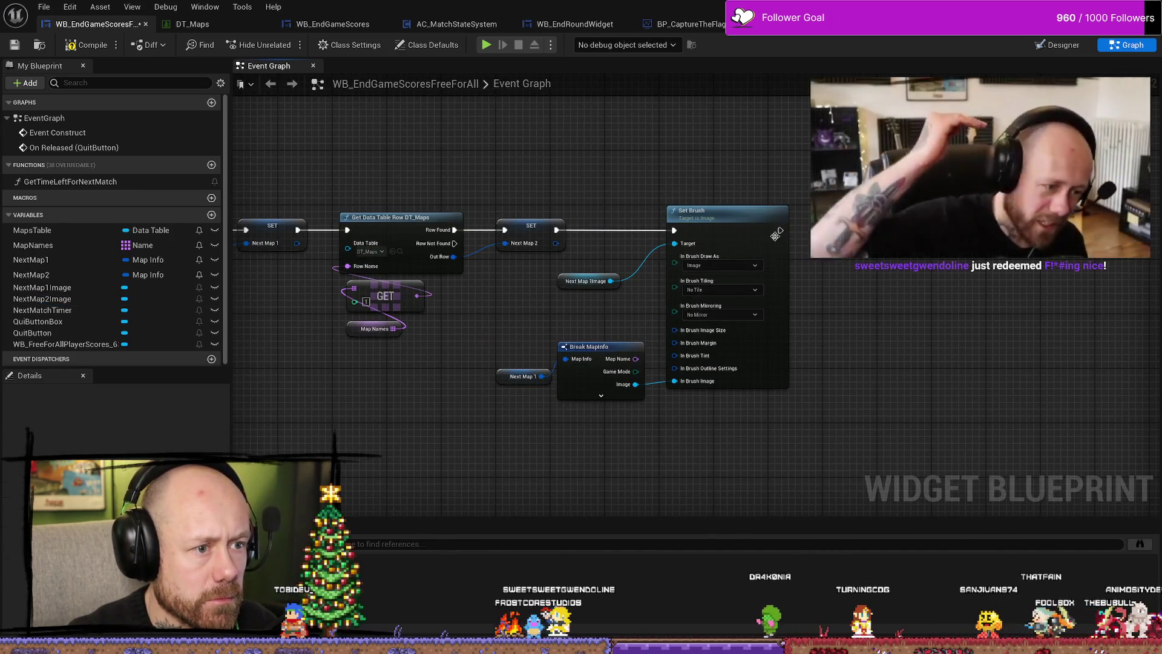
left_click_drag(780, 230, 891, 231)
type("set brus")
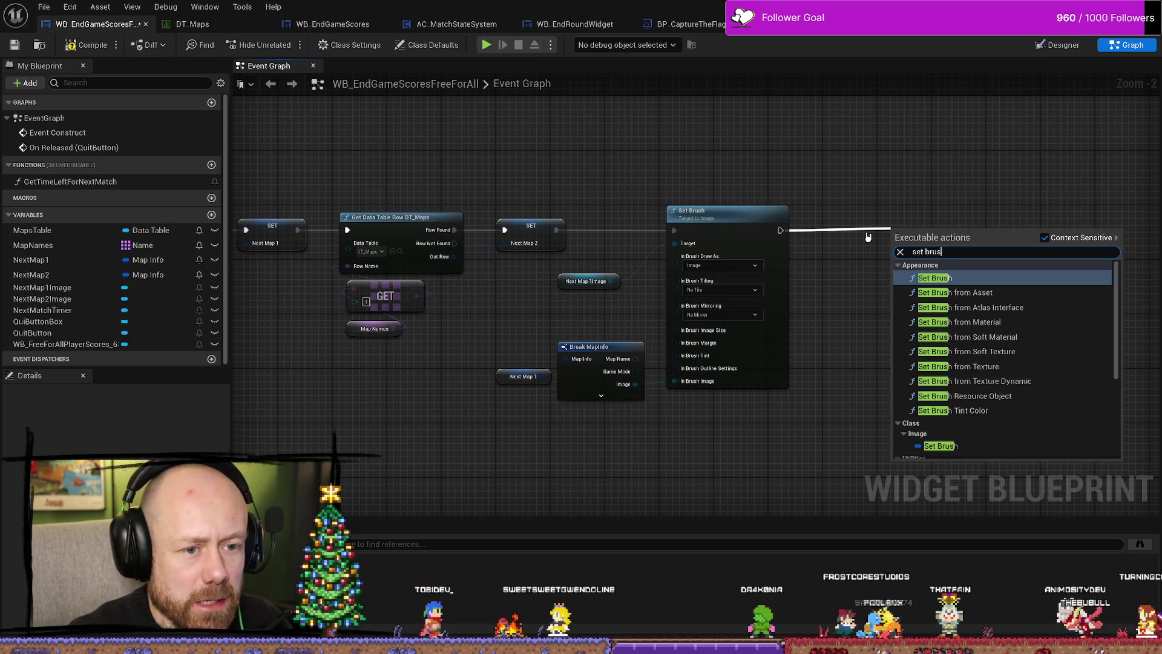
Duplicate the Set Brush and Break MapInfo nodes and chain the copy after the first Set Brush.
key("Down")
key("Up")
key("Escape")
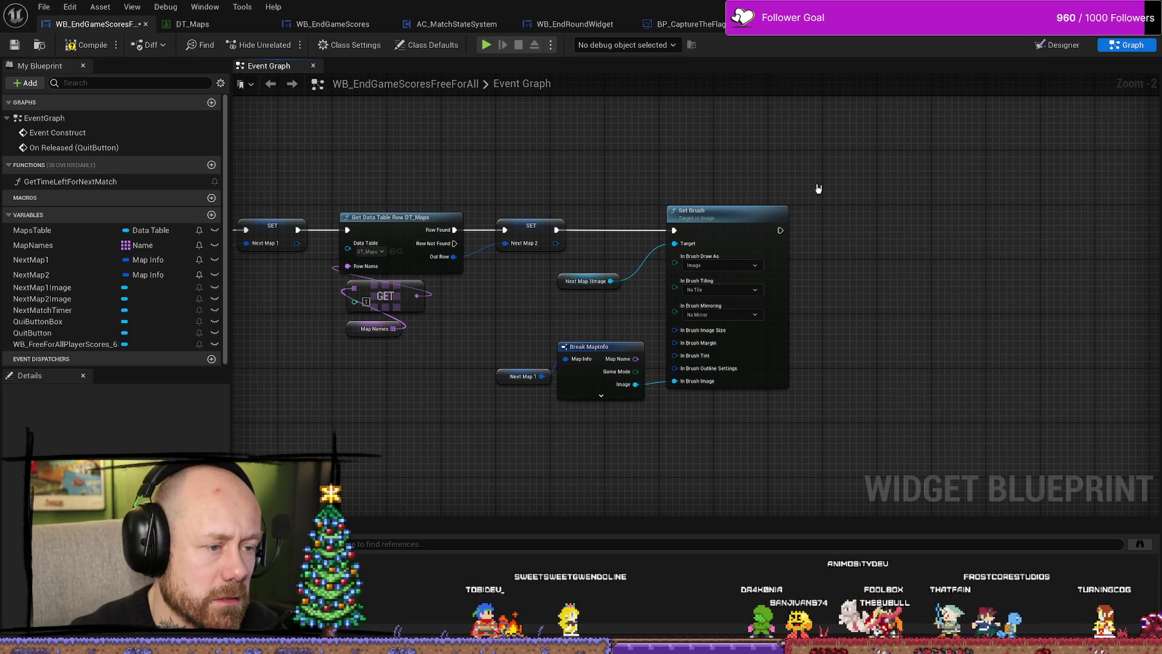
mouse_move(817, 189)
left_mouse_down()
mouse_move(670, 397)
mouse_move(556, 404)
left_mouse_up()
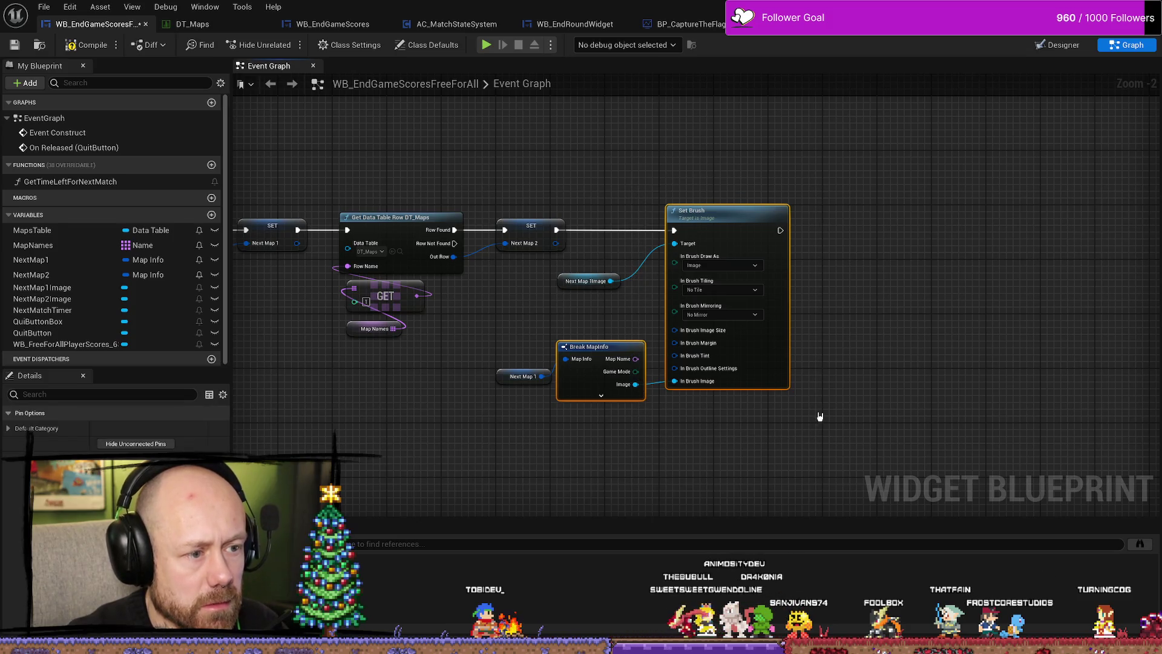
key("ctrl+c")
key("ctrl+v")
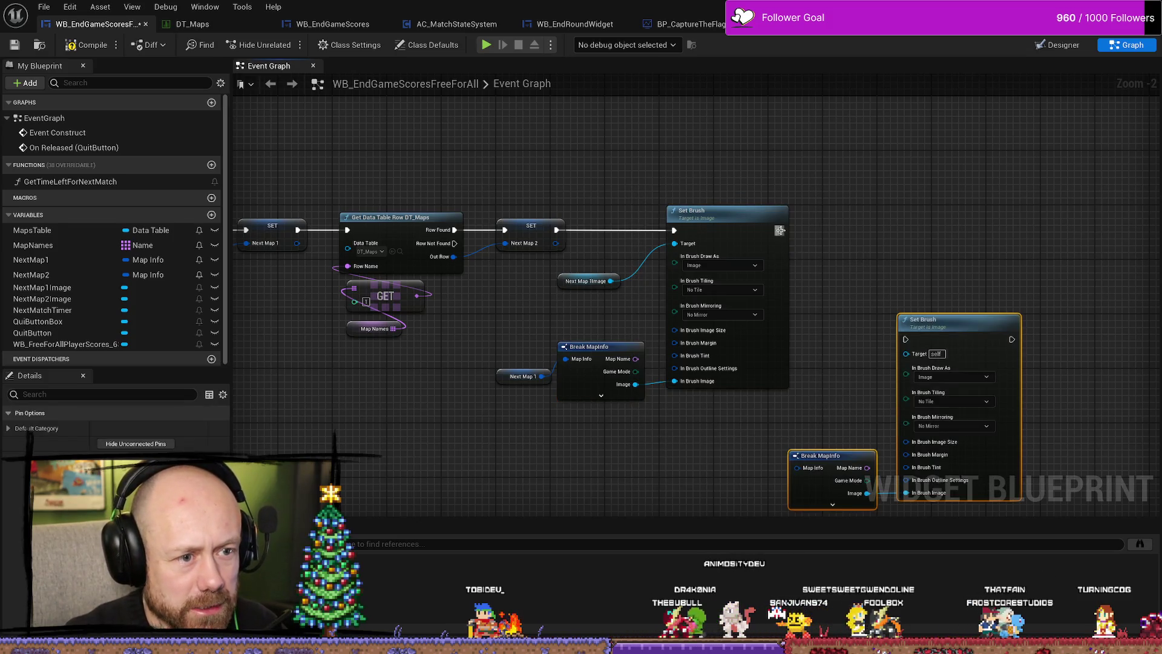
left_click_drag(780, 230, 902, 323)
left_click(823, 228)
left_click_drag(780, 230, 906, 339)
left_click_drag(965, 430, 834, 272)
mouse_move(905, 162)
left_mouse_down()
mouse_move(921, 86)
mouse_move(904, 186)
mouse_move(918, 180)
left_mouse_up()
left_click(505, 276)
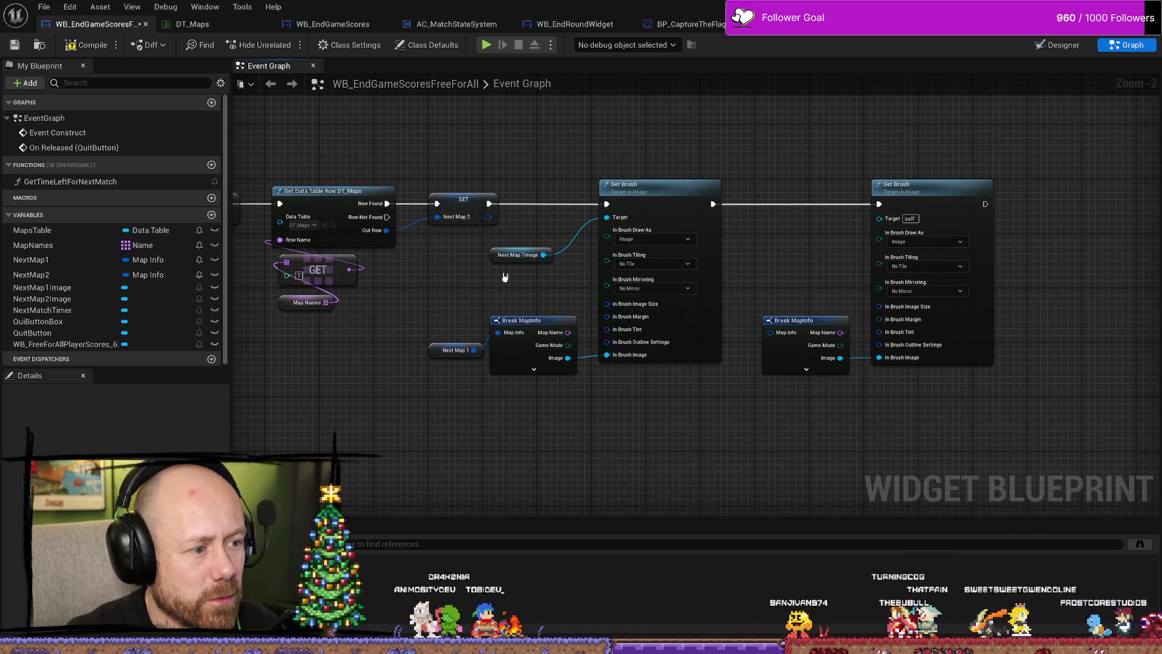
Add a NextMap2Image getter as the second Set Brush's target.
mouse_move(57, 299)
left_mouse_down()
mouse_move(714, 310)
mouse_move(772, 296)
mouse_move(776, 267)
mouse_move(880, 217)
left_mouse_up()
left_click(811, 289)
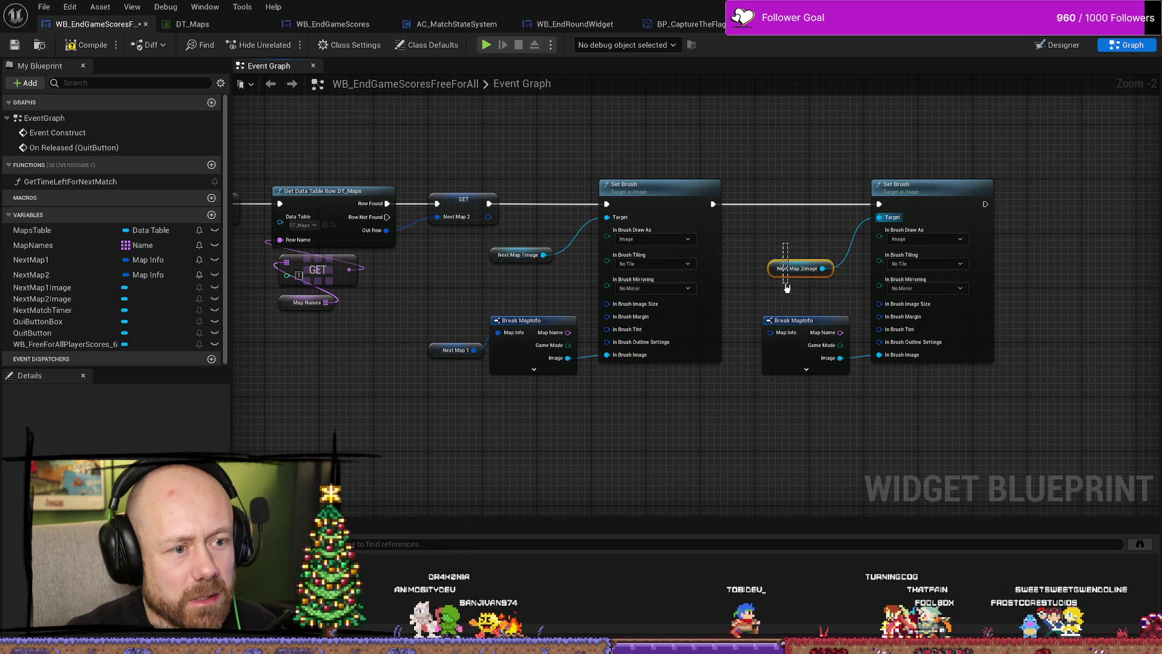
left_click_drag(800, 269, 811, 229)
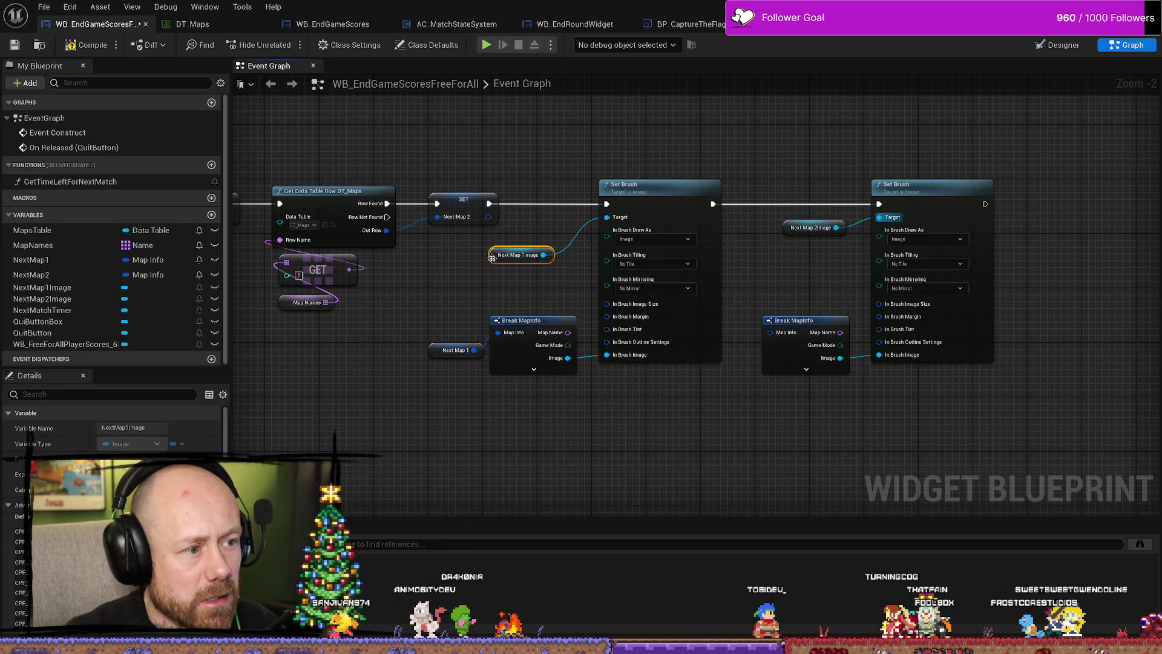
left_click_drag(492, 258, 520, 231)
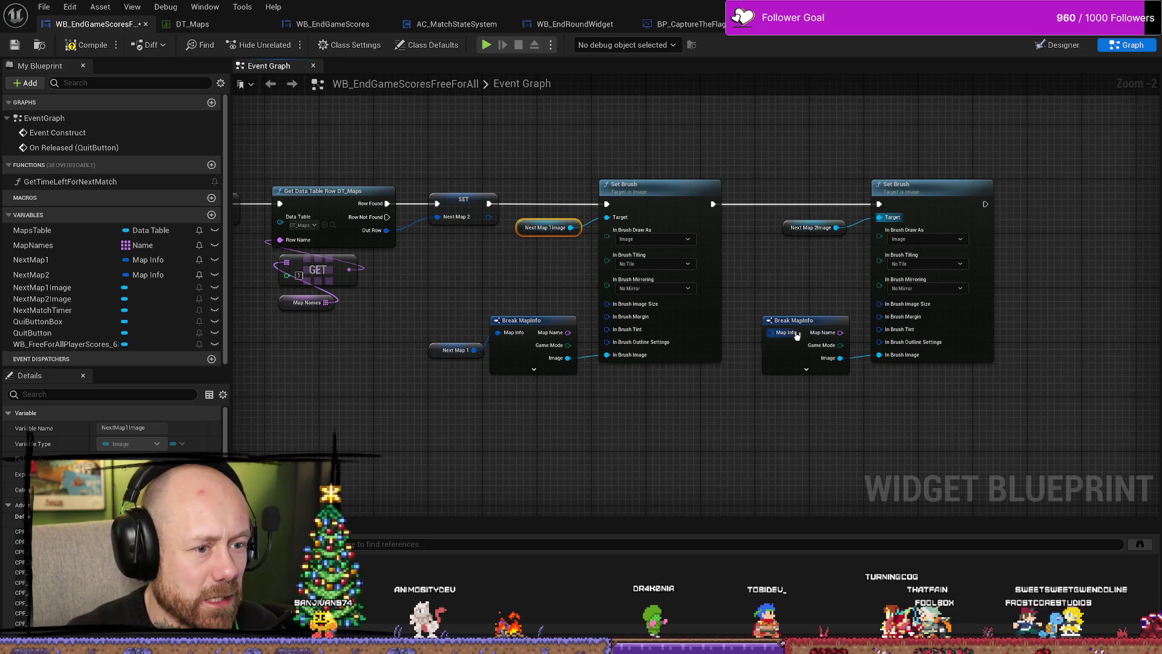
left_click_drag(993, 169, 787, 403)
left_click_drag(936, 188, 956, 187)
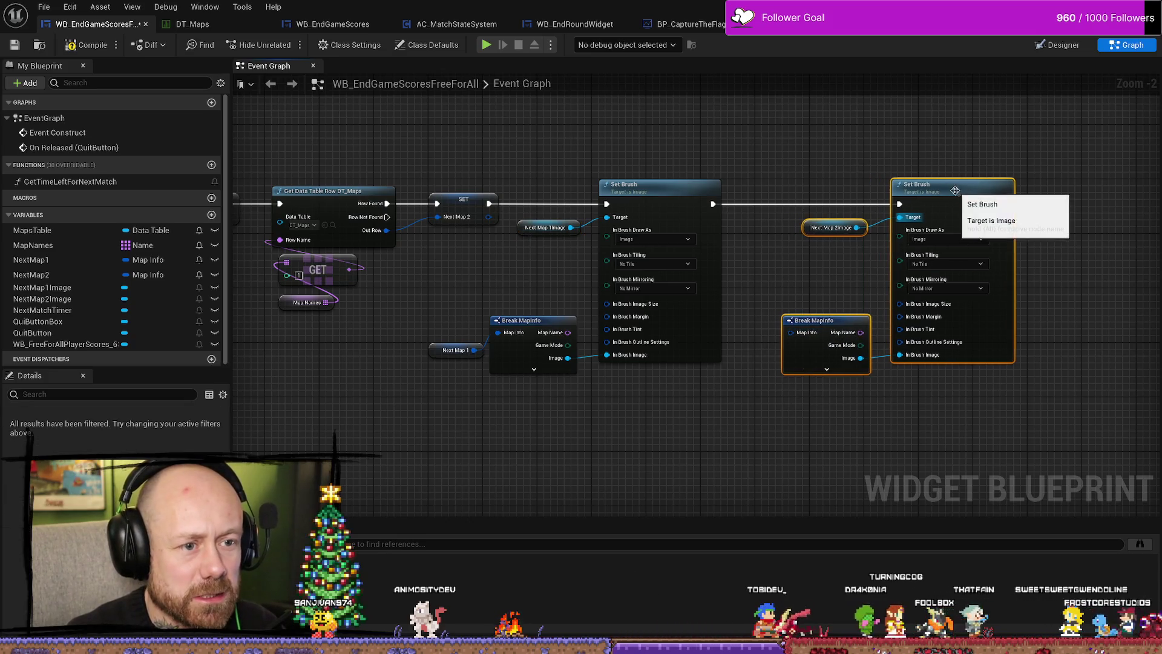
Add a NextMap2 getter feeding the copied Break MapInfo.
mouse_move(30, 274)
left_mouse_down()
mouse_move(694, 409)
mouse_move(771, 382)
mouse_move(744, 396)
mouse_move(789, 333)
left_mouse_up()
left_click(729, 425)
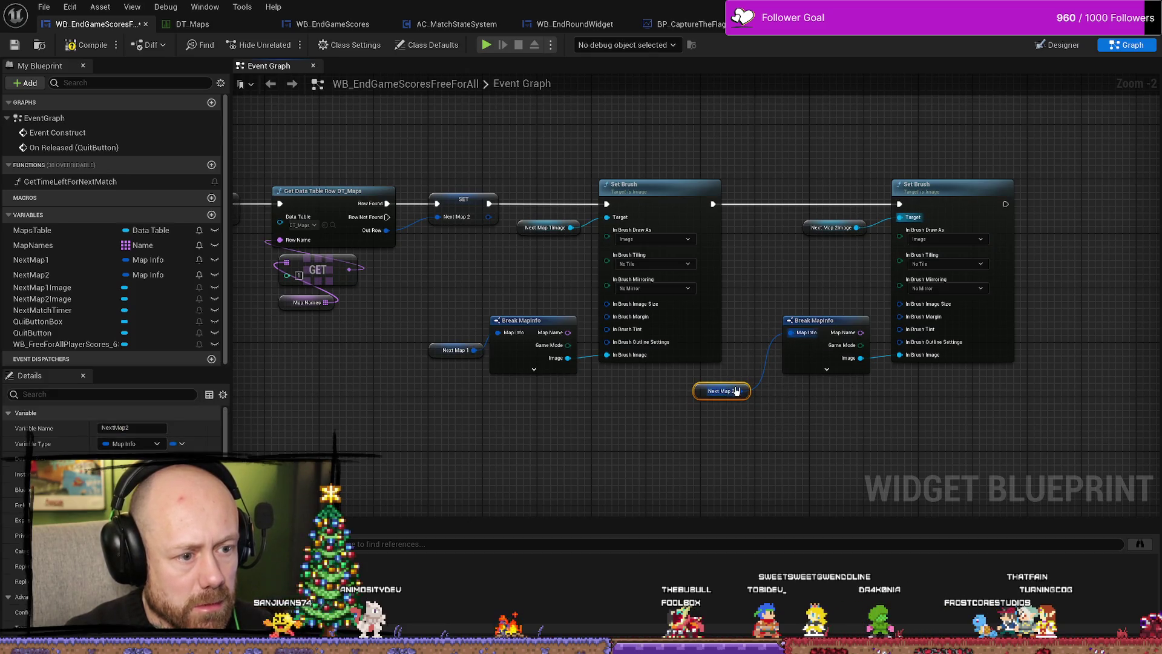
left_click_drag(701, 395, 783, 390)
left_click_drag(433, 353, 491, 390)
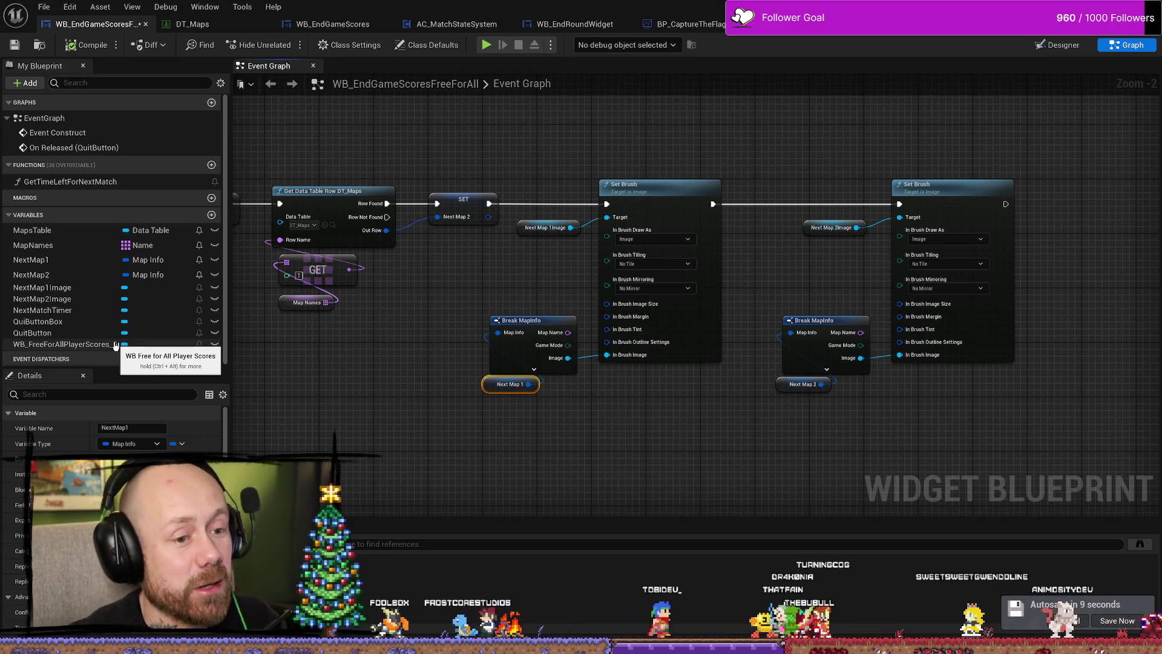
Arrange the two Set Brush groups side by side and save the widget blueprint.
mouse_move(839, 427)
left_mouse_down()
mouse_move(778, 315)
mouse_move(829, 330)
mouse_move(825, 318)
left_mouse_up()
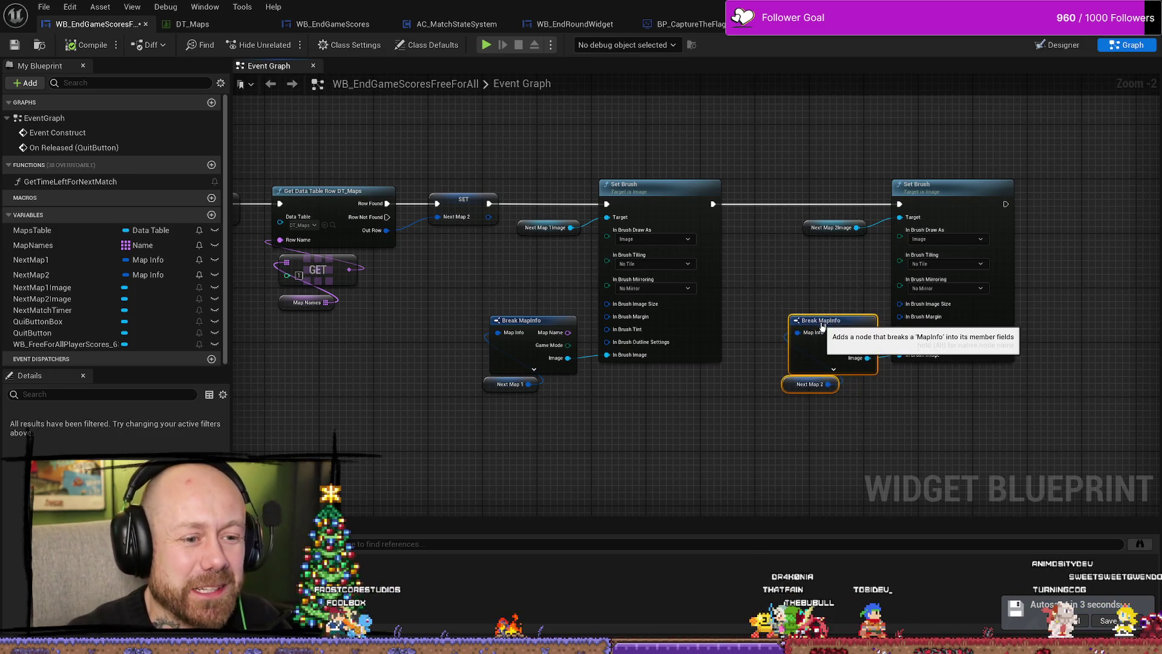
left_click_drag(998, 156, 758, 431)
left_click_drag(932, 192, 892, 199)
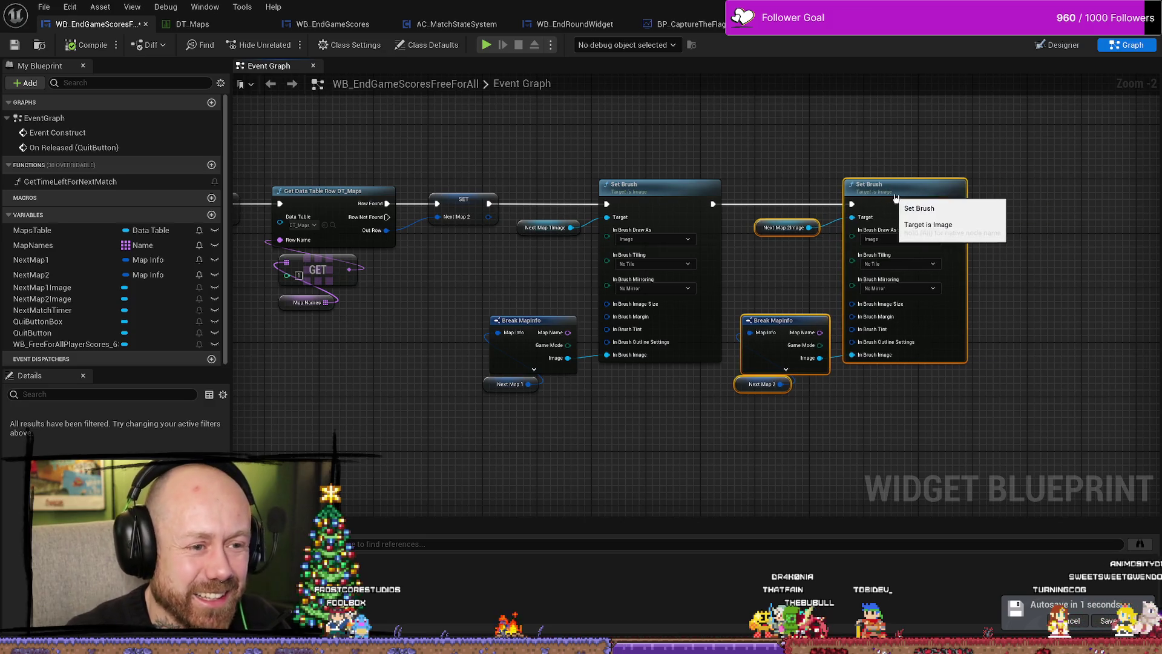
mouse_move(528, 462)
left_mouse_down()
mouse_move(519, 357)
mouse_move(540, 326)
left_mouse_up()
left_click(658, 424)
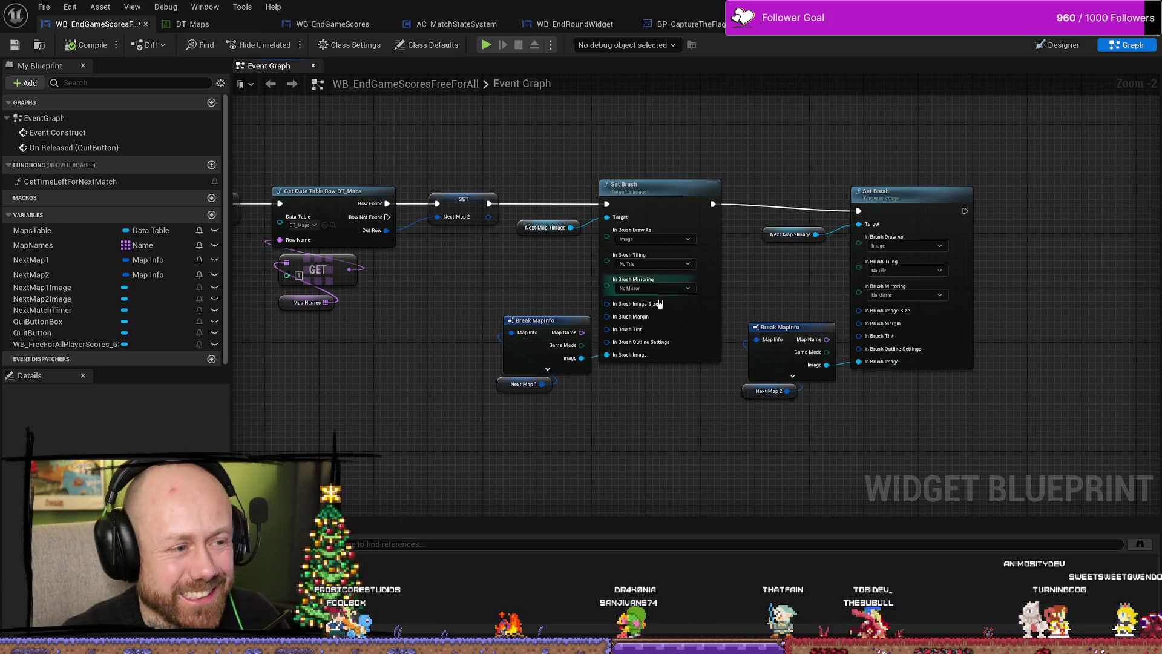
left_click_drag(968, 170, 779, 402)
left_click_drag(871, 219, 859, 212)
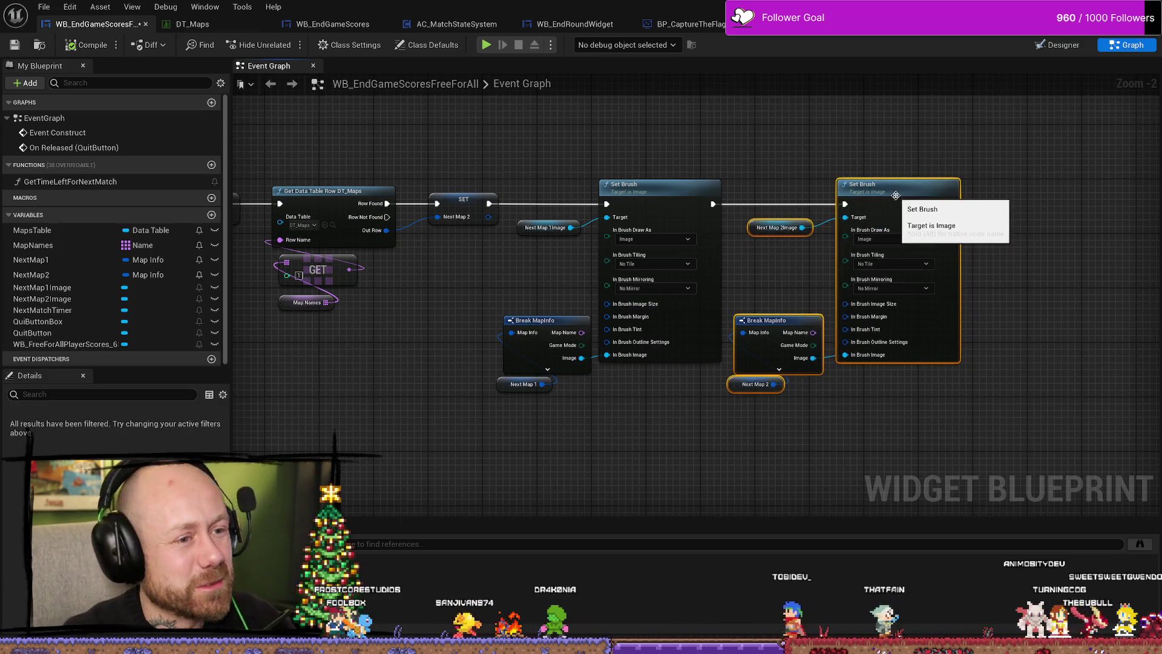
left_click(16, 45)
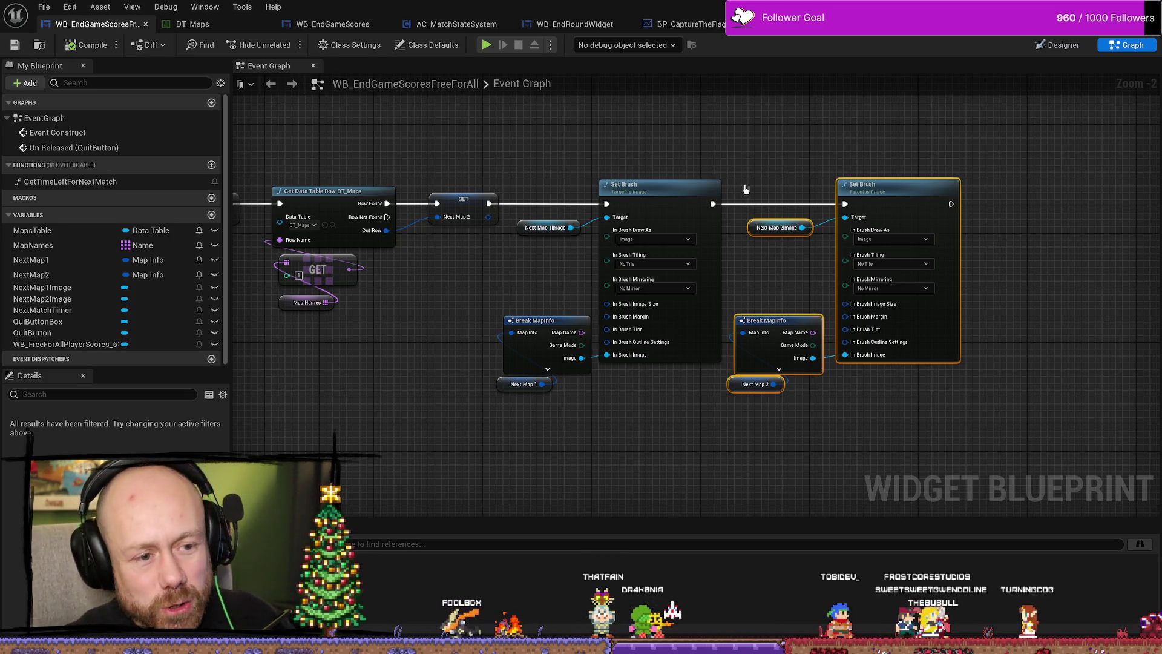
Tidy both Break MapInfo and Next Map getter pairs, then save the widget blueprint.
left_click(818, 403)
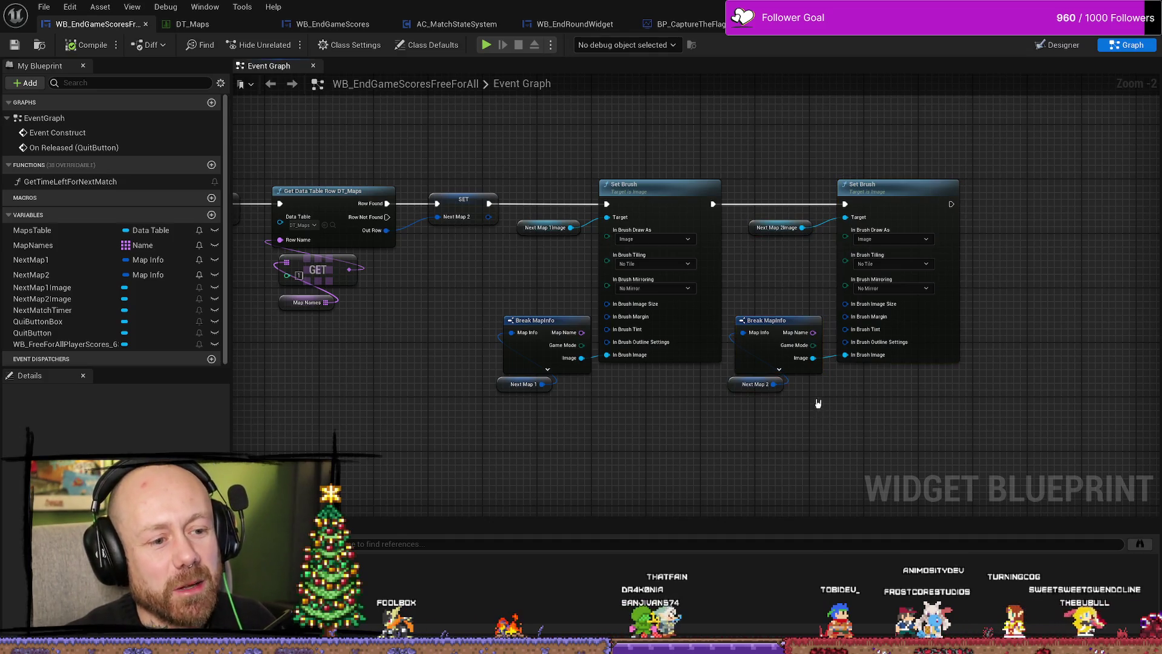
mouse_move(818, 403)
left_mouse_down()
mouse_move(730, 314)
mouse_move(779, 321)
left_mouse_up()
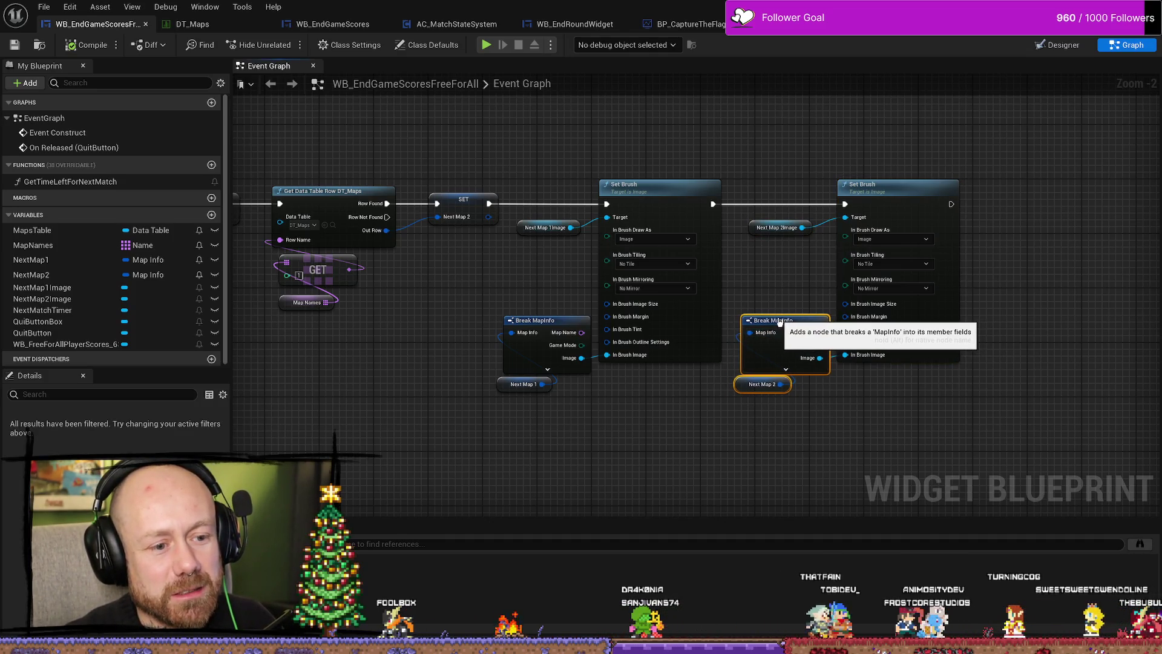
left_click_drag(612, 380, 547, 348)
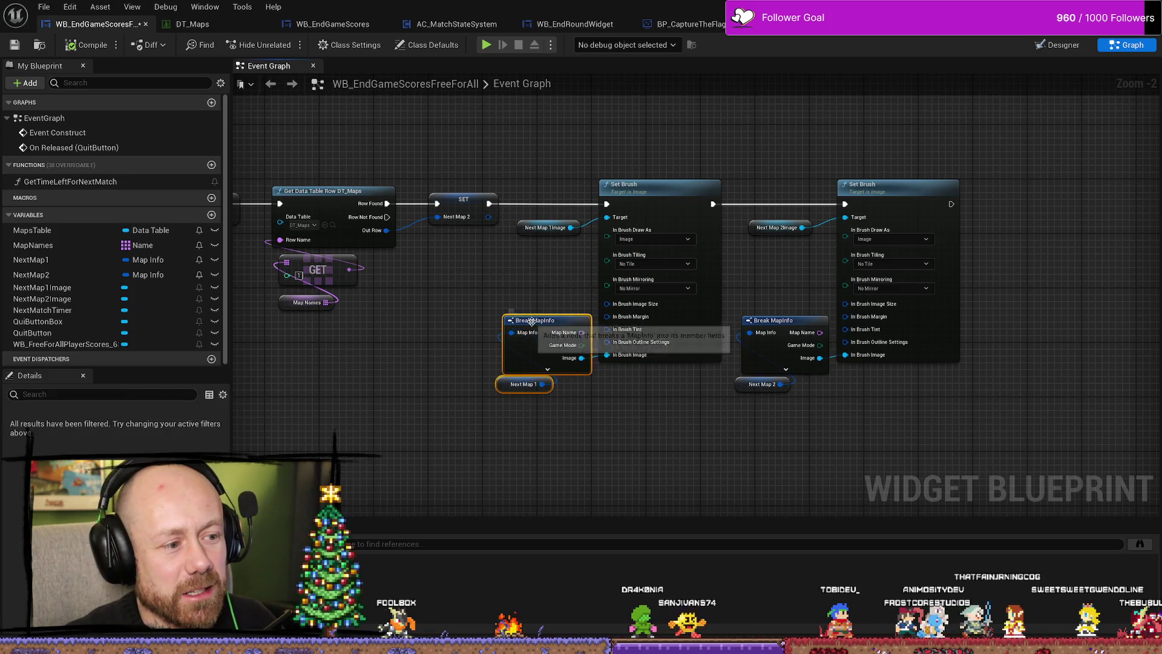
left_click(748, 440)
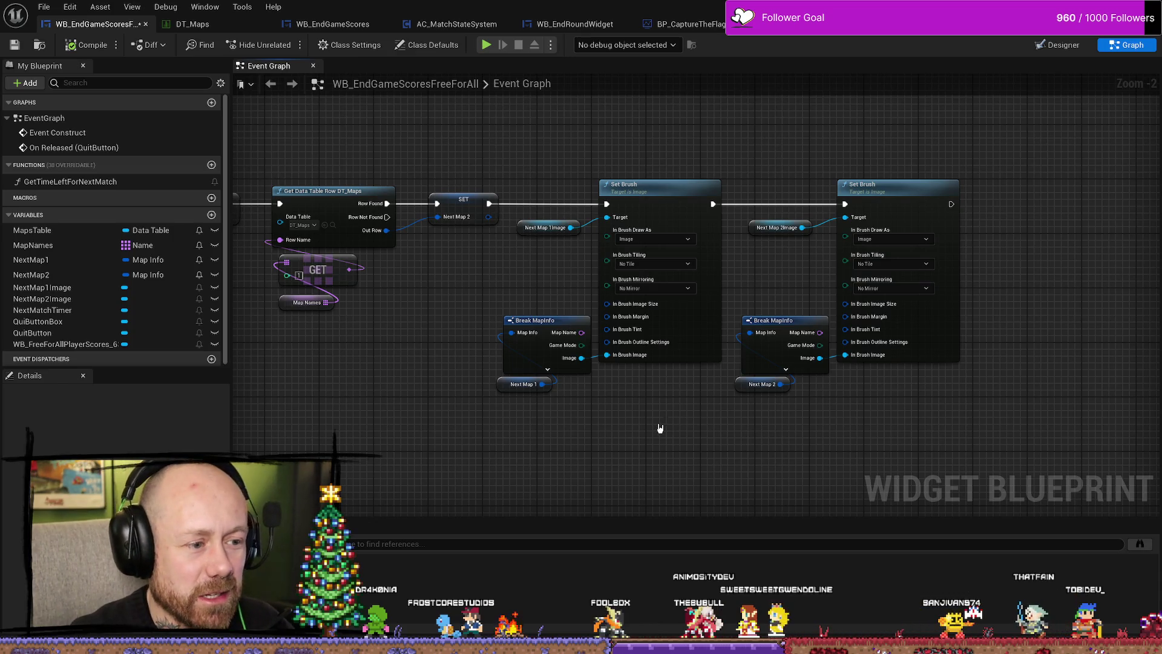
left_click_drag(575, 402, 500, 321)
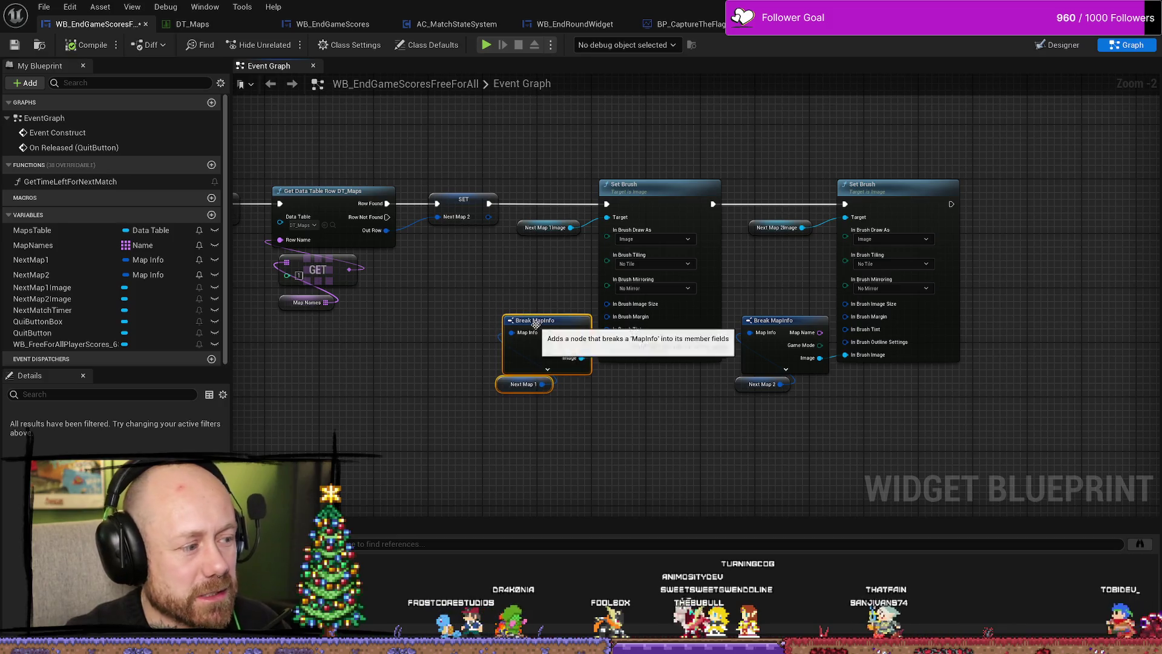
left_click(424, 258)
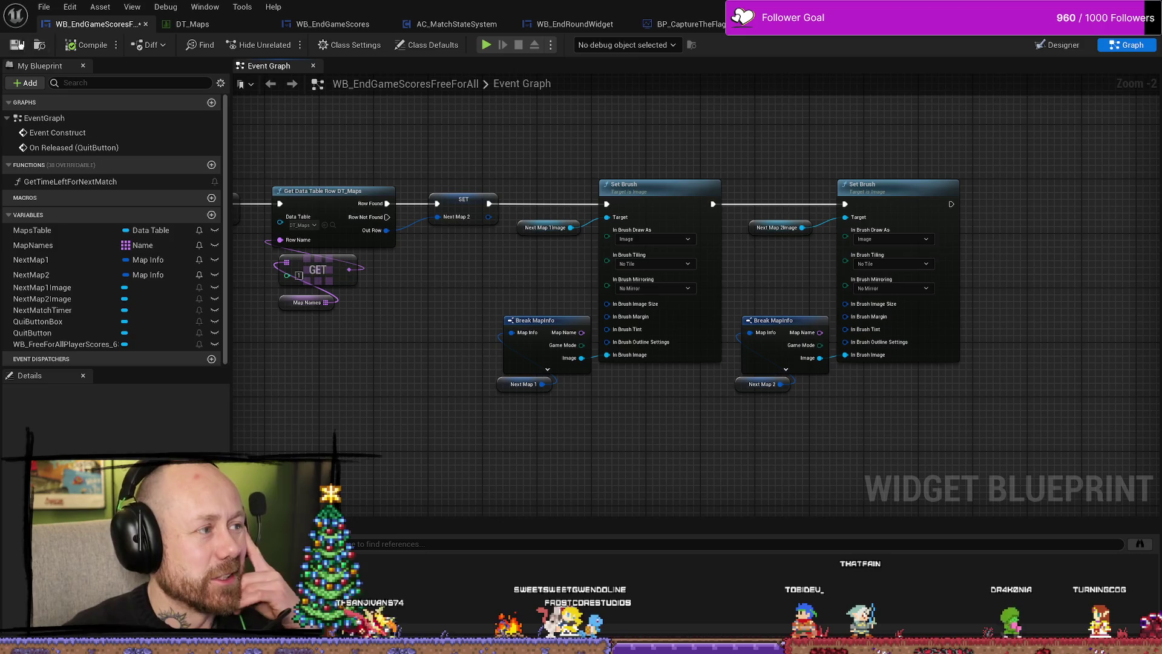
left_click(17, 45)
left_click(40, 7)
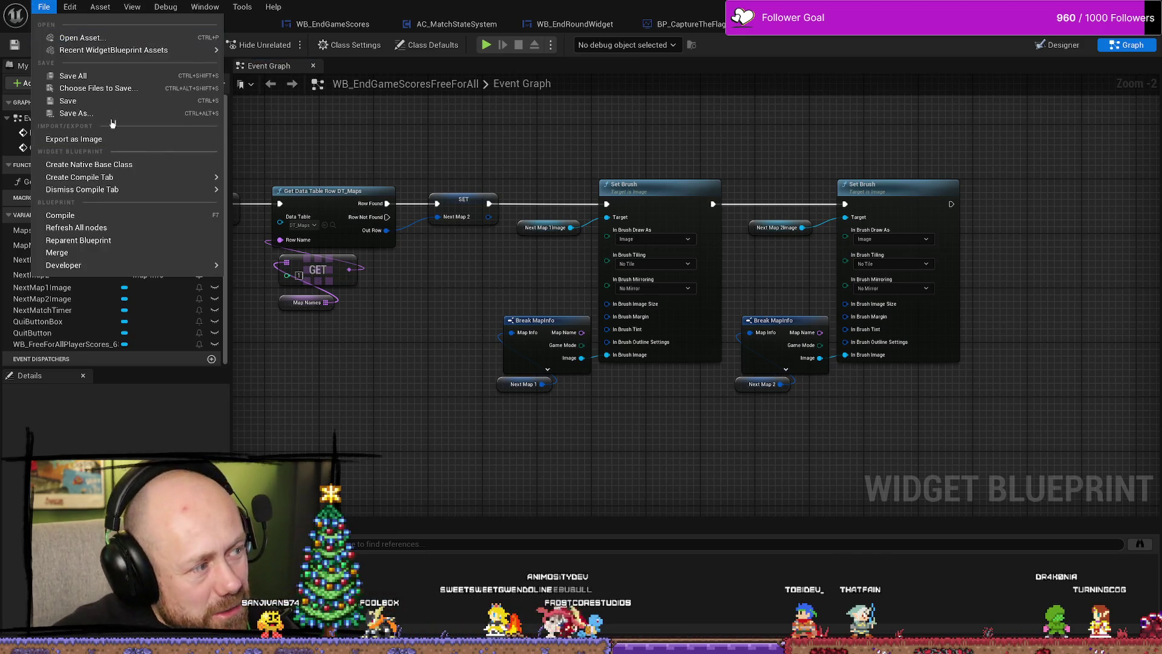
Save all assets and review the brush-setting and data-table nodes.
left_click(72, 76)
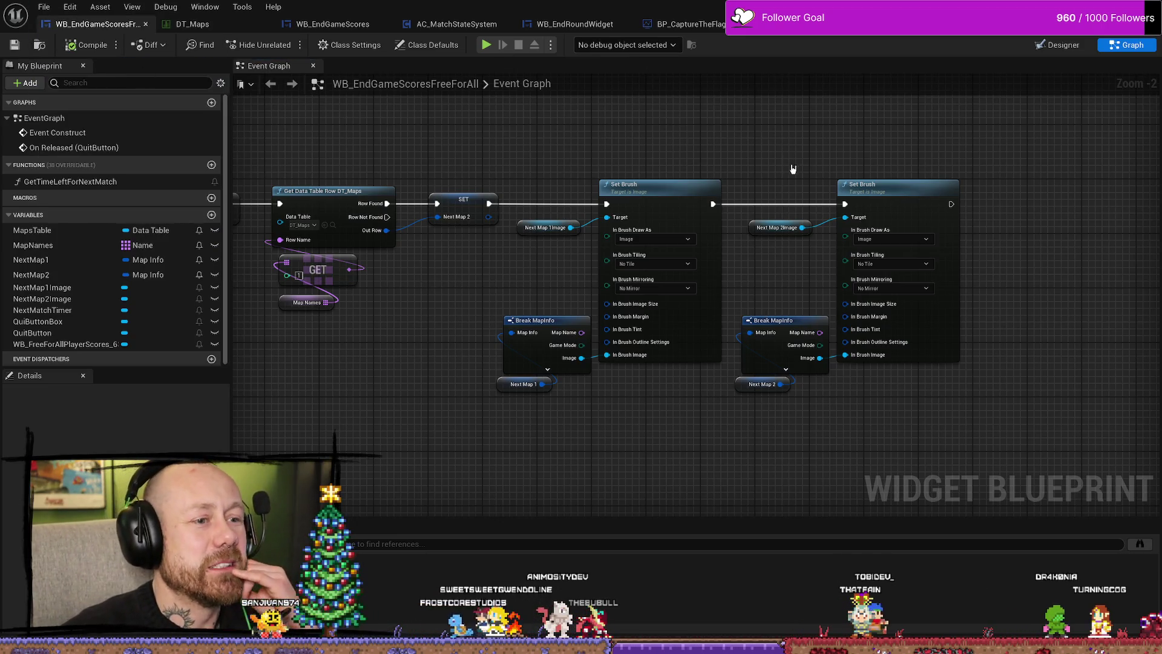
mouse_move(997, 175)
left_mouse_down()
mouse_move(926, 208)
mouse_move(727, 418)
left_mouse_up()
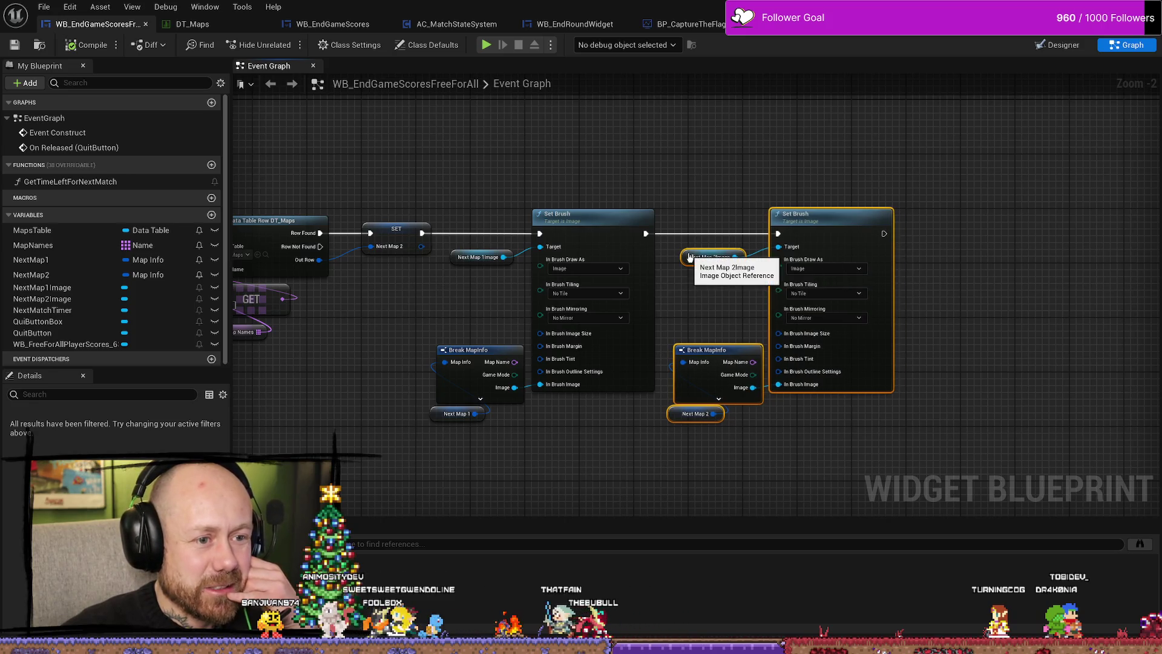
left_click(735, 204)
left_click_drag(743, 475, 746, 474)
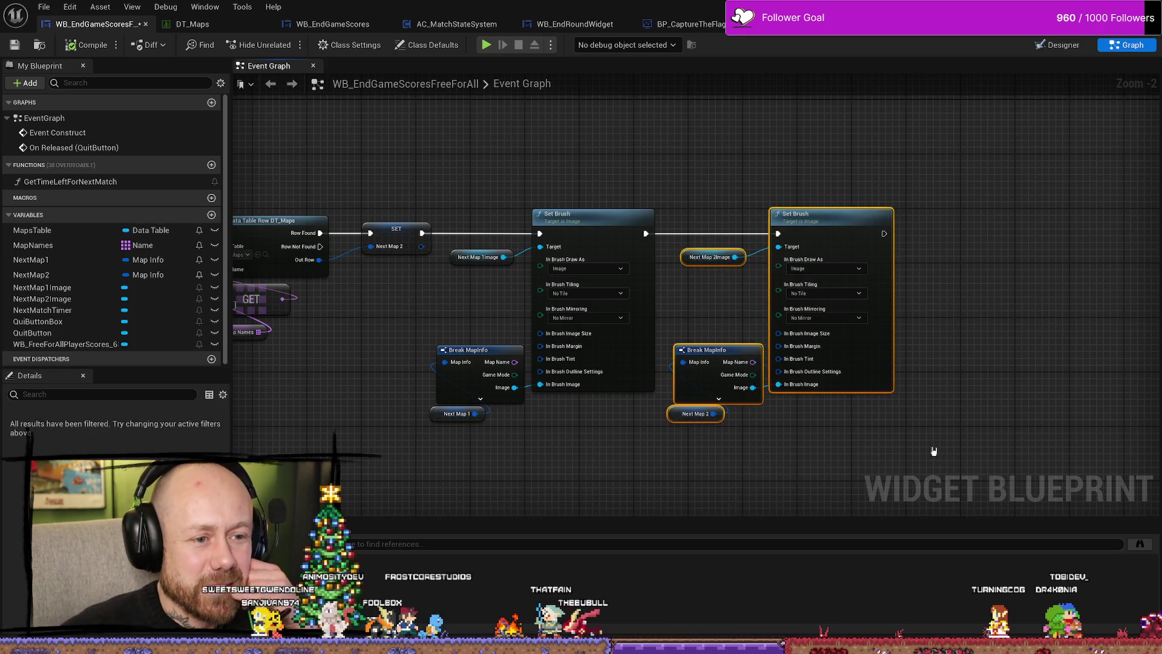
left_click(984, 162)
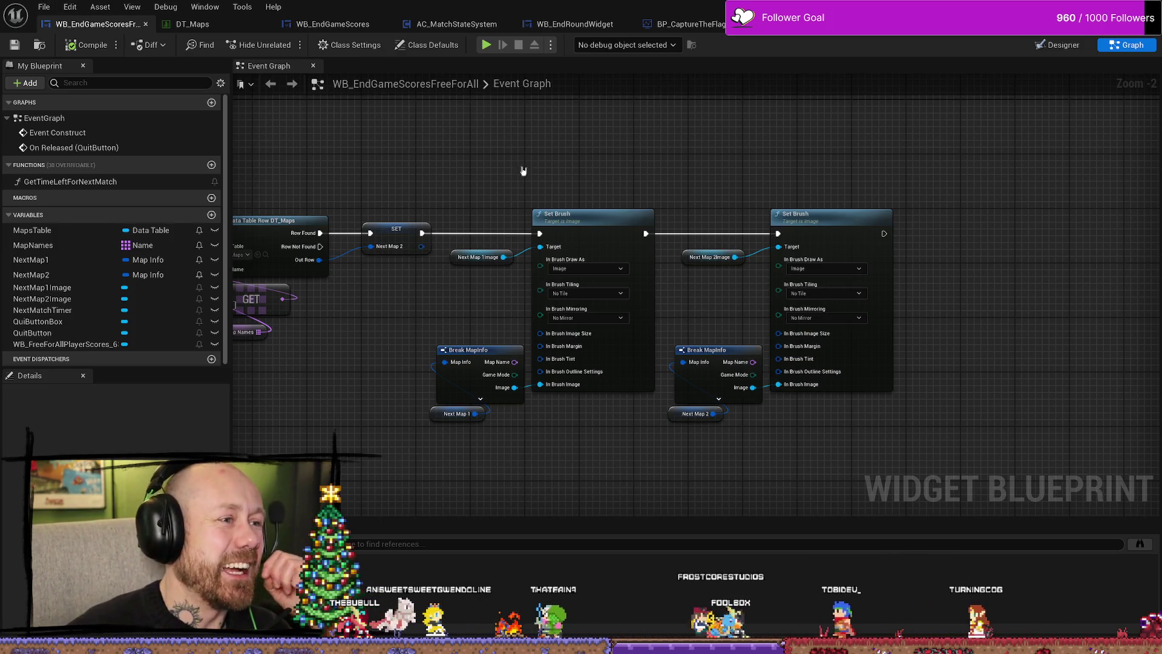
left_click_drag(381, 169, 516, 153)
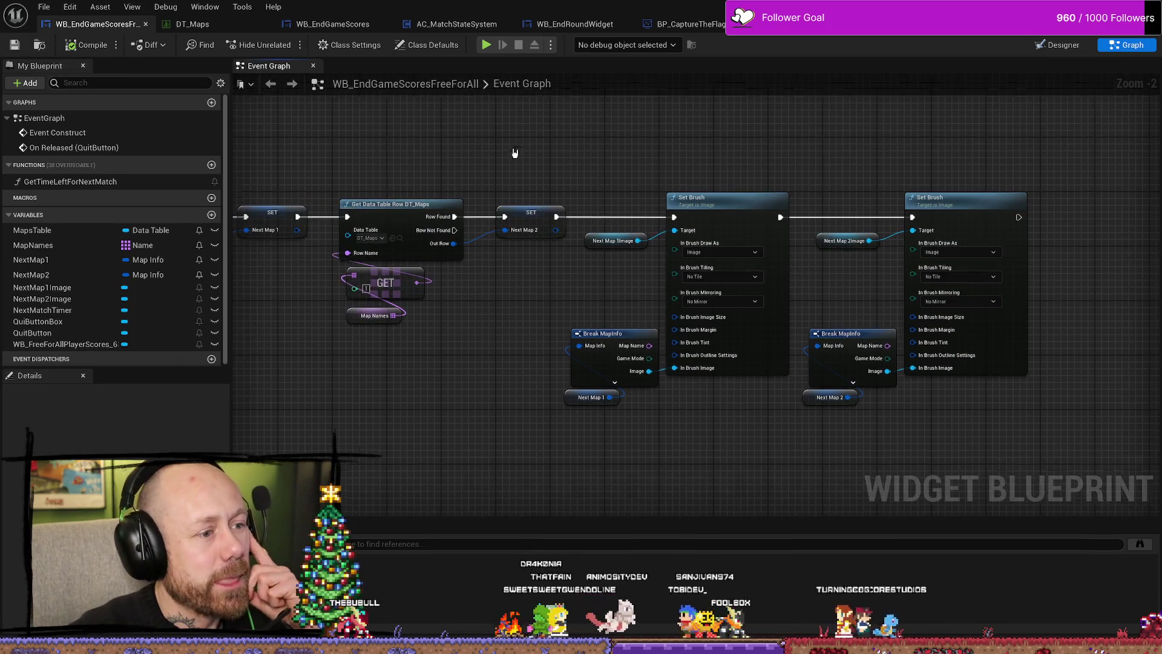
left_click_drag(420, 339, 499, 330)
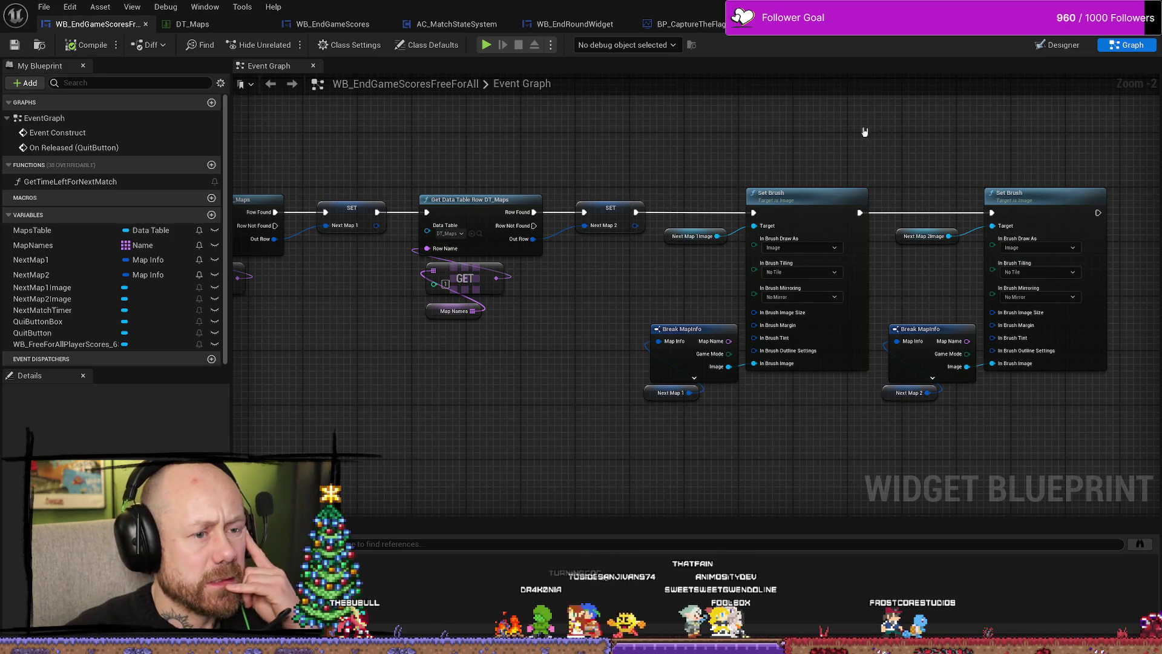
left_click_drag(796, 117, 751, 105)
left_click(1060, 46)
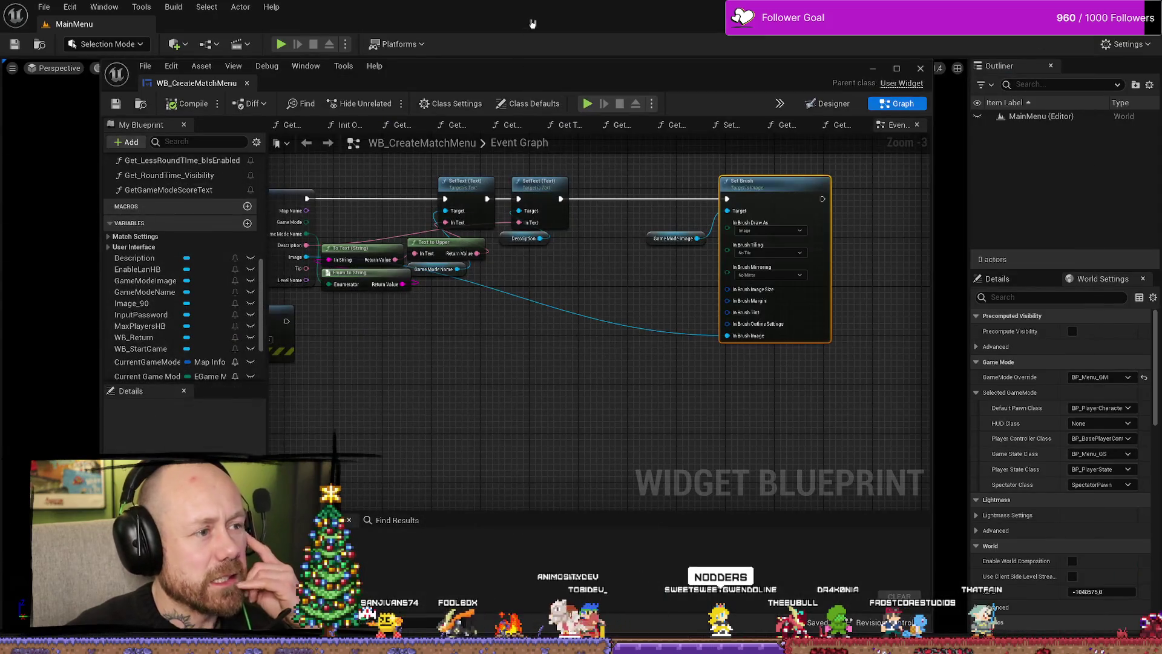
Close the WB_CreateMatchMenu blueprint editor window.
left_click_drag(781, 76, 779, 56)
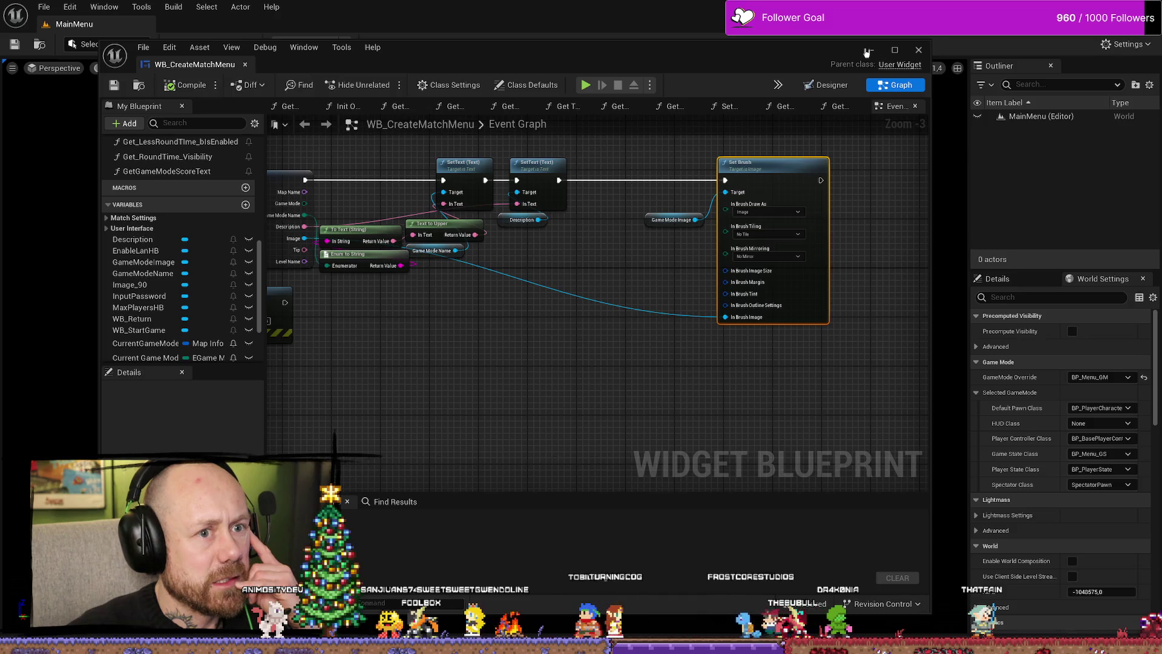
left_click_drag(616, 318, 658, 327)
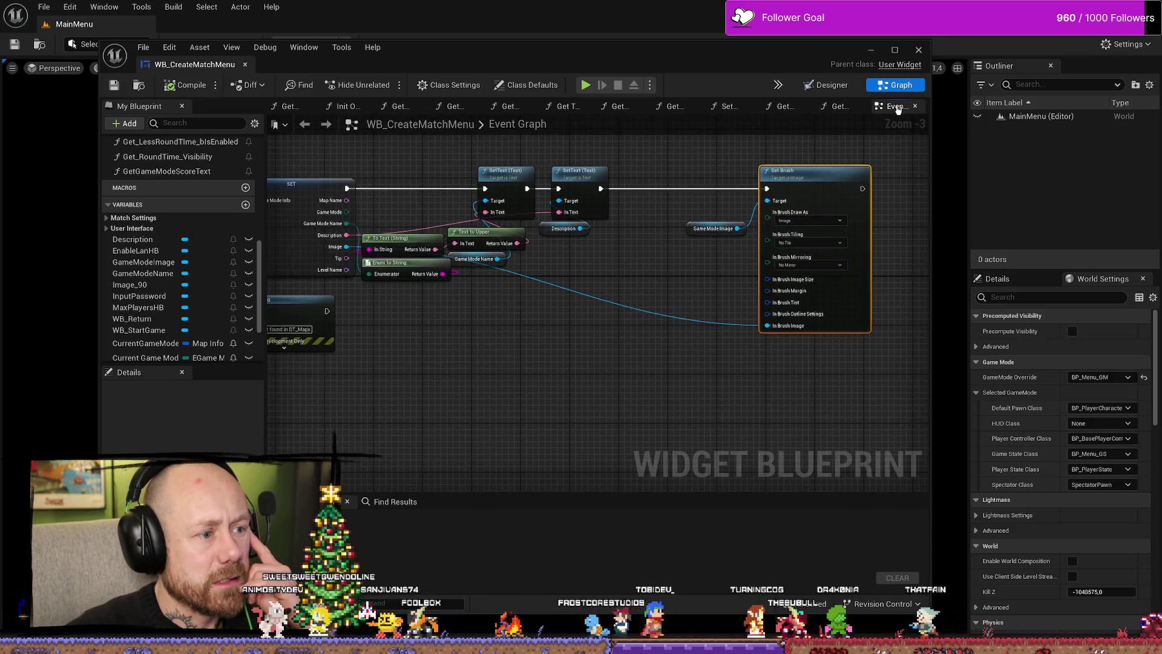
left_click(919, 52)
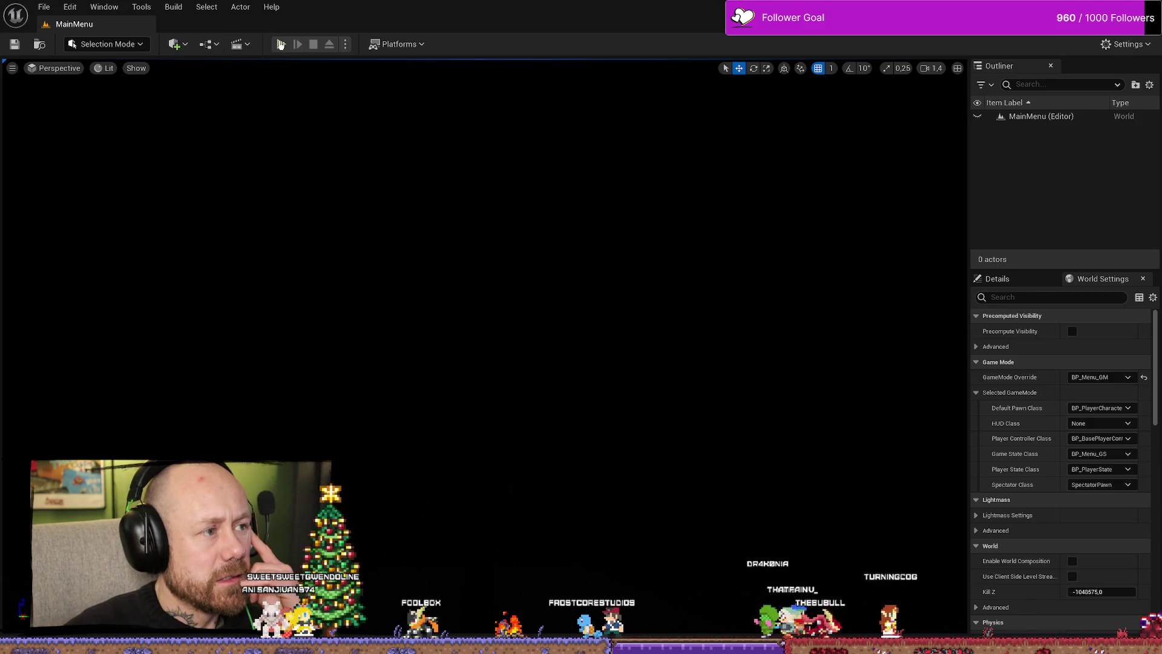
Start Play in Editor and set the match's Points to Win to 2.
left_click(280, 43)
left_click(91, 382)
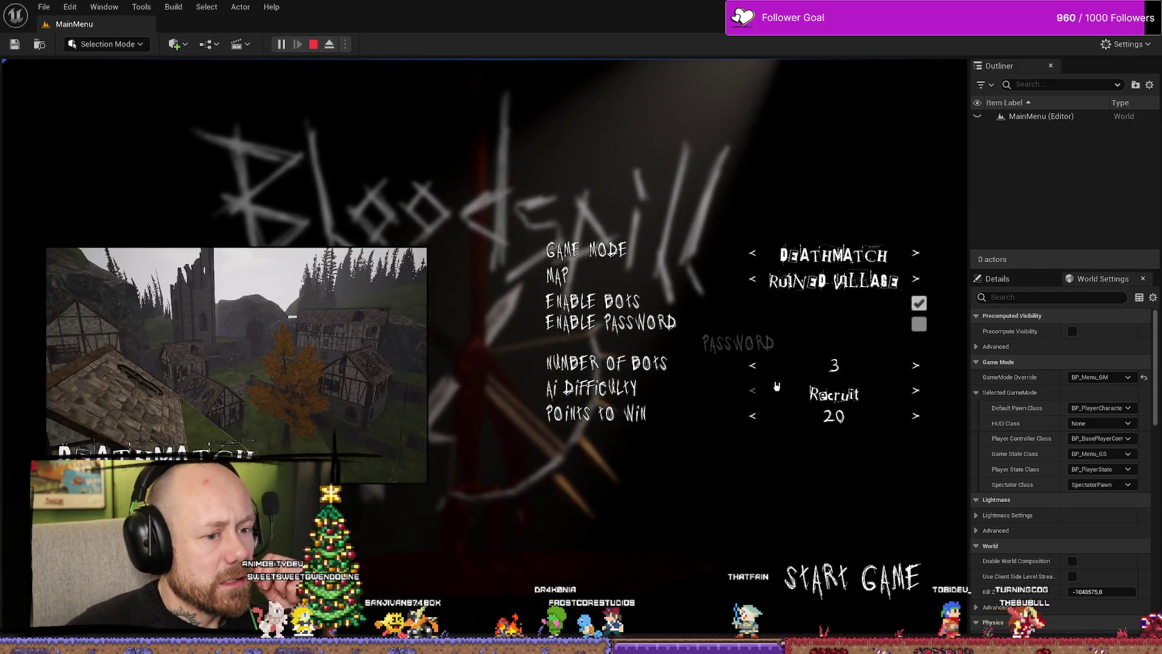
left_click(753, 416)
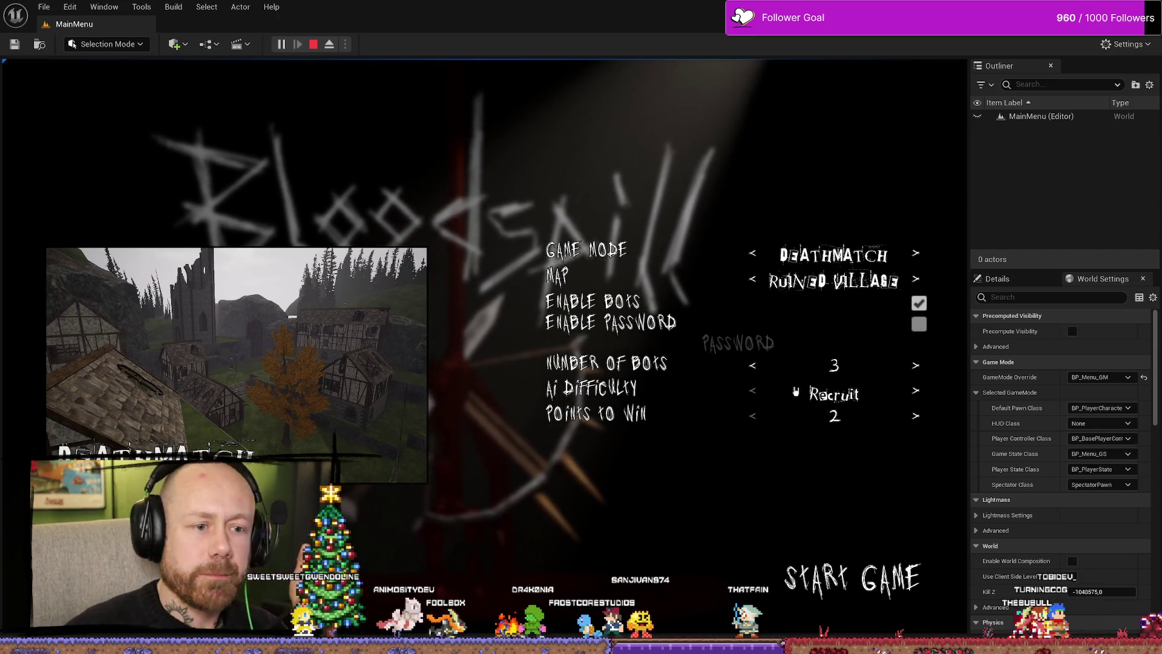
left_click(919, 419)
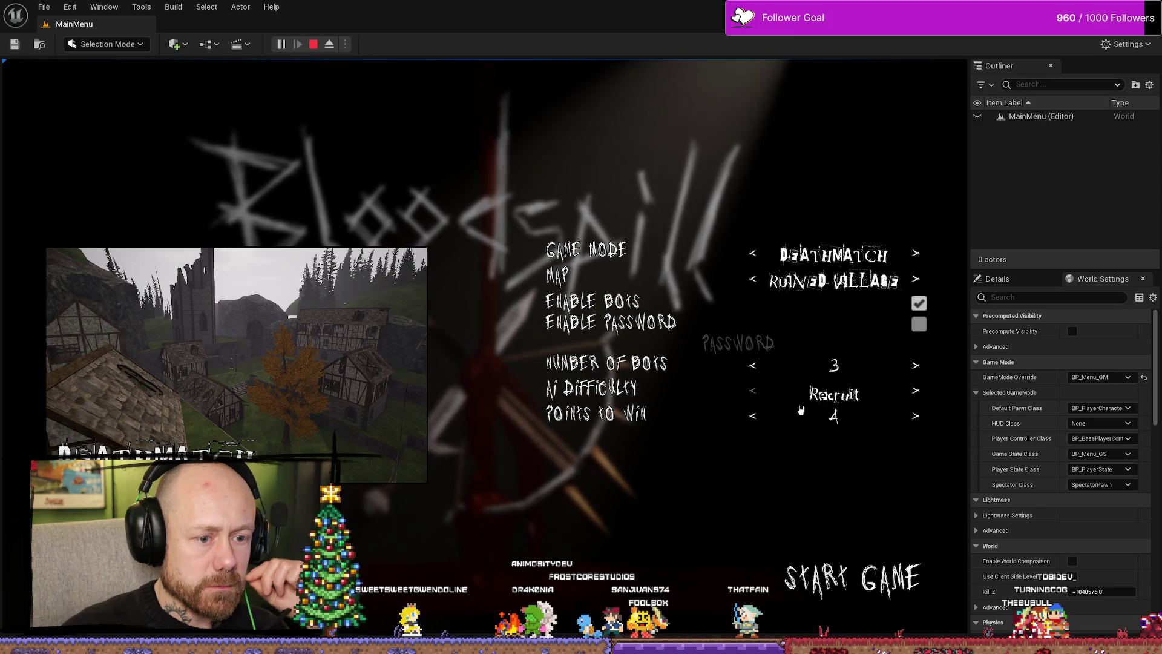
left_click(754, 416)
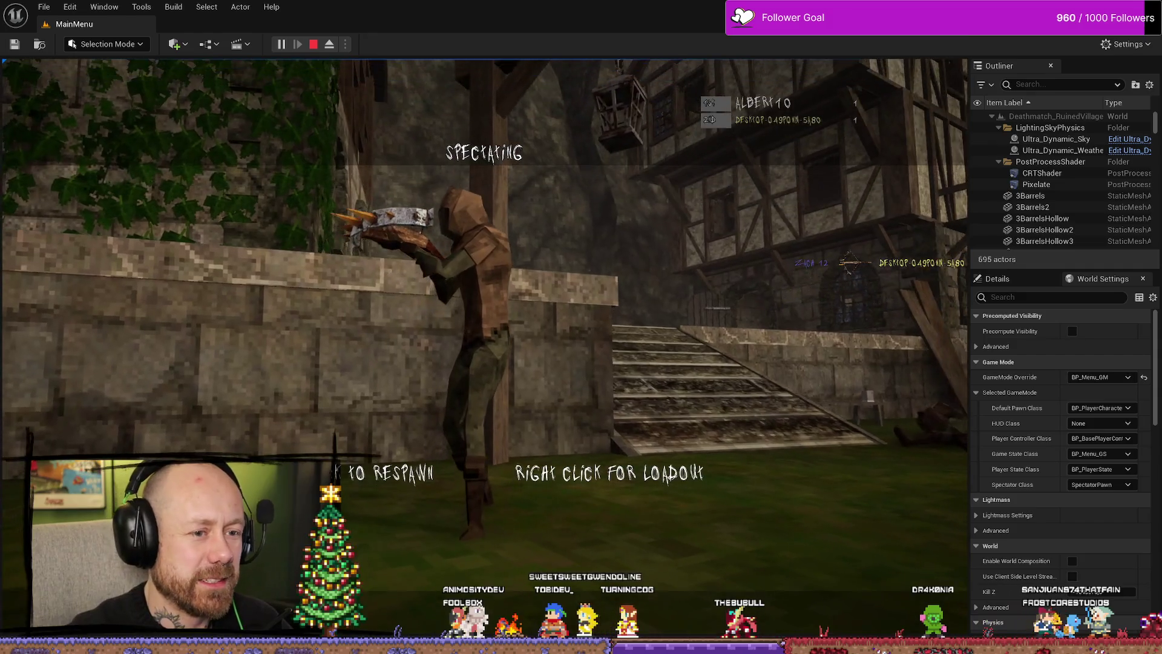
Respawn and shoot an enemy to score the winning second point.
left_click(484, 349)
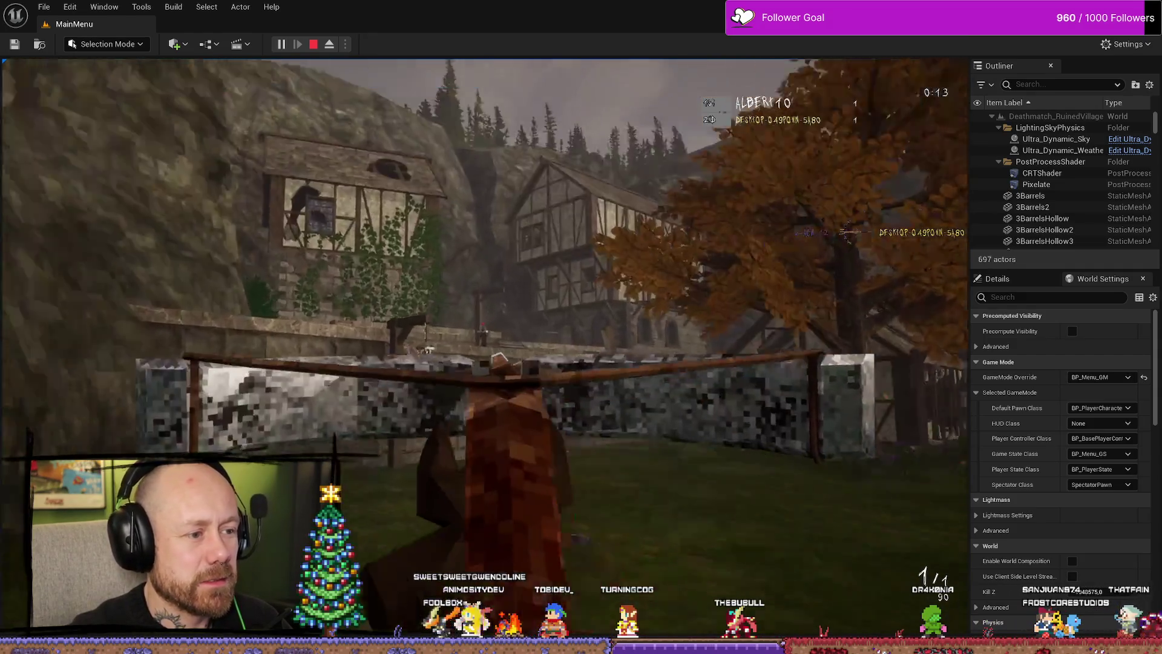
left_click(485, 348)
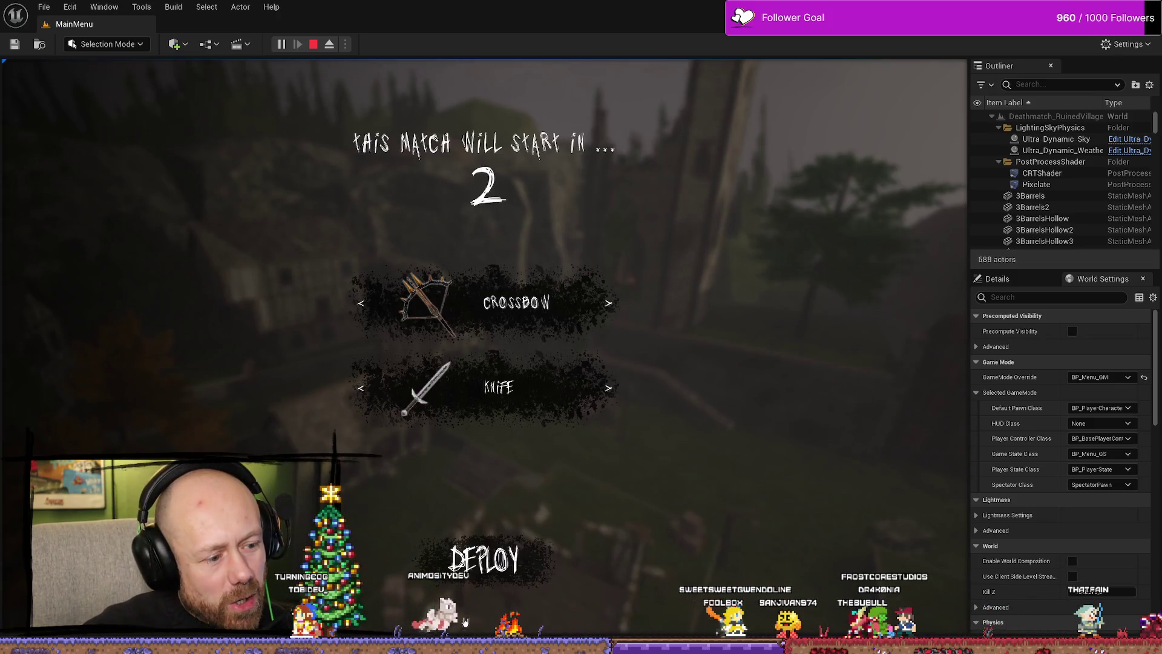
Deploy with the crossbow, check the scoreboard, and fire at enemies.
left_click(483, 558)
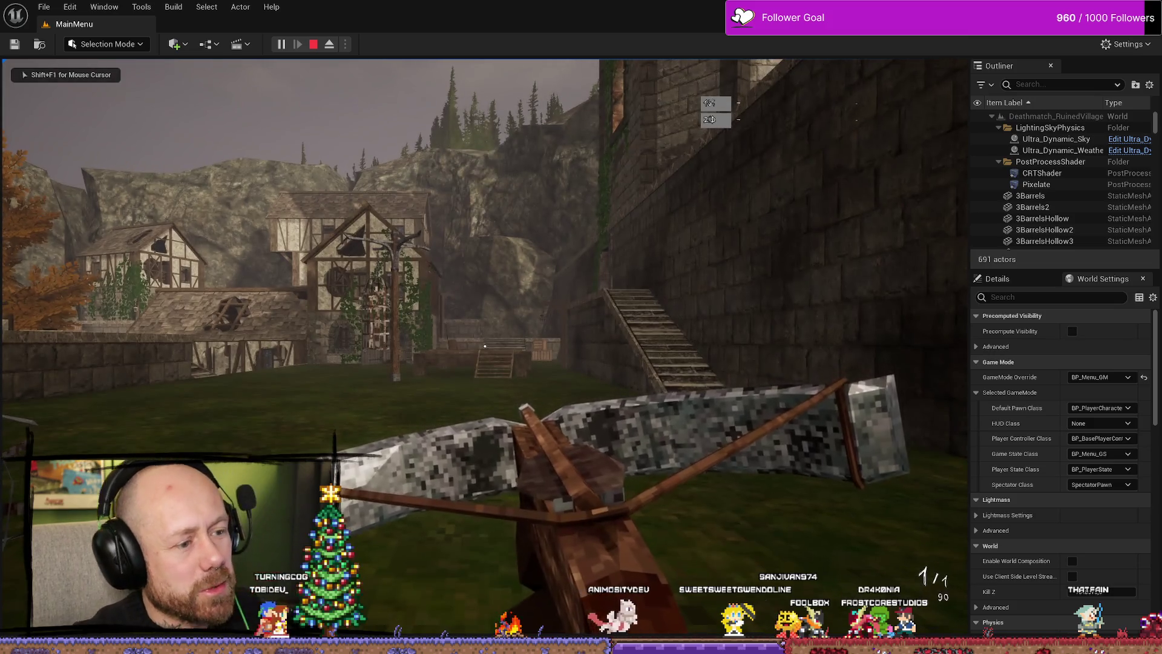
key("Tab")
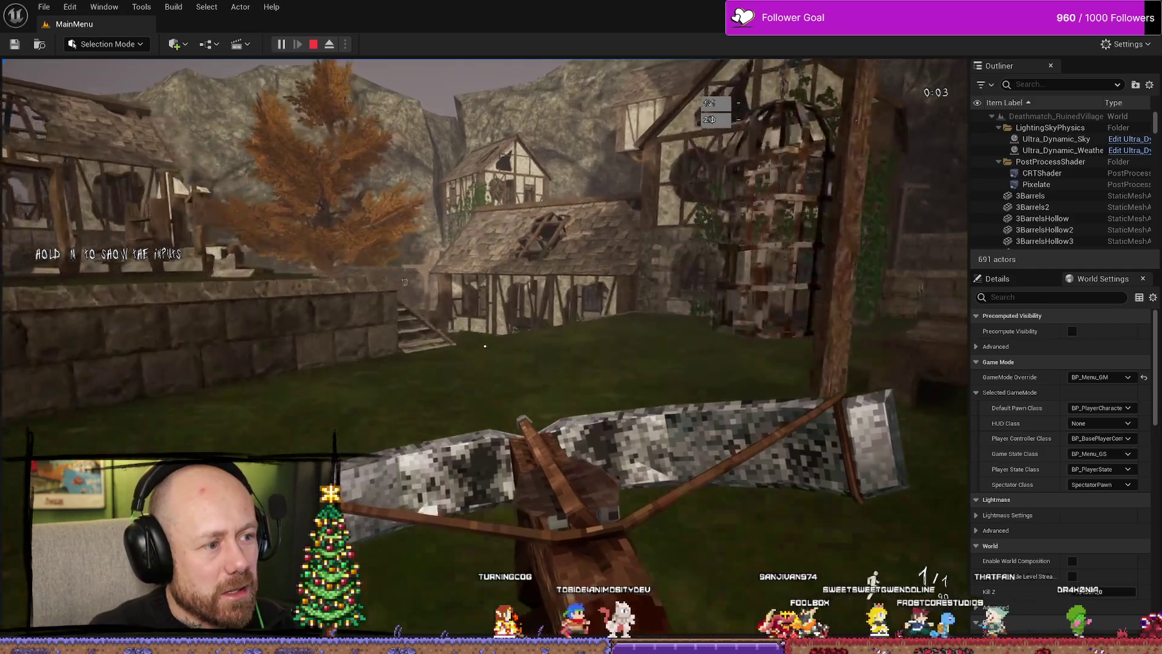
key("w")
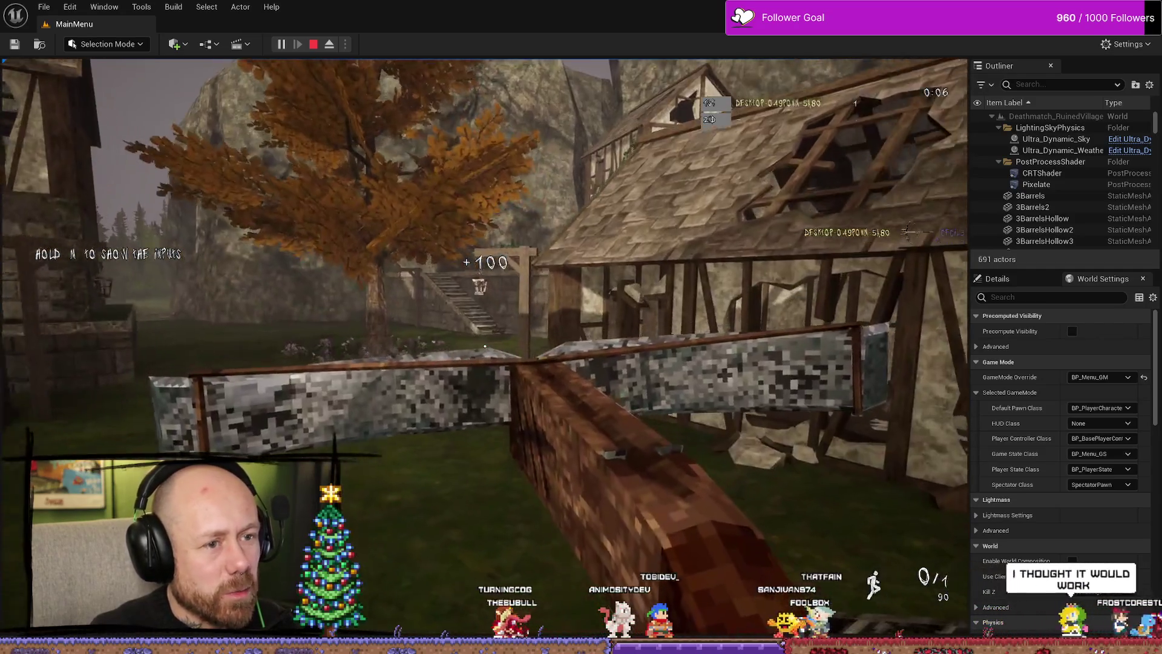
left_click(485, 346)
key("r")
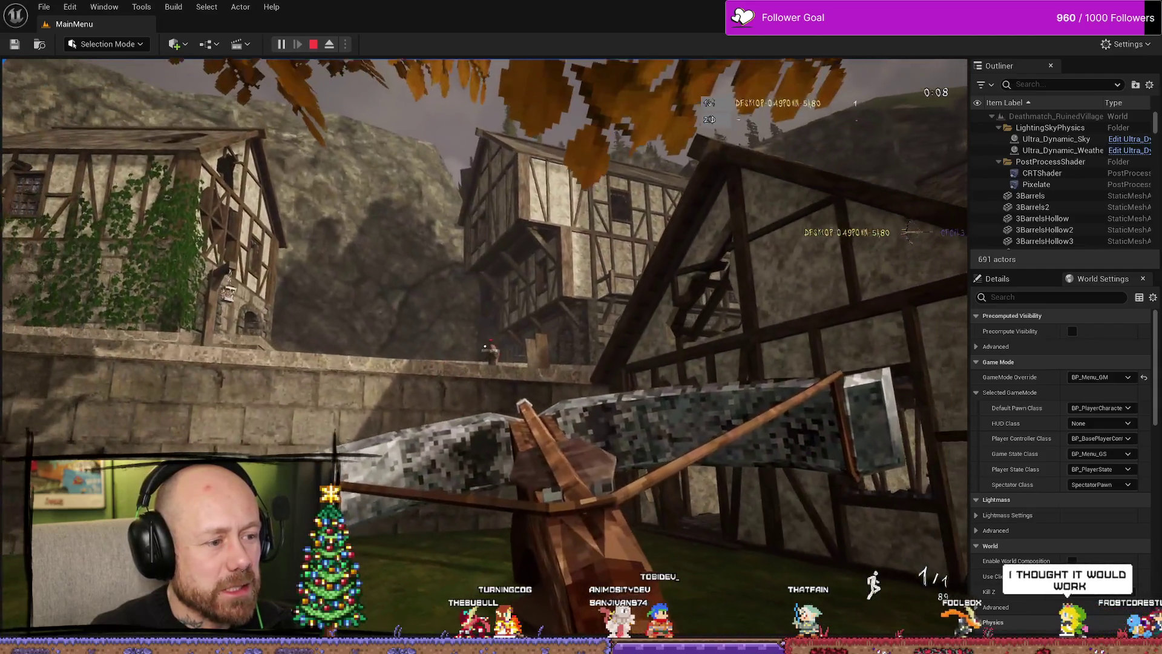
left_click(485, 346)
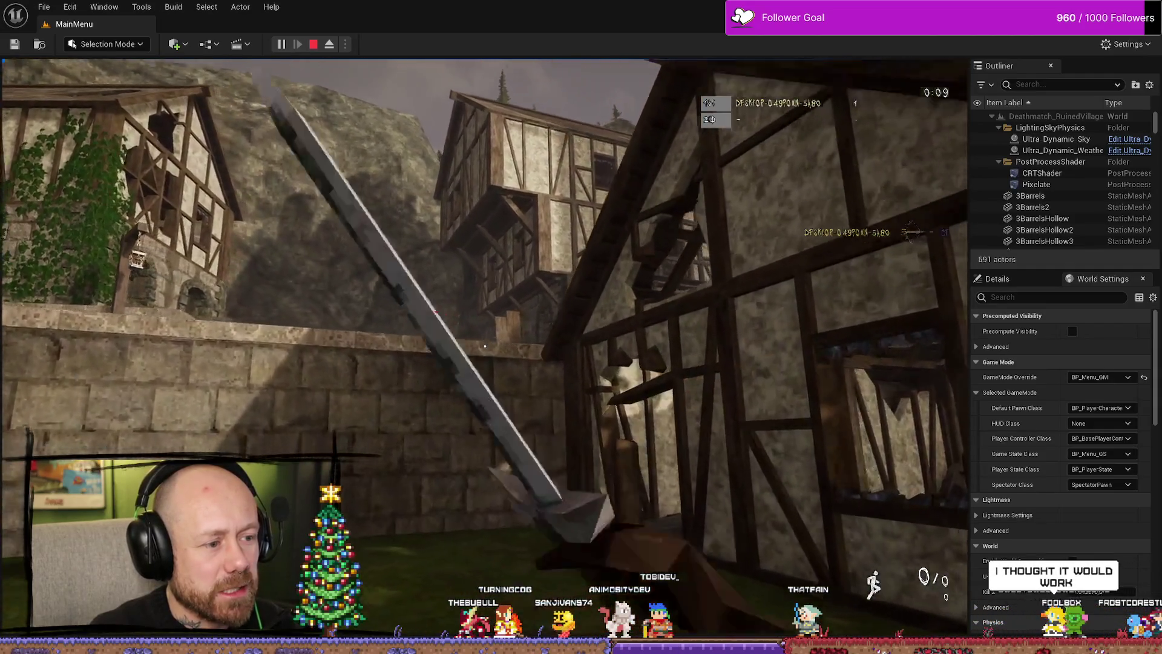
Move through Ruined Village shooting bots for kills.
key("w")
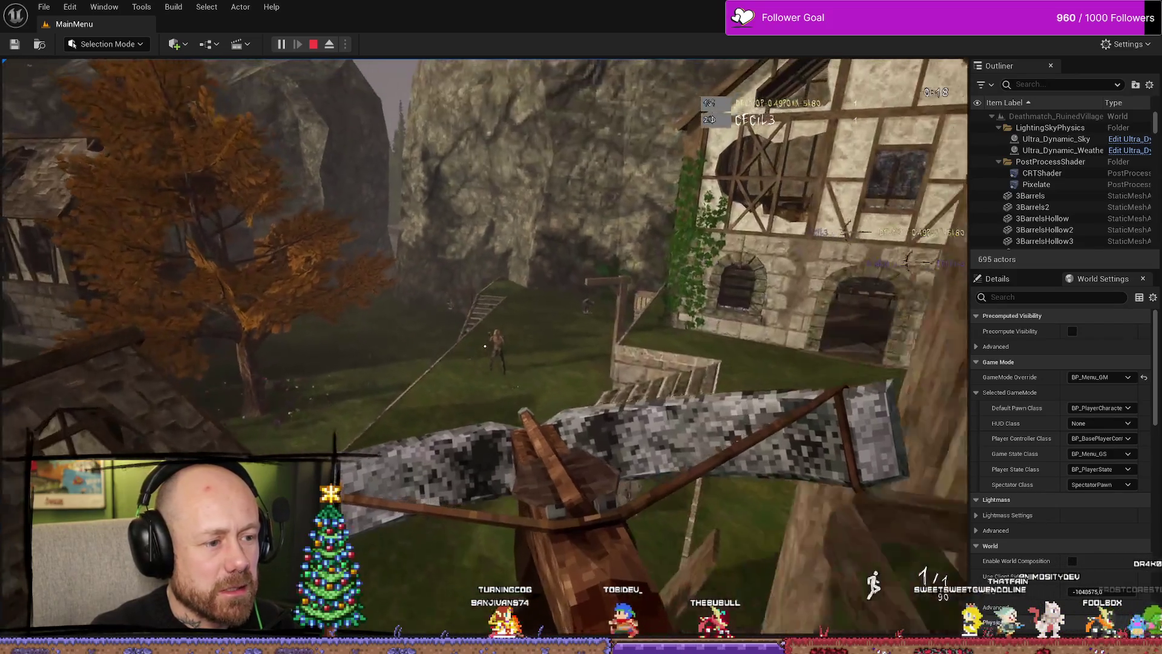
left_click(485, 347)
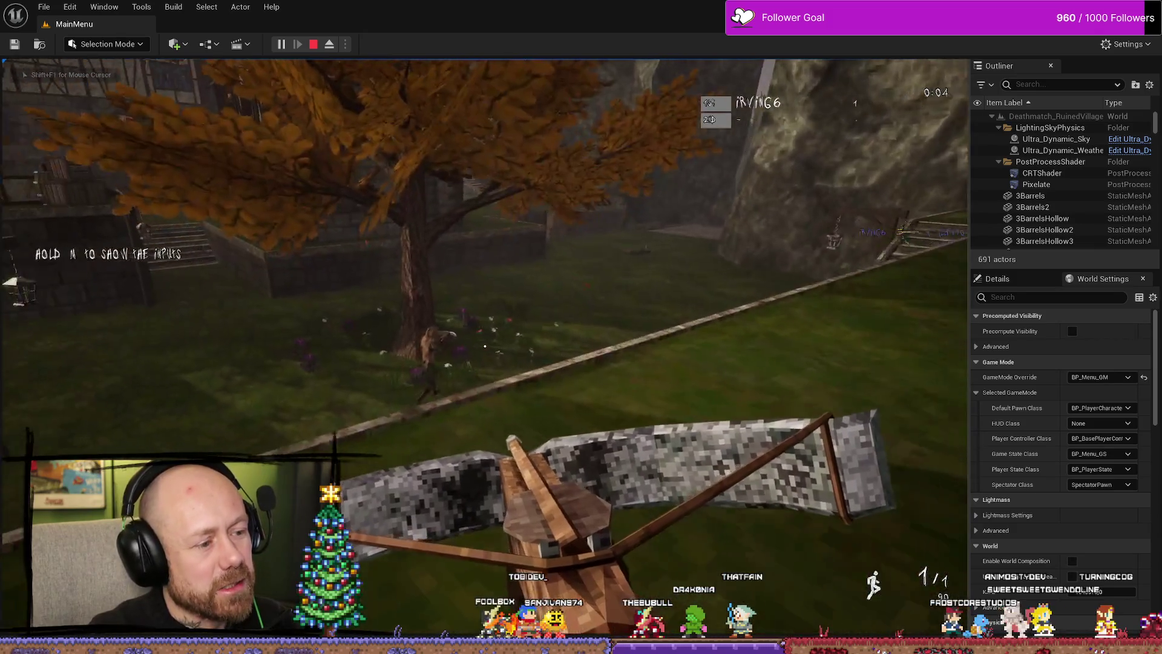
left_click(484, 347)
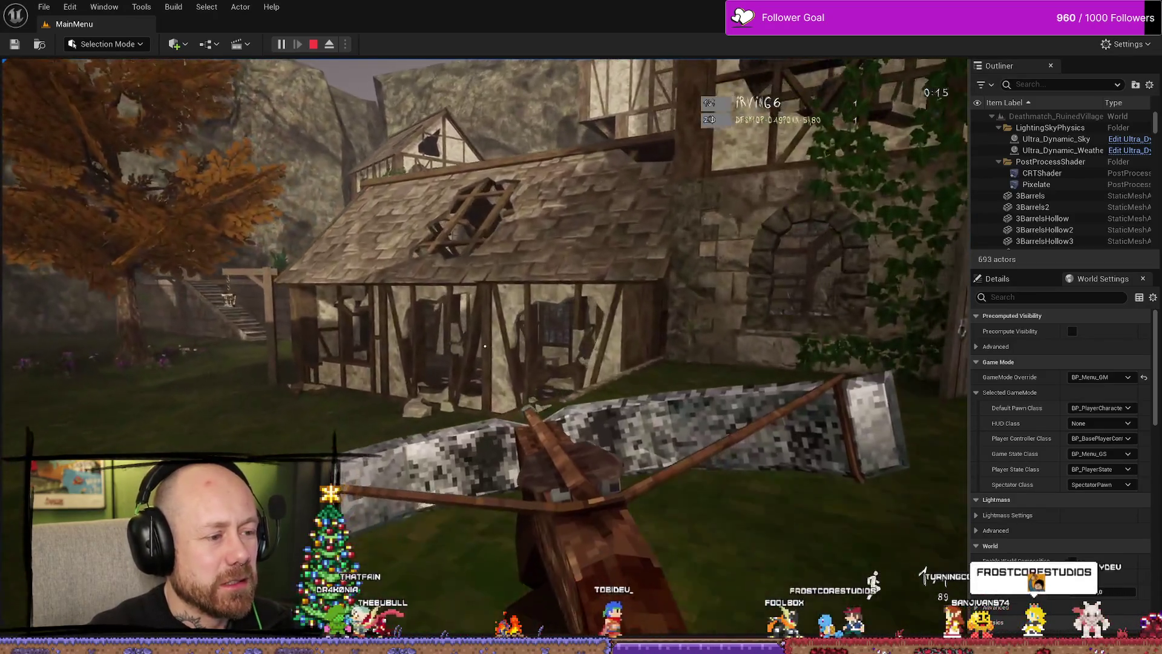
left_click(484, 346)
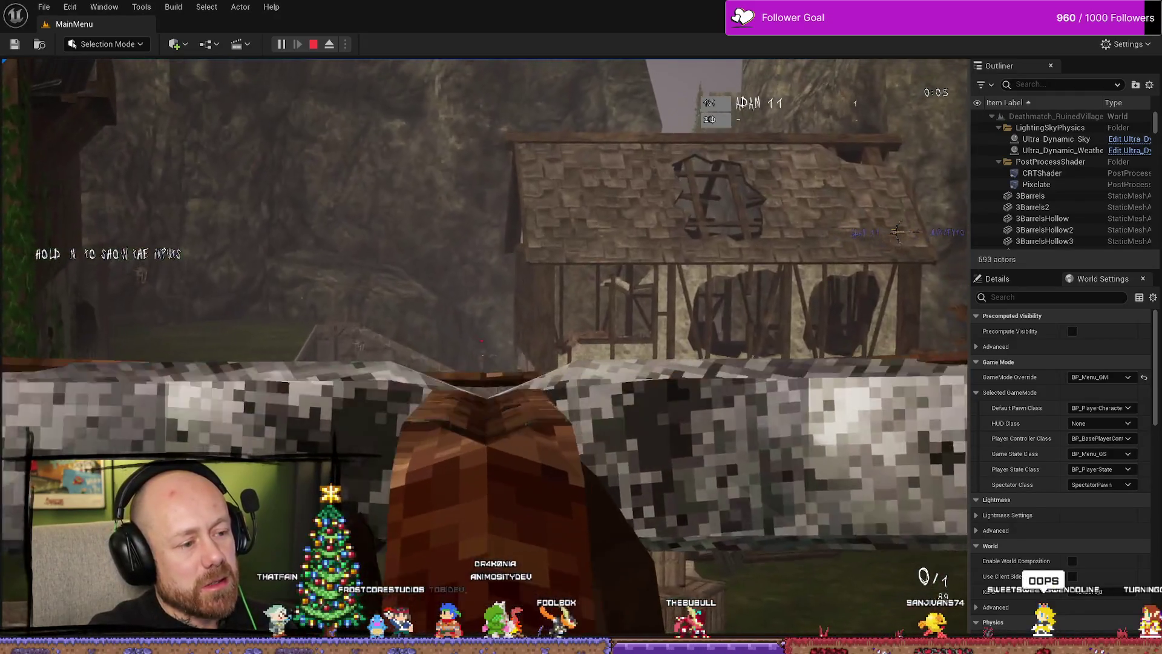
left_click(484, 347)
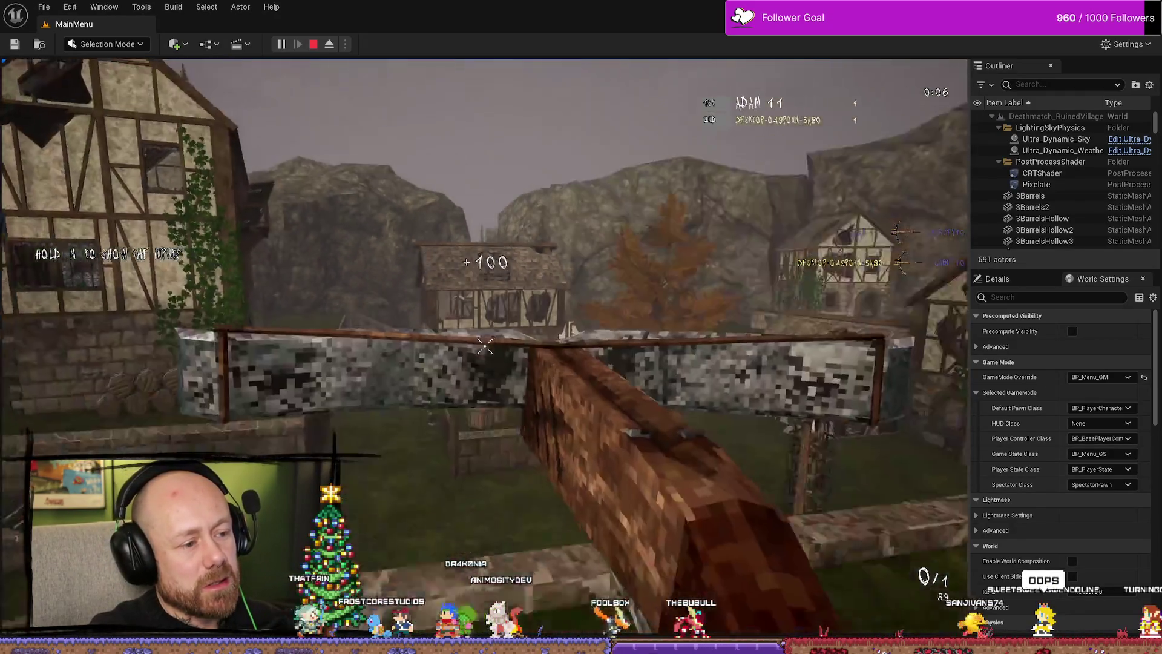
key("w")
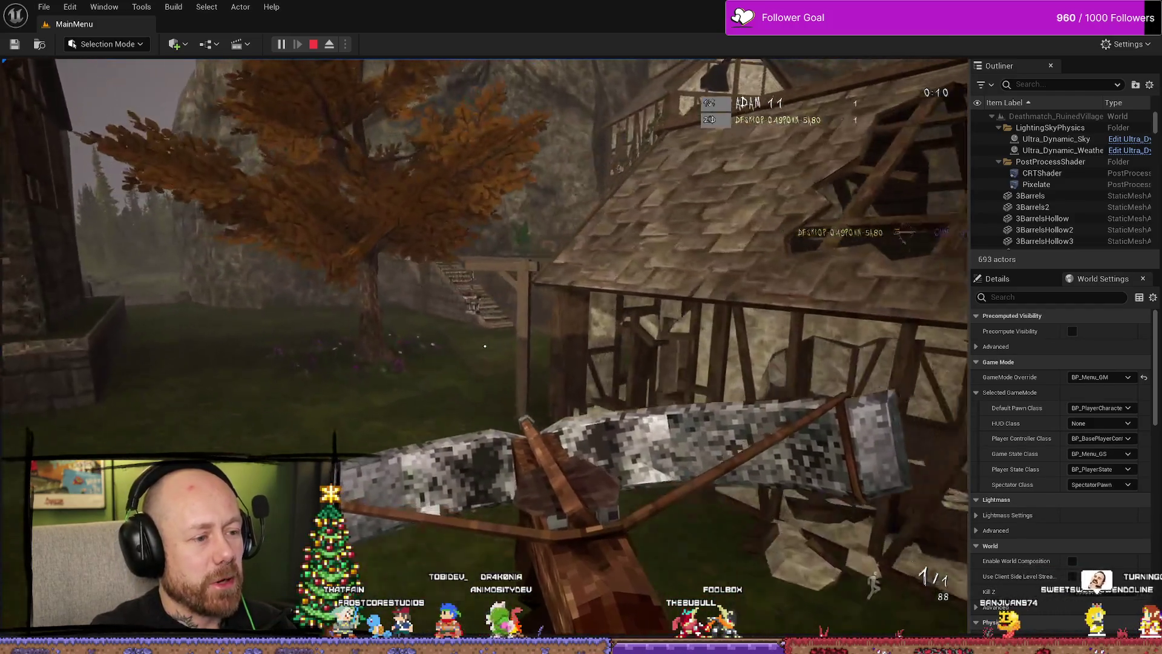
key("w")
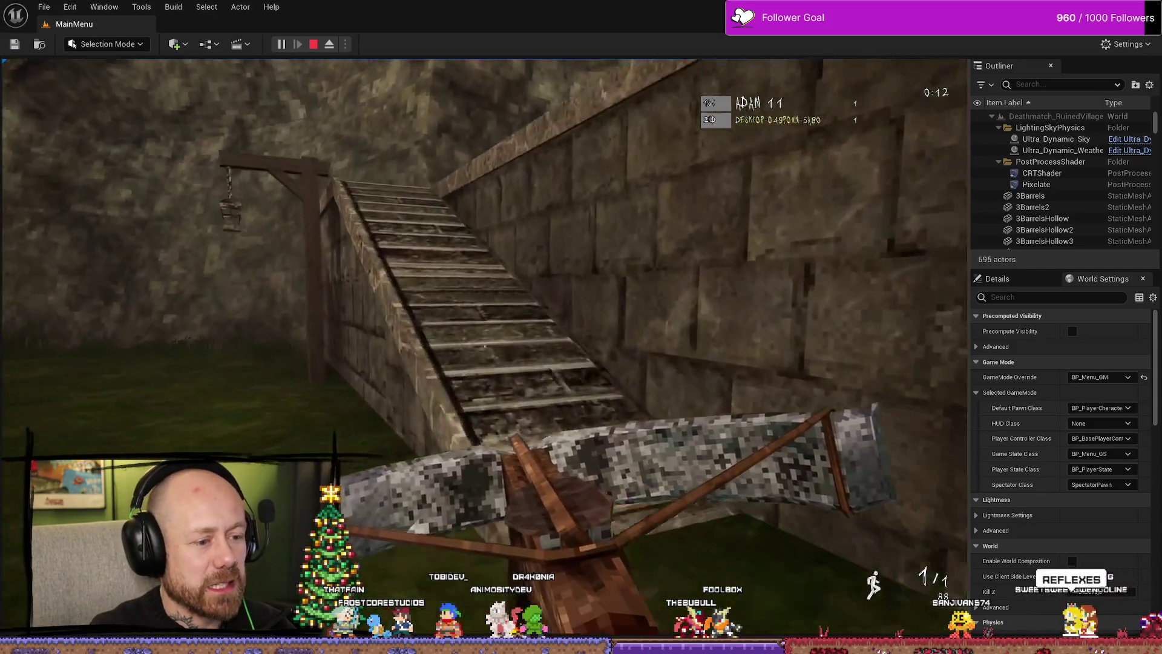
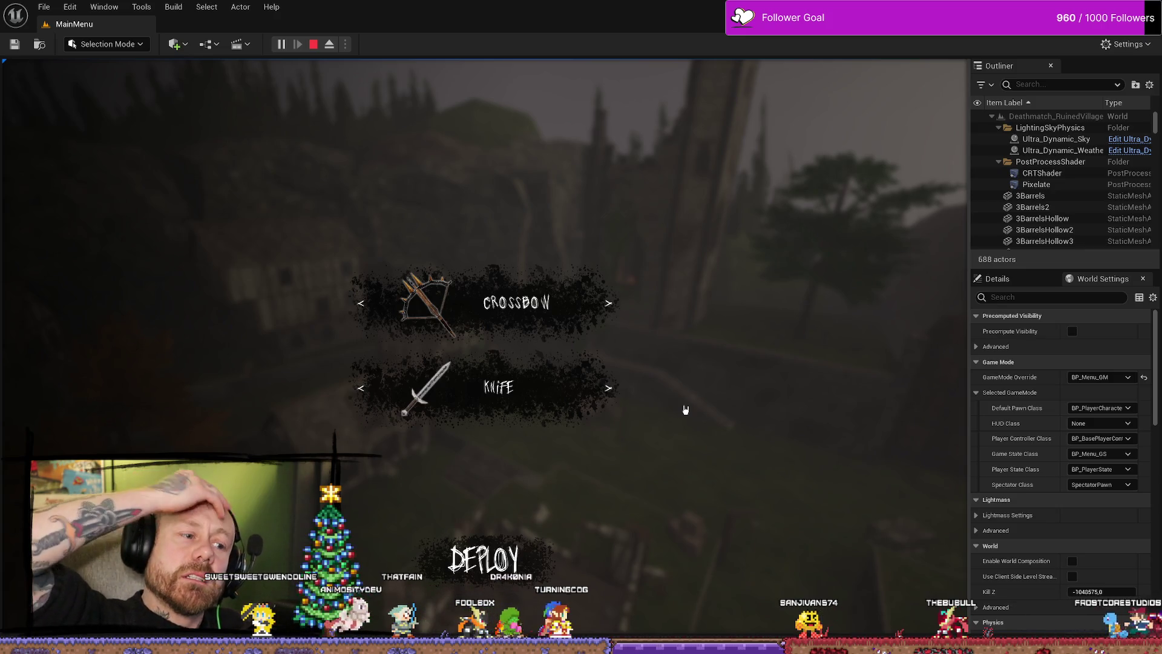
Restart the play session and open the Singleplayer match setup.
left_click(313, 44)
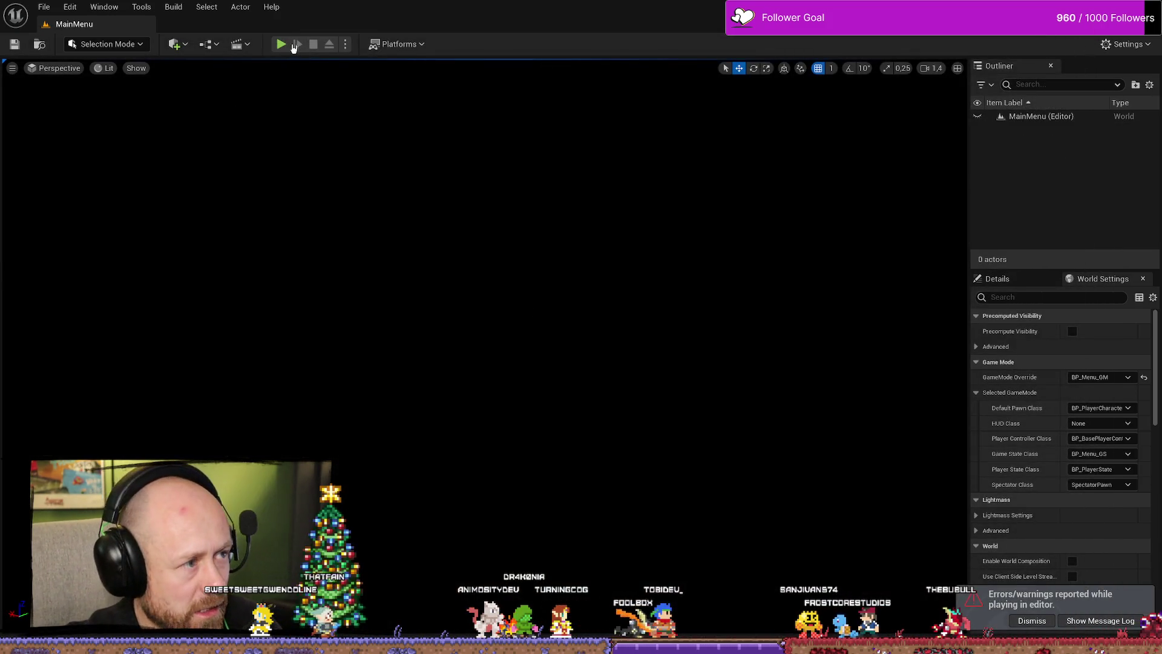
left_click(281, 45)
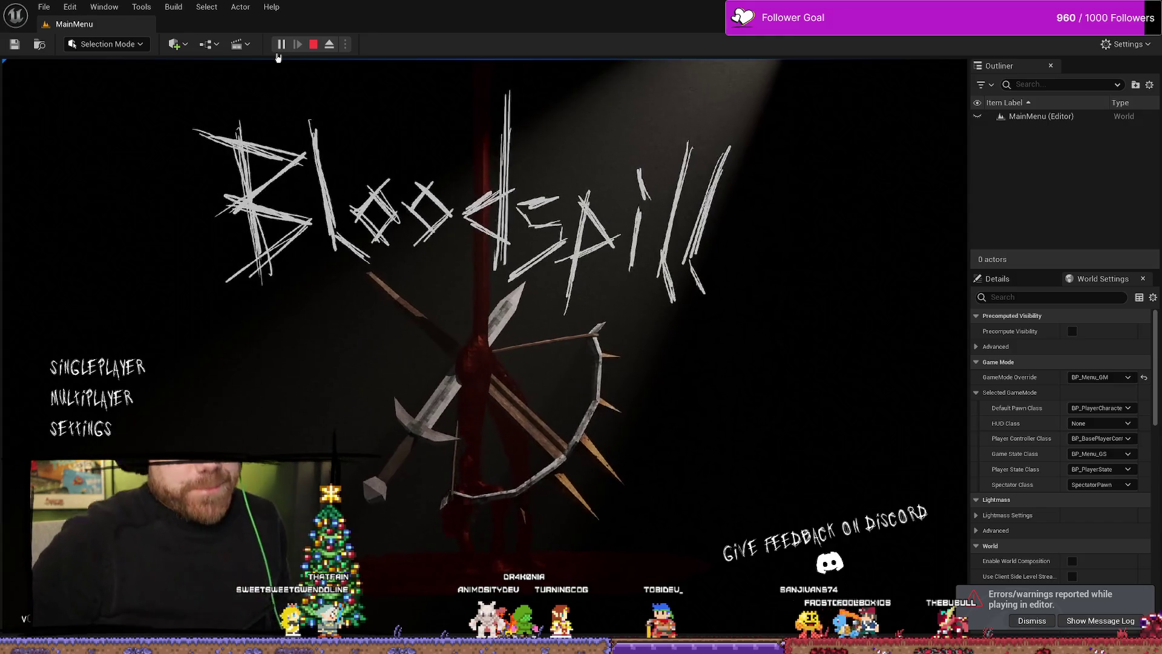
left_click(97, 367)
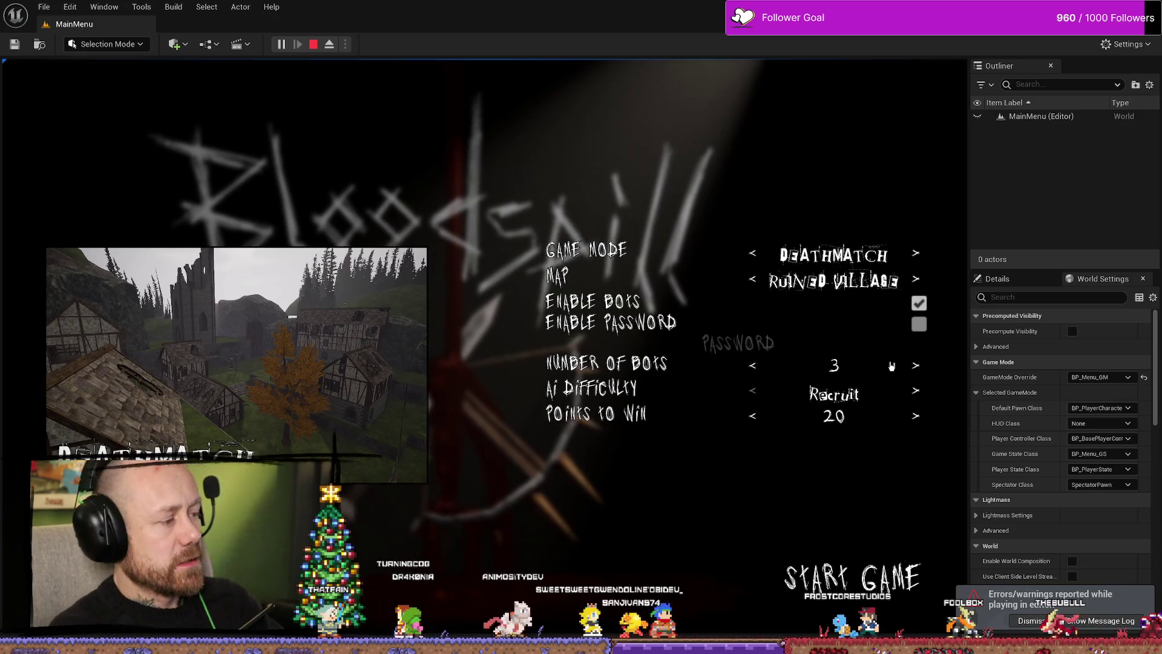
Lower Points to Win from 20 to 2.
left_click(760, 417)
left_click(761, 417)
left_click(760, 417)
left_click(761, 417)
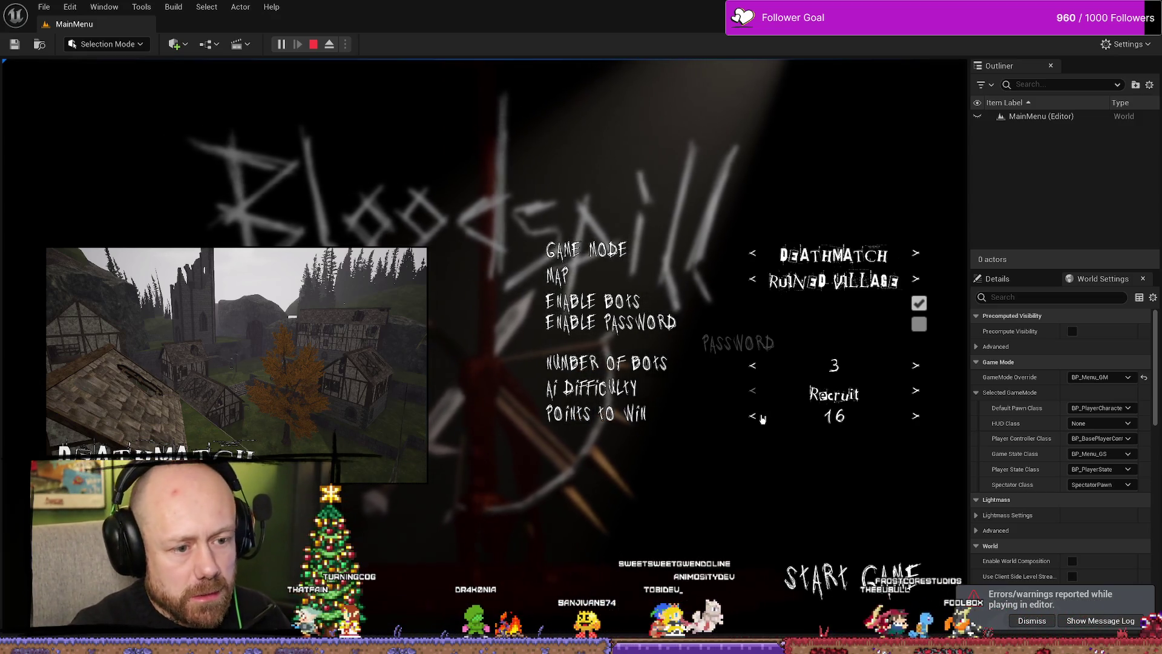
left_click(761, 418)
left_click(762, 418)
left_click(761, 419)
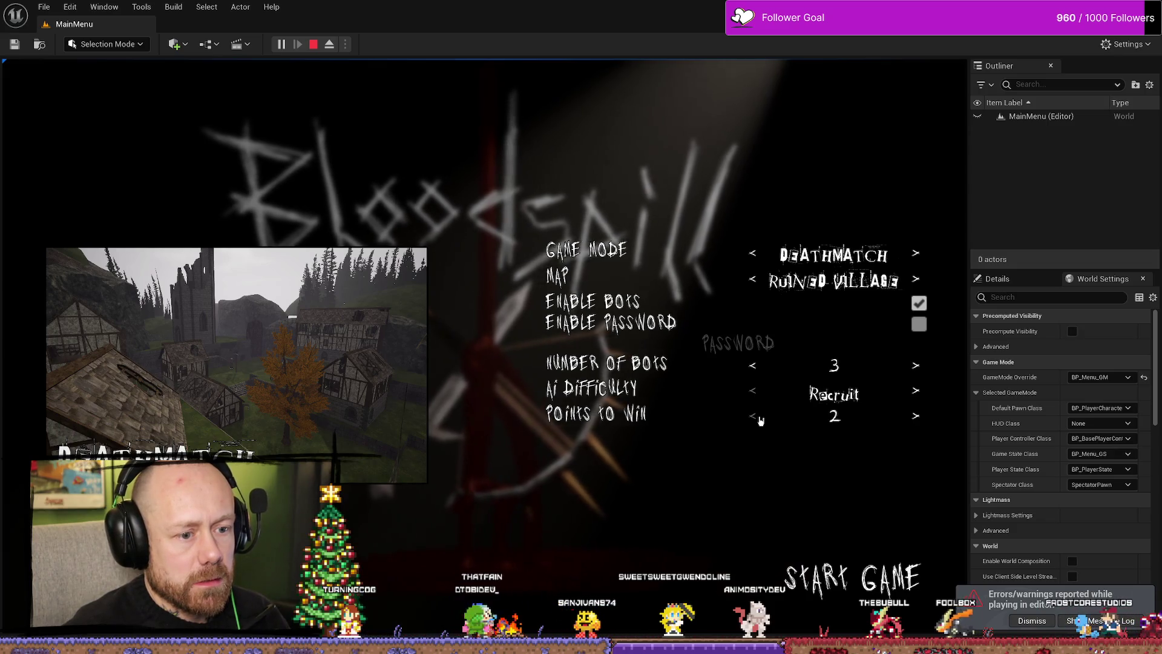
Reduce the bots to 1 and deploy into Ruined Village with the crossbow.
left_click(754, 367)
left_click(754, 367)
left_click(754, 367)
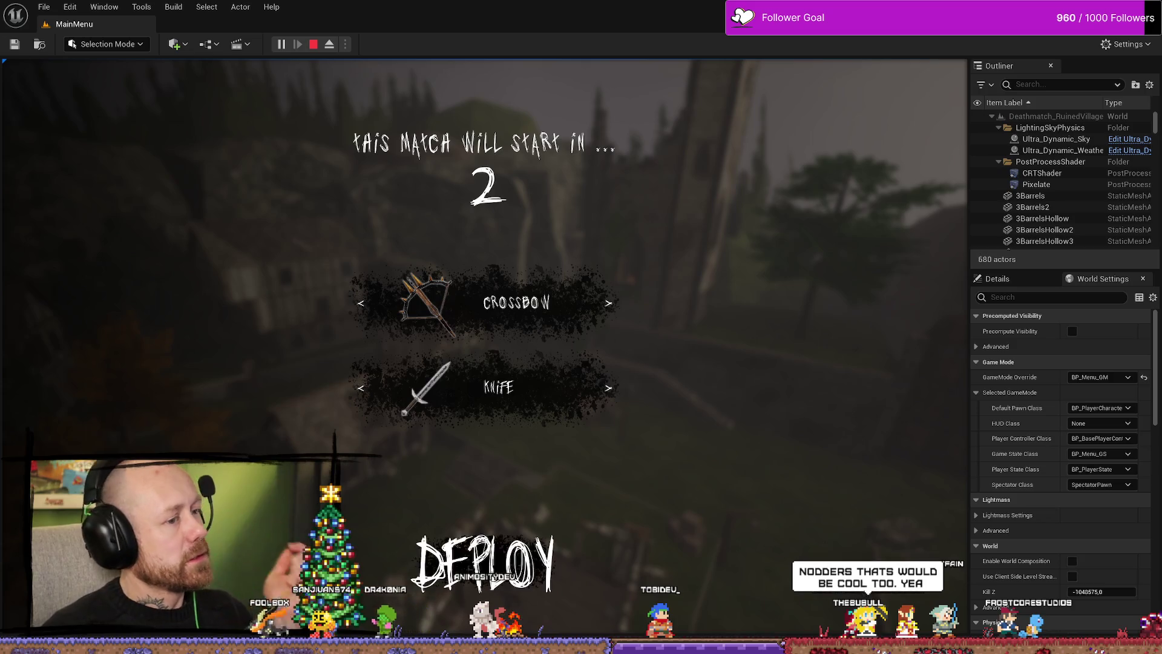
left_click(485, 563)
Check the scoreboard, then walk through the building and down the timber hall.
key("F11")
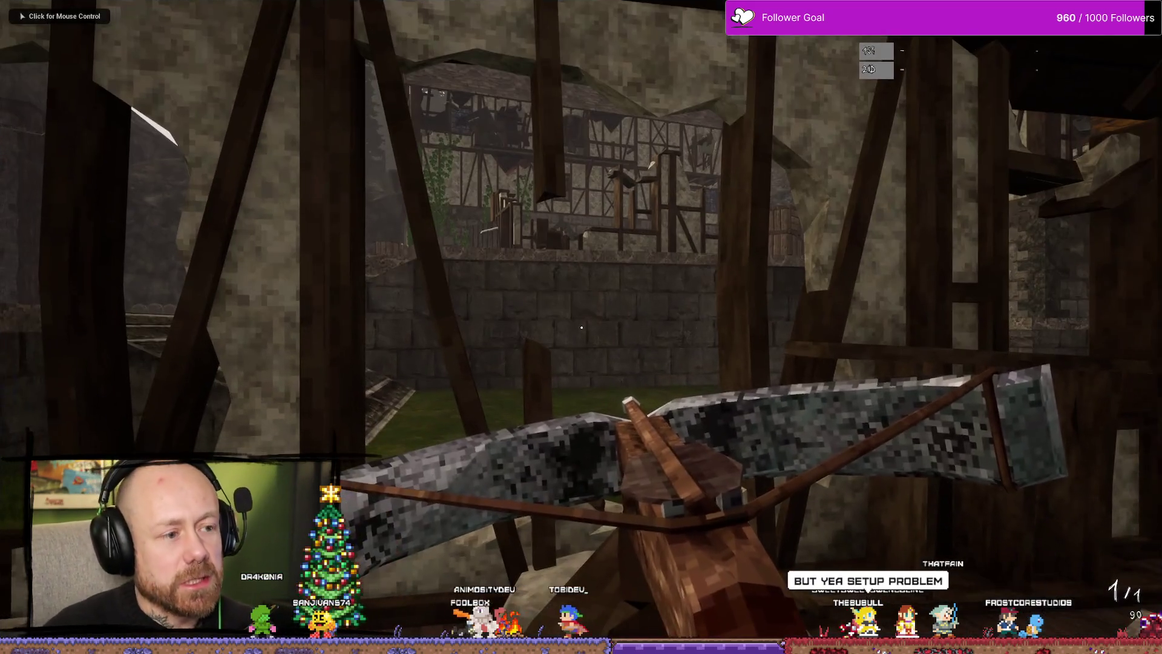
key("Tab")
key("w")
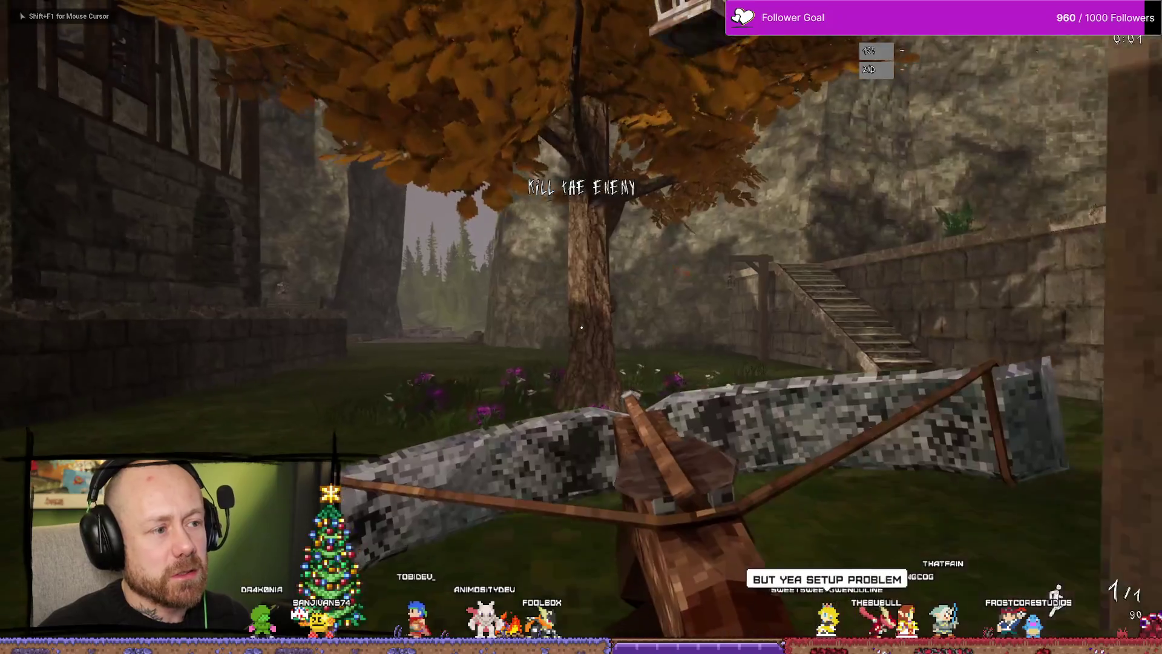
key("w")
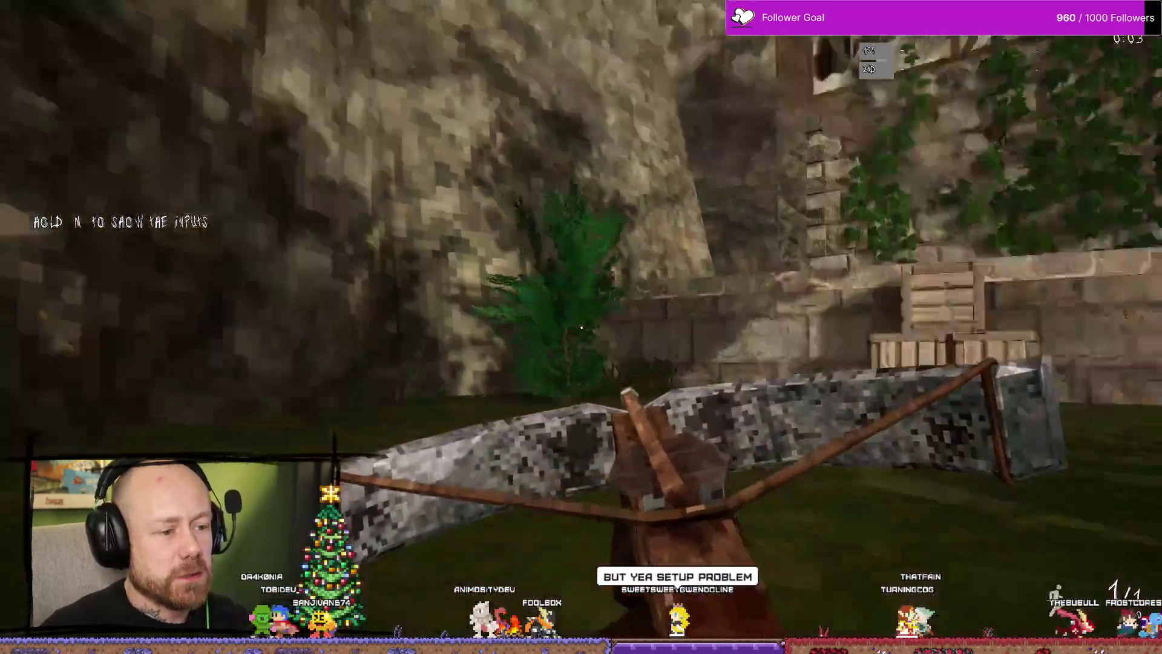
key("Tab")
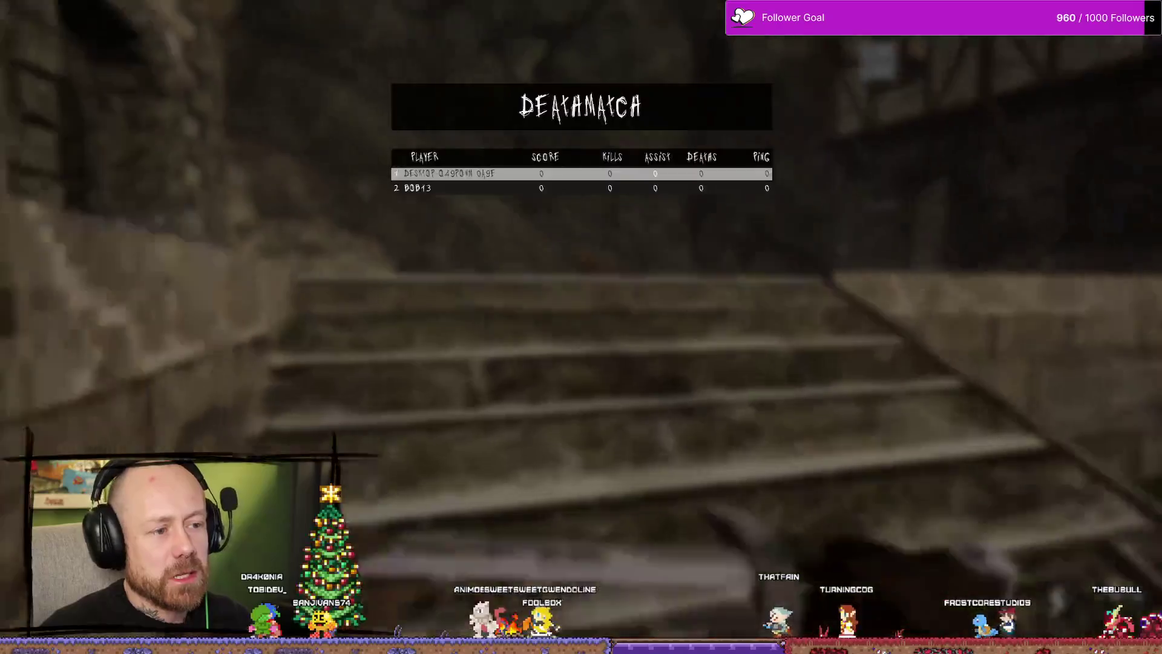
key("w")
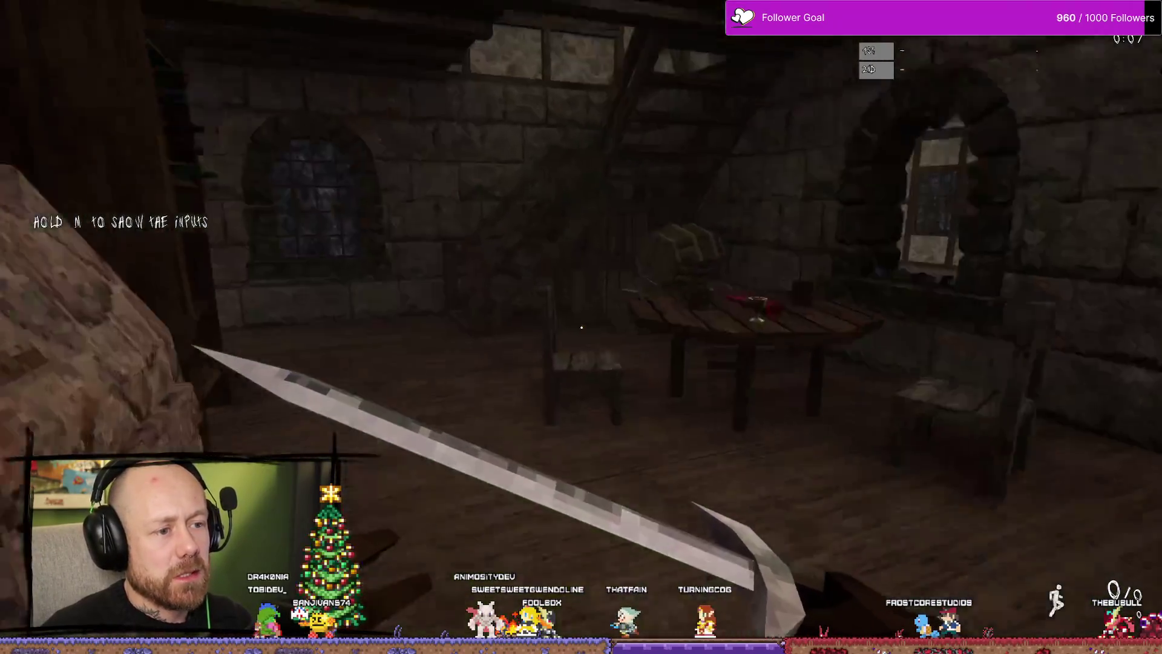
key("w")
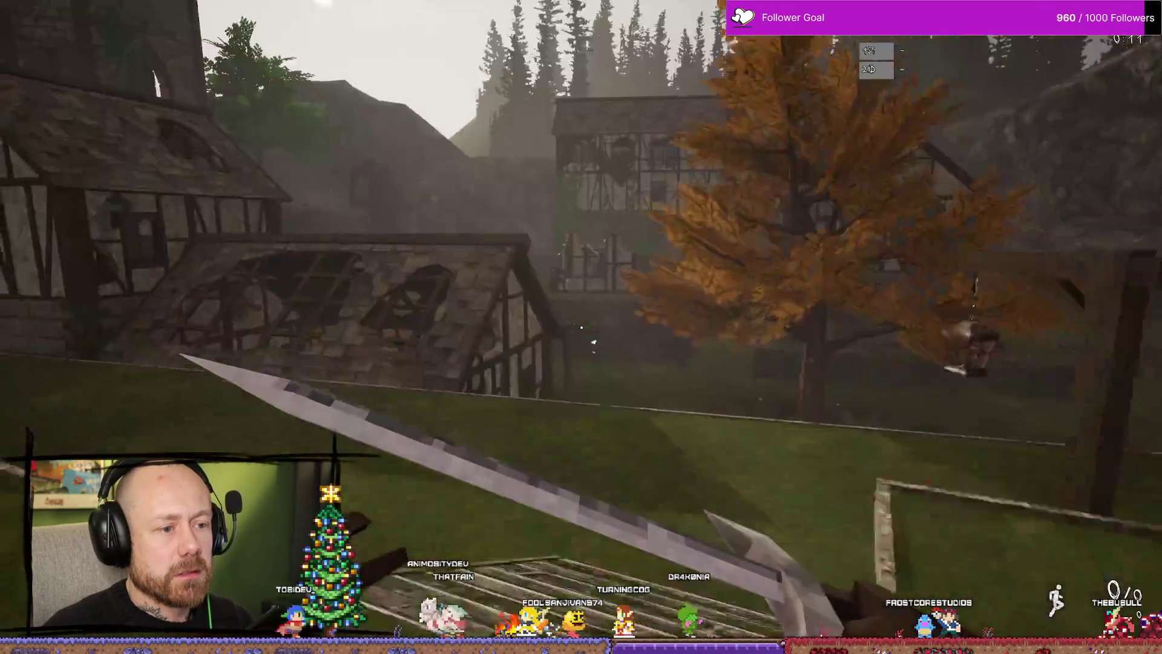
key("w")
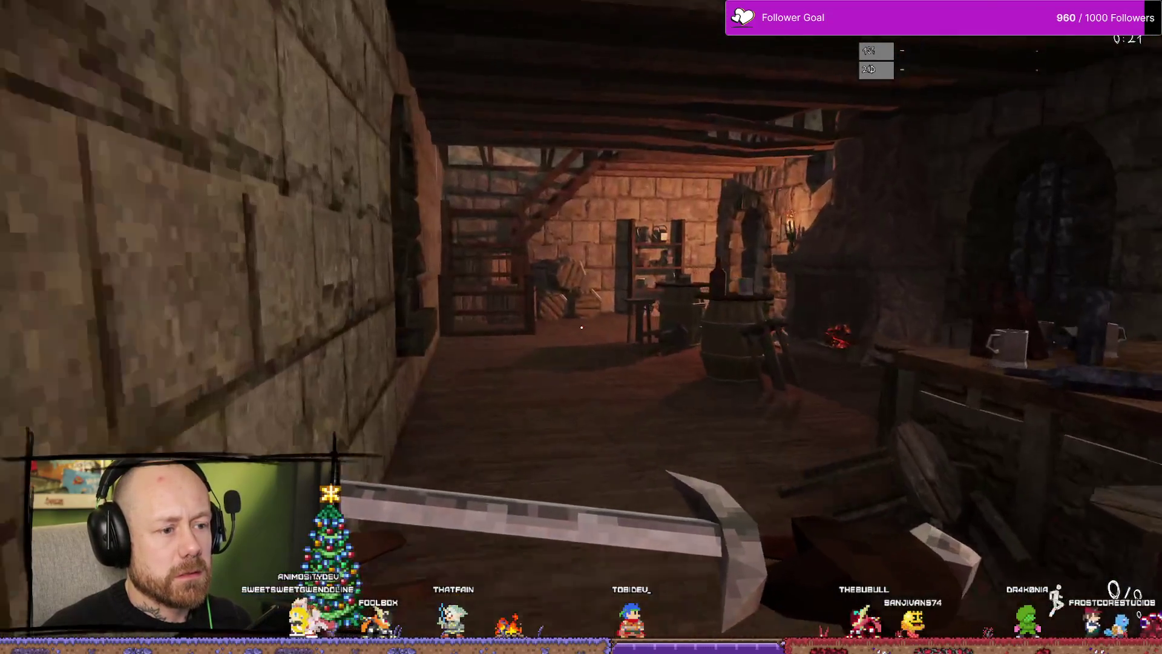
key("w")
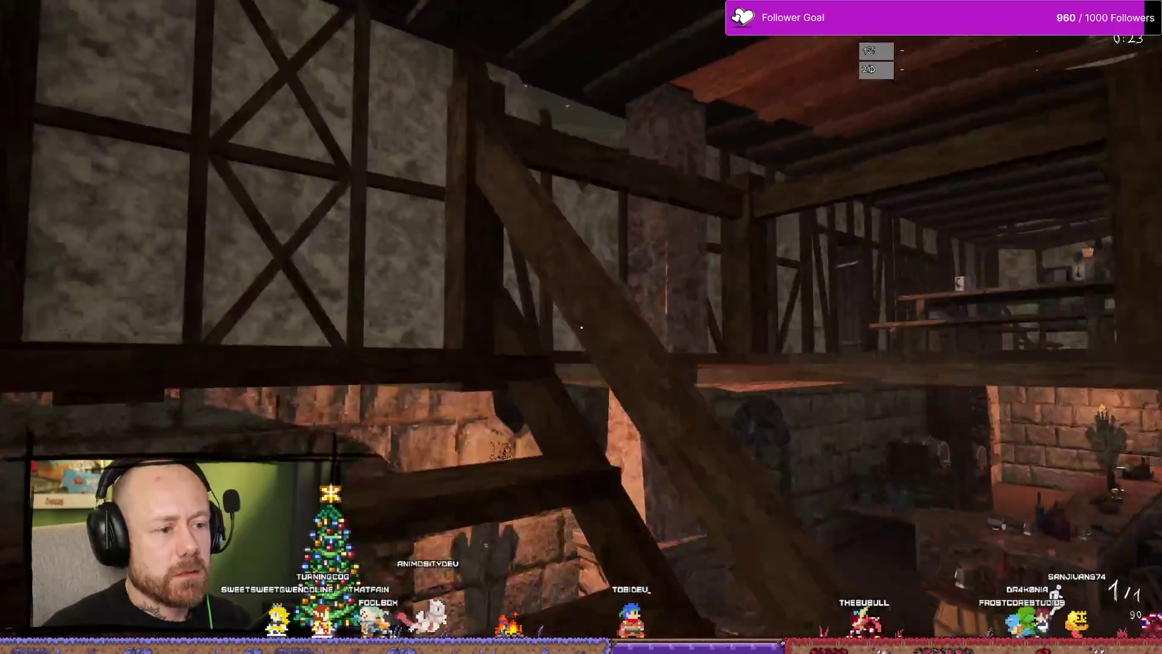
key("w")
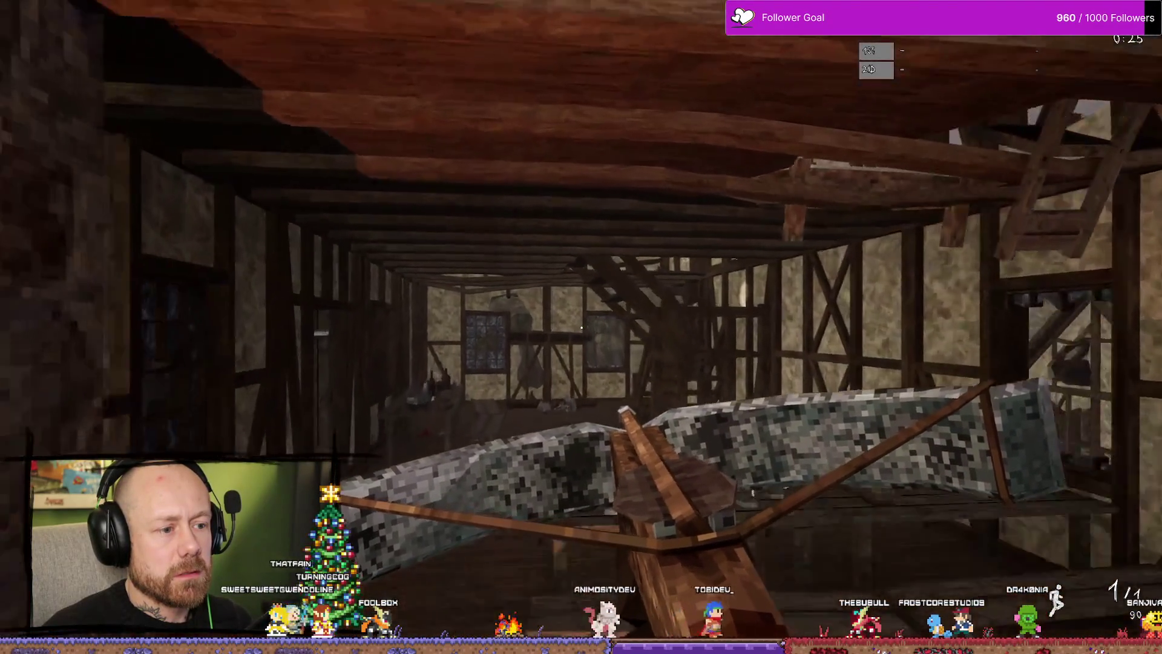
Switch to the sword and strike the enemy on the stairs.
key("w")
key("1")
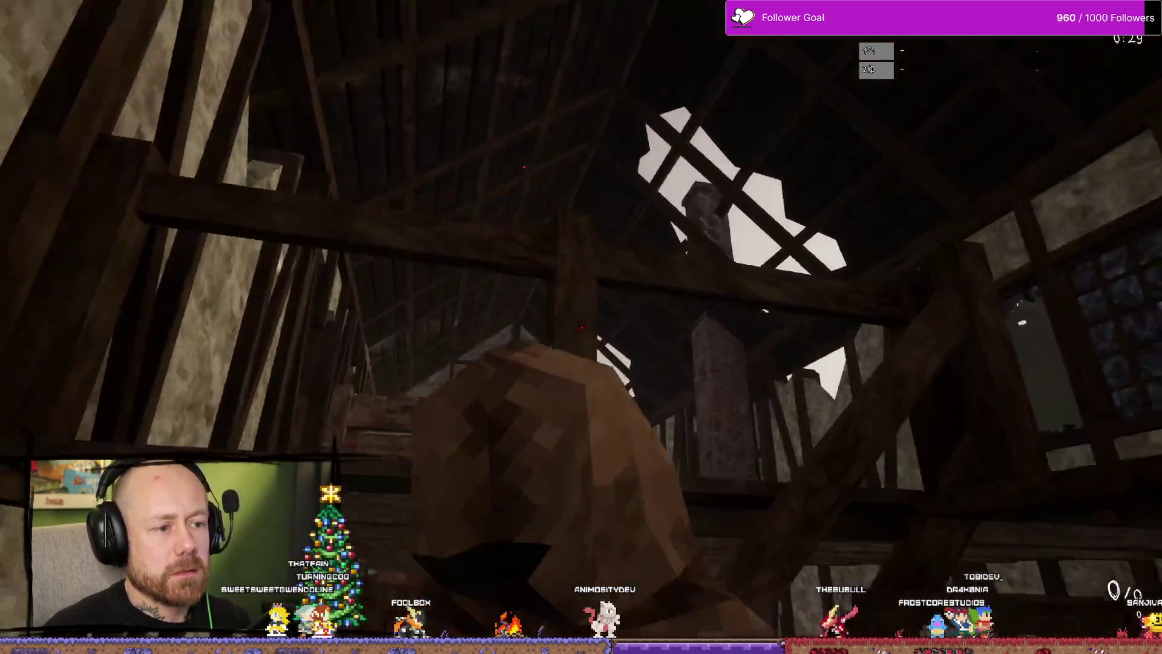
left_click(581, 327)
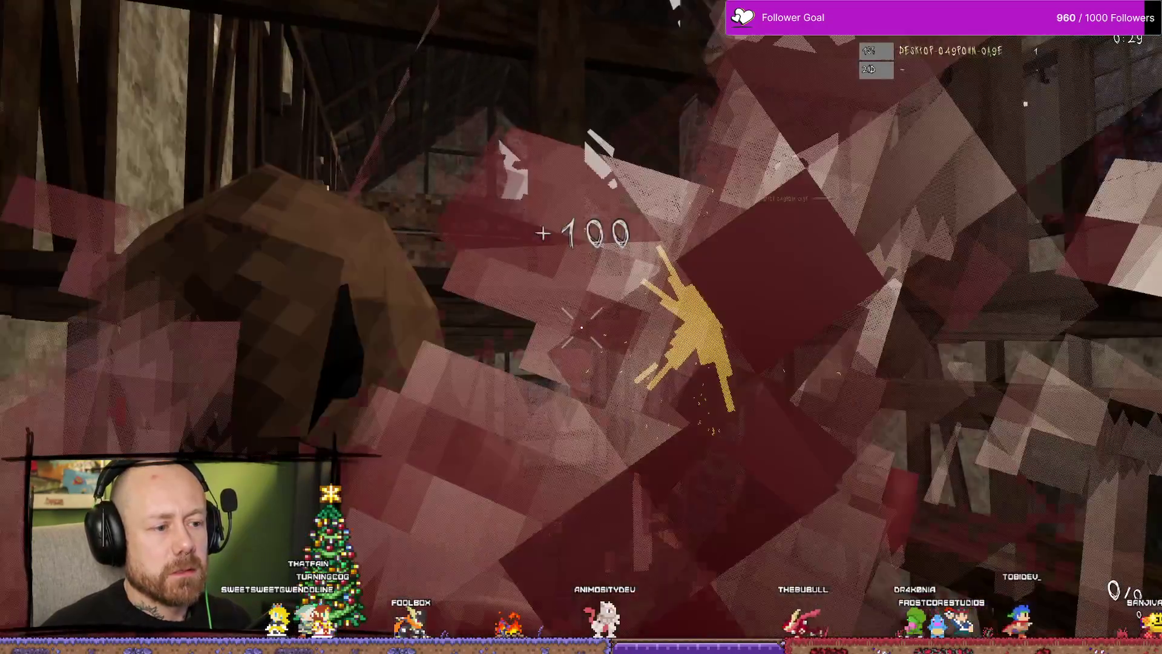
Drop into the courtyard from upstairs and shoot the enemy with the crossbow.
key("w")
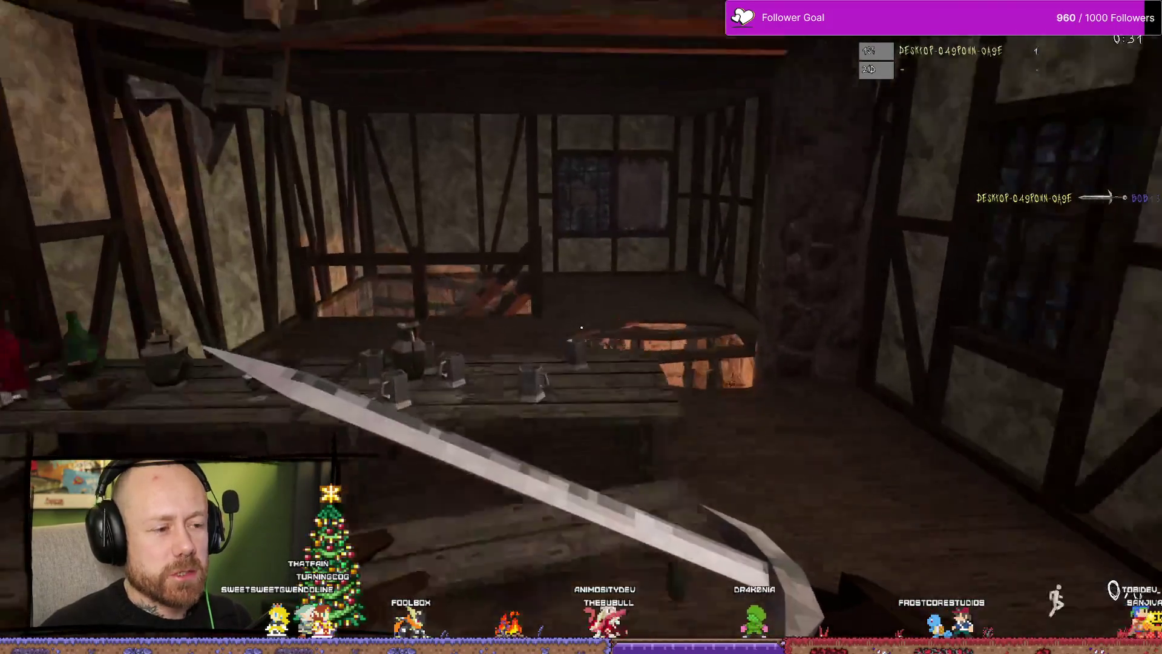
key("w")
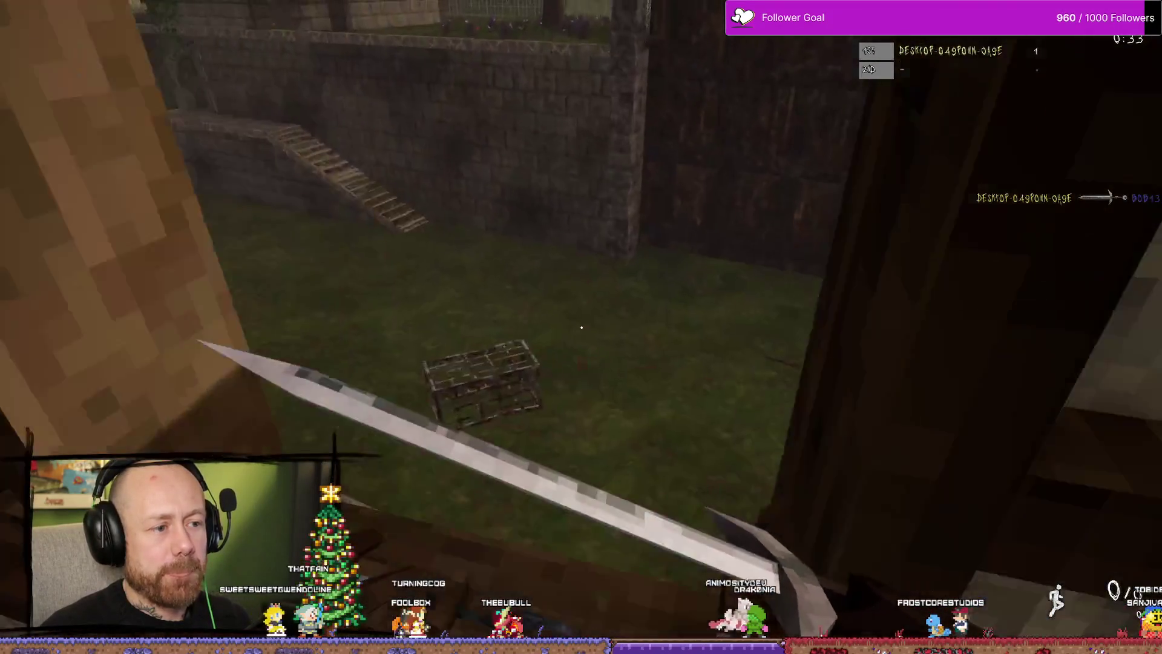
key("w")
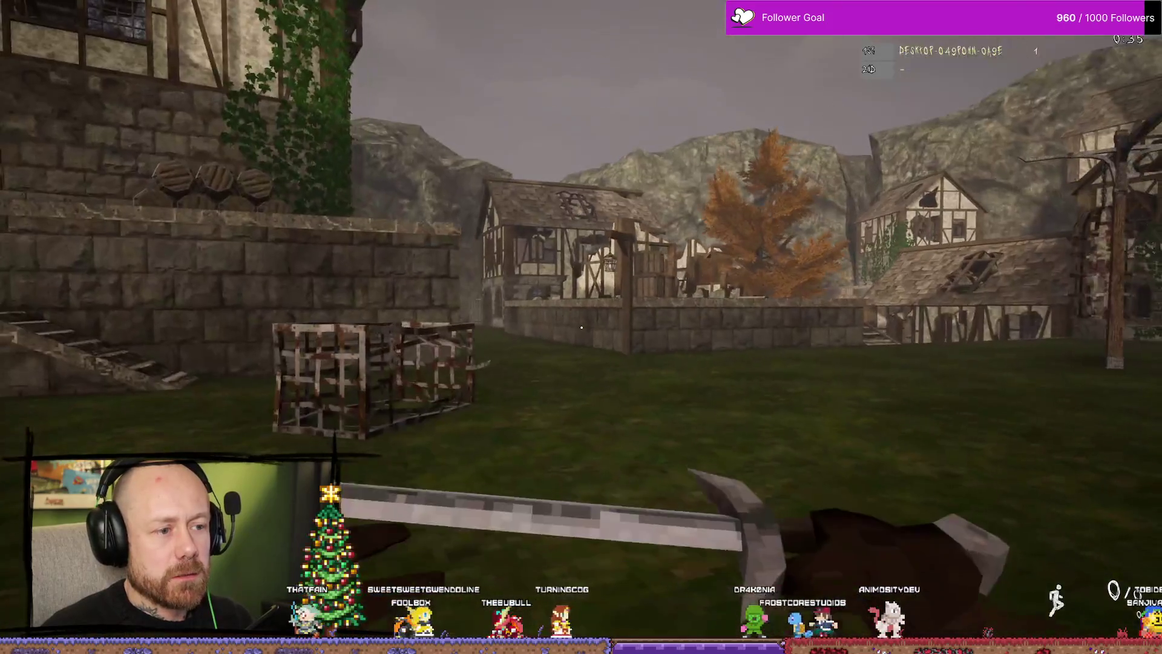
key("w")
key("2")
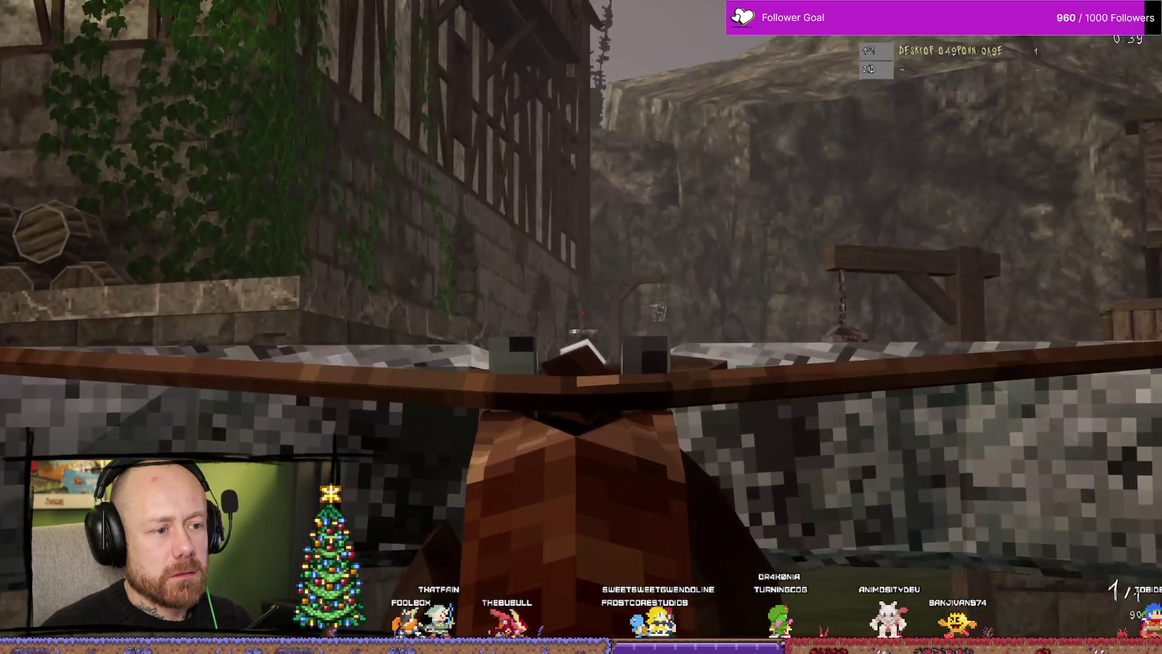
left_click(581, 327)
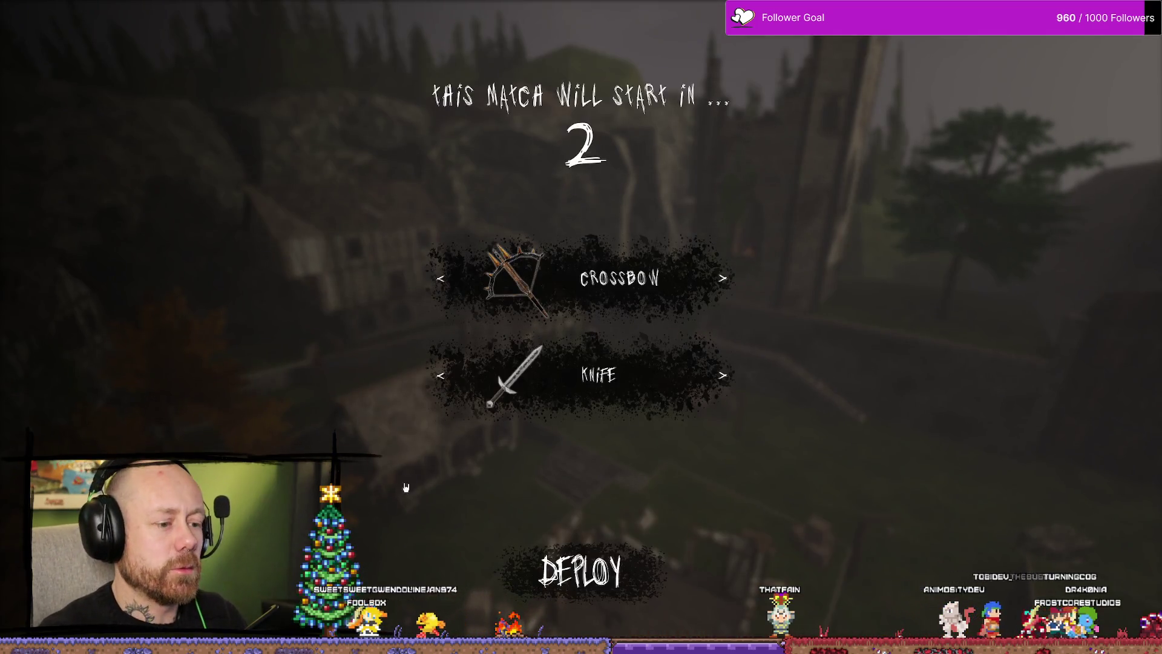
Deploy into the next round and check the scoreboard.
left_click(576, 566)
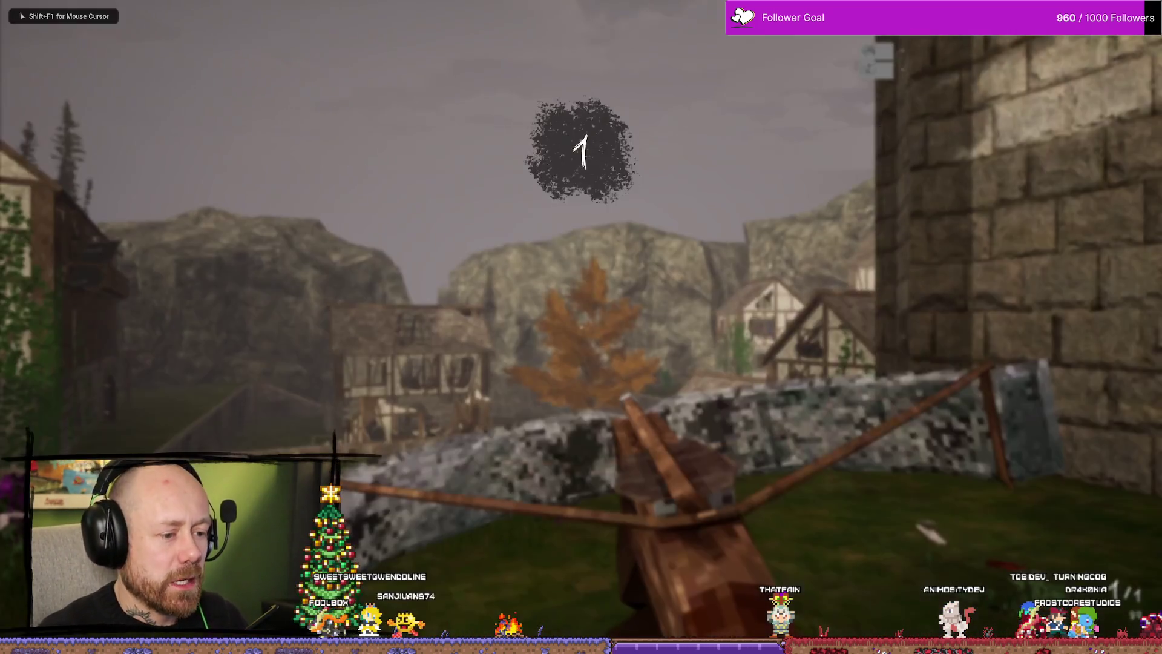
key("Tab")
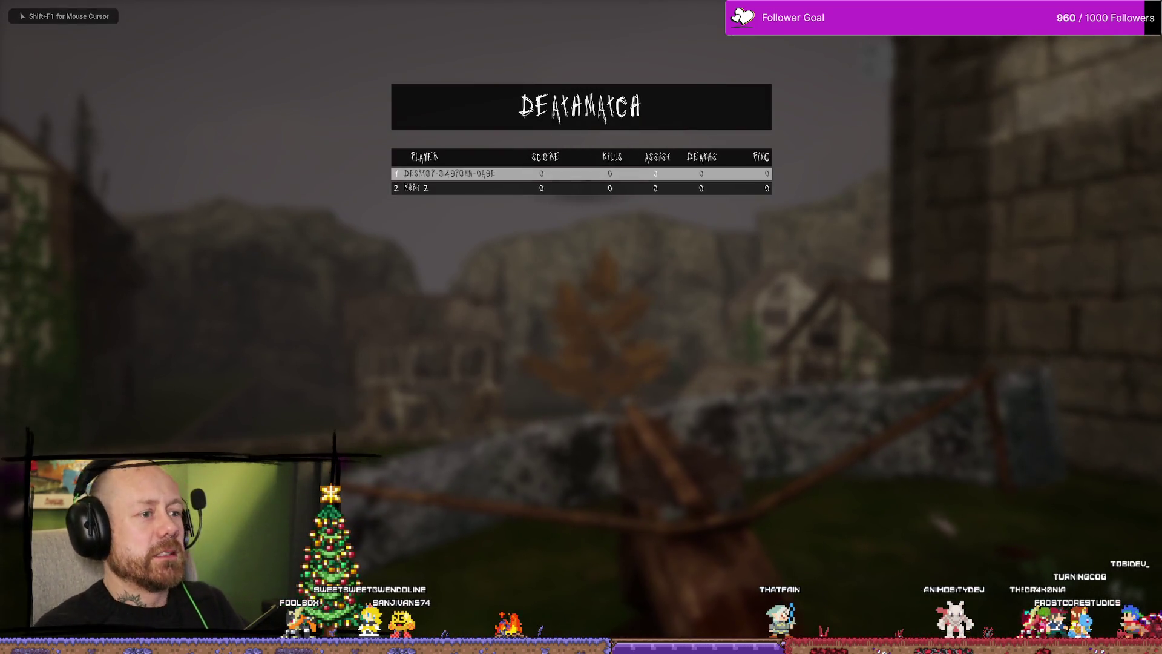
key("Tab")
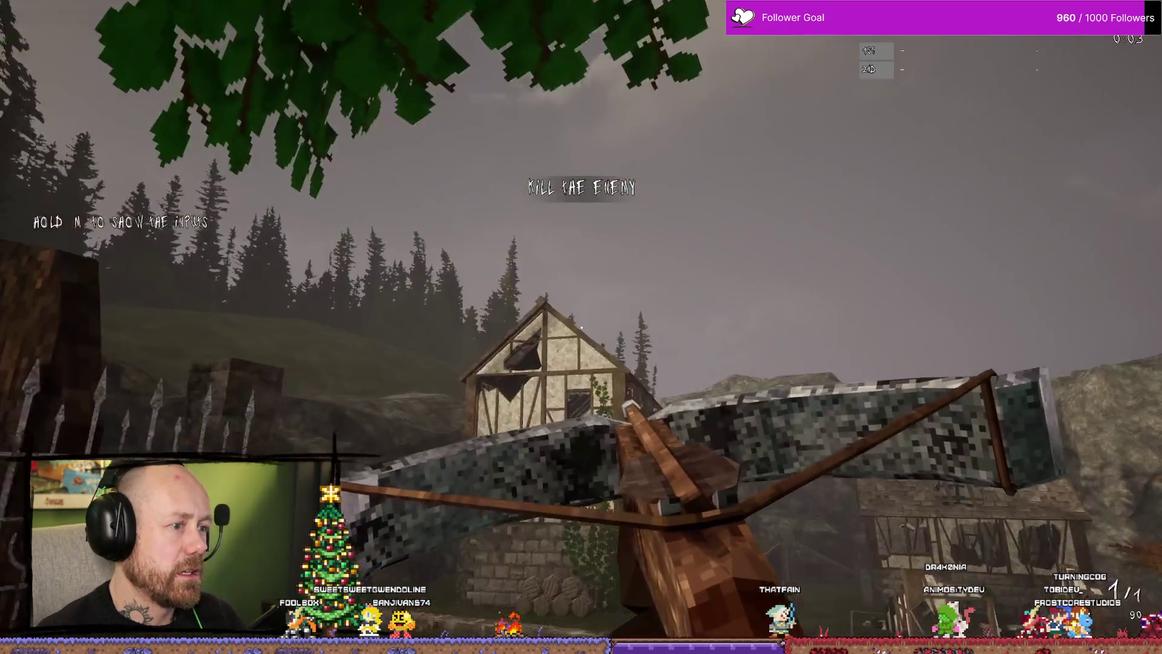
key("w")
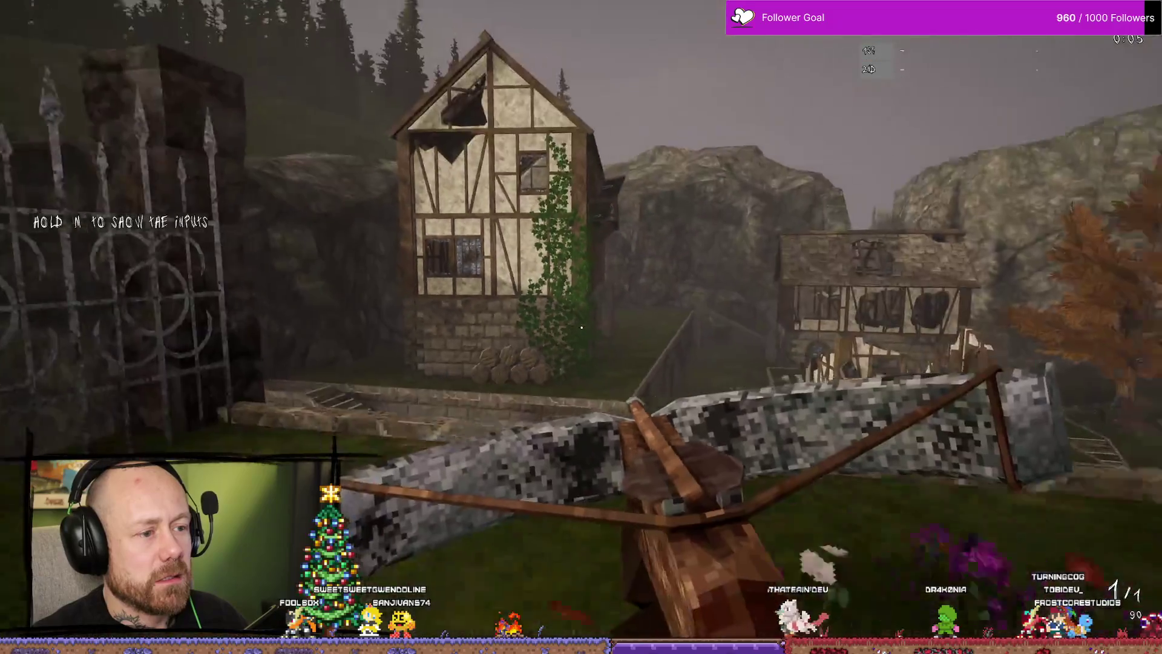
mouse_move(581, 327)
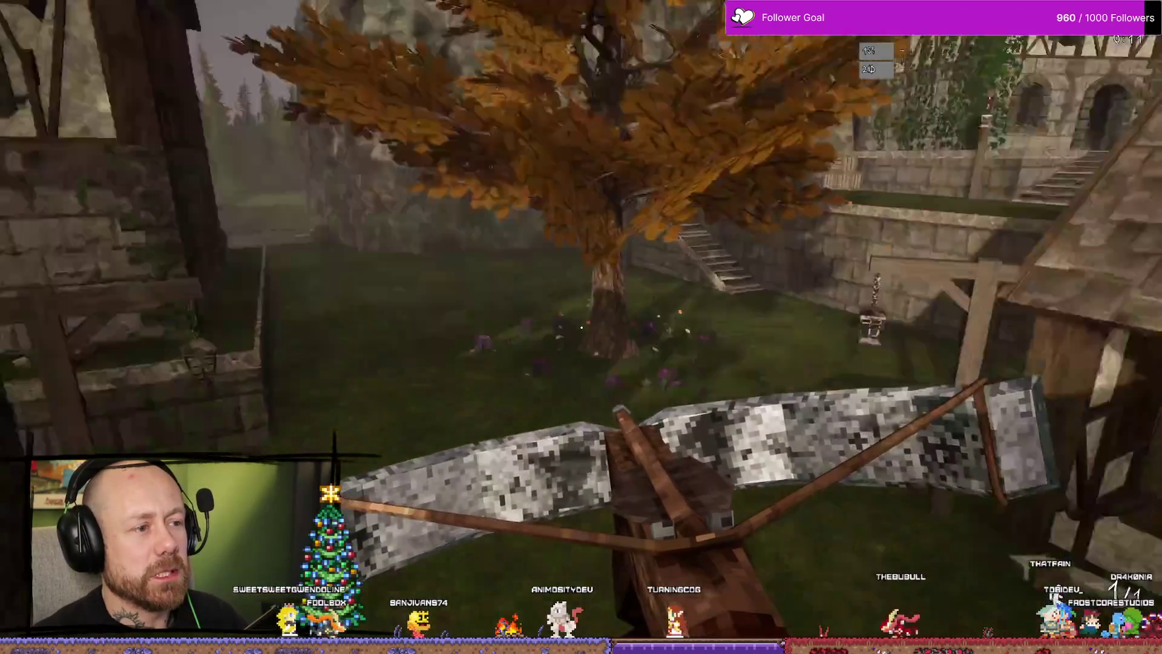
Cross the village to the timber house and shoot the enemy with the crossbow.
key("w")
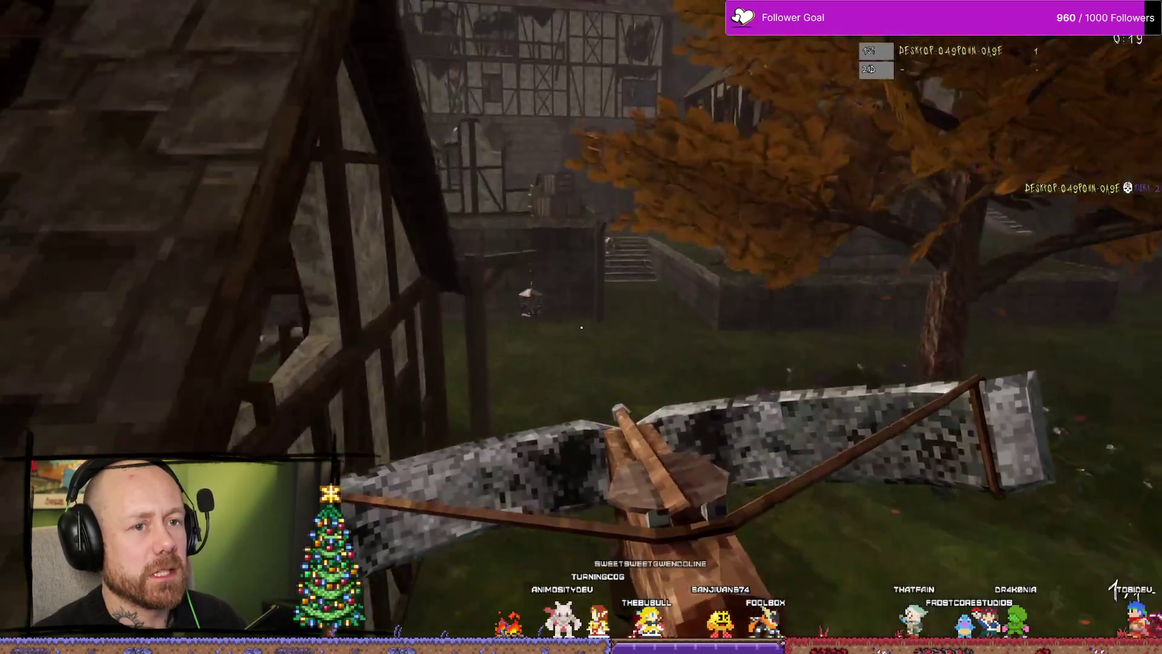
key("w")
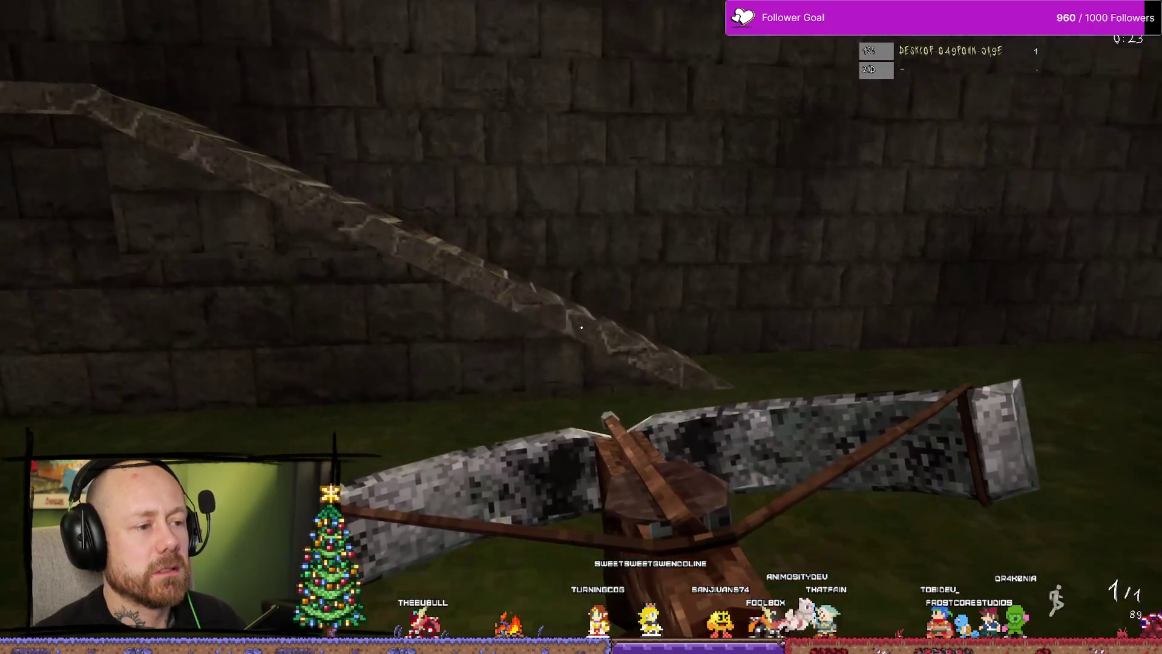
key("w")
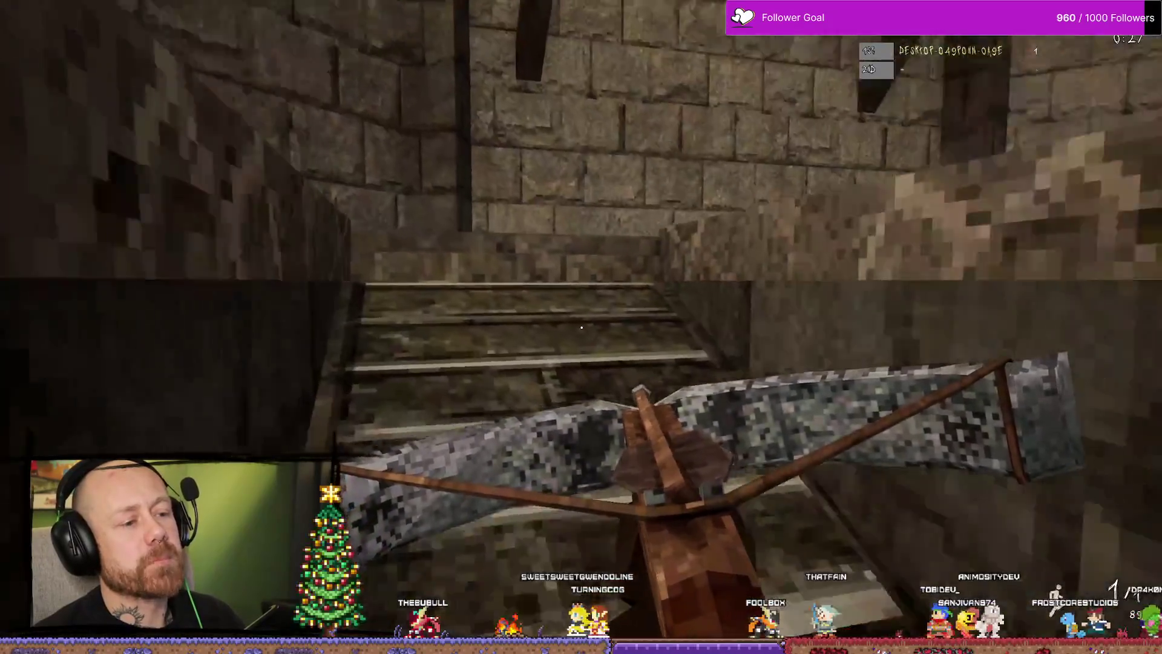
key("w")
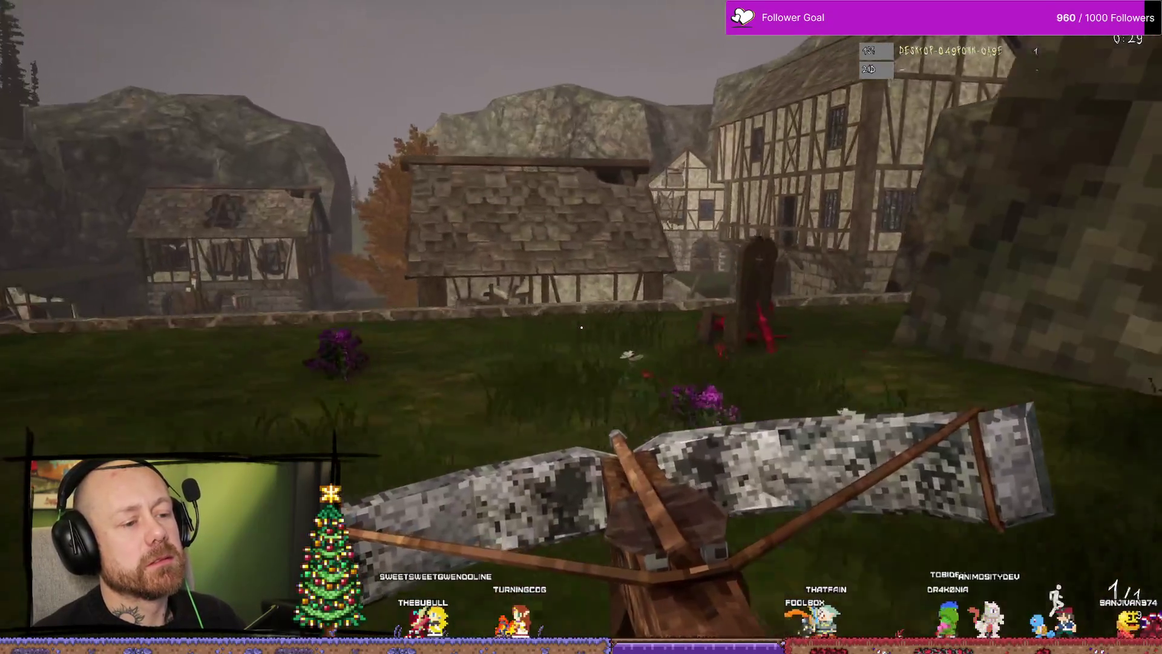
key("w")
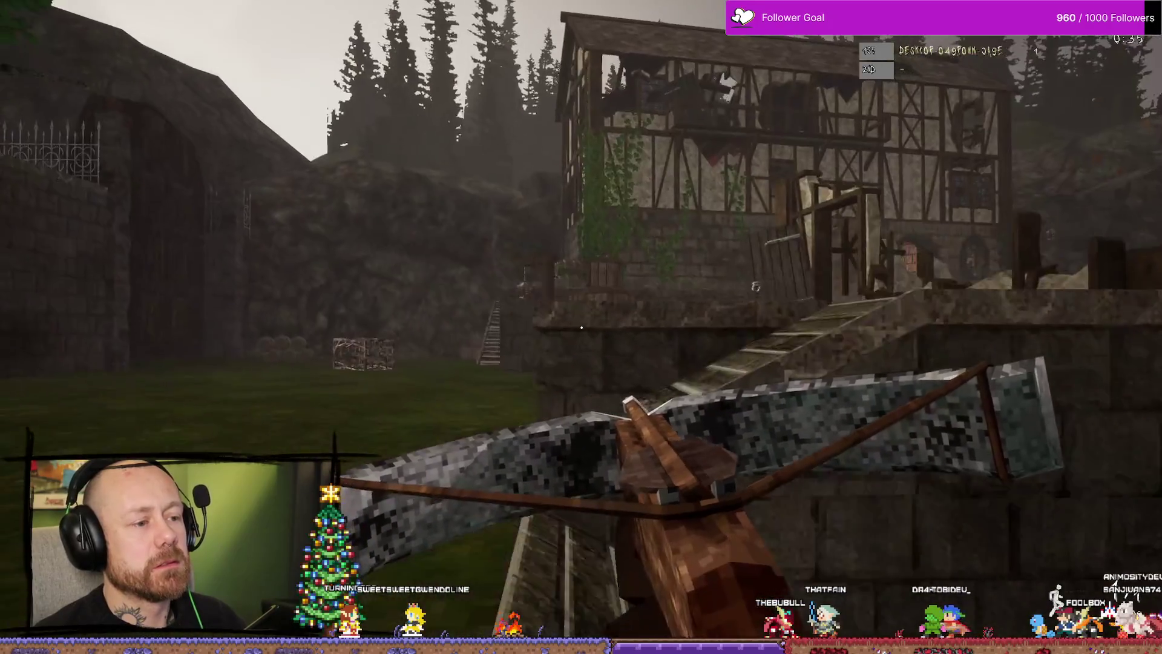
key("w")
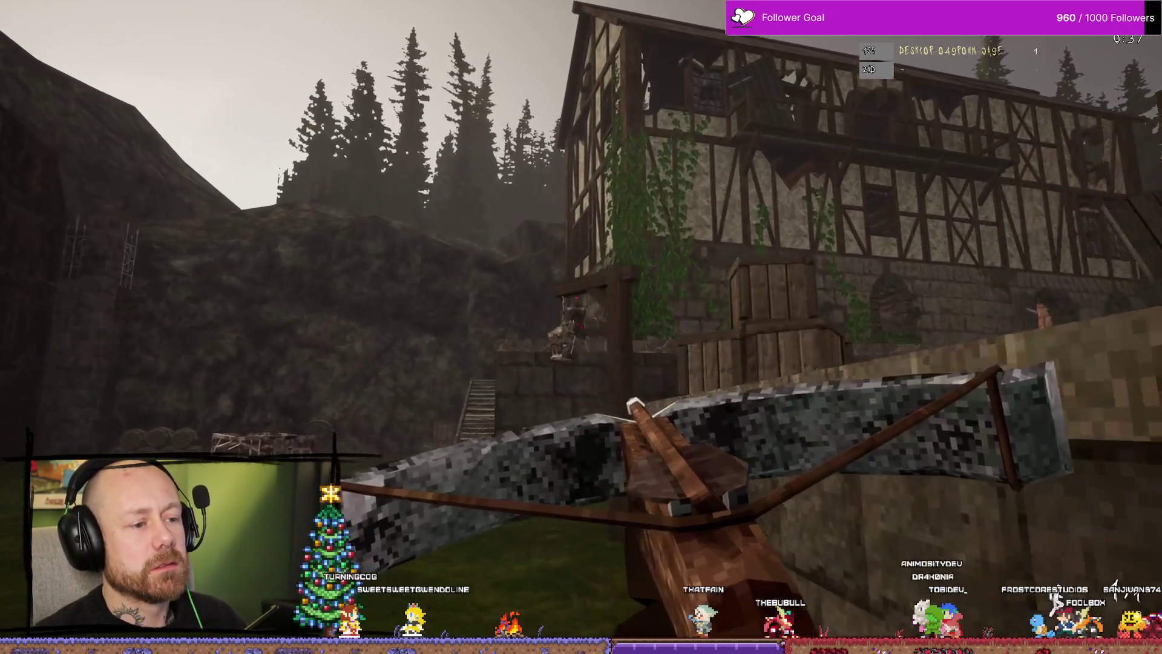
left_click(581, 326)
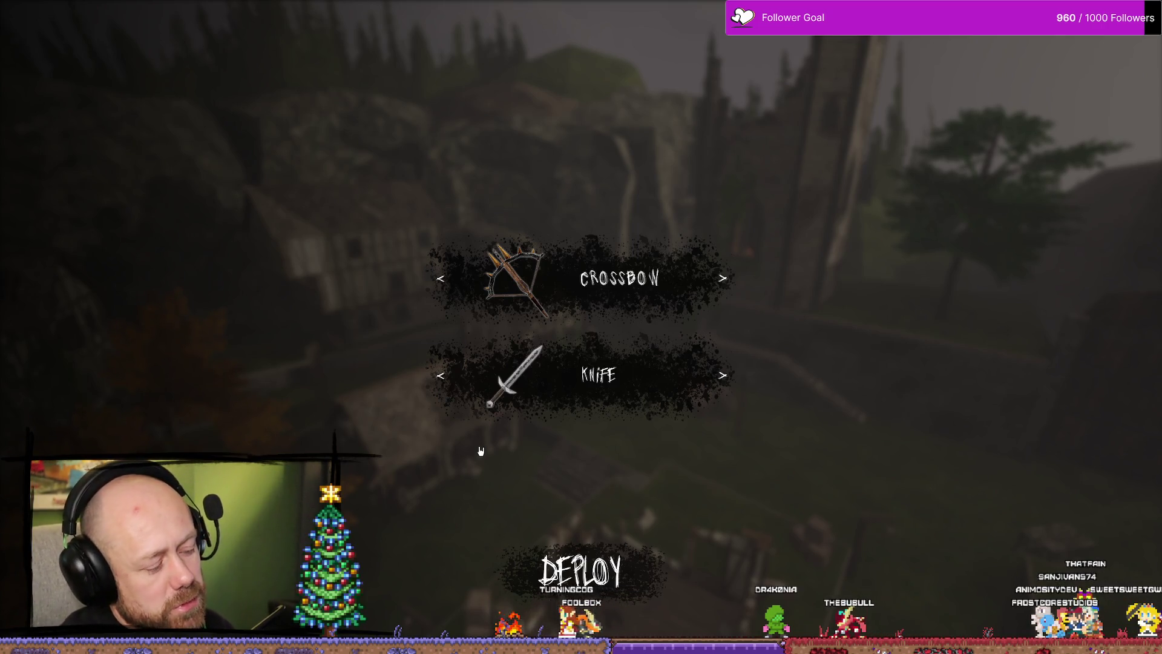
Check the scoreboard and deploy with the chosen weapons.
key("Tab")
key("Tab")
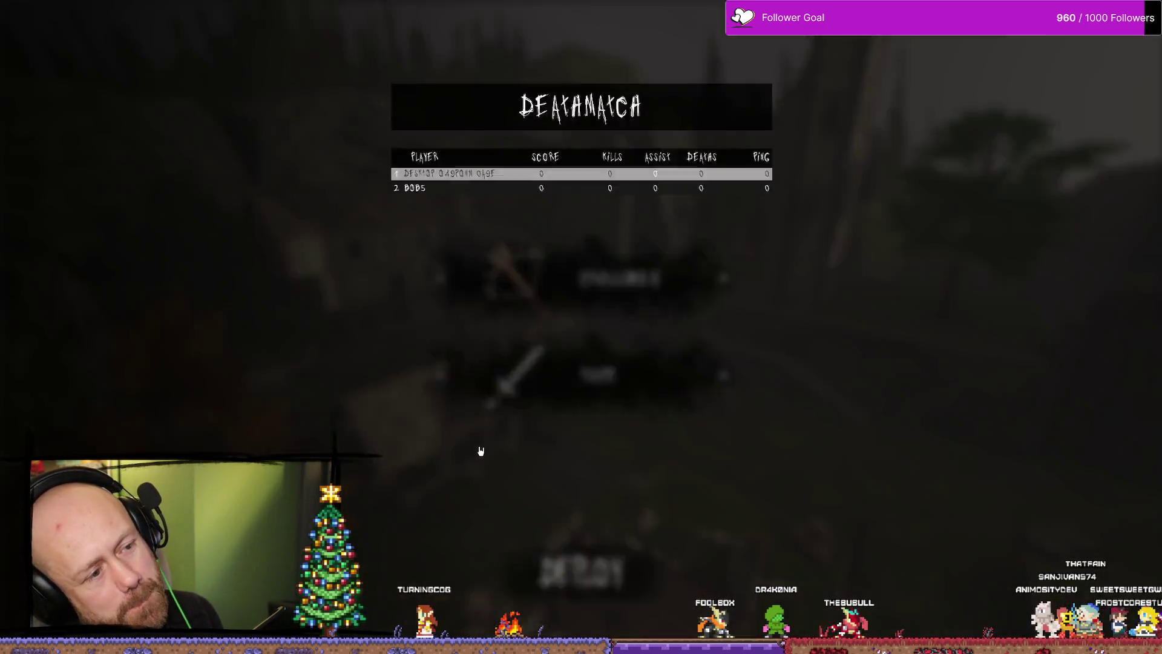
key("Tab")
key("Tab")
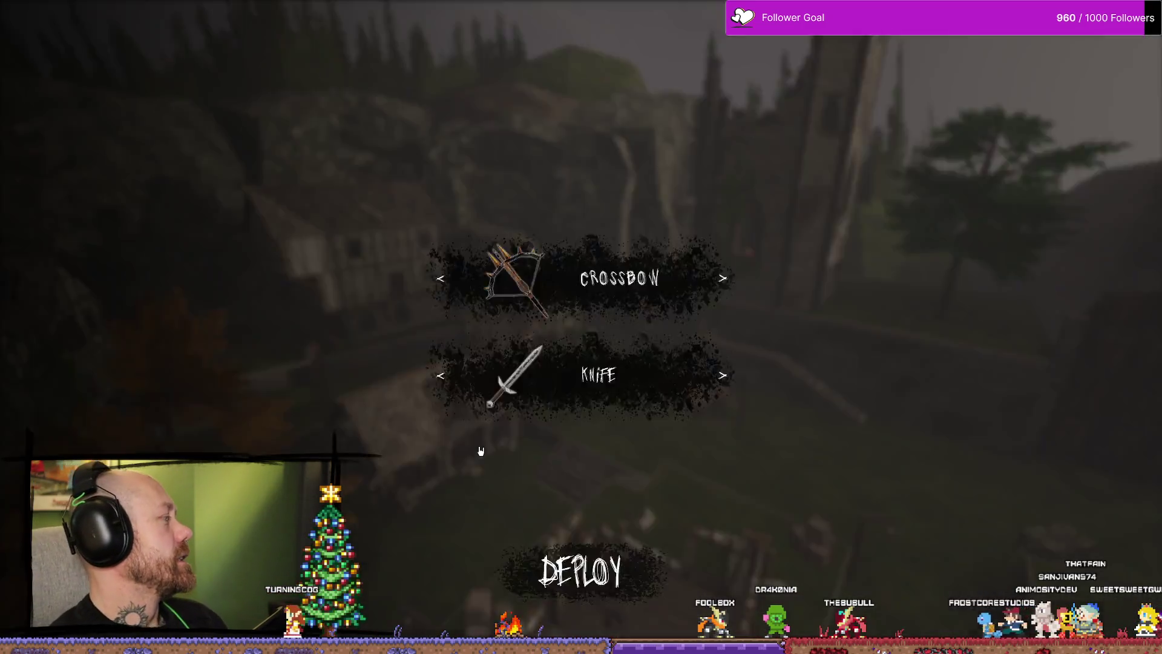
key("Tab")
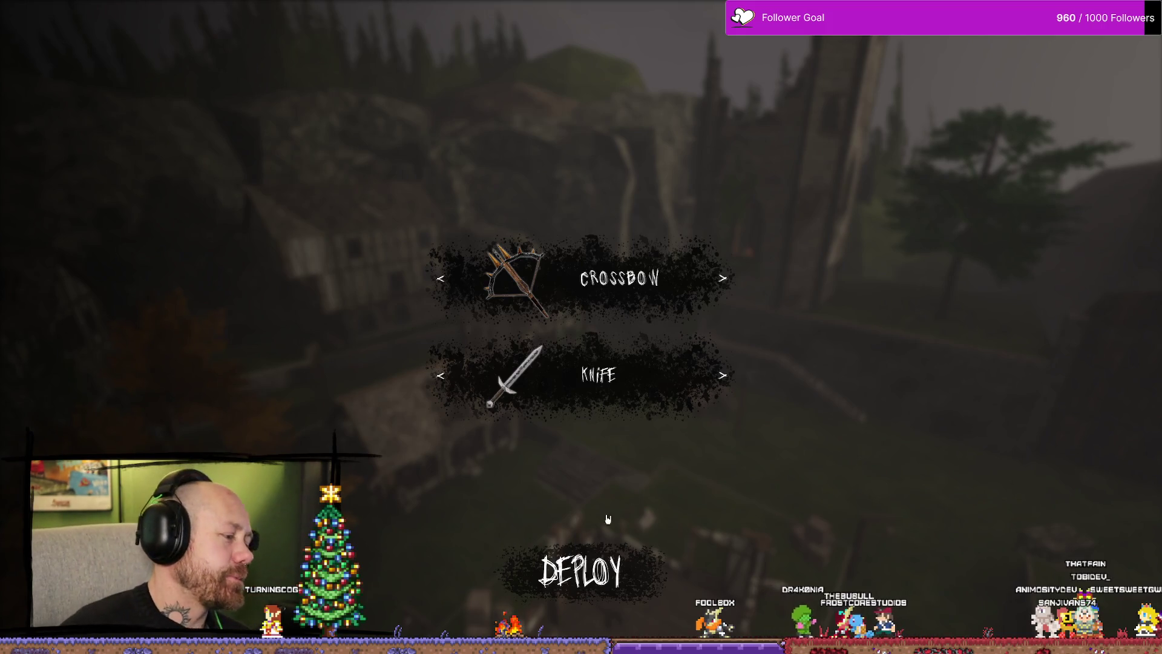
left_click(580, 571)
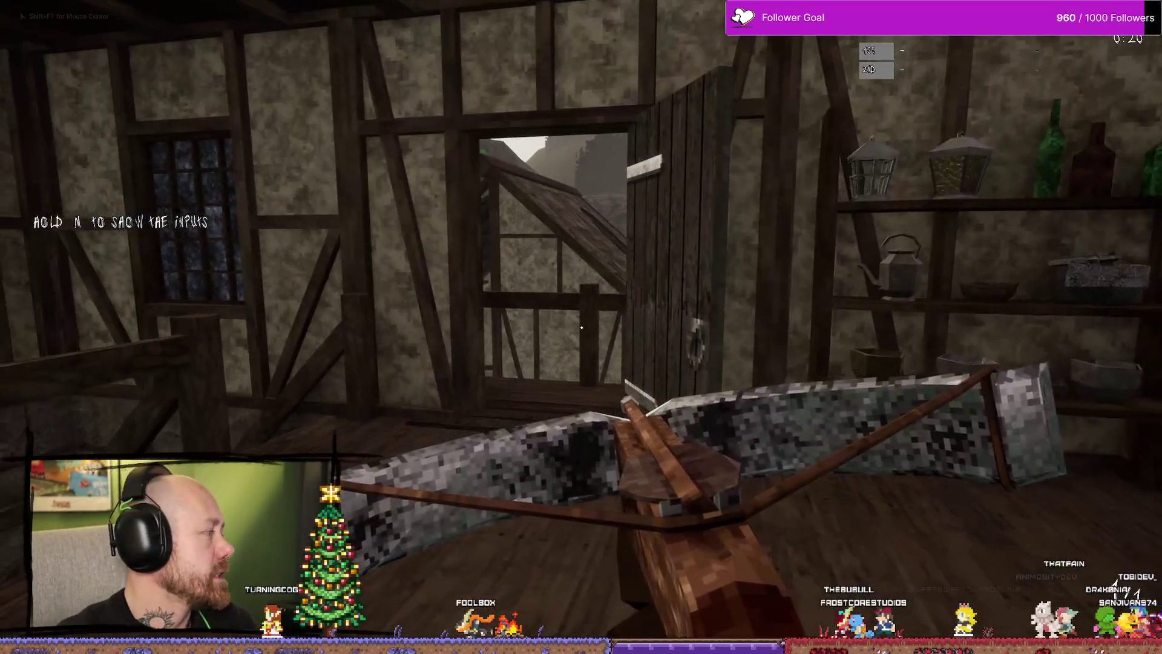
Switch to the knife and kill the enemy on the slope.
key("w")
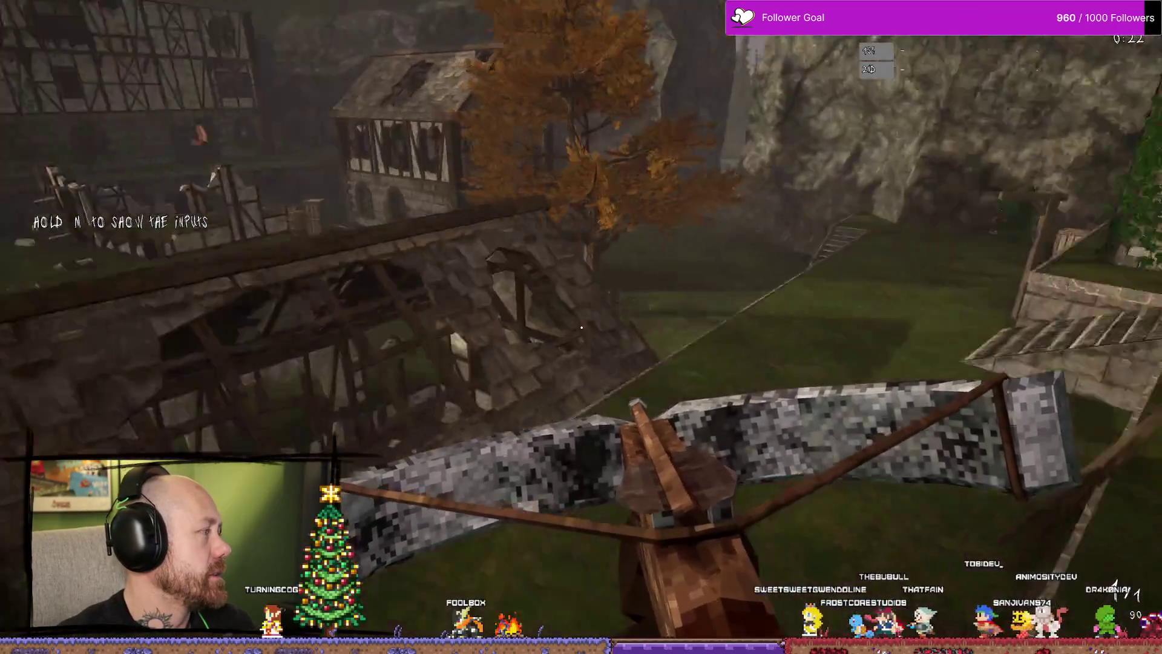
key("2")
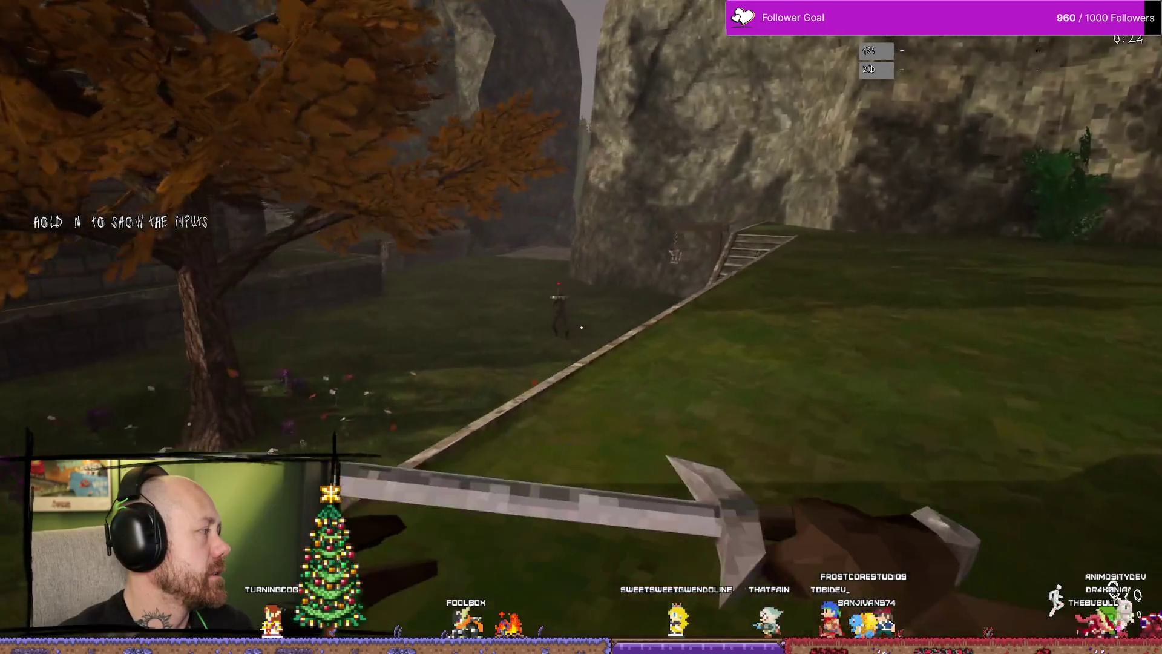
key("w")
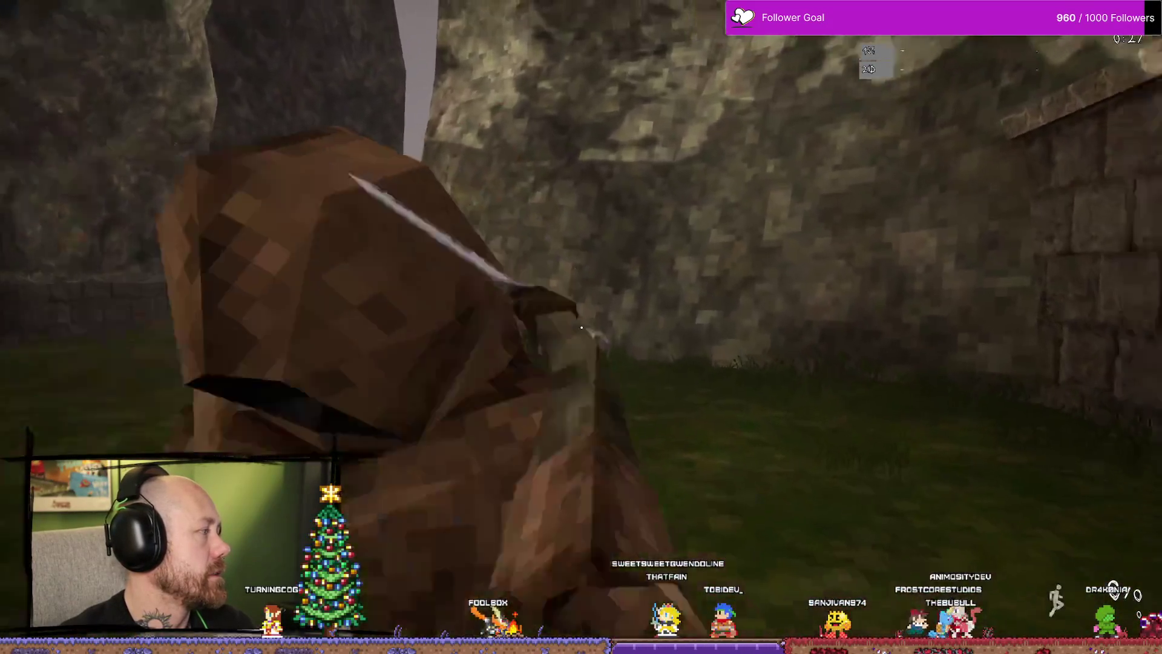
left_click(581, 327)
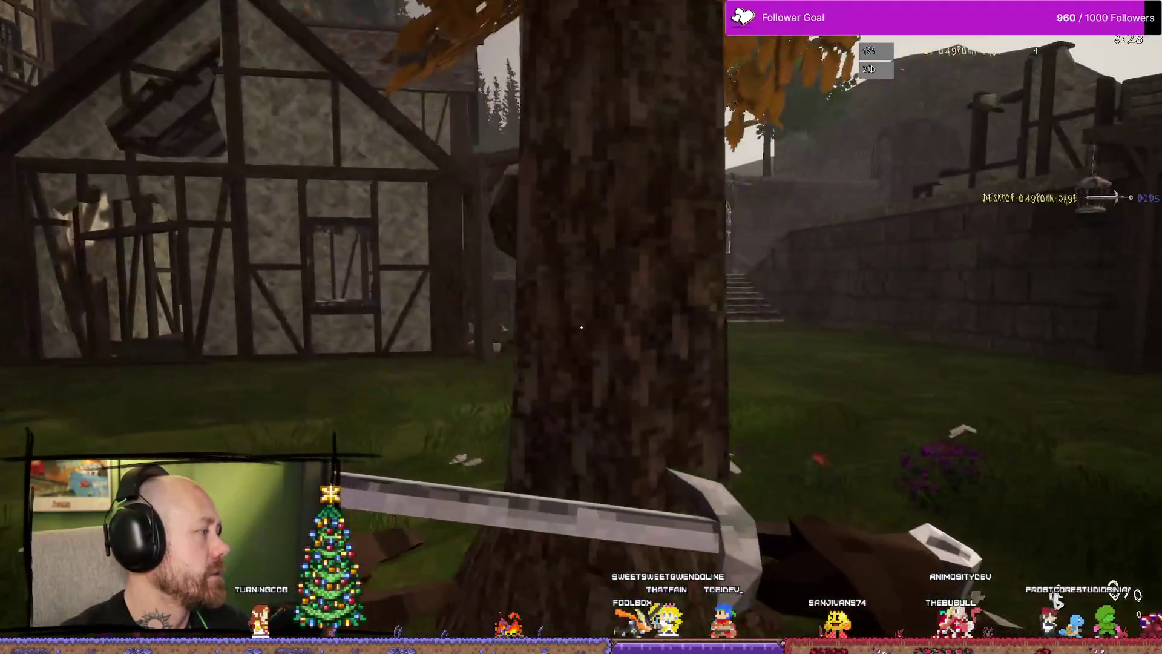
left_click(581, 327)
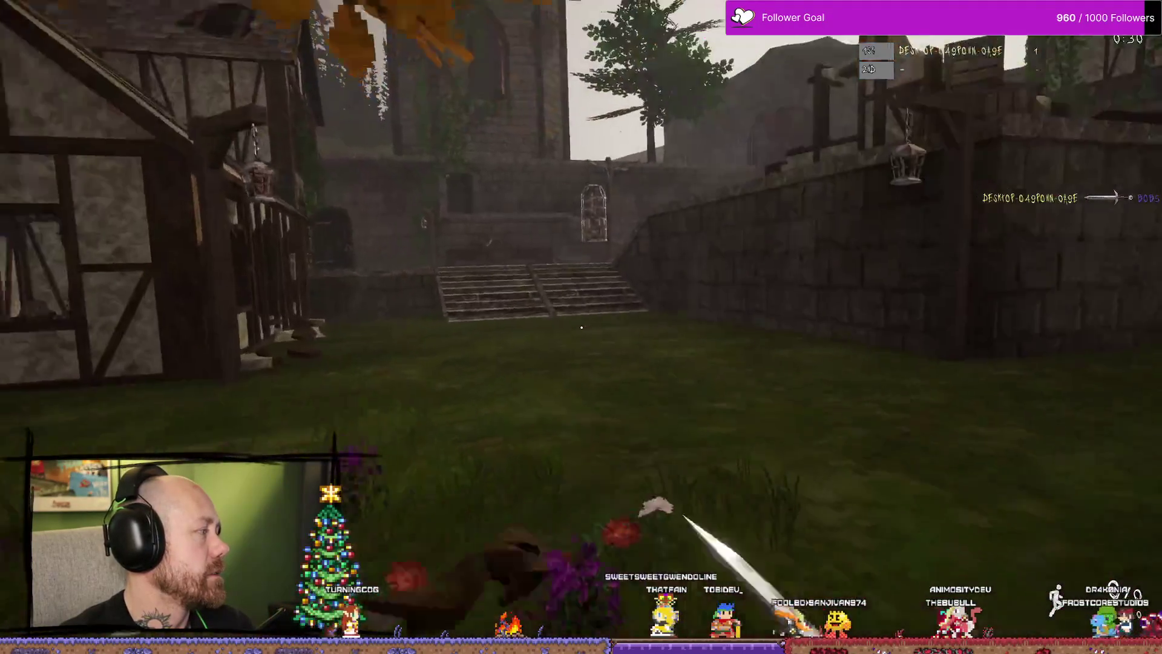
Head toward the houses and attack the enemy for another kill.
key("w")
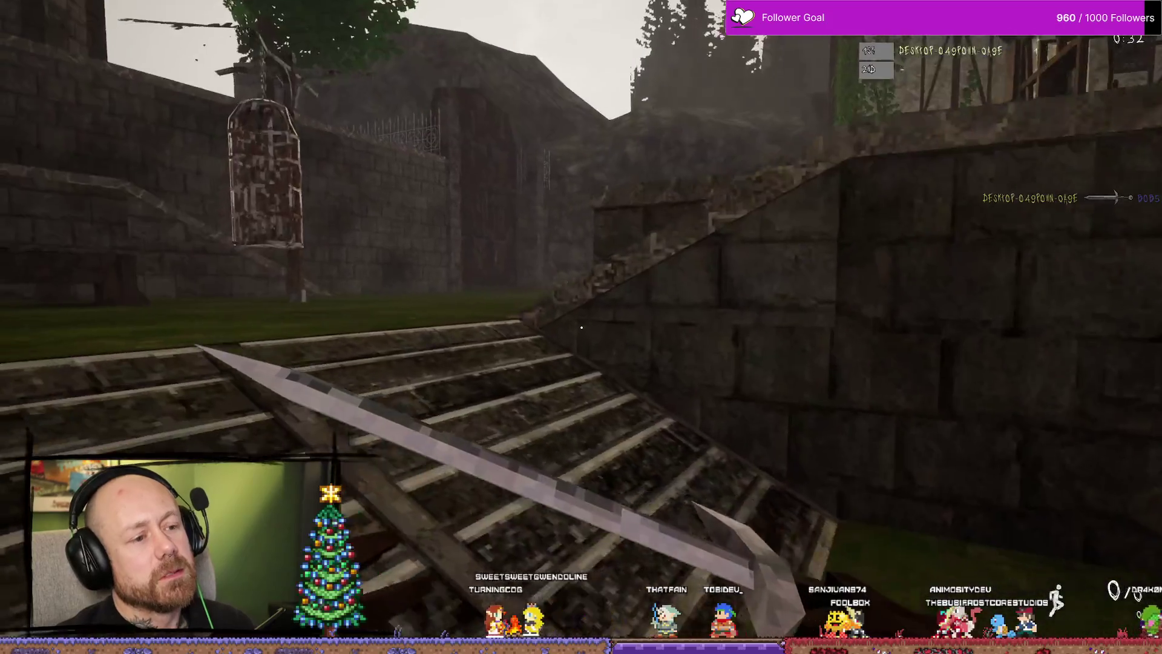
key("w")
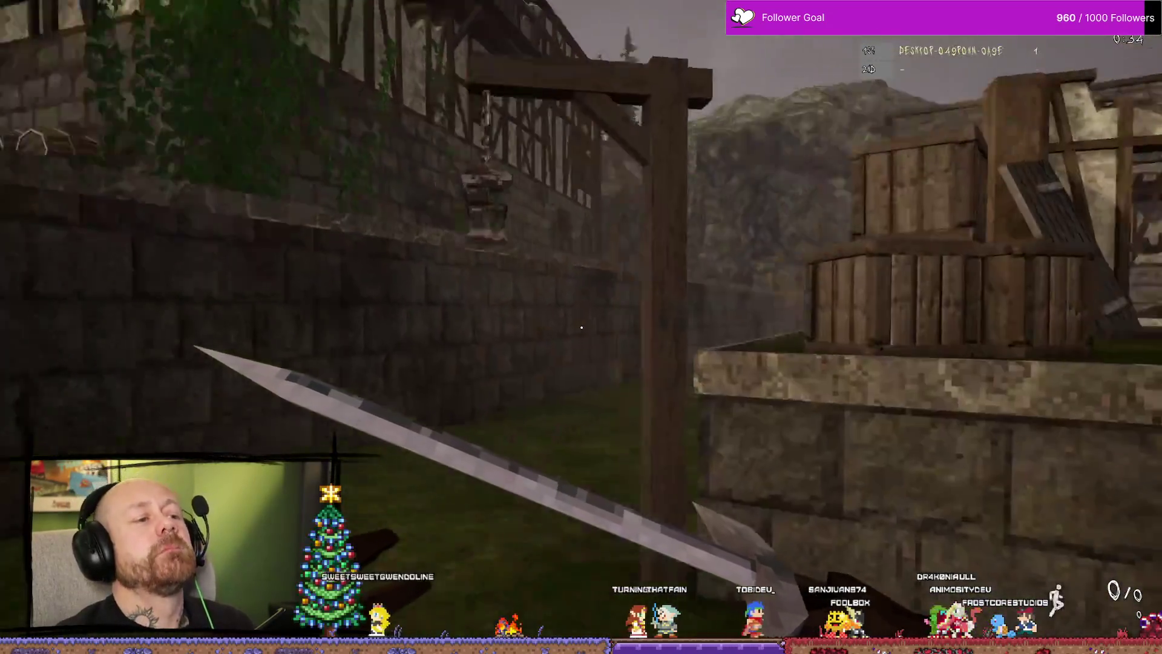
key("s")
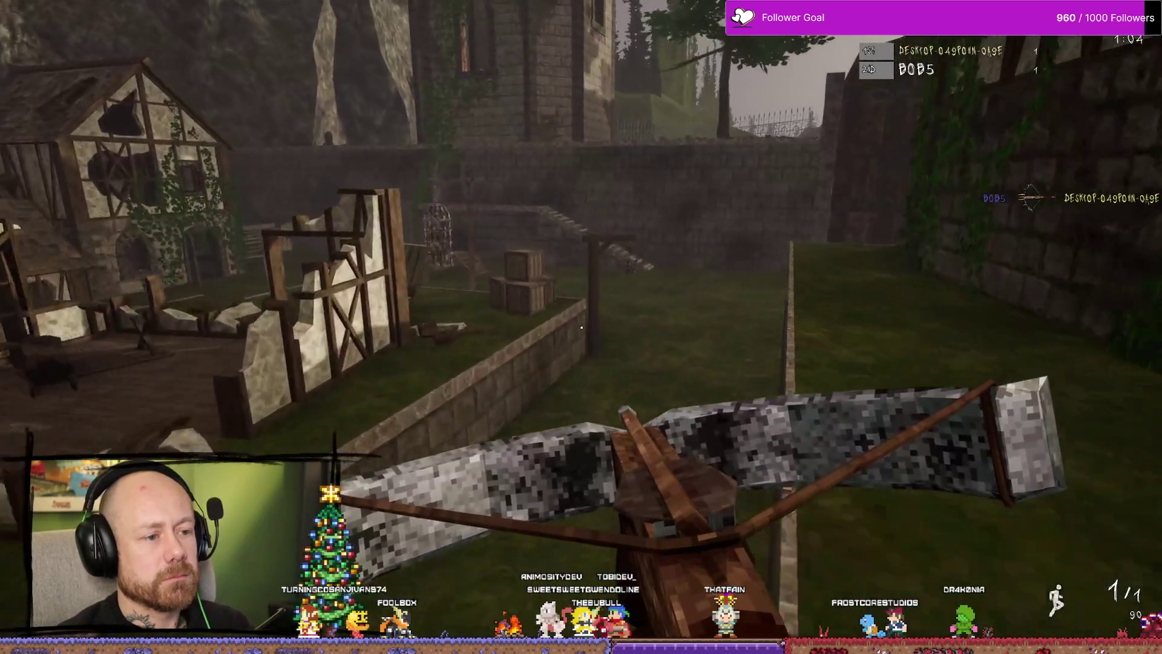
scroll(581, 327, "down", 1)
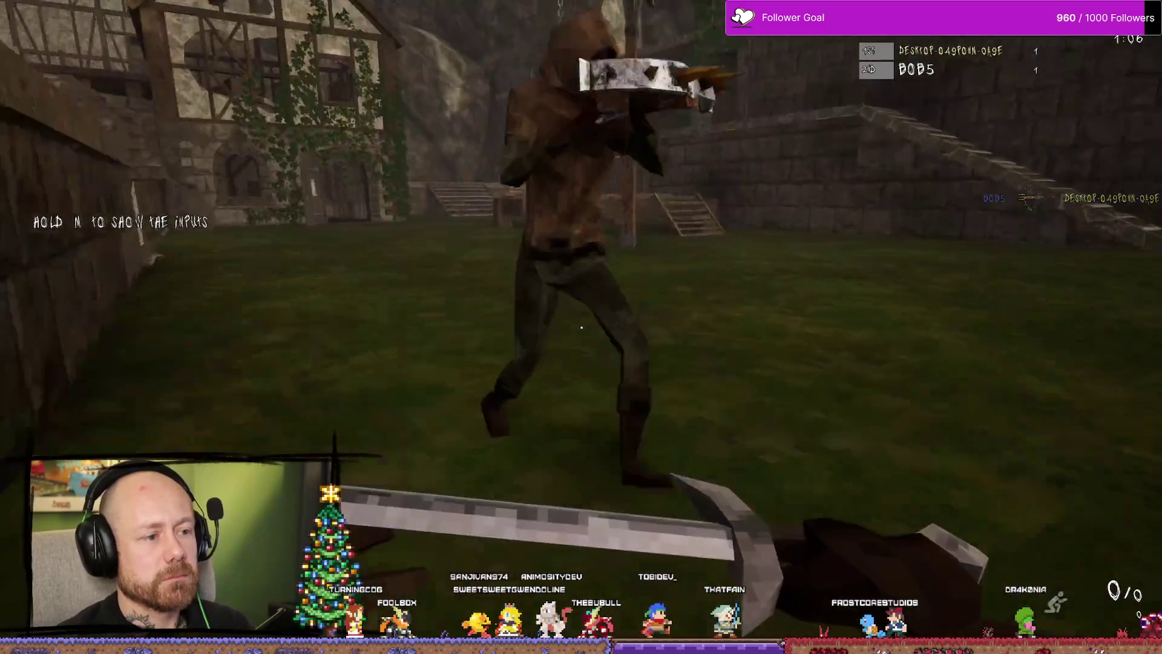
left_click(581, 327)
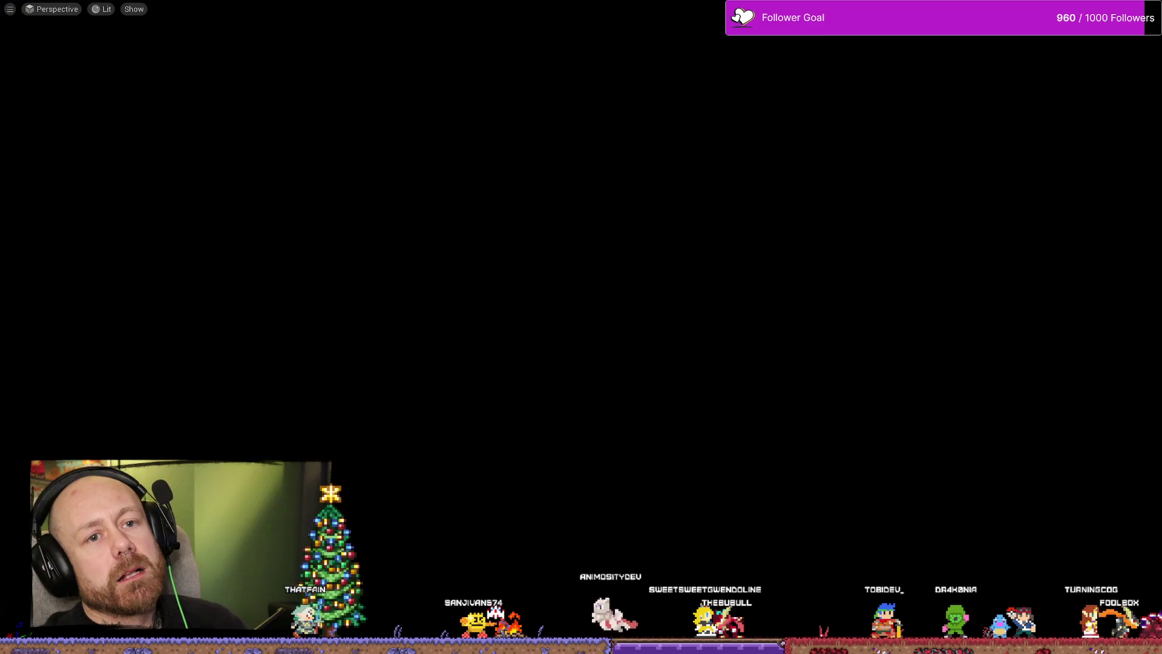
Restore the full editor layout and glance at the recent levels list without choosing one.
key("F11")
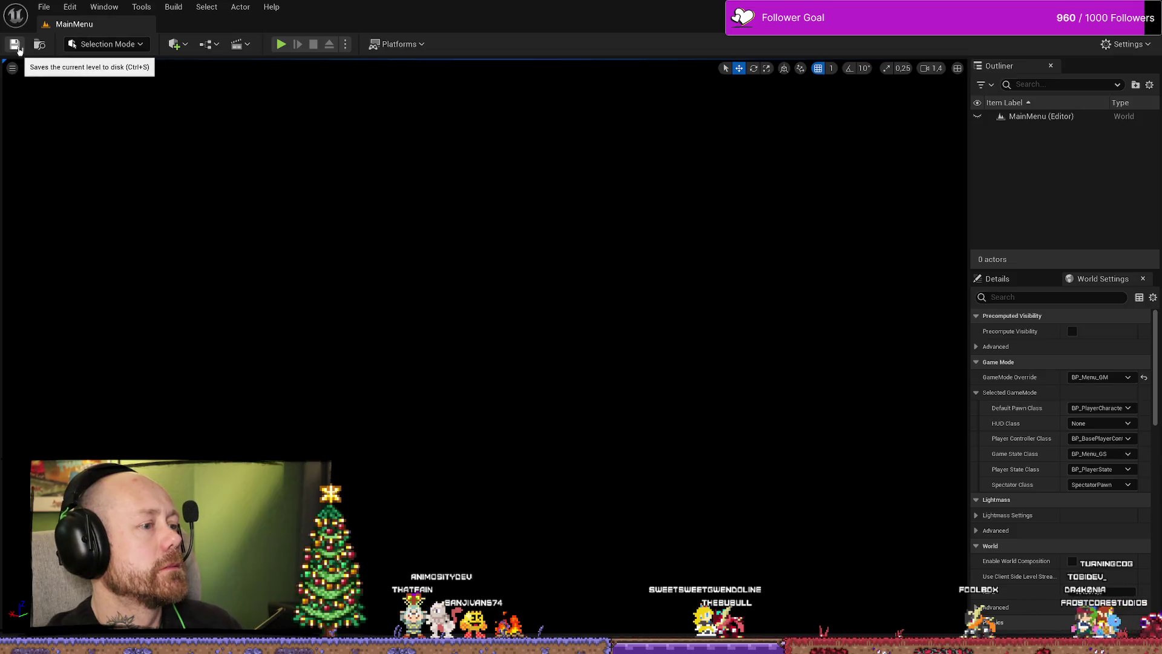
left_click(43, 7)
mouse_move(83, 75)
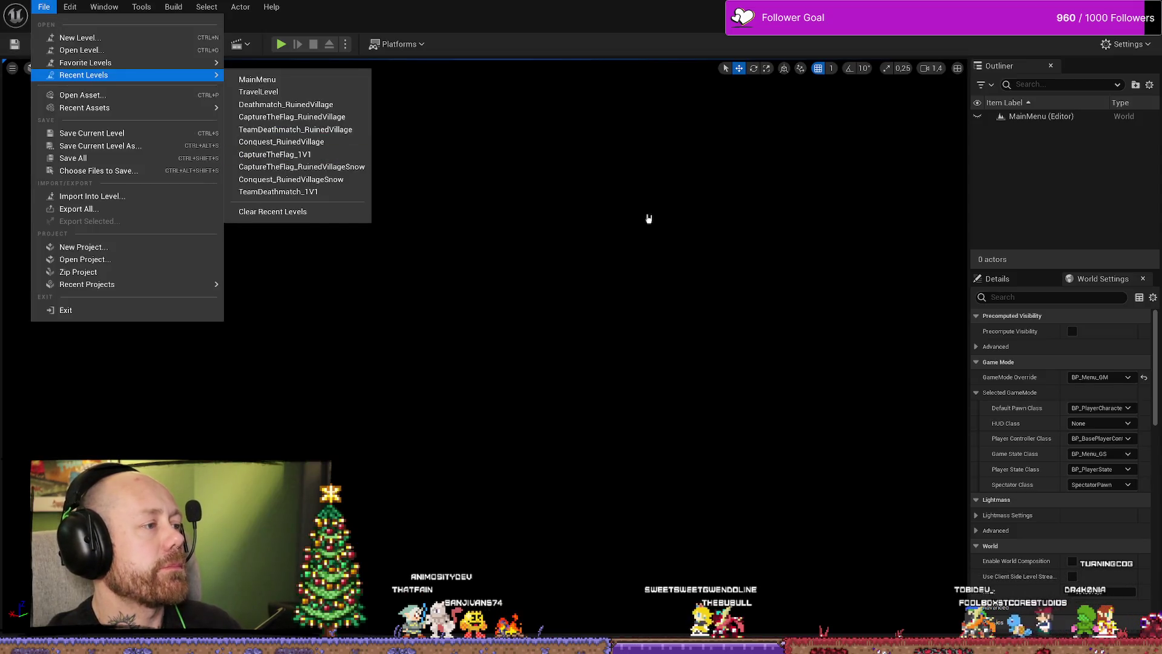
left_click(648, 219)
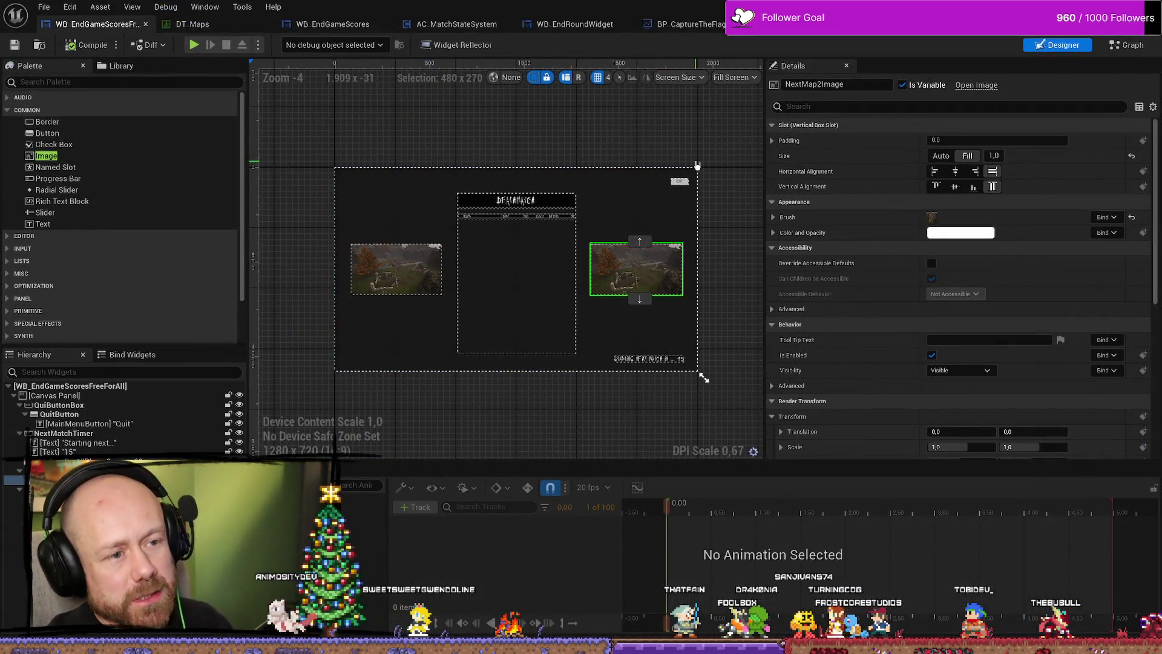
Show the WB_EndGameScoresFreeForAll Event Graph and zoom around it.
left_click(1125, 45)
scroll(594, 258, "down", 3)
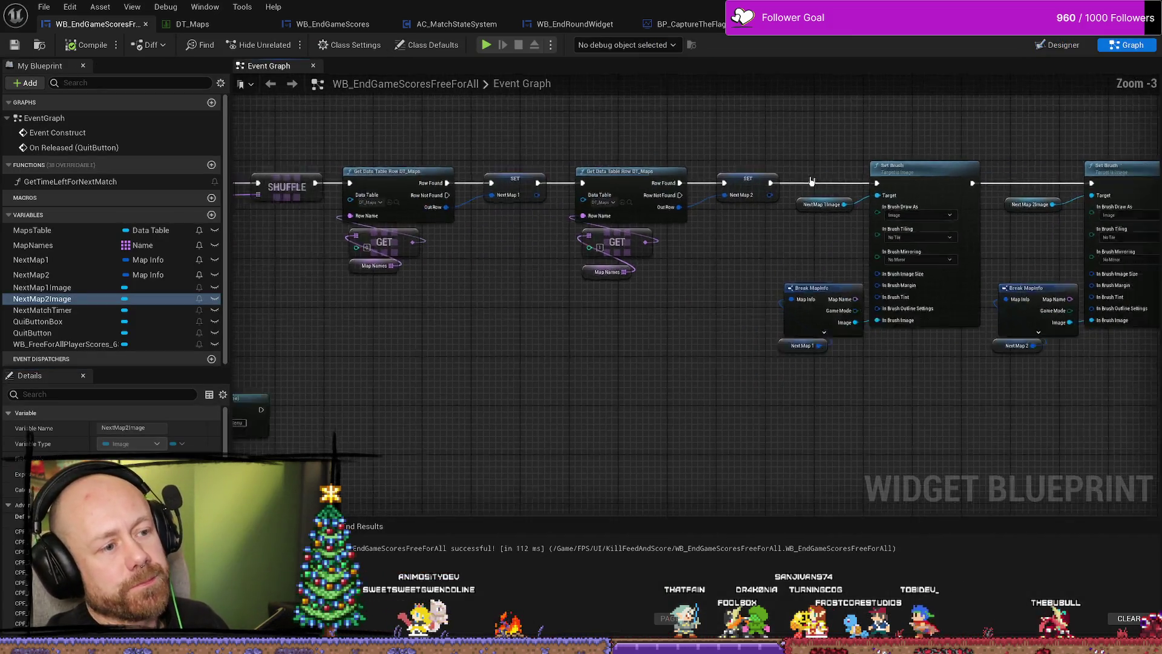
scroll(605, 254, "up", 6)
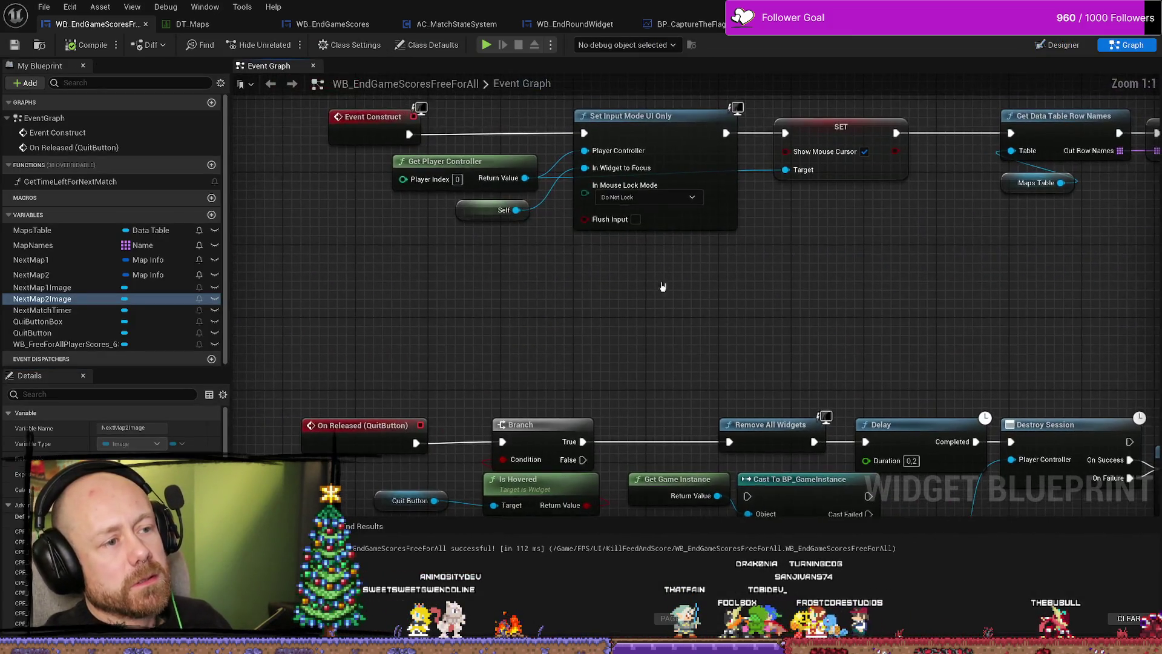
scroll(587, 303, "down", 3)
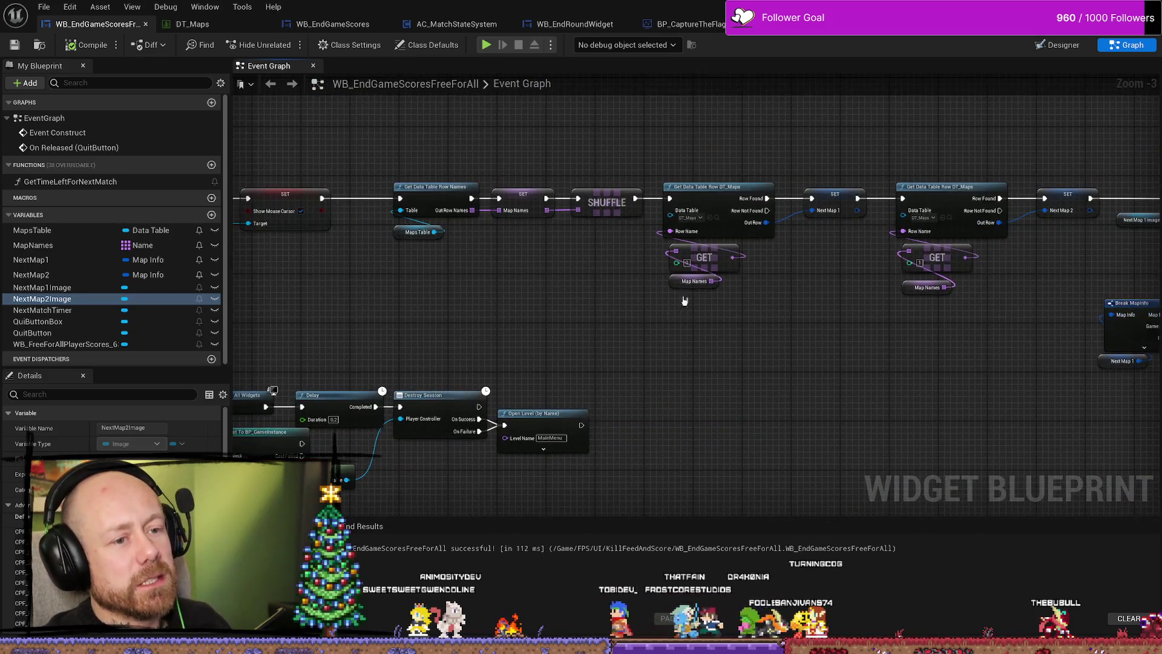
scroll(614, 321, "down", 1)
scroll(622, 306, "up", 4)
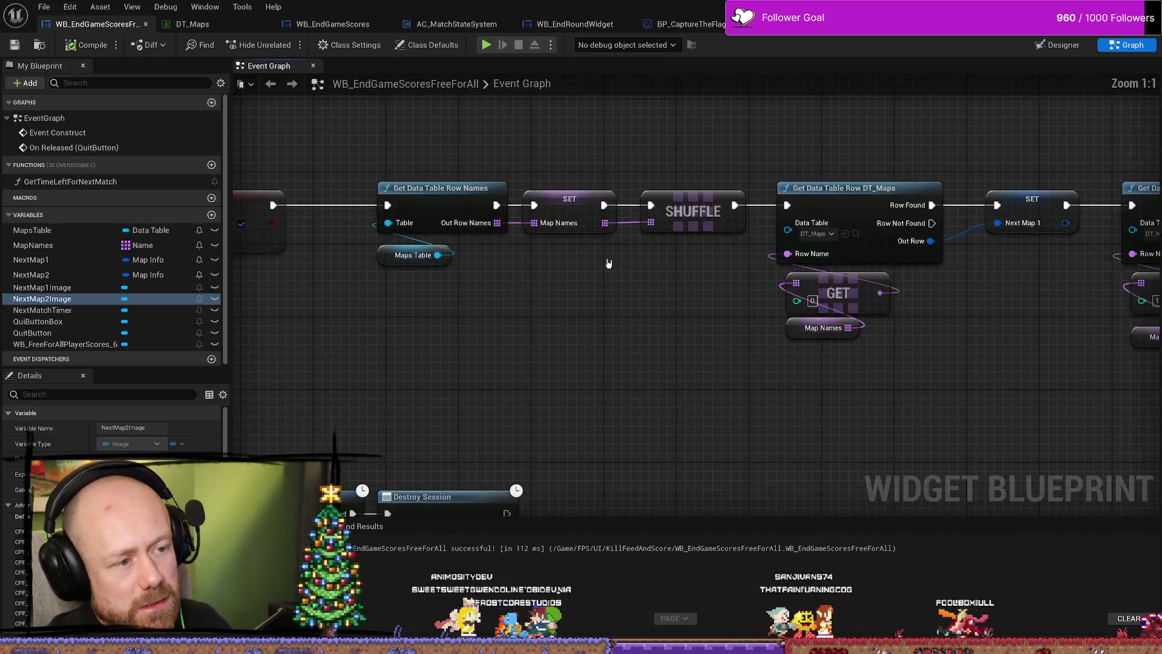
Select the SET MapNames node together with the row-names and Maps Table nodes.
left_click(572, 211)
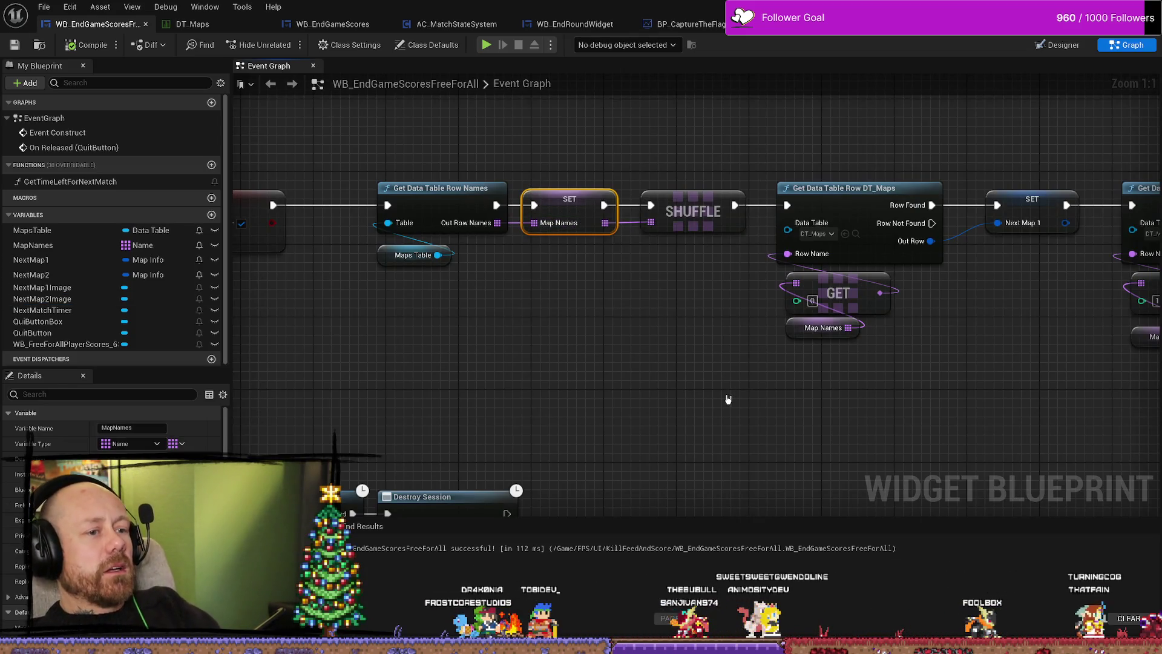
left_click_drag(469, 177, 423, 296)
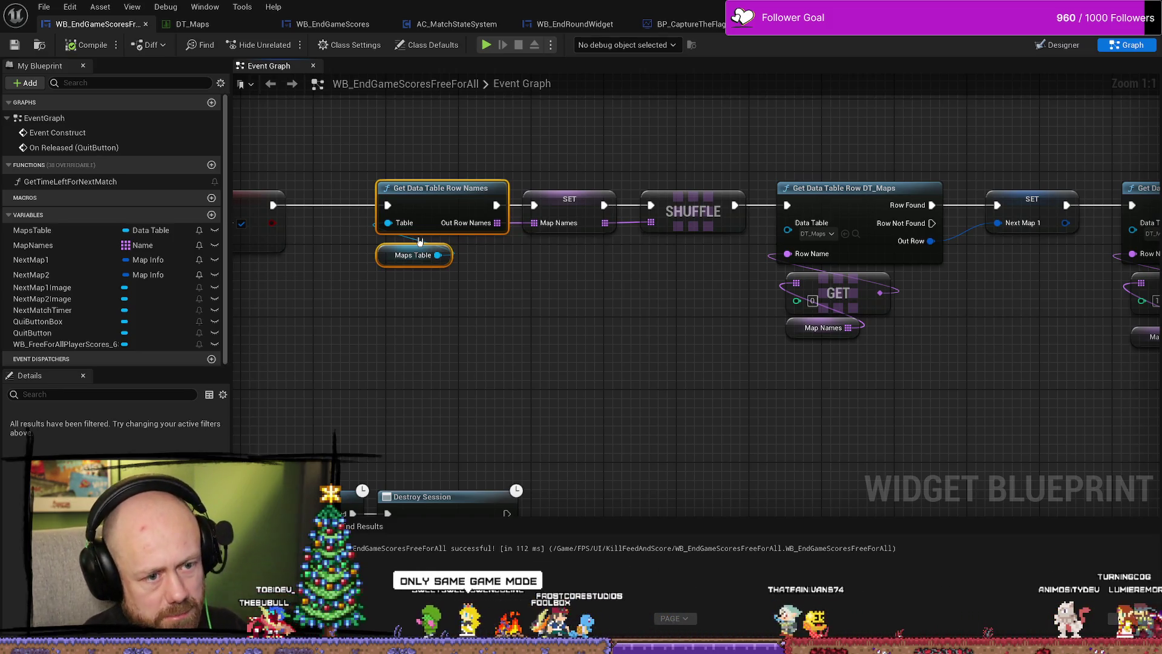
mouse_move(543, 173)
left_mouse_down()
mouse_move(441, 317)
mouse_move(407, 323)
left_mouse_up()
scroll(482, 329, "down", 5)
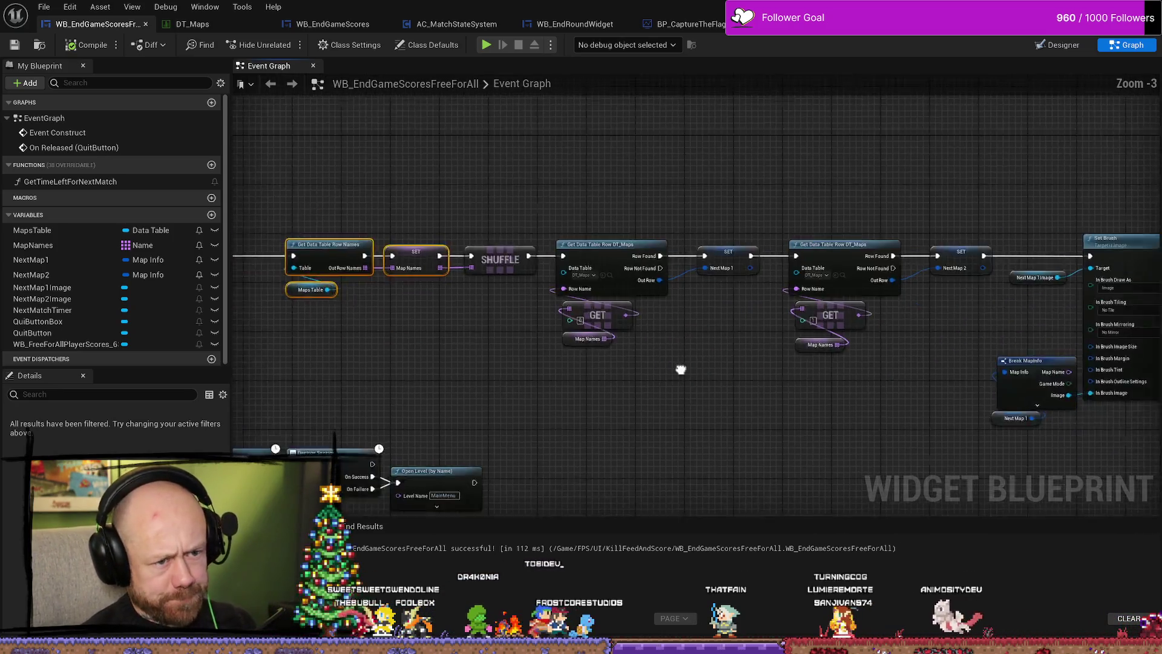
mouse_move(1000, 204)
left_mouse_down()
mouse_move(593, 348)
mouse_move(472, 345)
left_mouse_up()
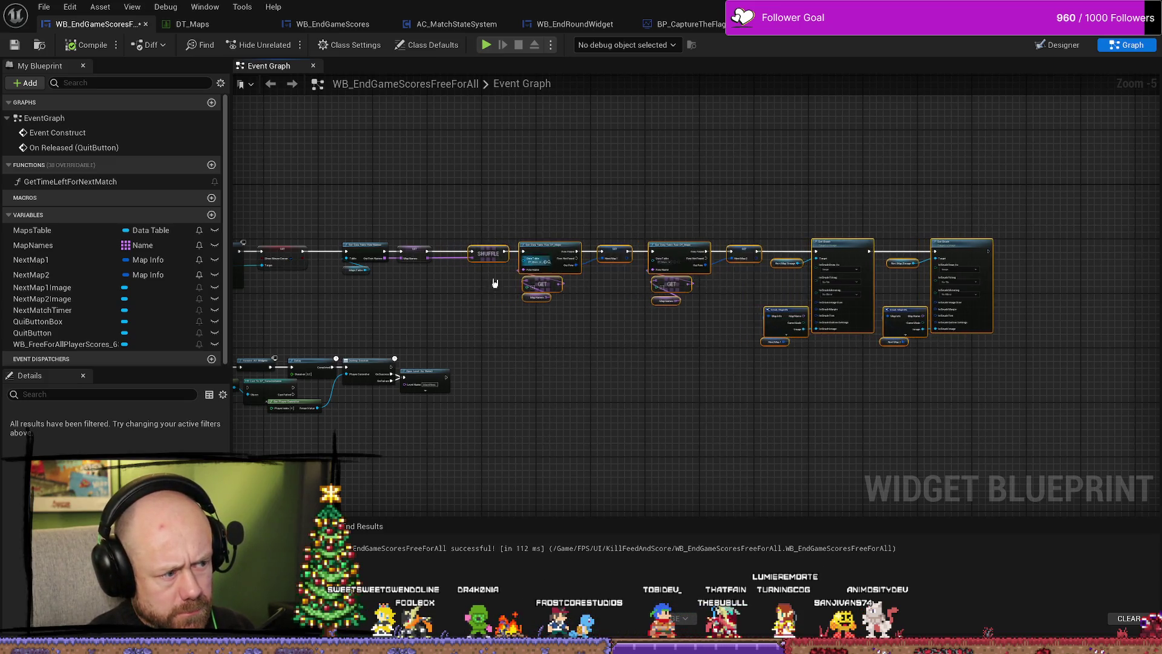
scroll(472, 288, "up", 5)
left_click_drag(473, 288, 623, 290)
left_click(625, 293)
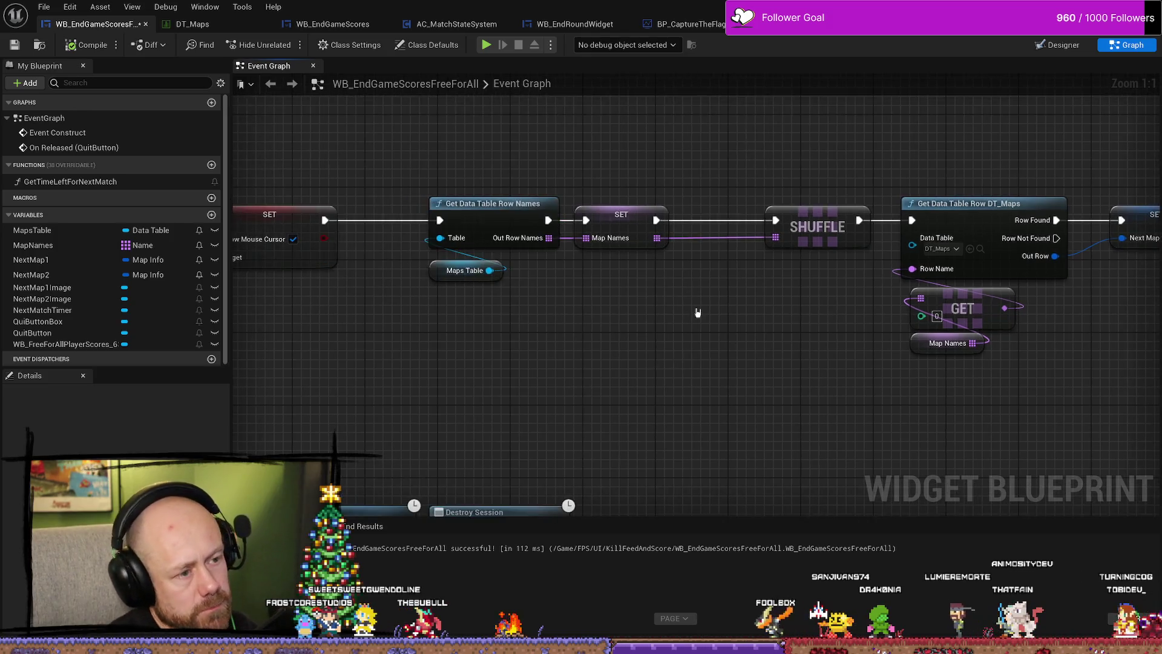
Review the quit-button logic, map row lookup and Event Construct, then switch to WB_EndGameScores.
scroll(682, 317, "down", 3)
scroll(615, 358, "up", 3)
scroll(678, 339, "down", 1)
scroll(679, 336, "down", 9)
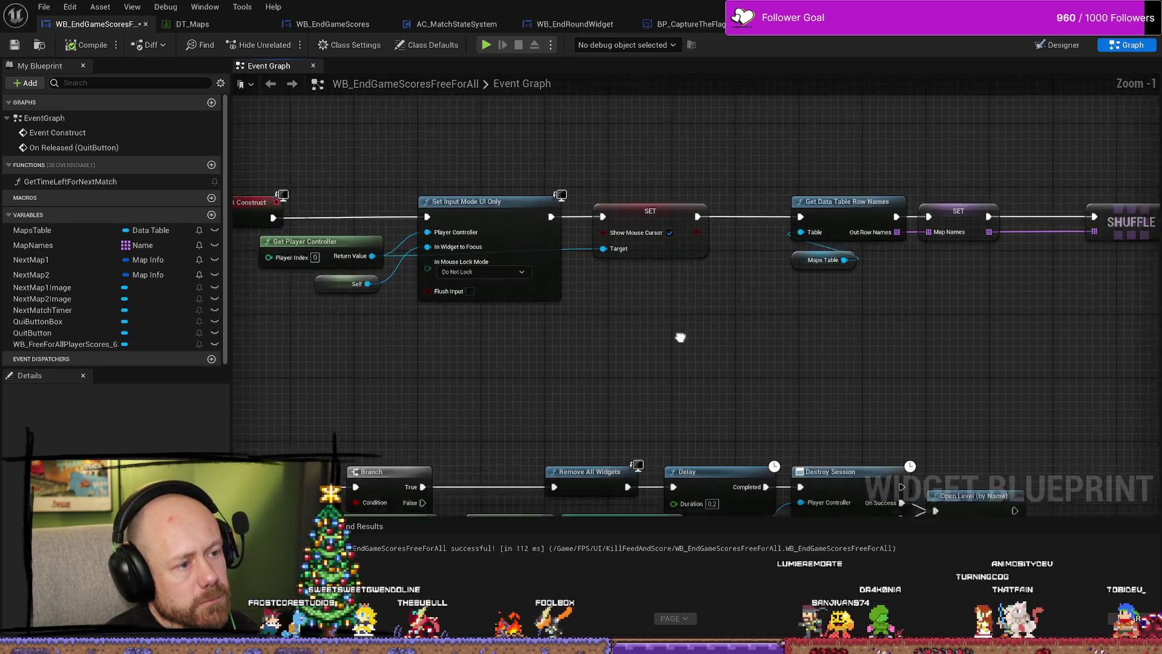
scroll(541, 332, "up", 10)
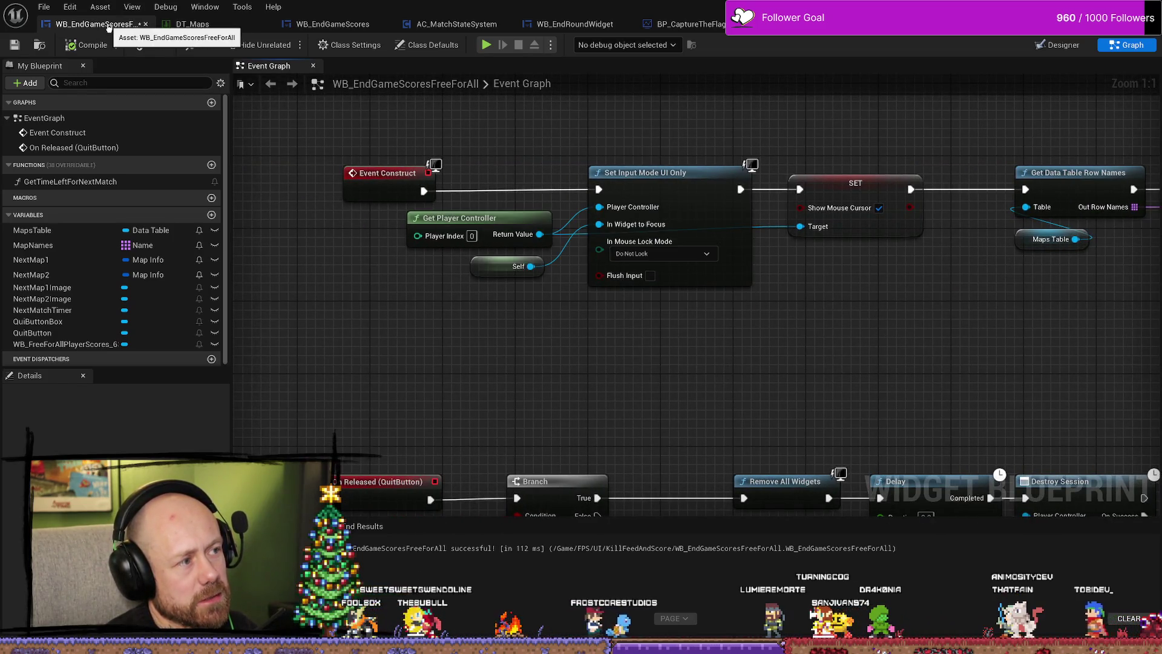
left_click_drag(796, 433, 677, 356)
scroll(671, 324, "down", 2)
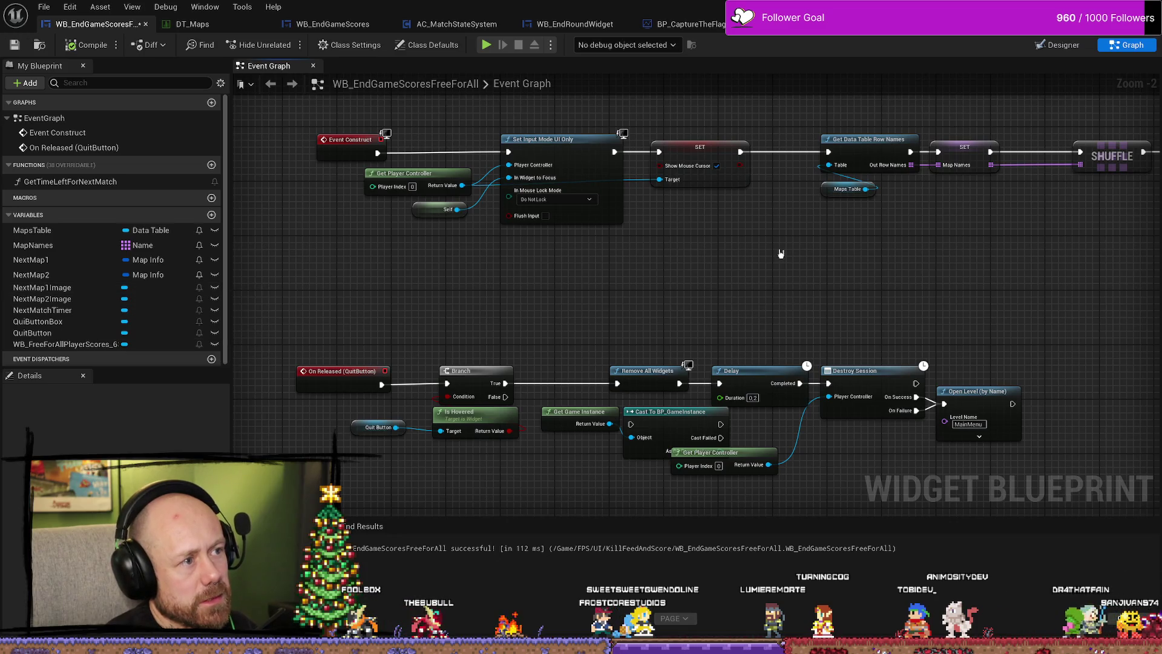
left_click_drag(833, 255, 636, 261)
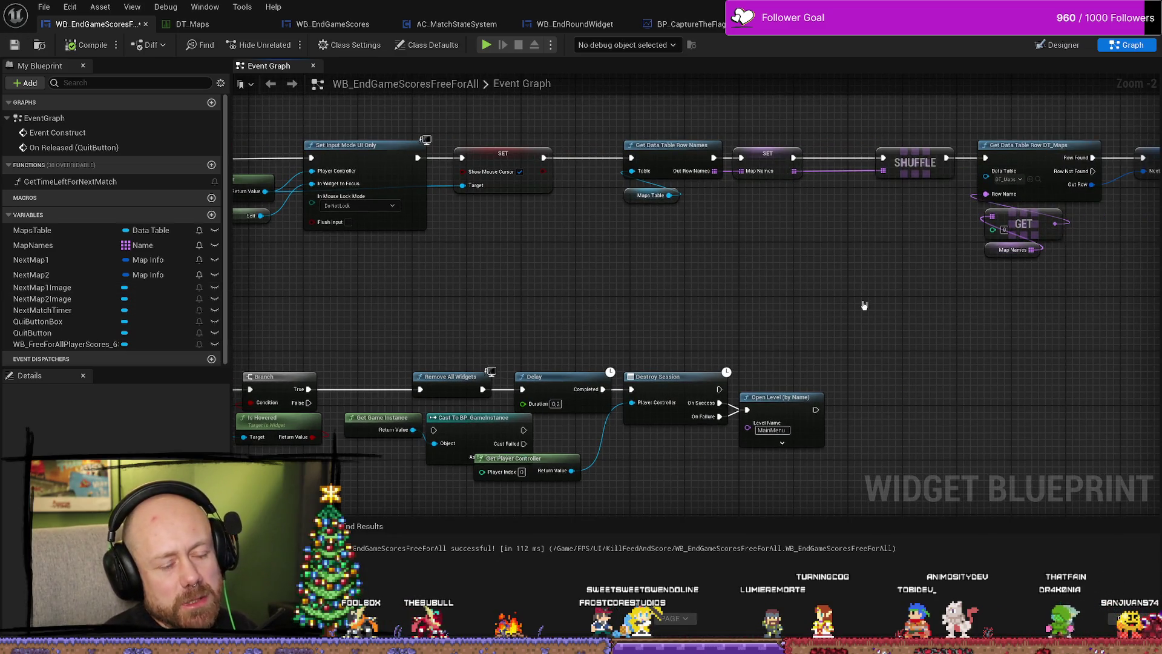
left_click_drag(397, 93, 523, 93)
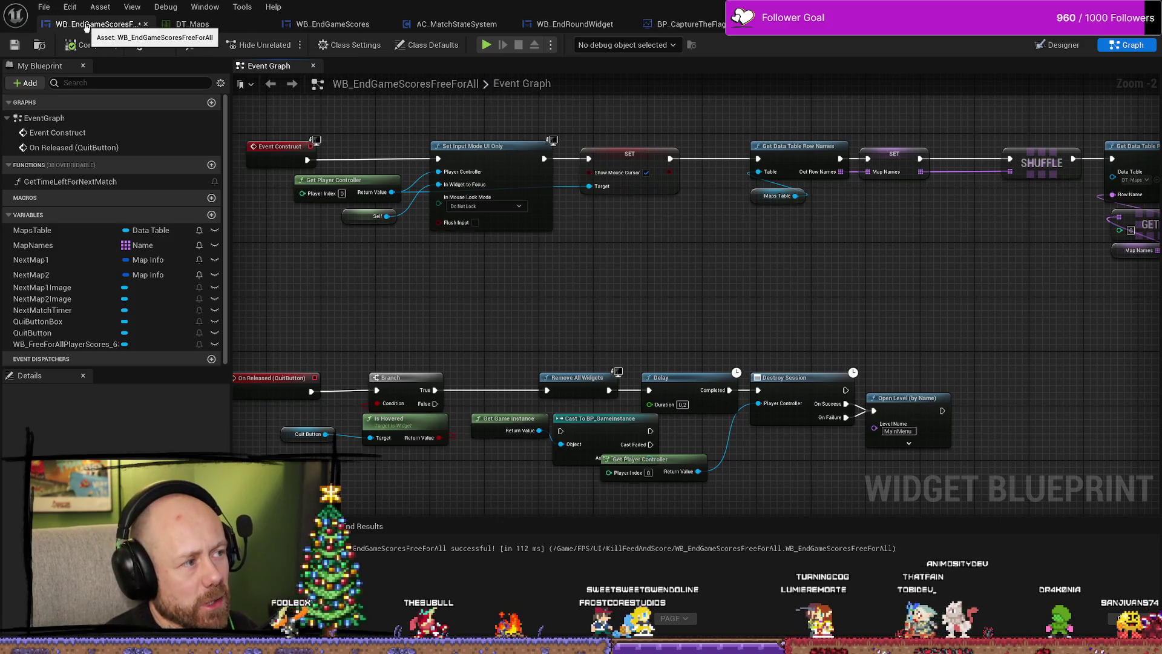
left_click(332, 25)
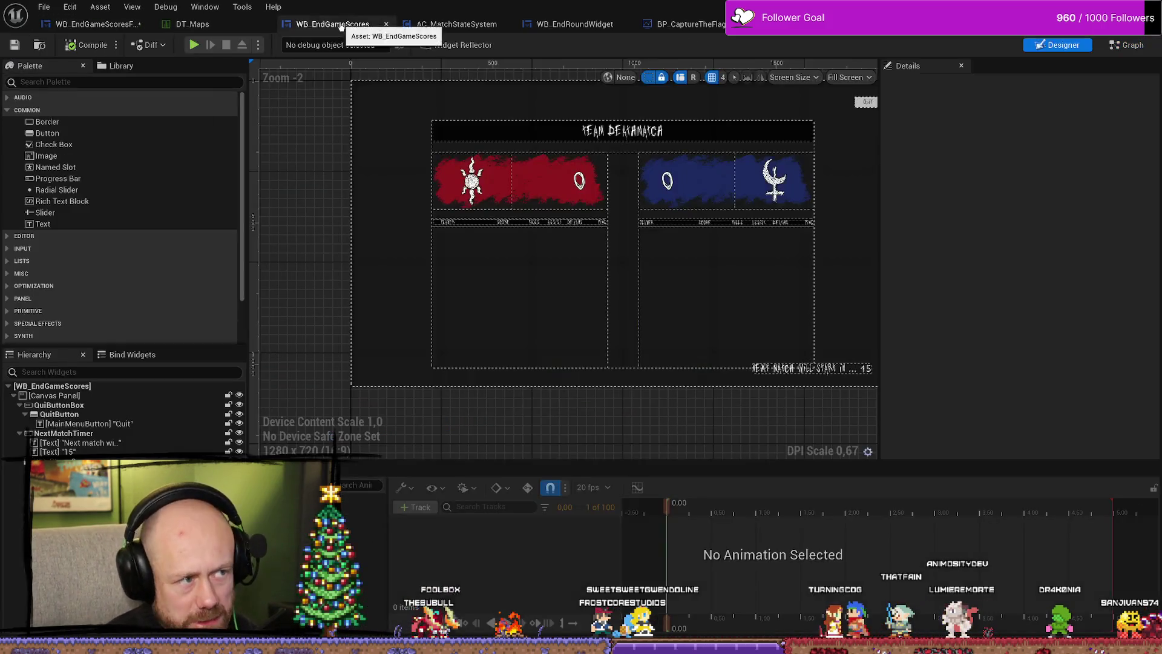
Inspect the Quit group in WB_EndGameScores' Event Graph, then move to AC_MatchStateSystem.
left_click(1126, 45)
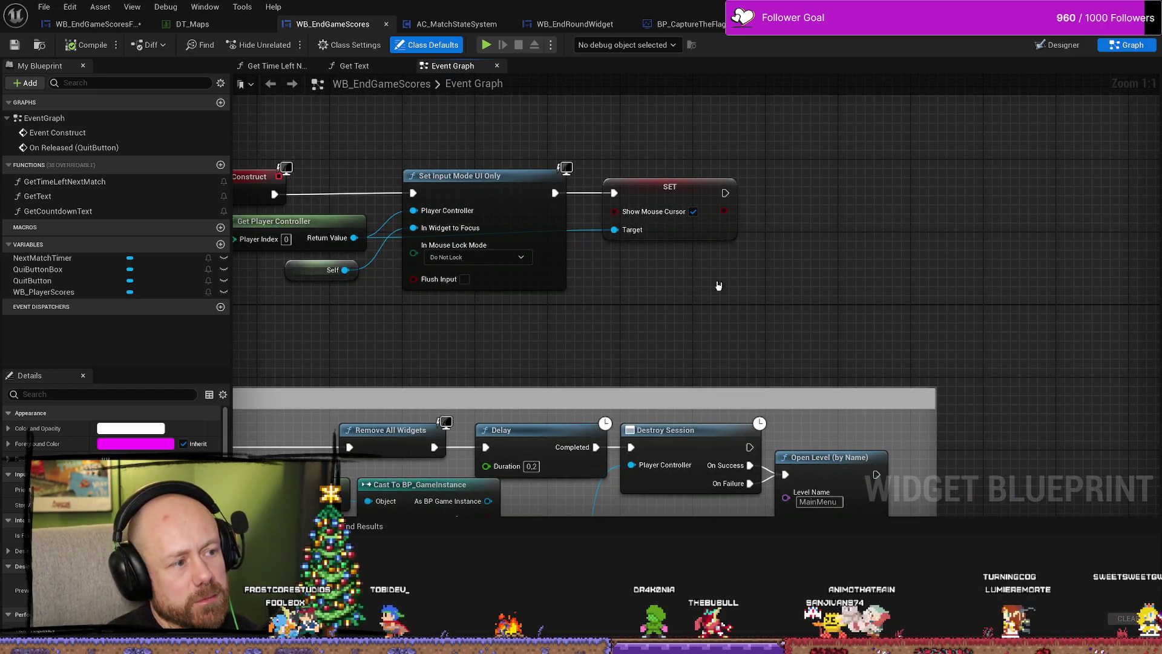
scroll(718, 285, "down", 3)
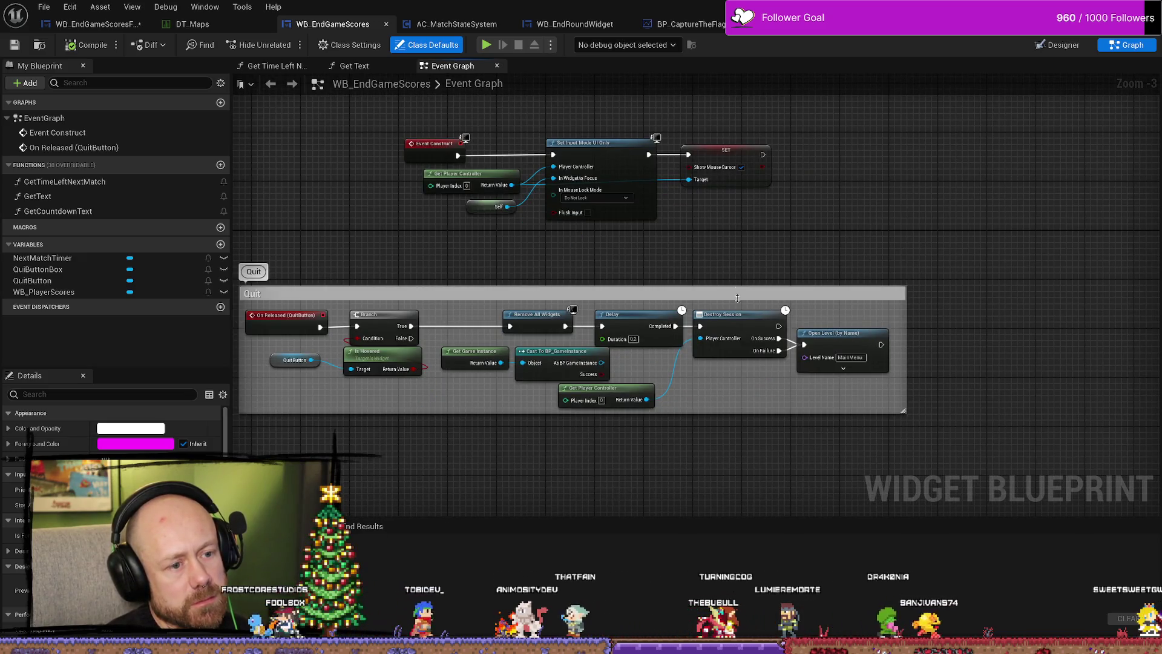
scroll(515, 403, "up", 2)
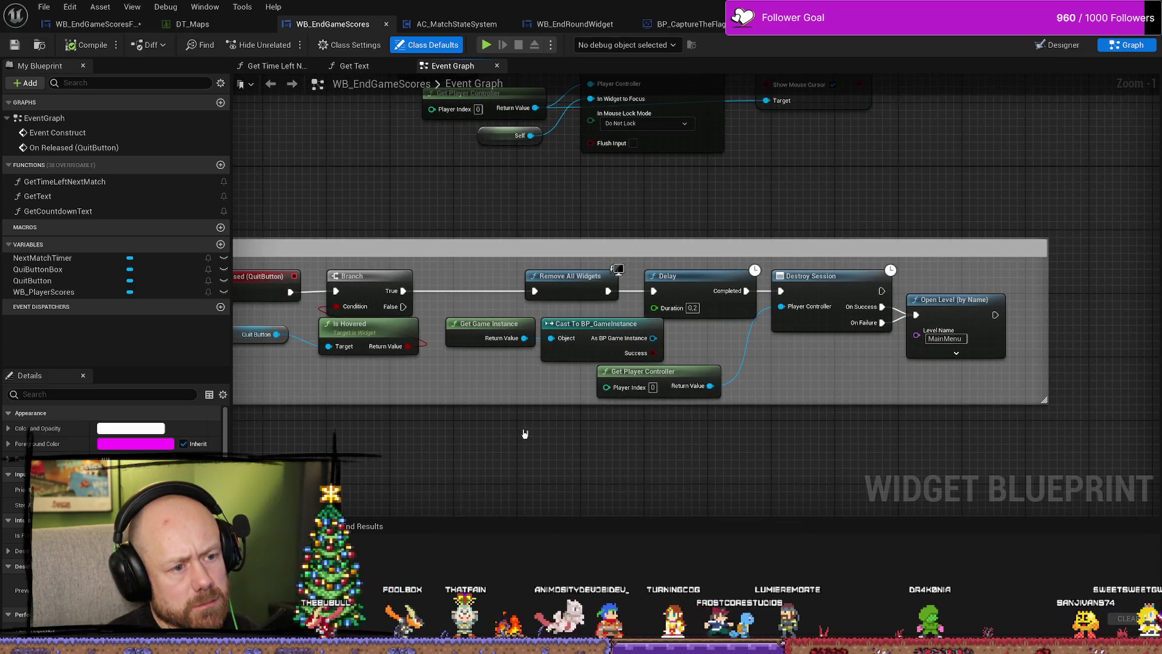
mouse_move(535, 423)
left_mouse_down()
mouse_move(636, 421)
mouse_move(587, 367)
left_mouse_up()
scroll(587, 366, "up", 1)
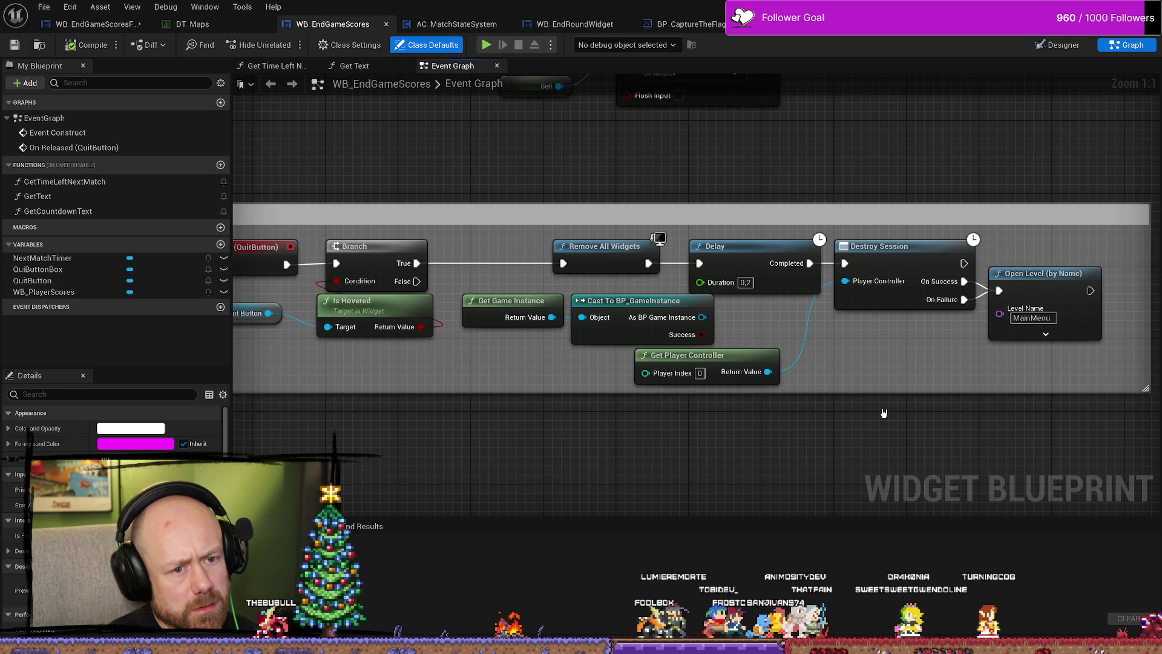
left_click_drag(579, 423, 655, 431)
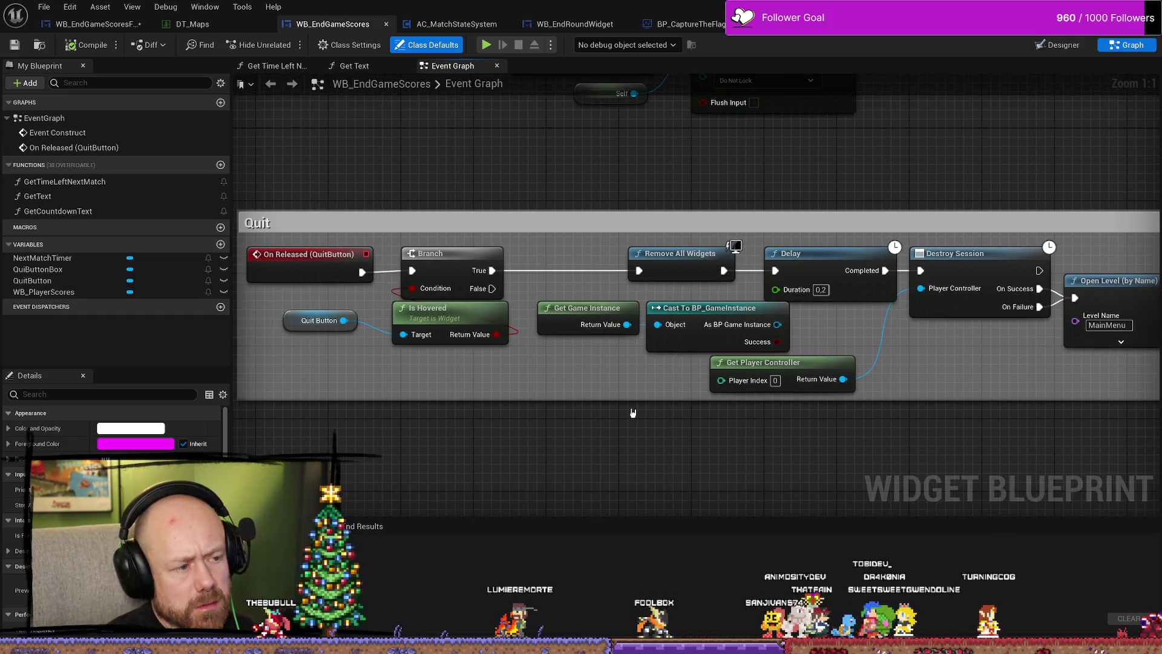
scroll(633, 410, "down", 3)
left_click_drag(911, 337, 857, 373)
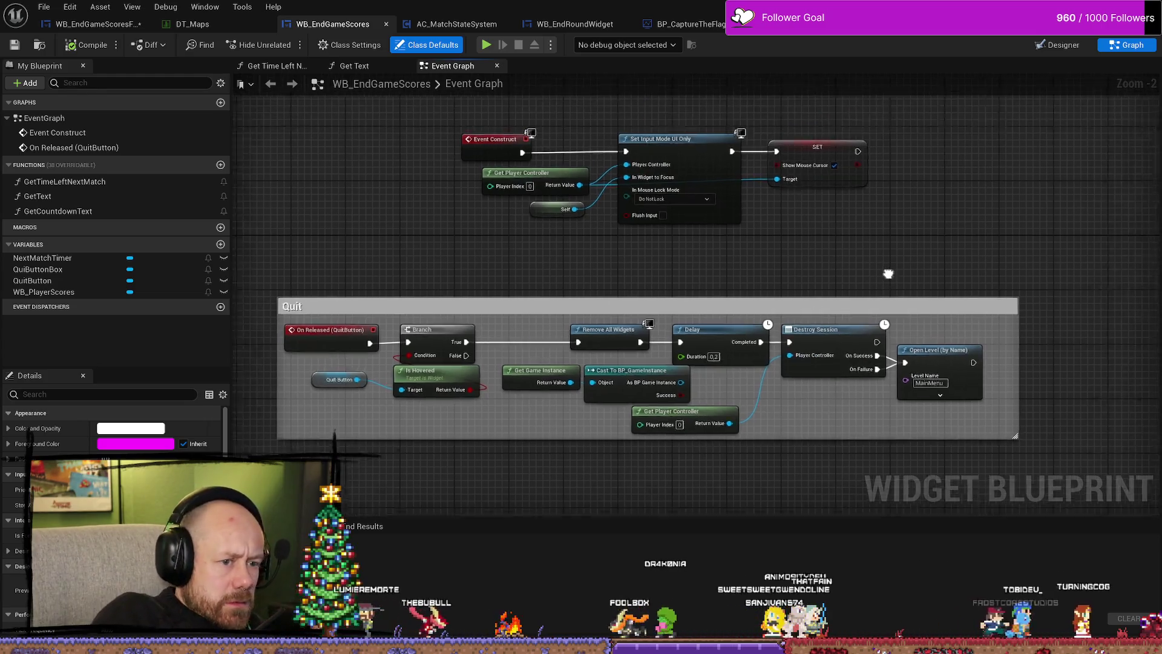
scroll(796, 254, "down", 2)
scroll(796, 251, "up", 1)
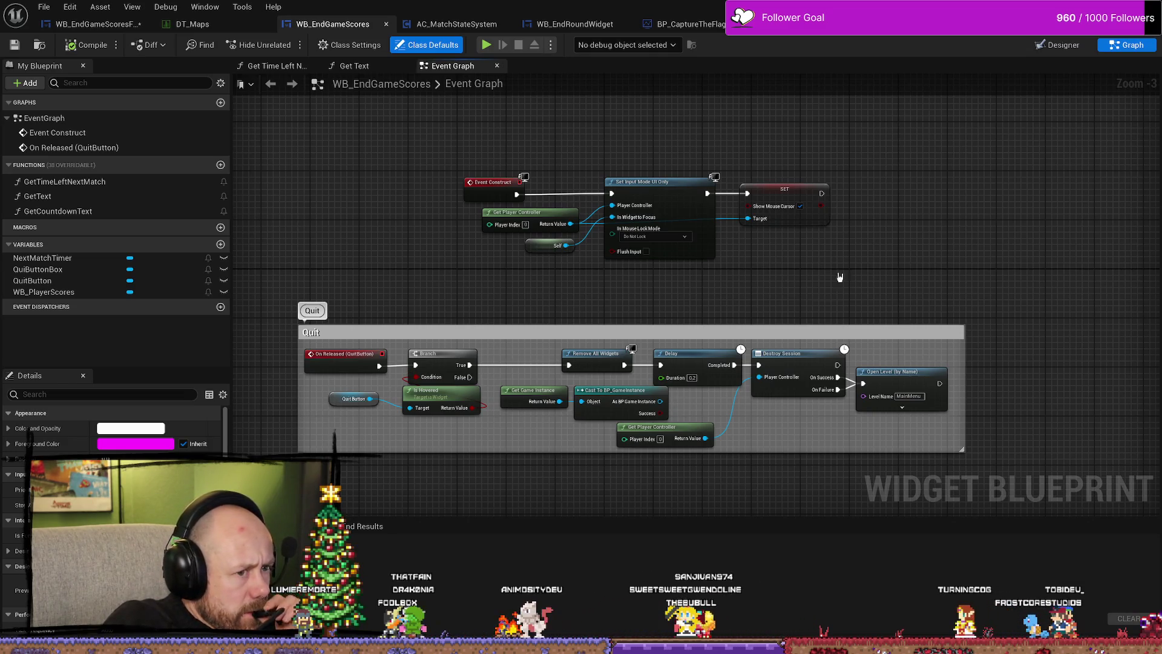
scroll(756, 310, "down", 2)
scroll(756, 310, "down", 1)
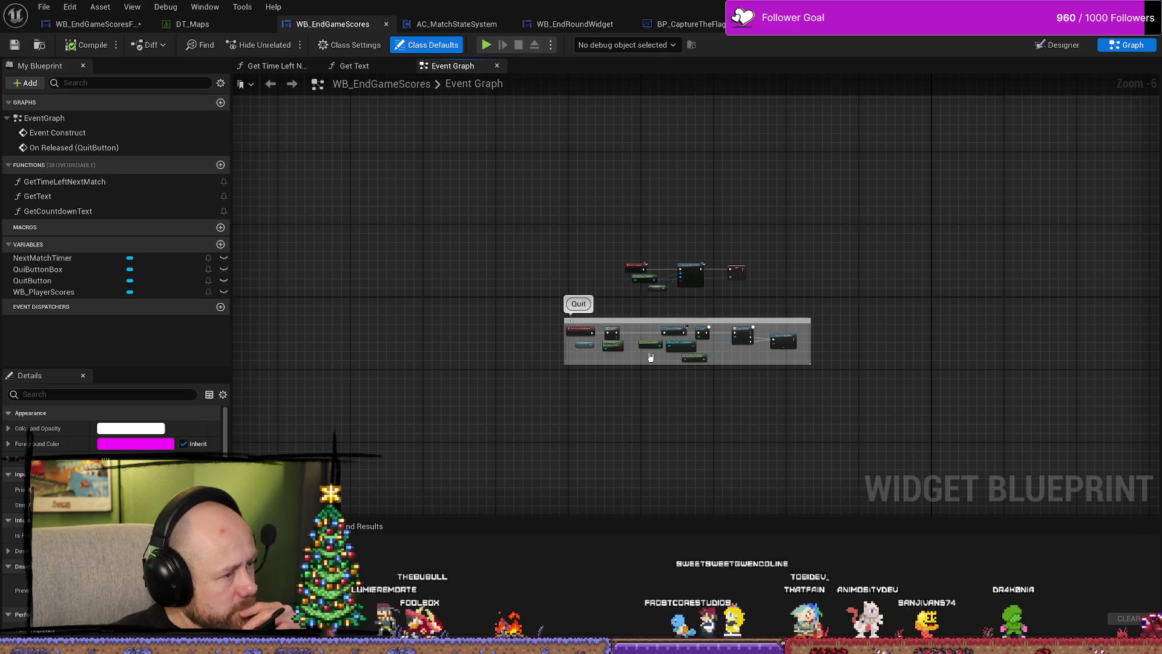
left_click(457, 24)
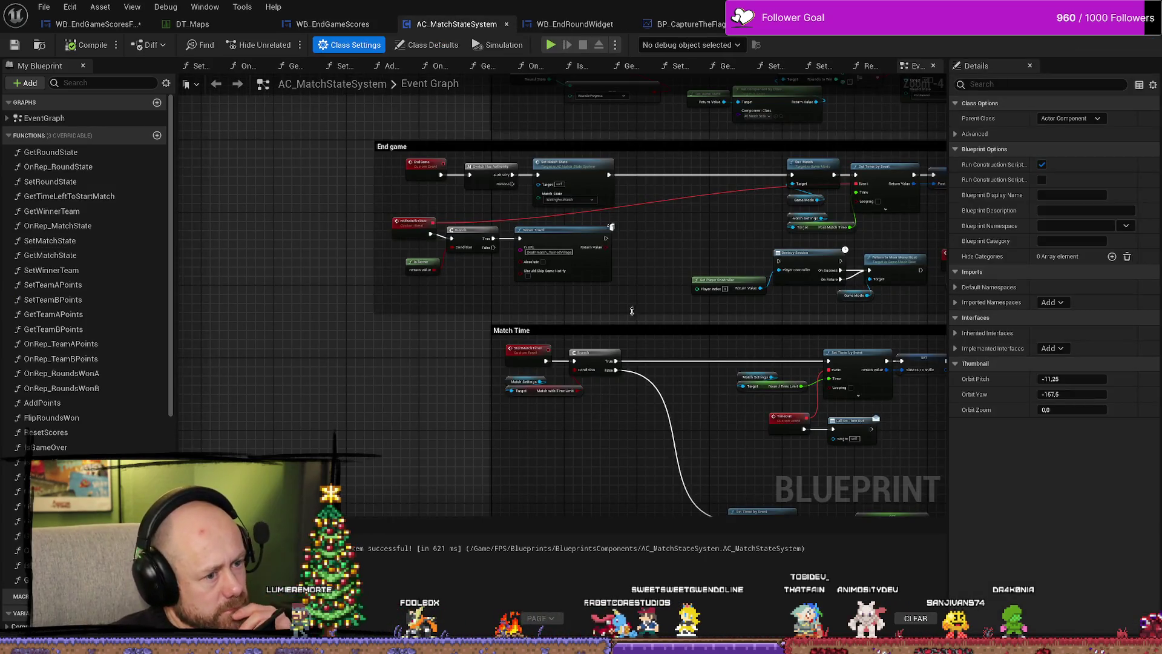
Look across AC_MatchStateSystem's End game logic, then return to WB_EndGameScores.
mouse_move(639, 319)
left_mouse_down()
mouse_move(413, 327)
mouse_move(646, 307)
mouse_move(551, 305)
left_mouse_up()
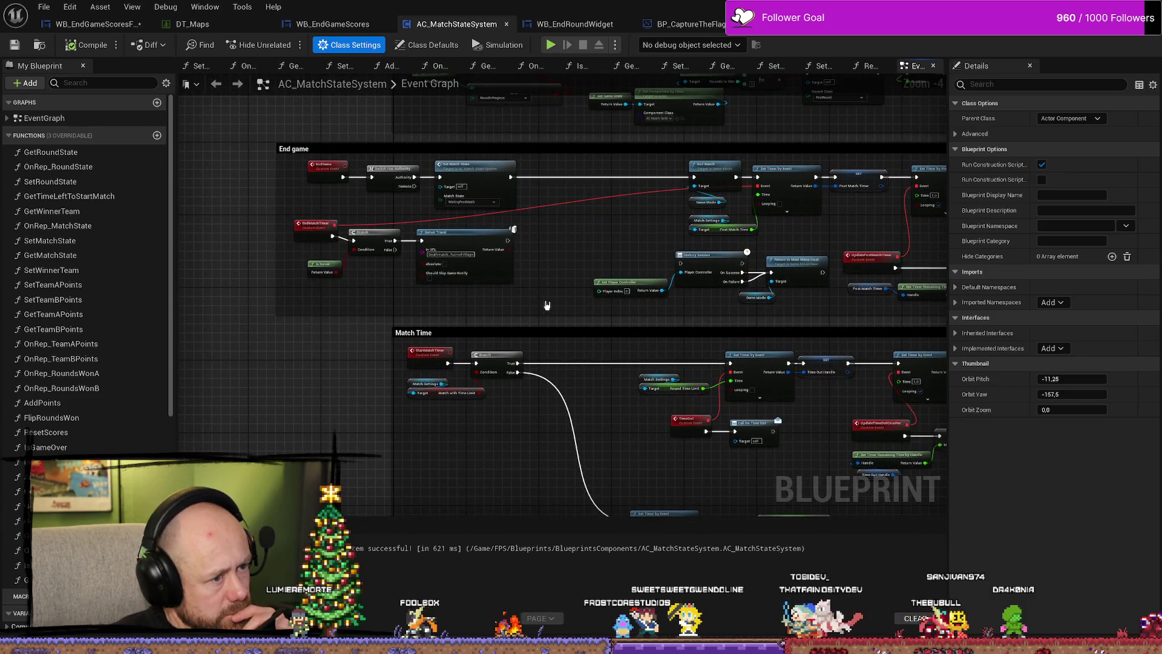
scroll(430, 267, "up", 3)
scroll(378, 310, "down", 3)
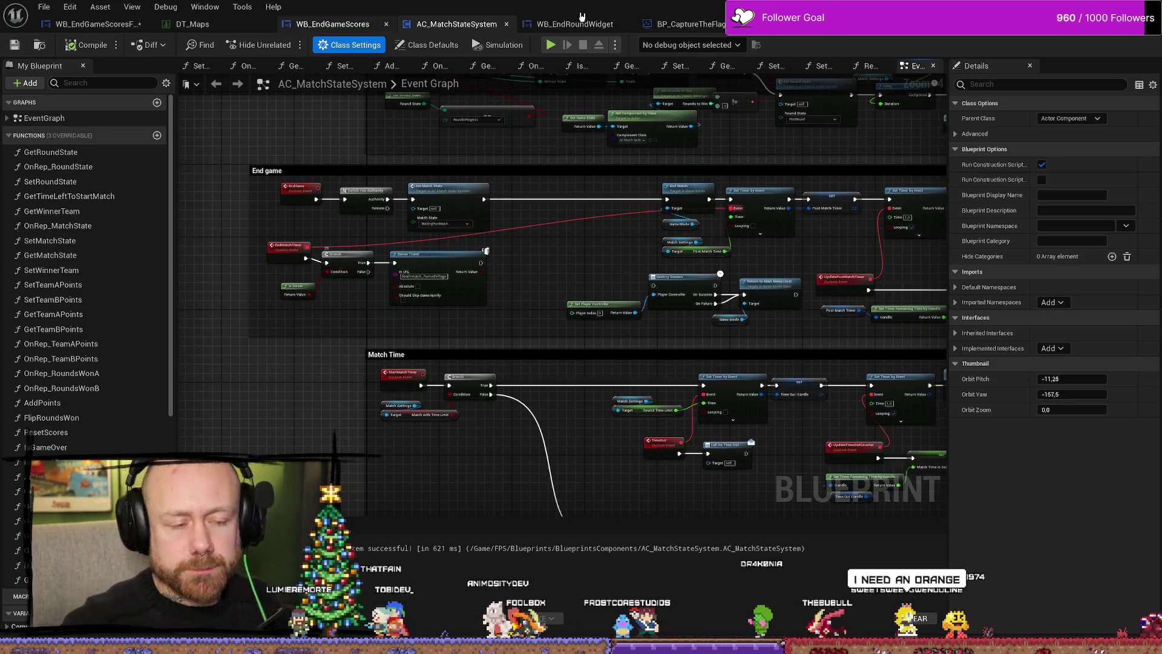
left_click(333, 24)
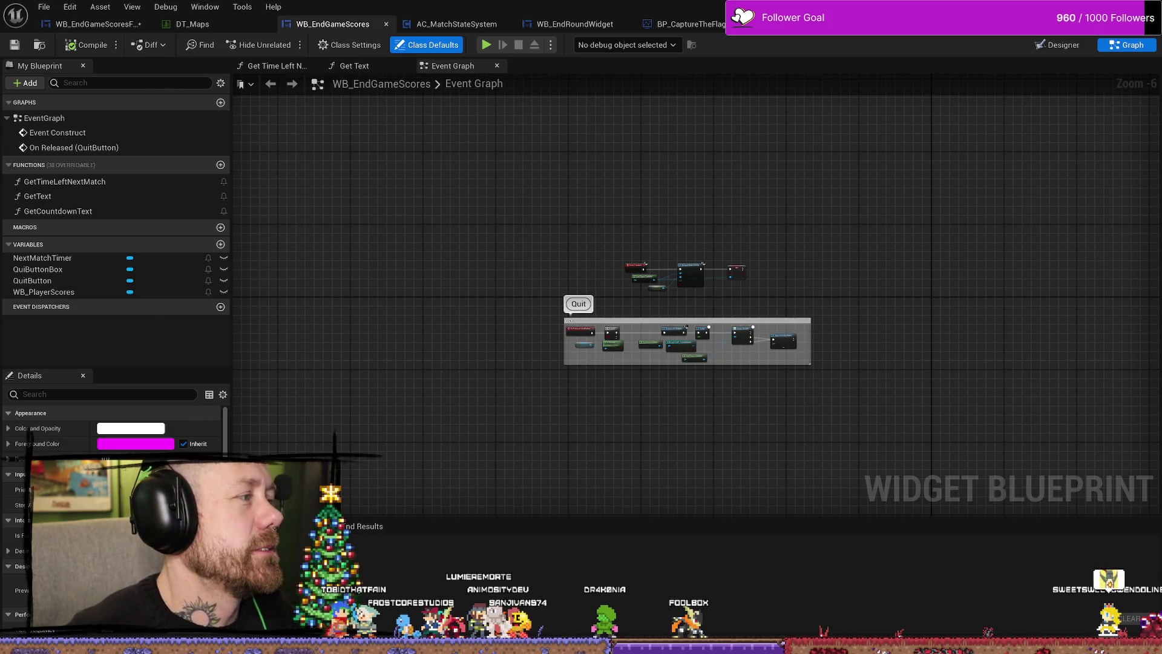
key("alt+Tab")
left_click(244, 5)
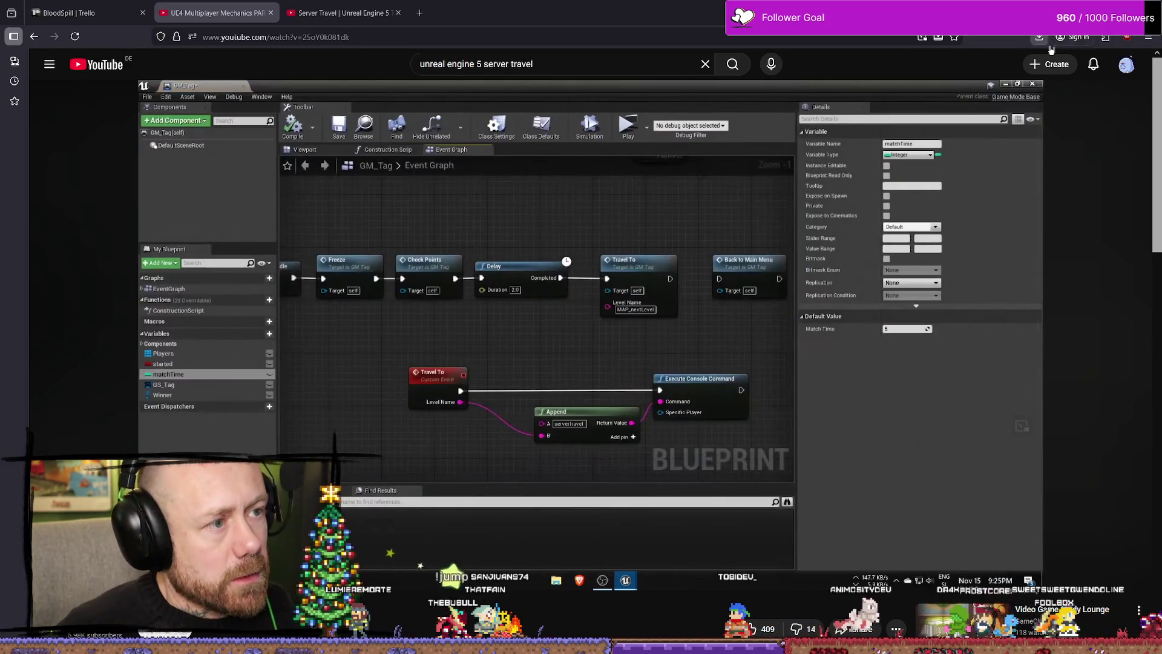
key("alt+Tab")
In WB_EndGameScoresFreeForAll's graph, shift the row-name and Maps Table nodes to make room.
scroll(614, 282, "down", 4)
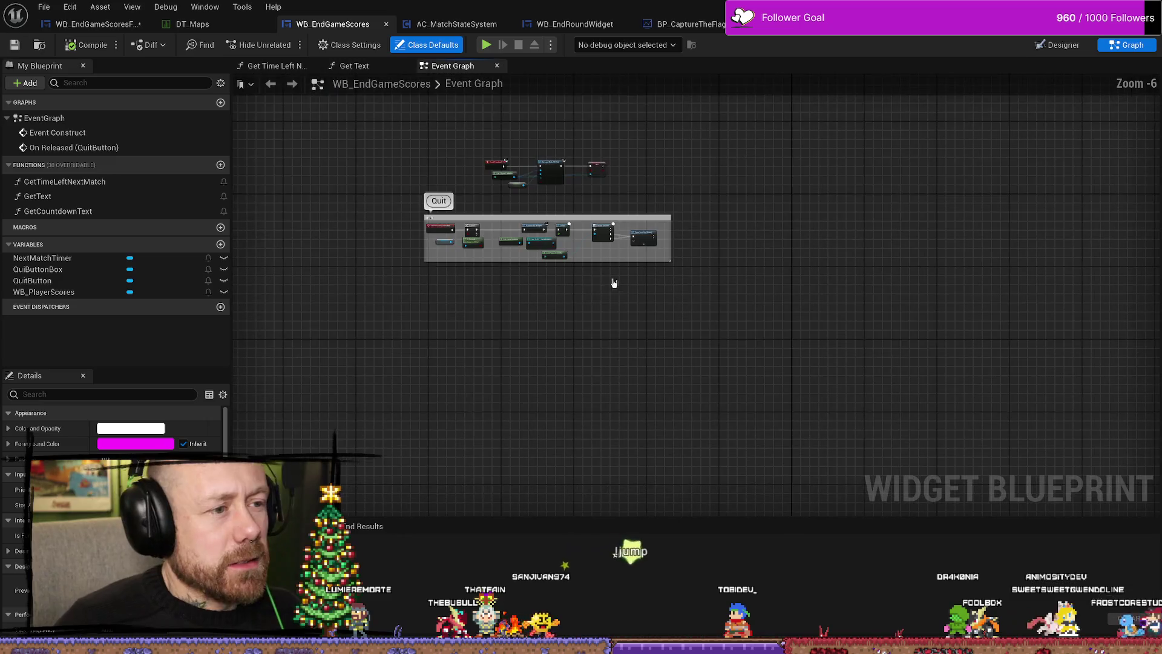
left_click(94, 24)
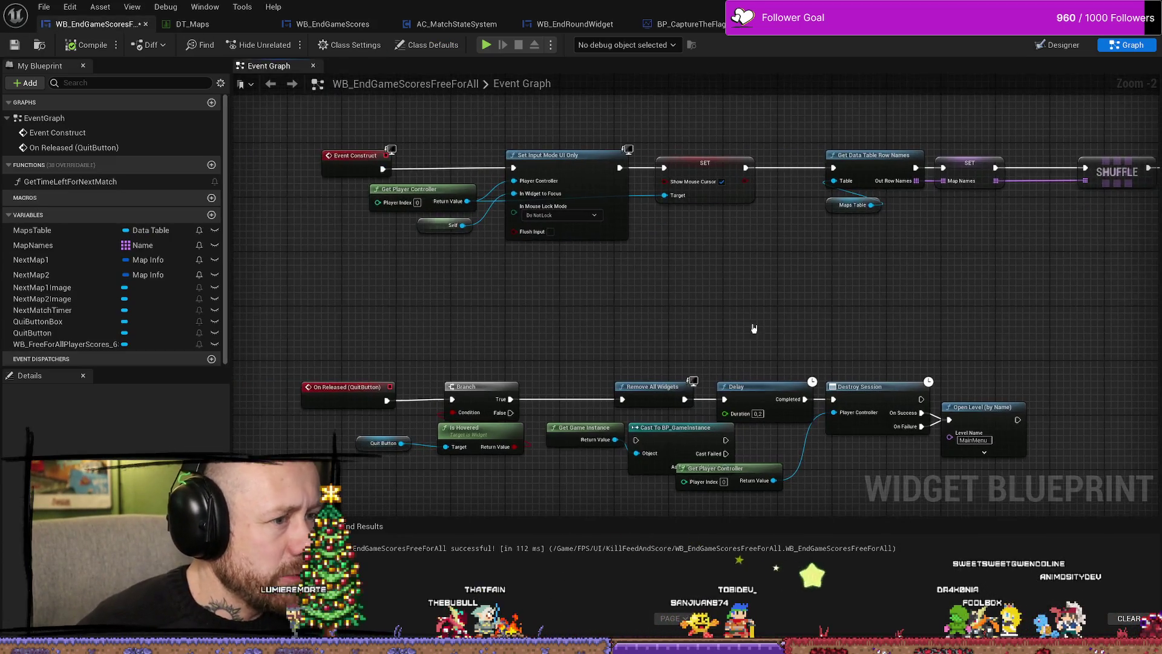
scroll(582, 343, "up", 3)
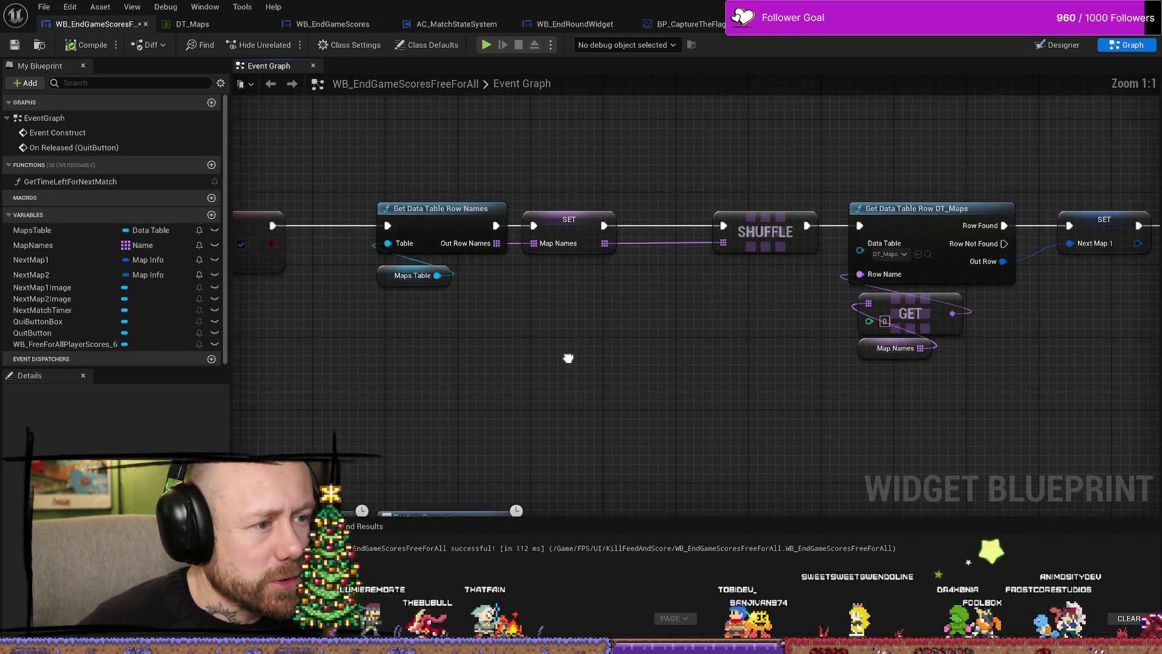
mouse_move(559, 203)
left_mouse_down()
mouse_move(586, 215)
mouse_move(576, 200)
left_mouse_up()
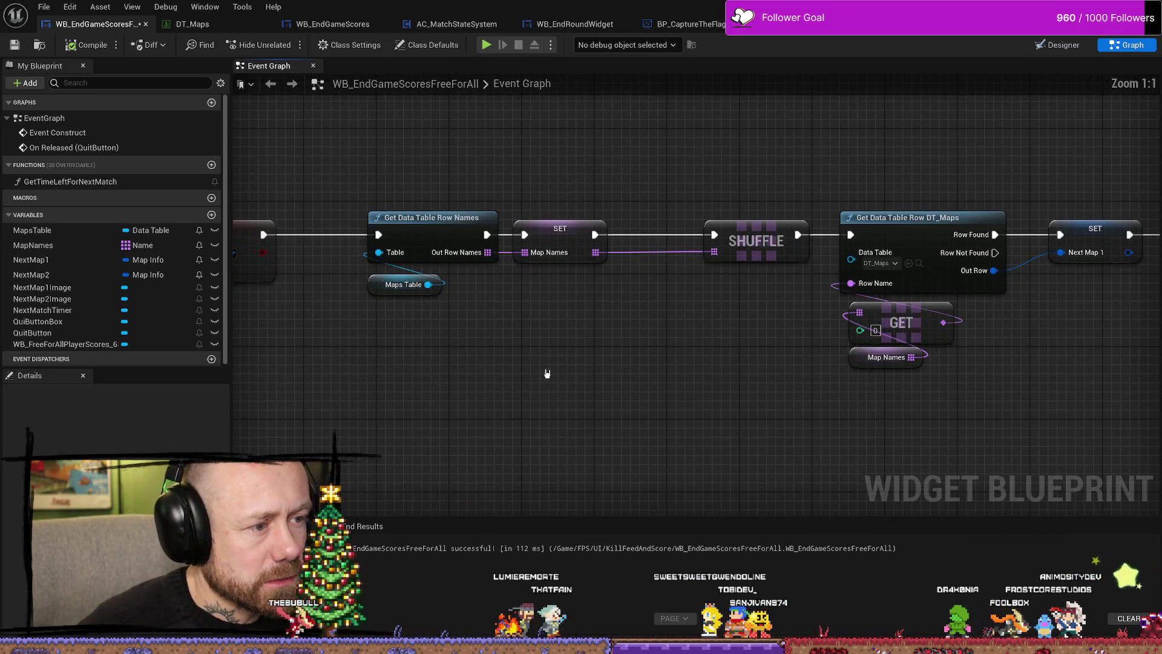
left_click_drag(545, 371, 475, 205)
left_click_drag(683, 402, 573, 371)
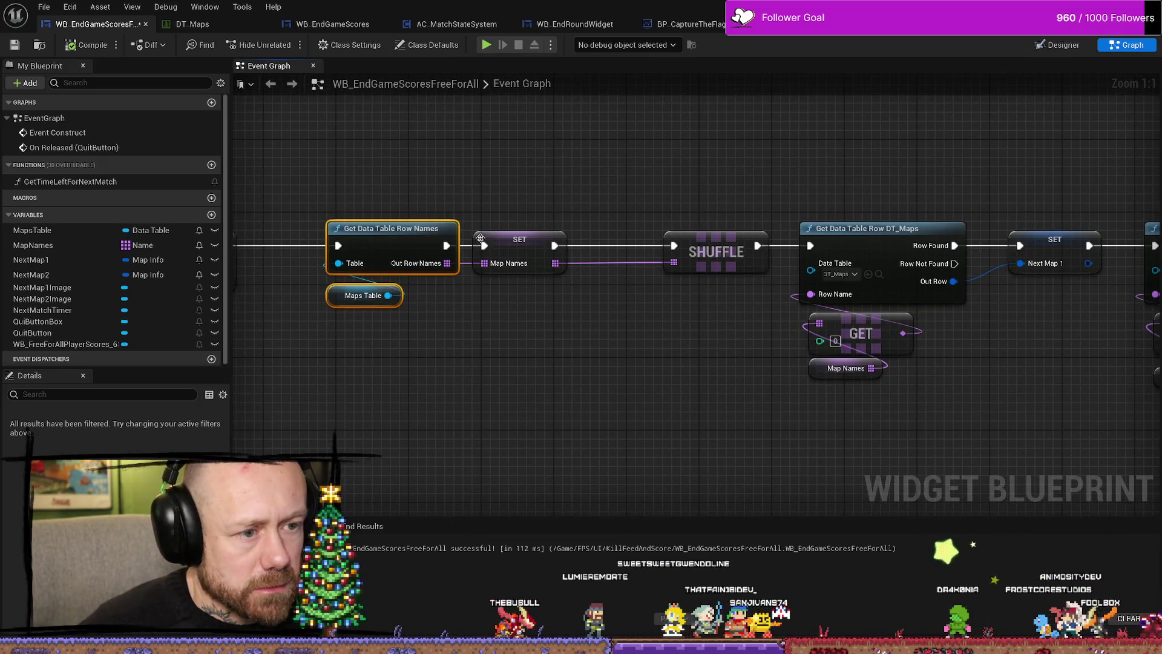
left_click_drag(480, 238, 507, 239)
left_click_drag(605, 379, 605, 343)
left_click(598, 294)
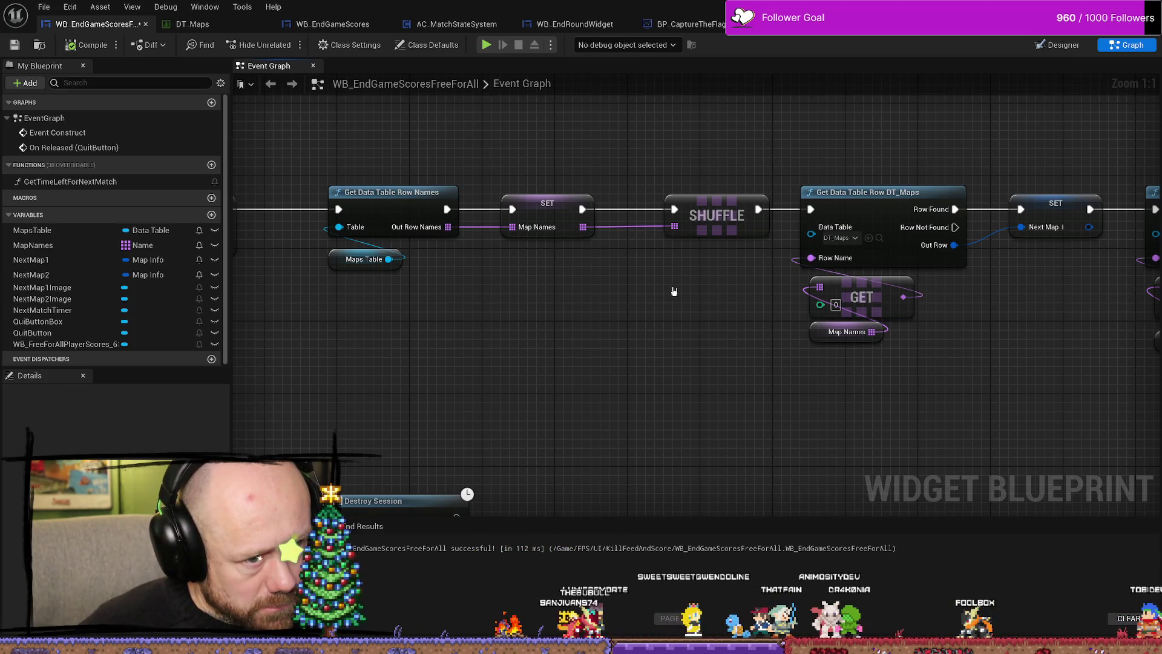
Check the MapNames variable and rearrange the row-name, Maps Table and SET Map Names nodes.
mouse_move(674, 291)
left_mouse_down()
mouse_move(576, 309)
mouse_move(729, 309)
mouse_move(638, 309)
mouse_move(552, 330)
mouse_move(609, 332)
left_mouse_up()
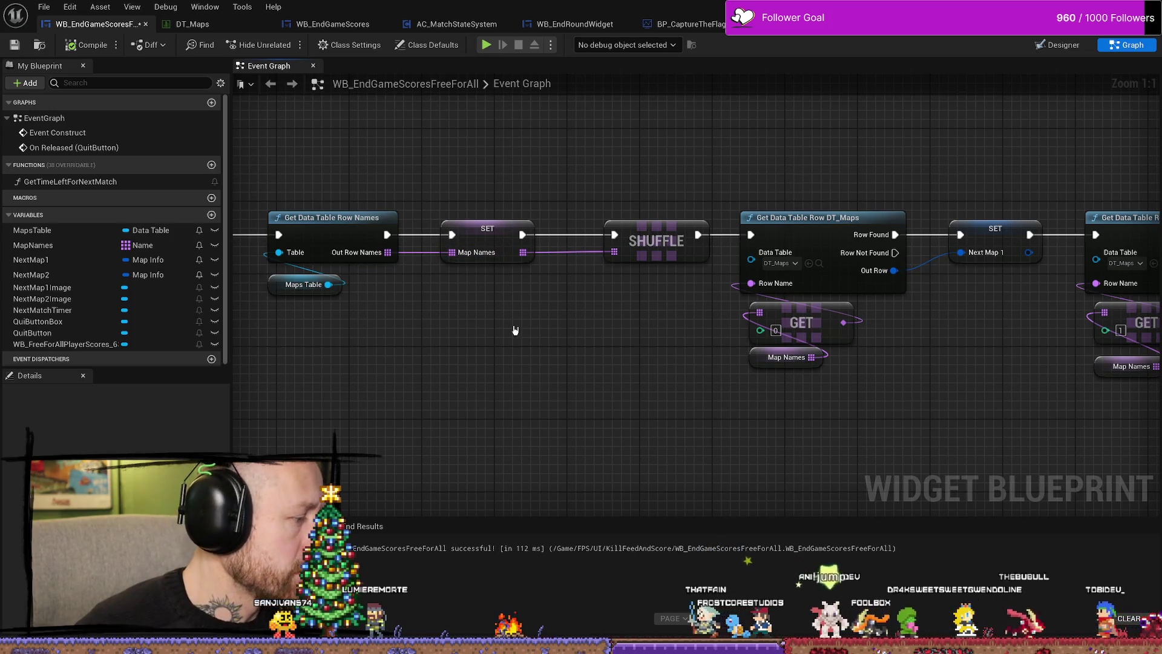
left_click(505, 230)
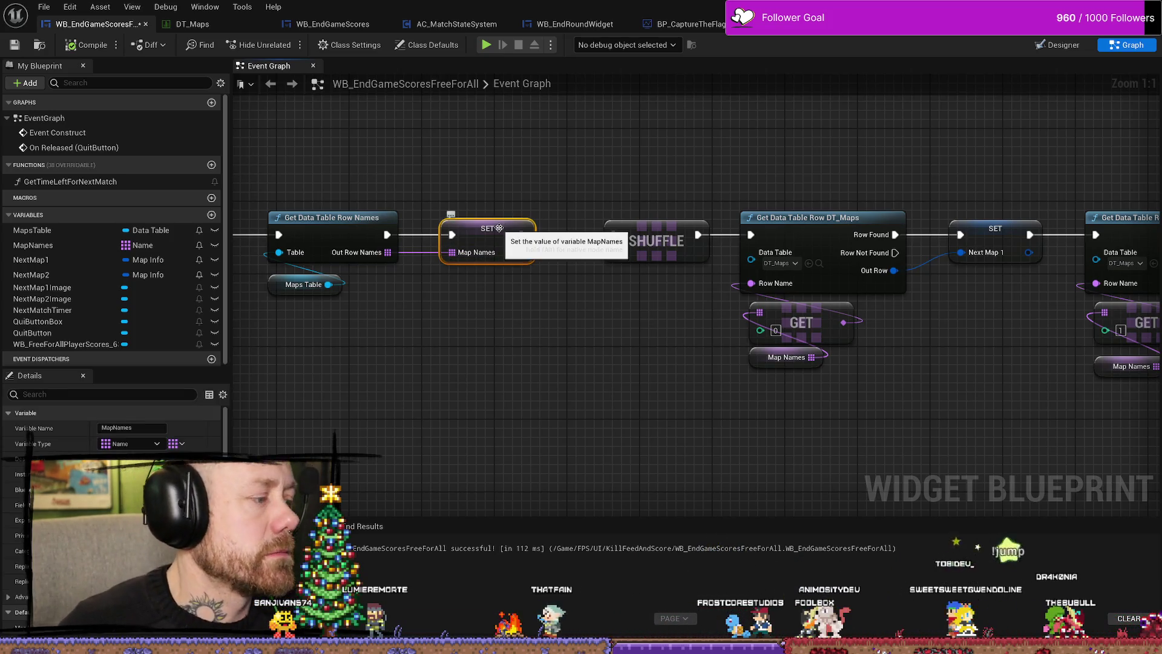
mouse_move(514, 187)
left_mouse_down()
mouse_move(656, 171)
mouse_move(470, 343)
left_mouse_up()
left_click_drag(649, 223, 595, 218)
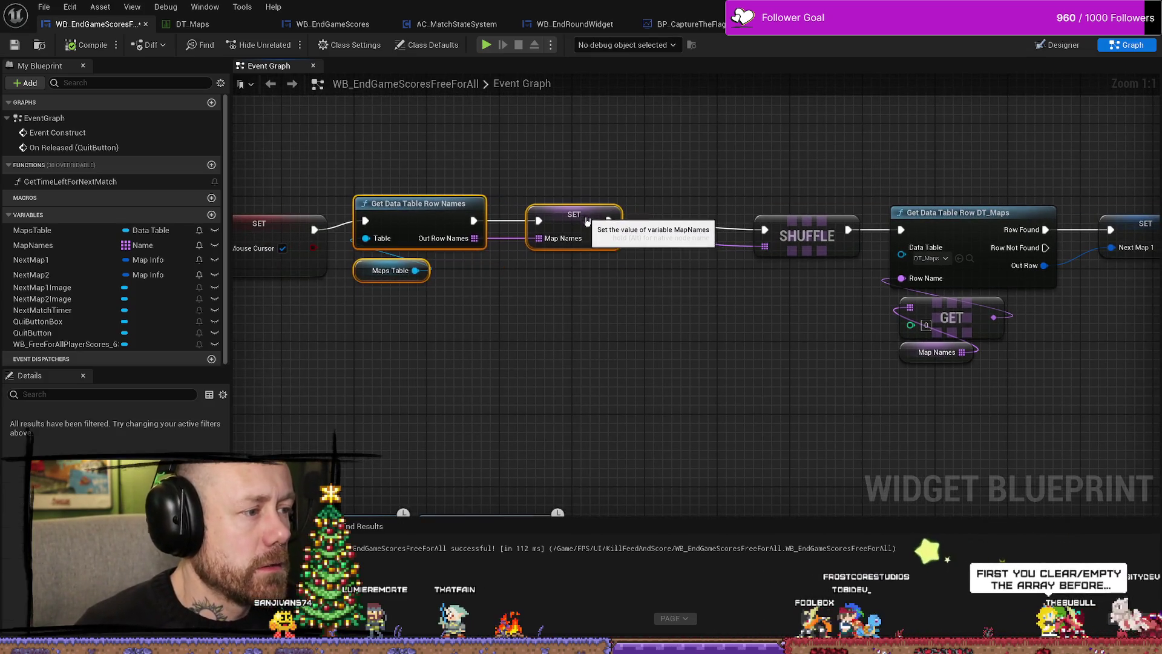
left_click(603, 216)
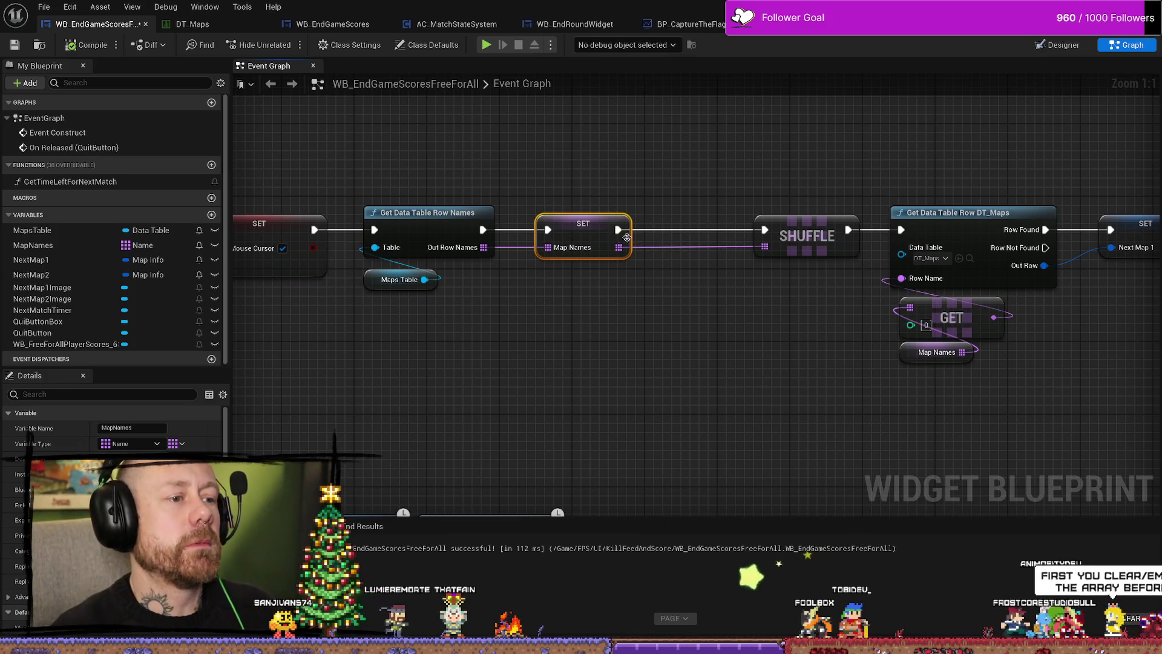
left_click_drag(575, 221, 566, 221)
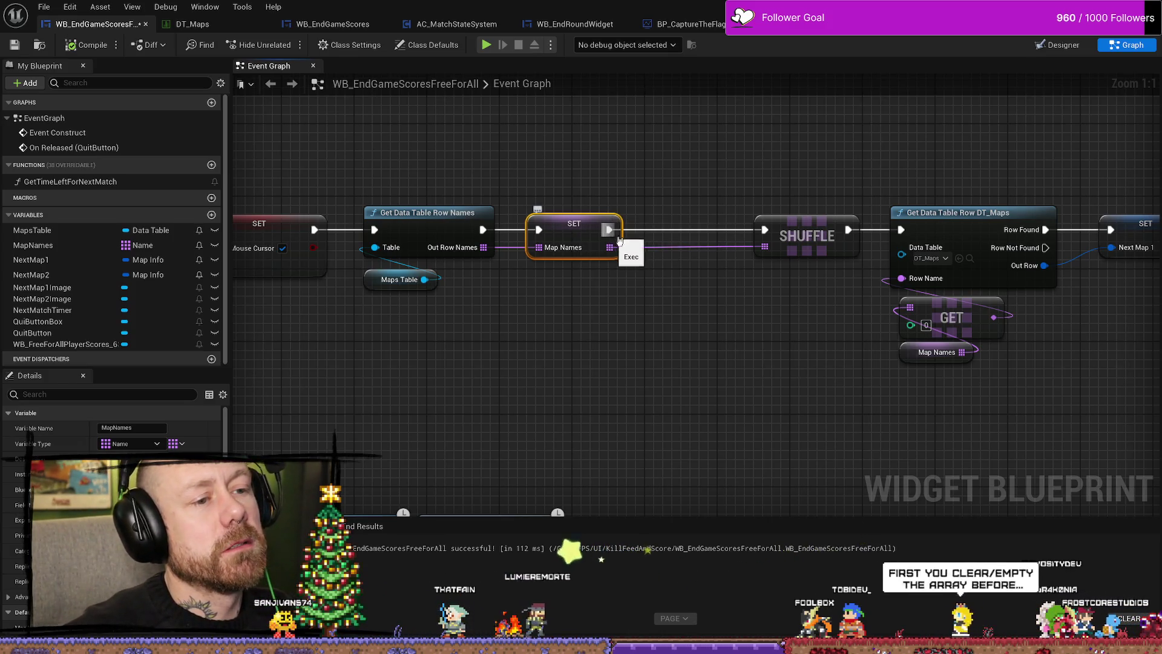
left_click_drag(657, 307, 623, 337)
Search array actions for 'sort' from the Map Names output, then dismiss without adding.
left_click_drag(573, 278, 620, 346)
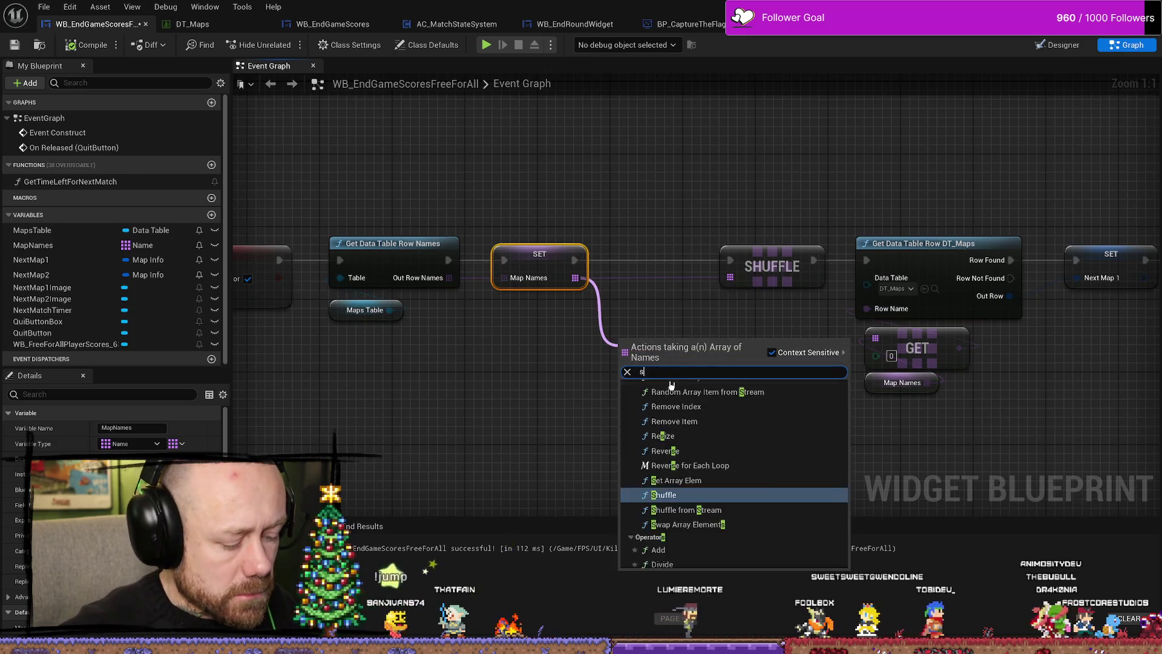
type("sort")
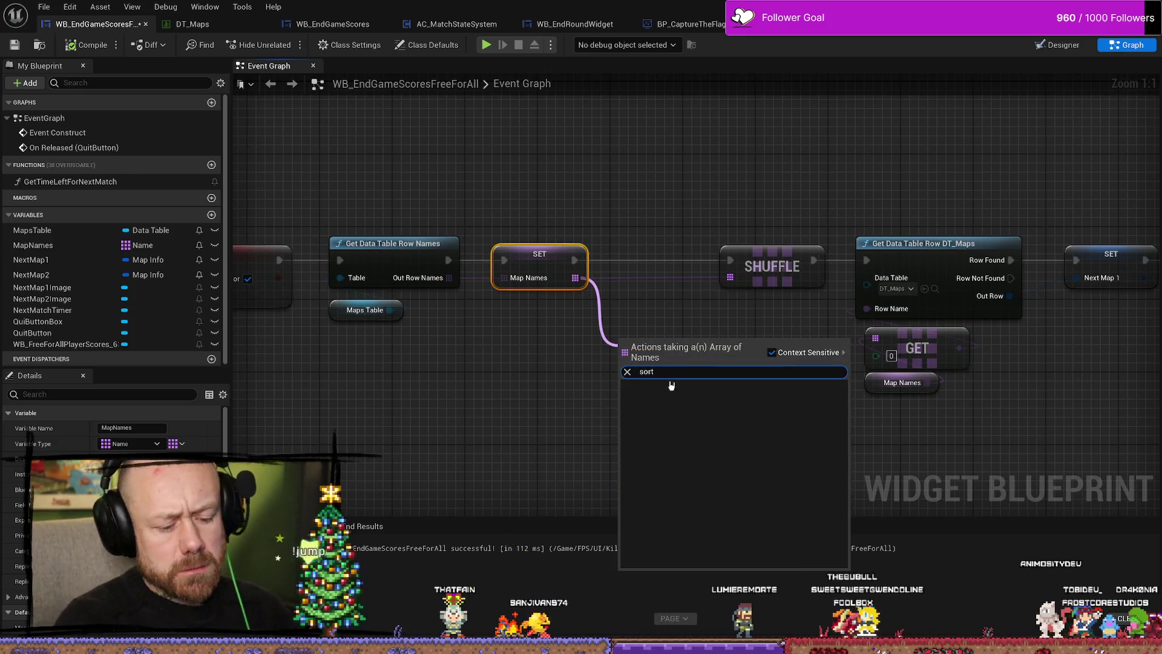
key("BackSpace")
key("BackSpace")
key("BackSpace")
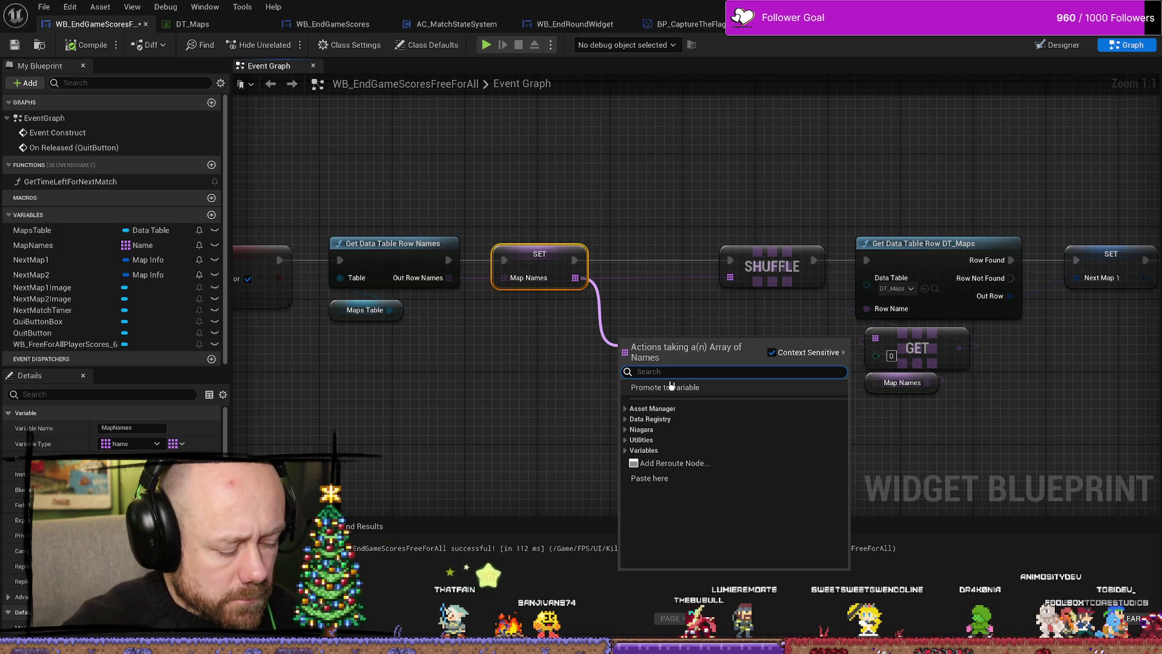
key("Escape")
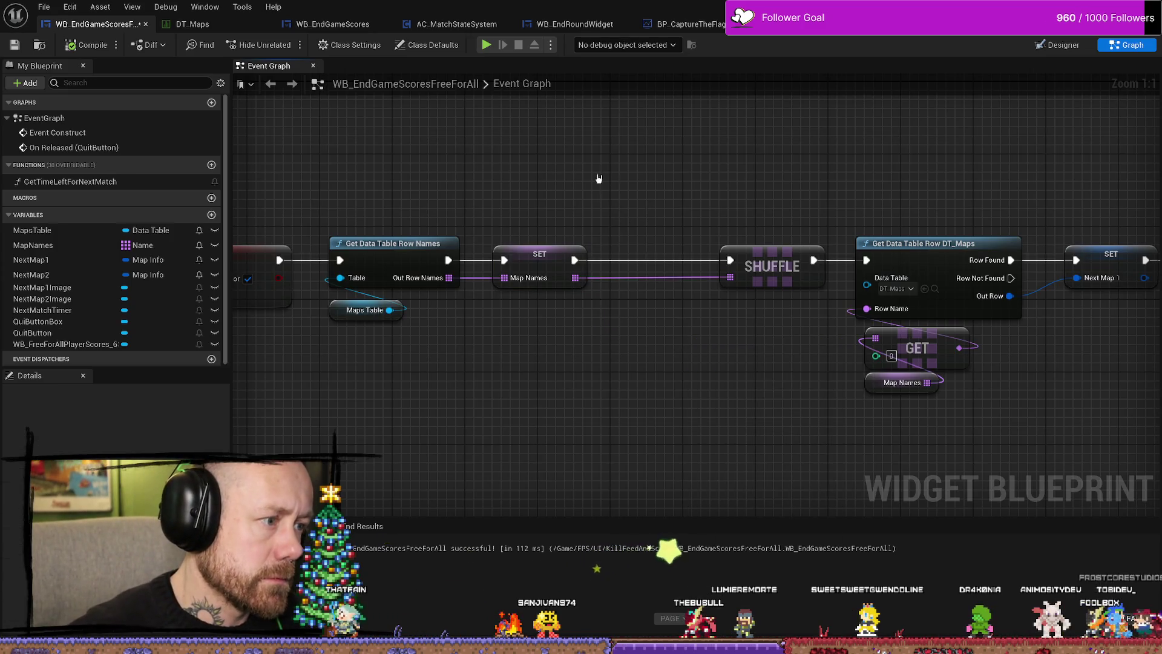
Nudge SET Map Names further right and select it with the SHUFFLE node.
mouse_move(597, 180)
left_mouse_down()
mouse_move(554, 268)
mouse_move(618, 165)
left_mouse_up()
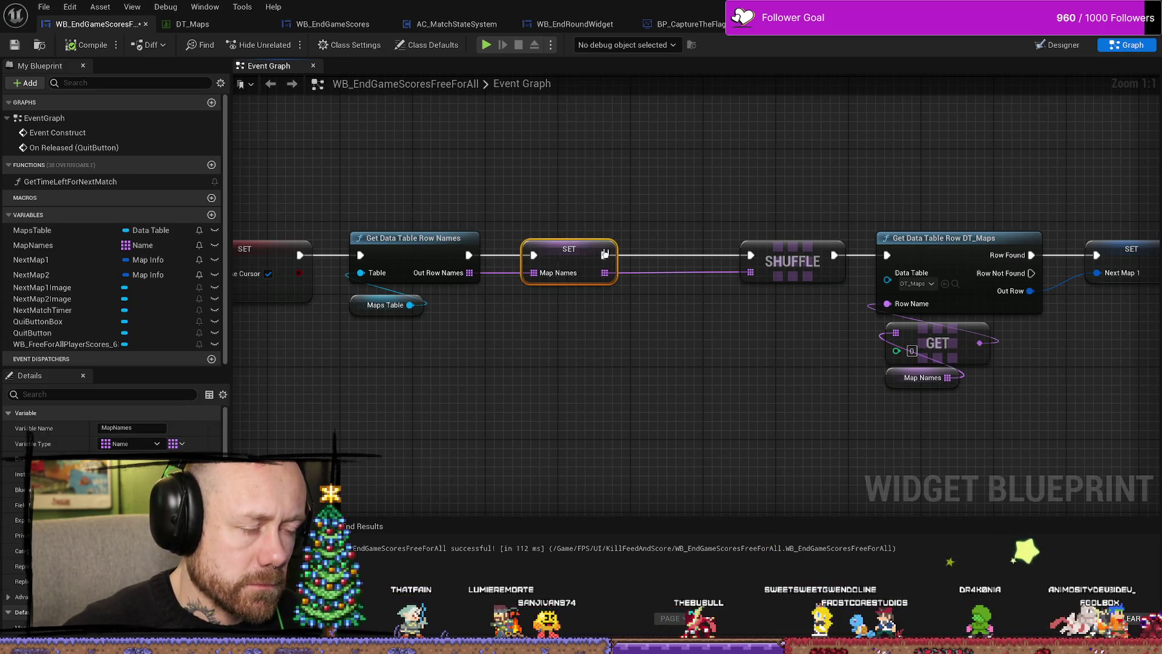
left_click_drag(573, 236, 636, 236)
left_click_drag(578, 386, 803, 384)
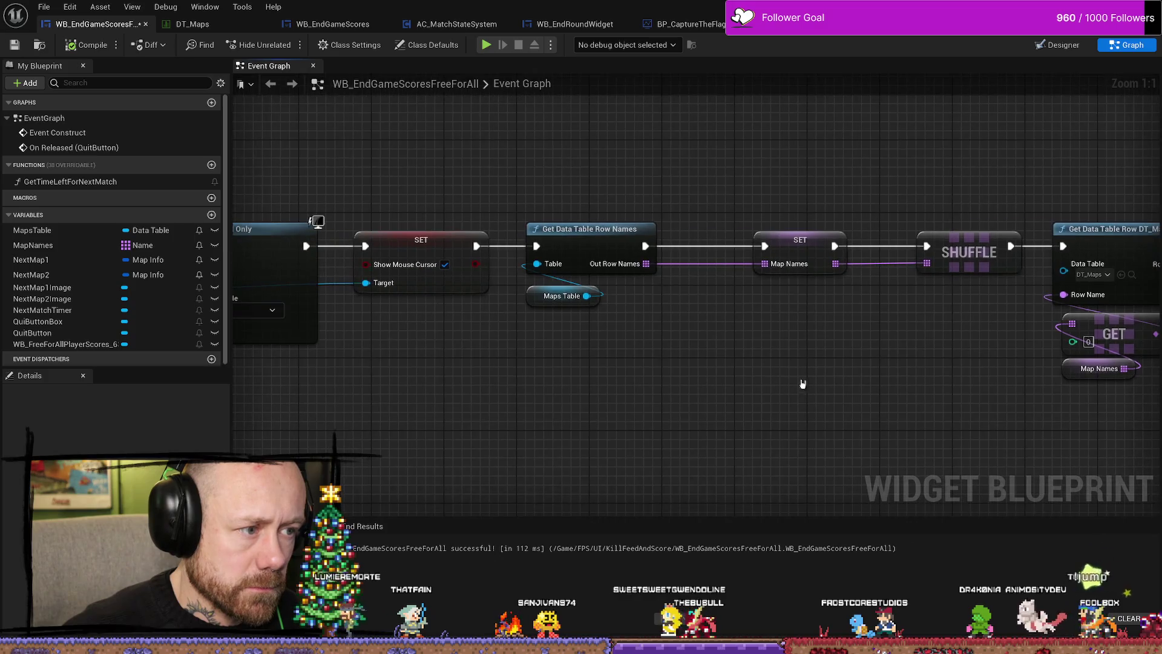
left_click_drag(710, 243, 680, 187)
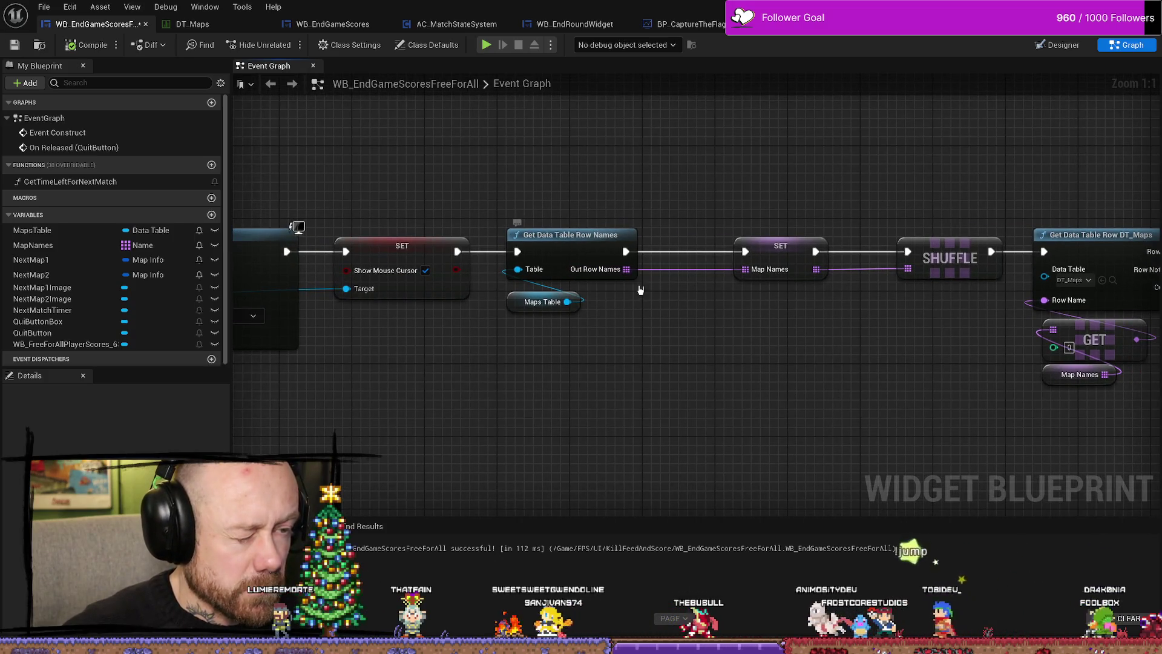
left_click_drag(785, 212, 588, 214)
left_click_drag(581, 260, 609, 262)
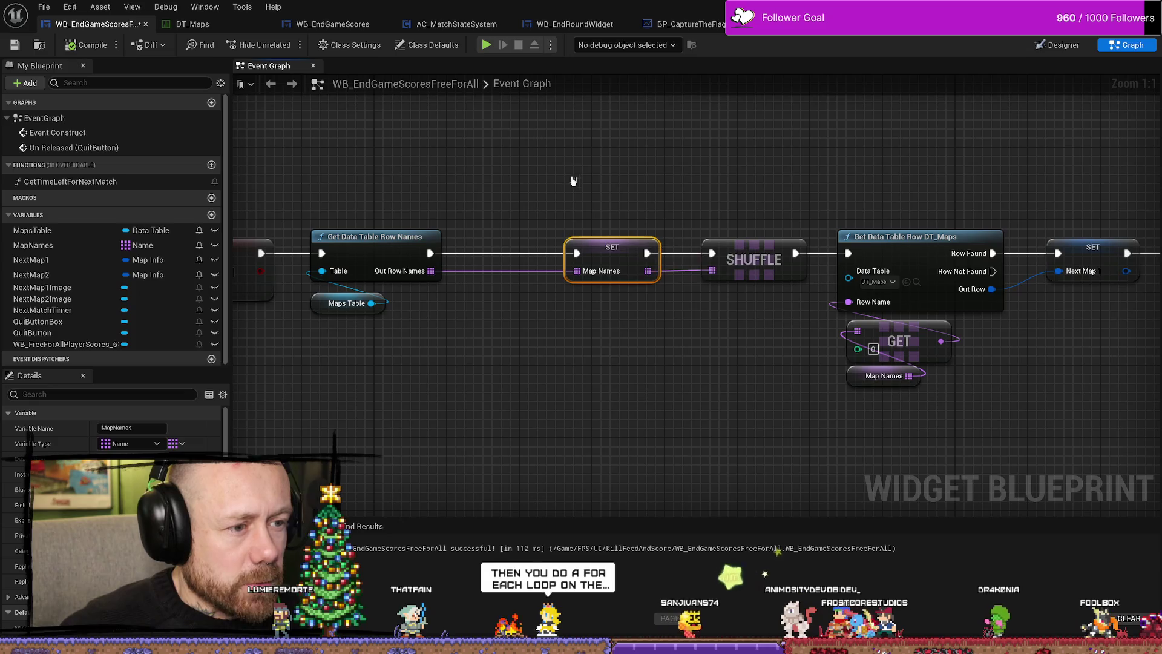
left_click_drag(670, 290, 593, 303)
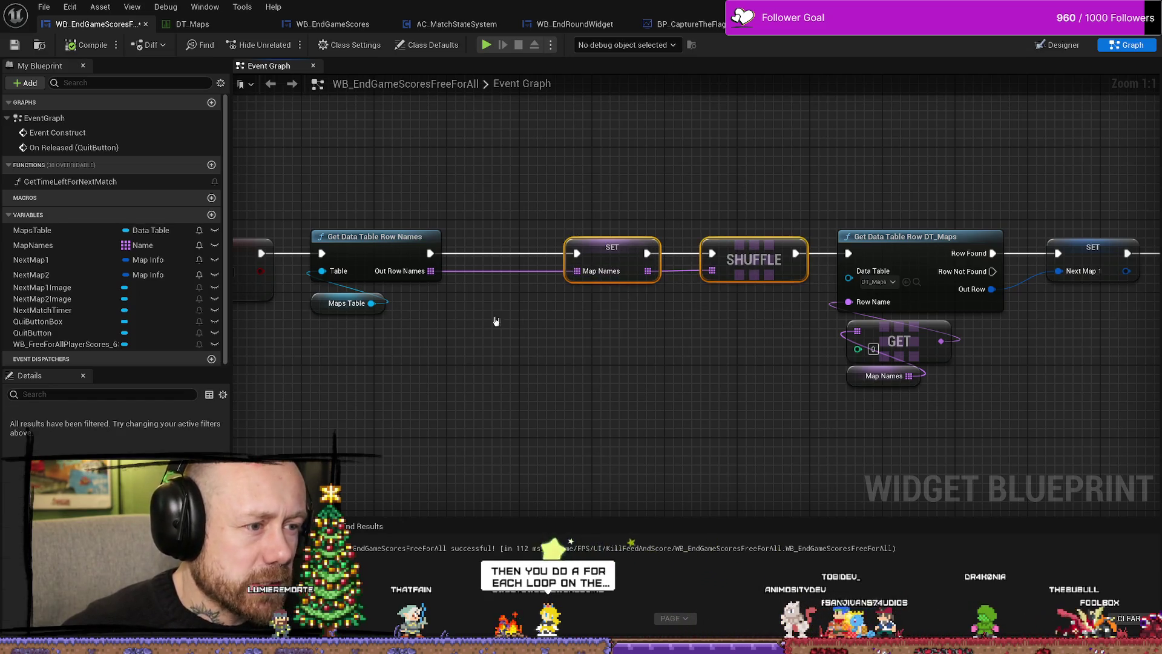
left_click_drag(581, 345, 577, 327)
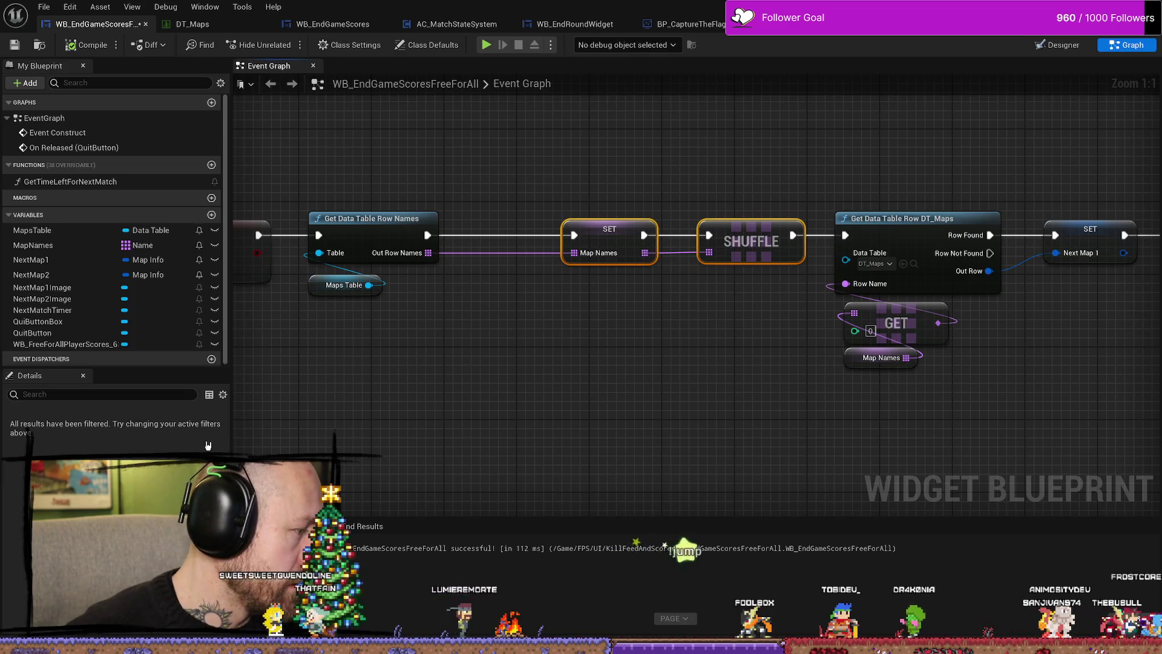
left_click_drag(420, 380, 542, 471)
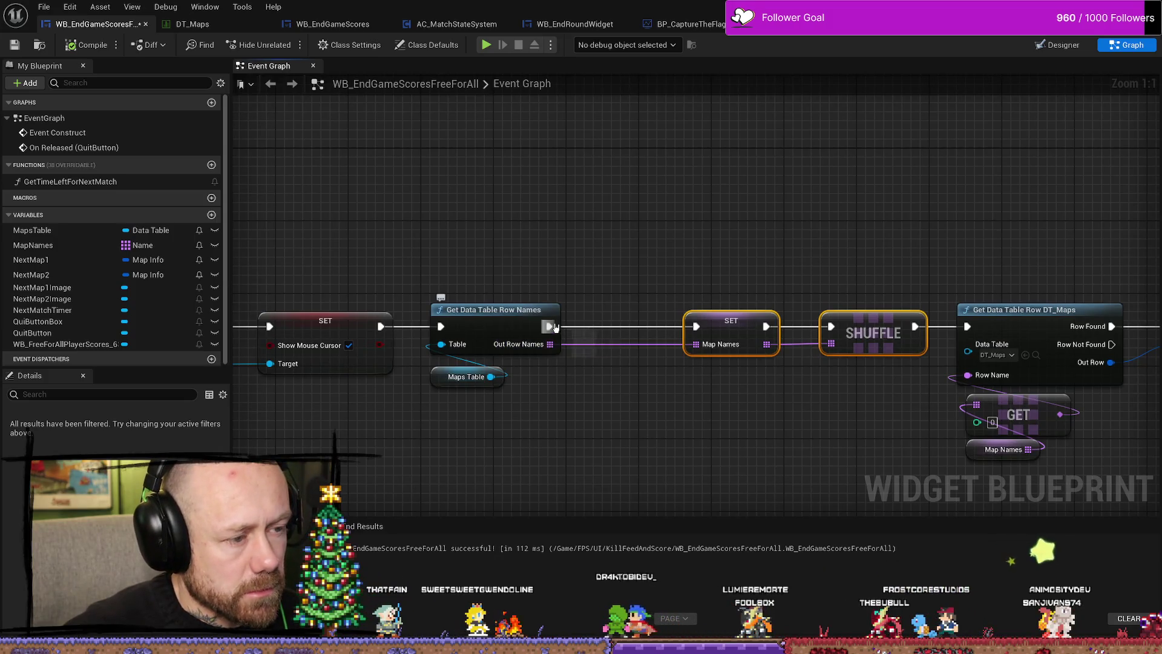
Add a For Each Loop node driven by the Out Row Names.
left_click_drag(549, 327, 592, 280)
type("for e")
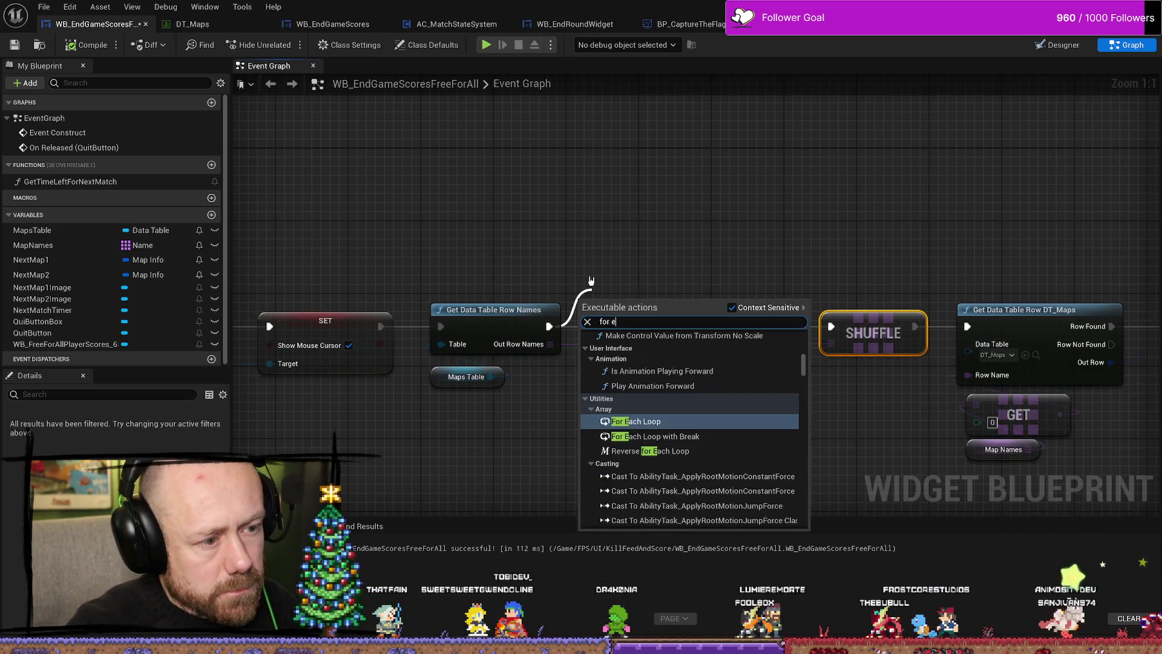
key("Return")
Shift the downstream nodes right and line the For Each Loop up with its neighbours.
left_click_drag(662, 267, 531, 213)
scroll(878, 205, "down", 7)
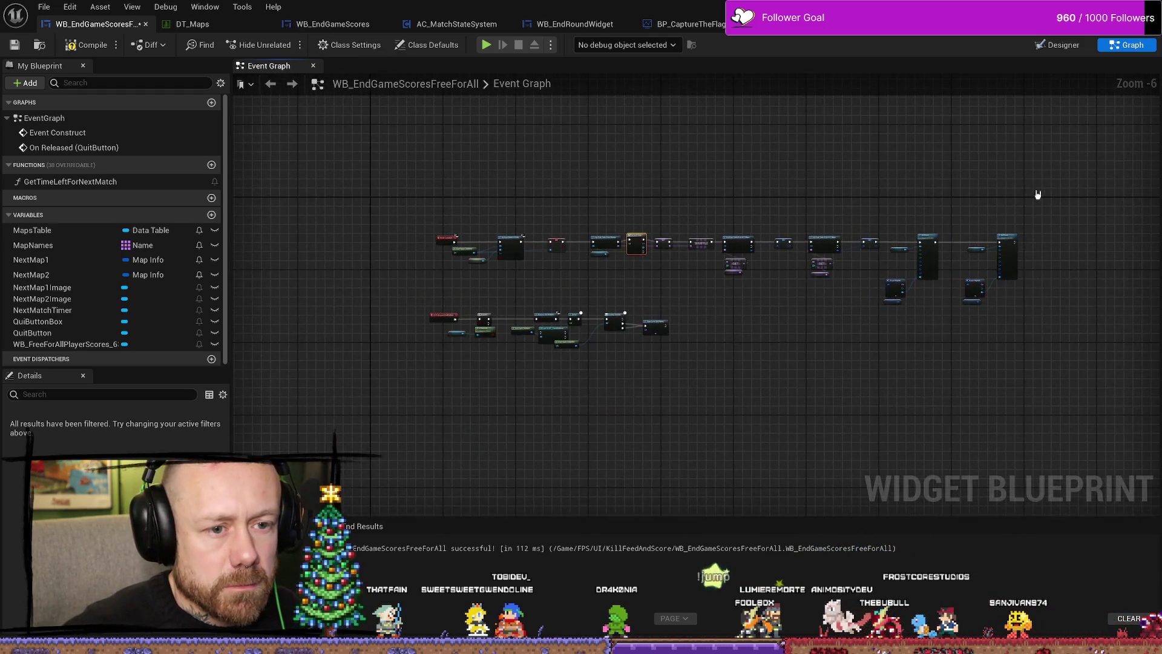
mouse_move(1051, 191)
left_mouse_down()
mouse_move(676, 330)
mouse_move(665, 304)
left_mouse_up()
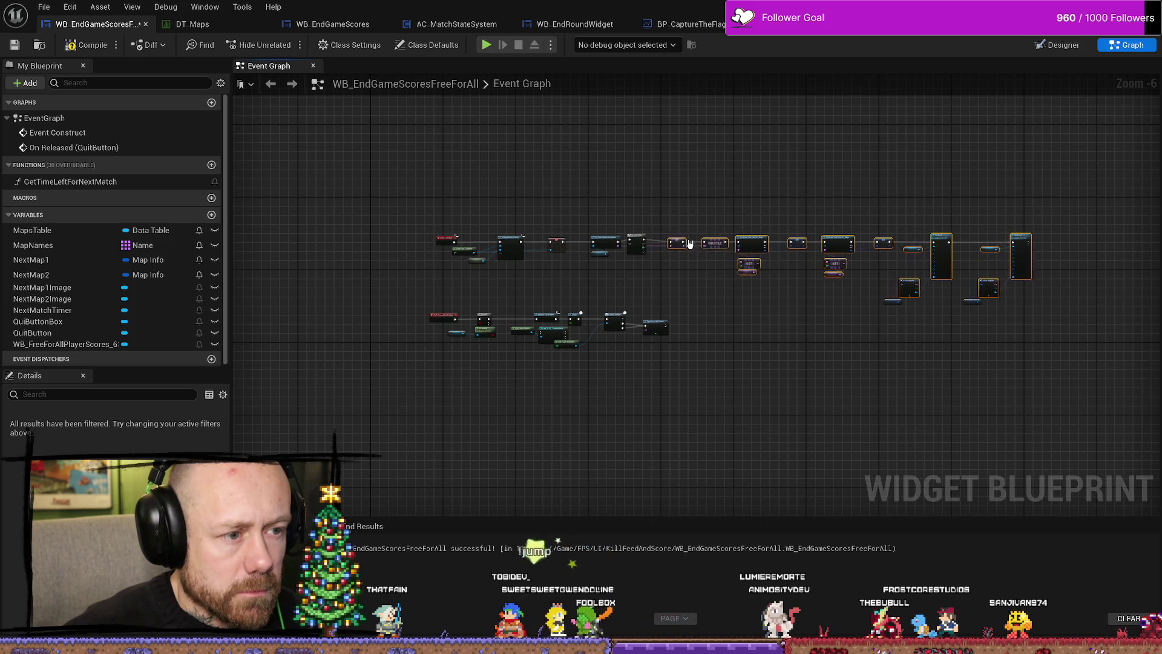
scroll(660, 240, "up", 7)
left_click_drag(565, 276, 470, 309)
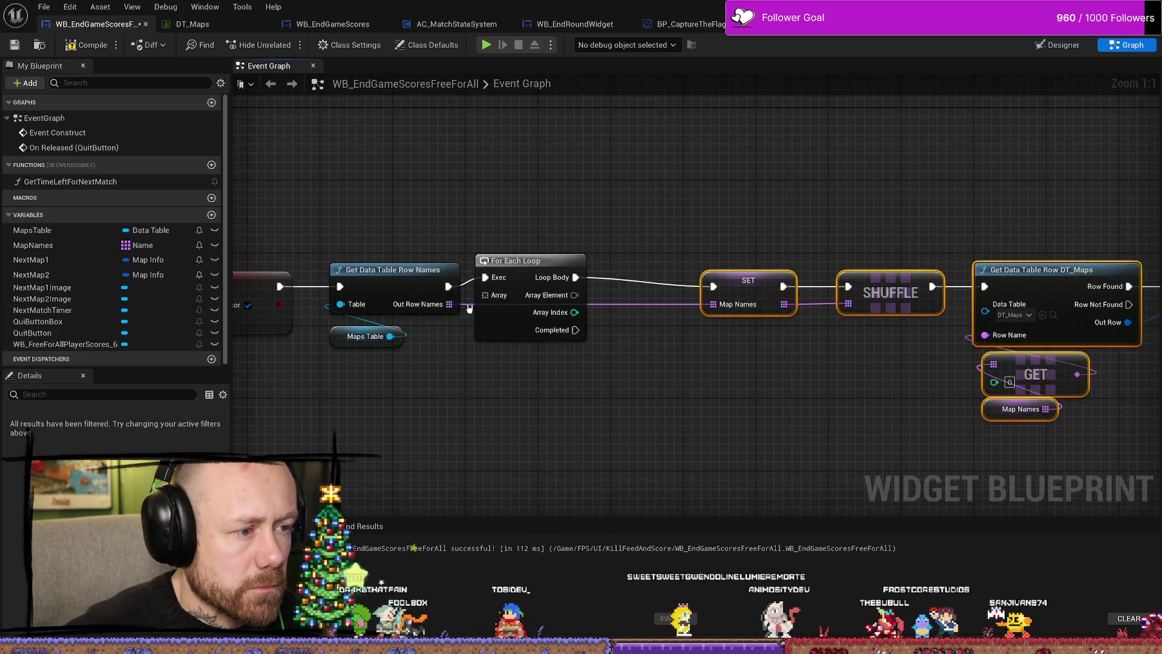
left_click_drag(514, 262, 513, 271)
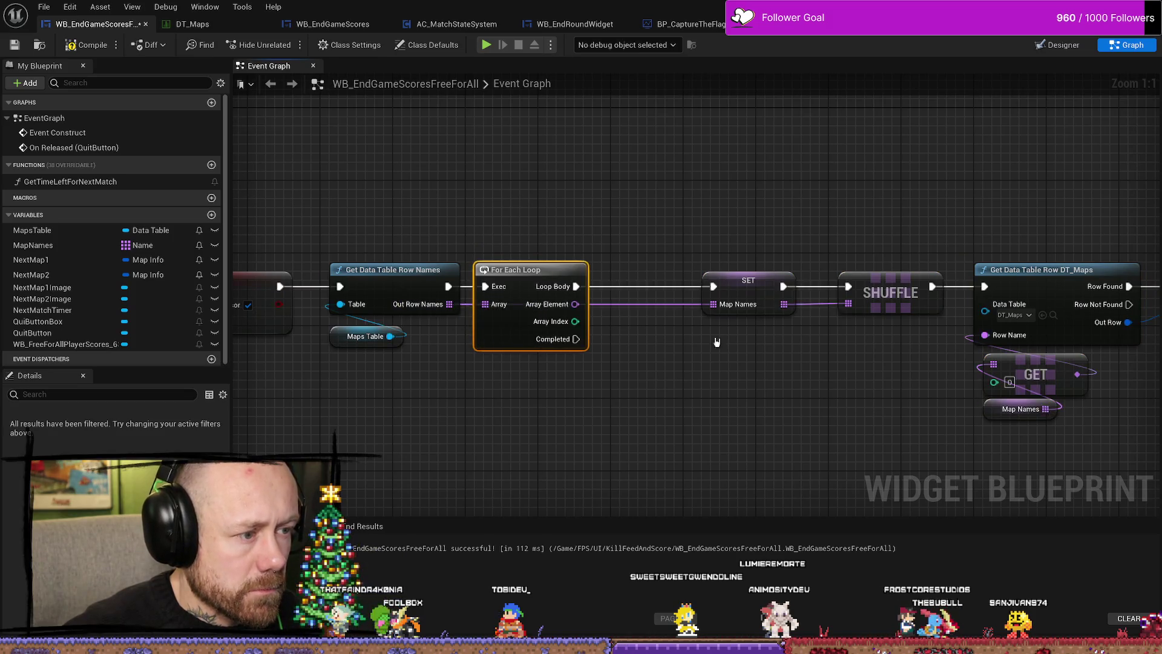
left_click_drag(662, 294, 597, 262)
left_click_drag(576, 328, 645, 319)
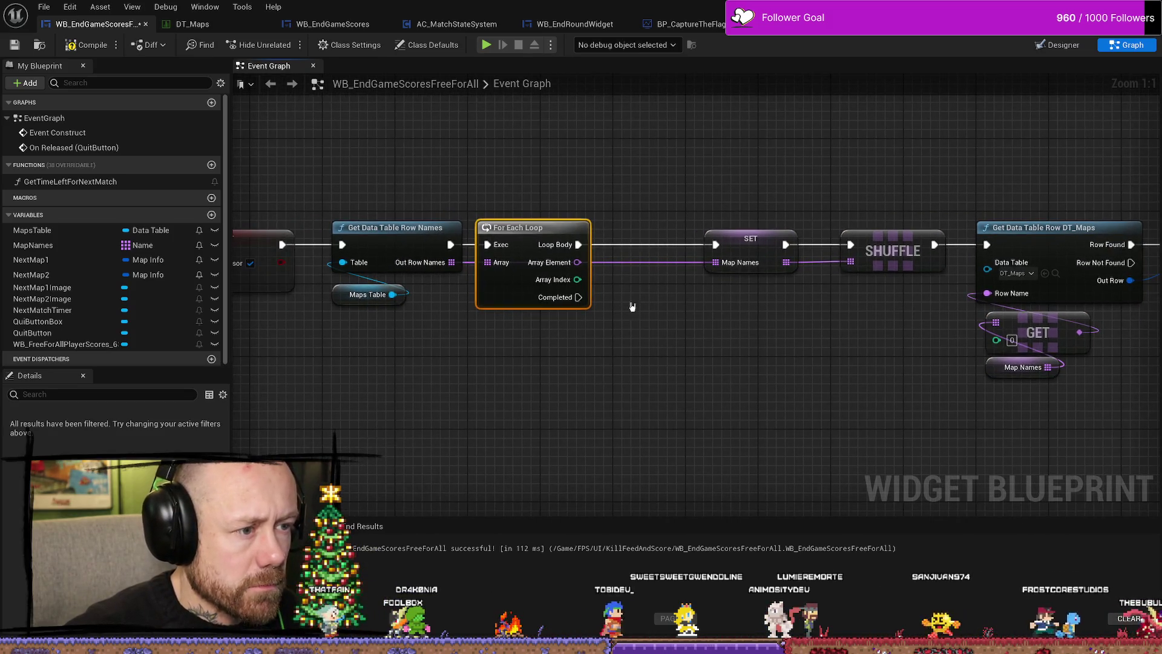
left_click(621, 341)
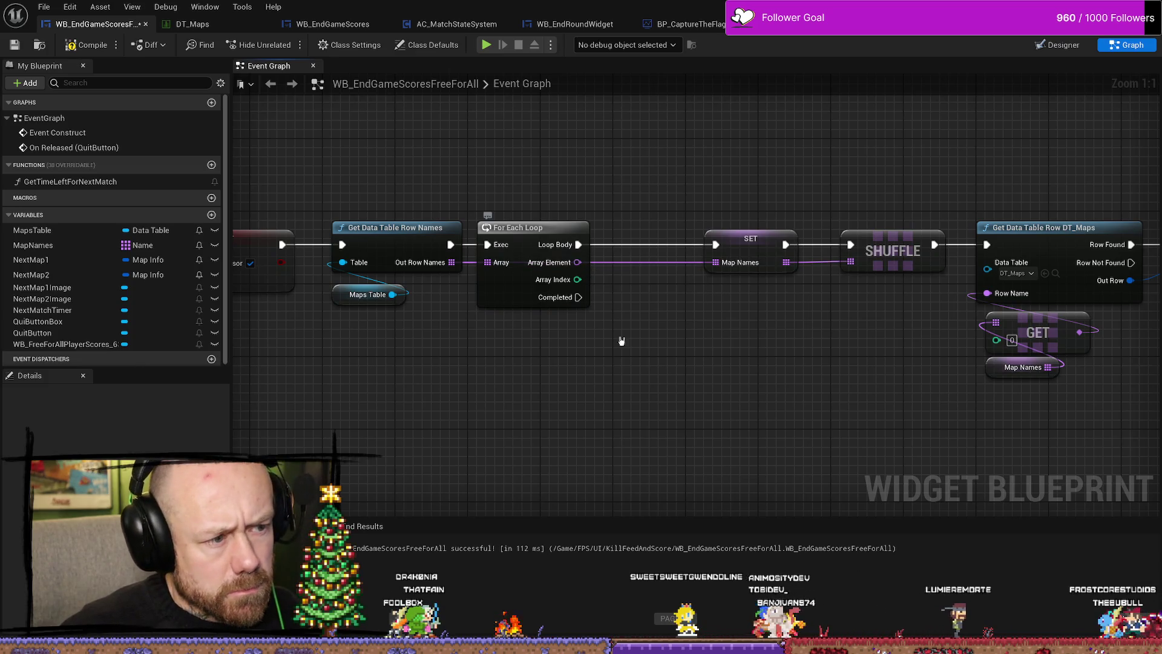
left_click_drag(655, 319, 642, 333)
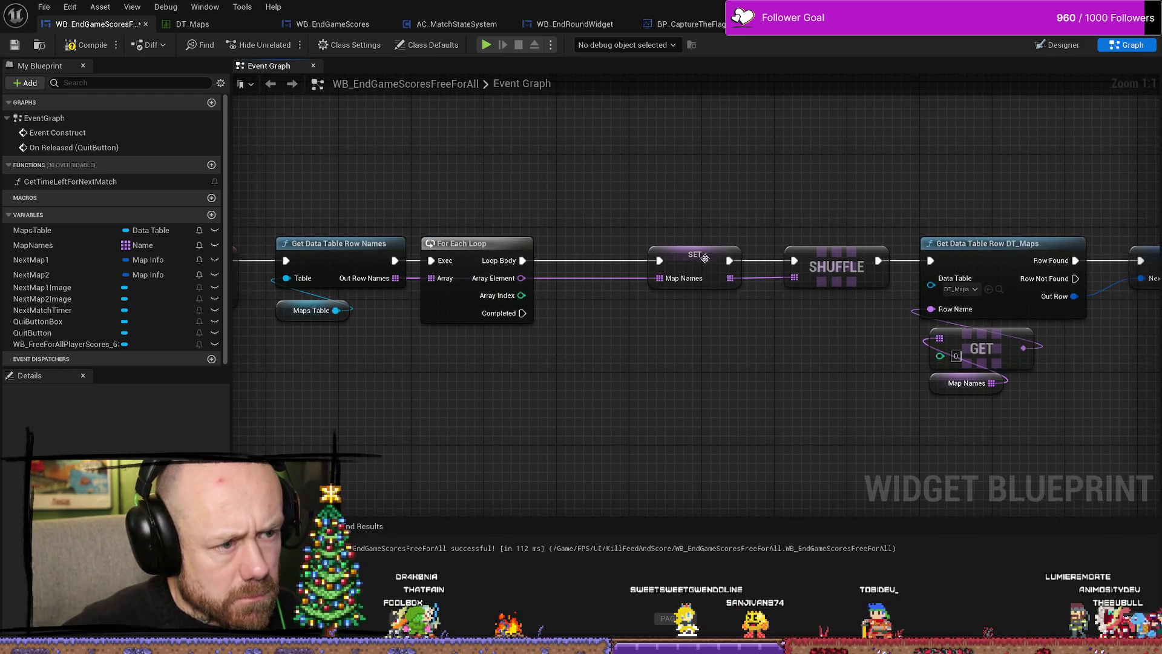
Select the chain of map nodes, including the second Set Brush and Break MapInfo, then deselect.
scroll(677, 251, "down", 4)
scroll(677, 251, "up", 4)
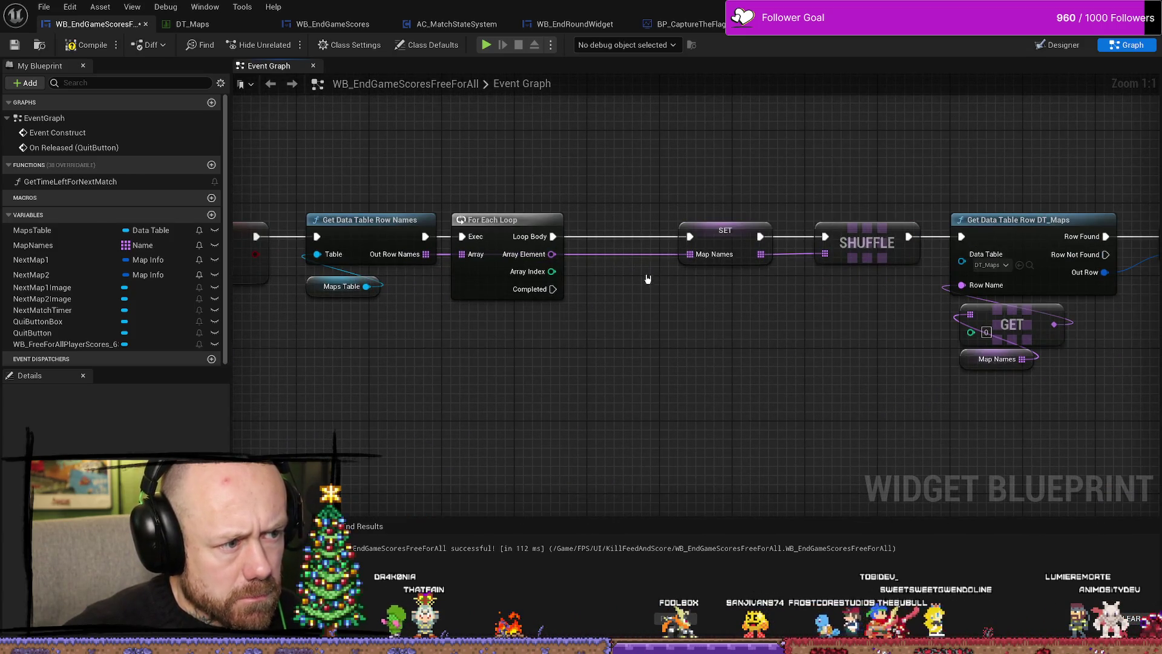
scroll(577, 321, "down", 3)
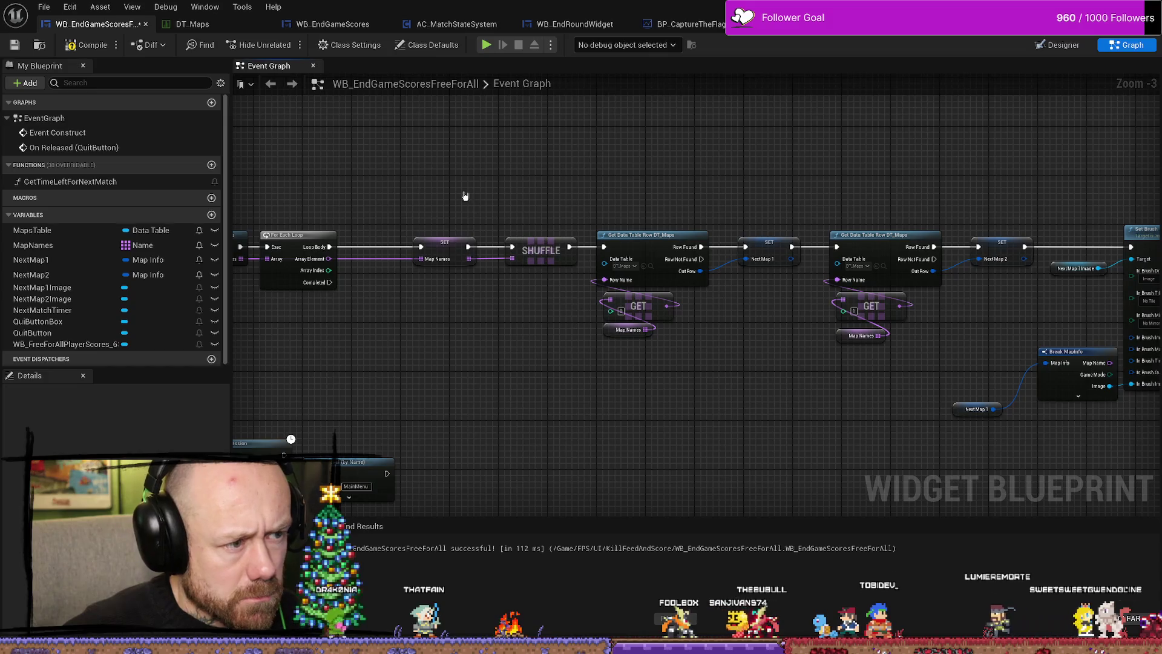
mouse_move(462, 193)
left_mouse_down()
mouse_move(729, 338)
mouse_move(1126, 402)
mouse_move(1128, 428)
left_mouse_up()
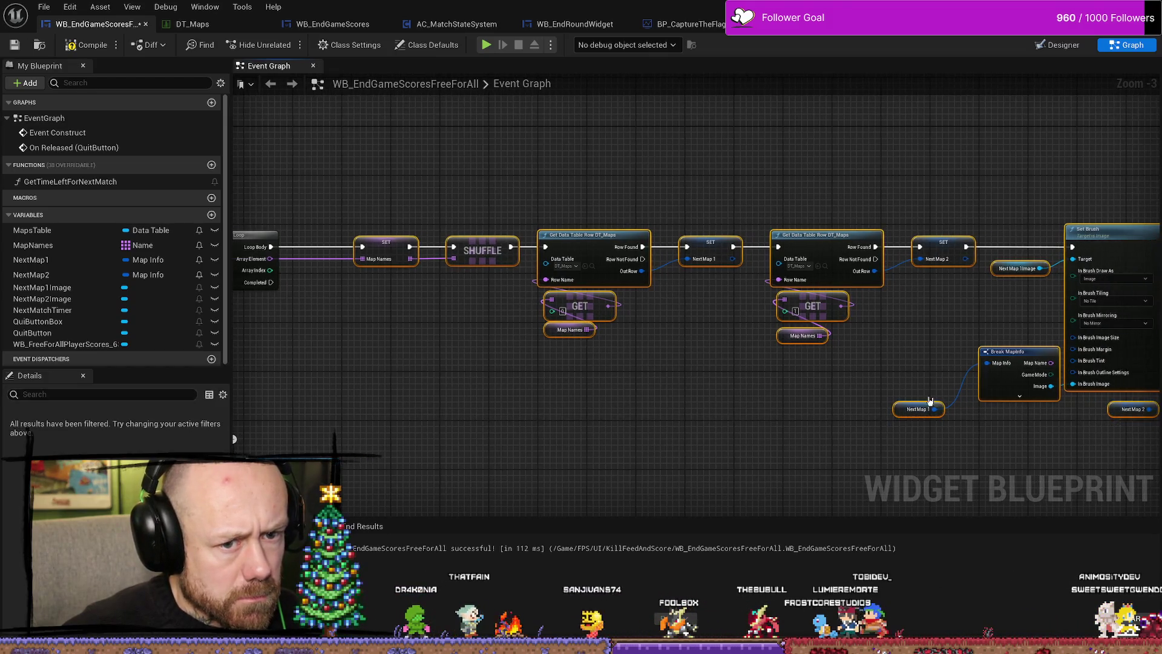
scroll(786, 354, "down", 1)
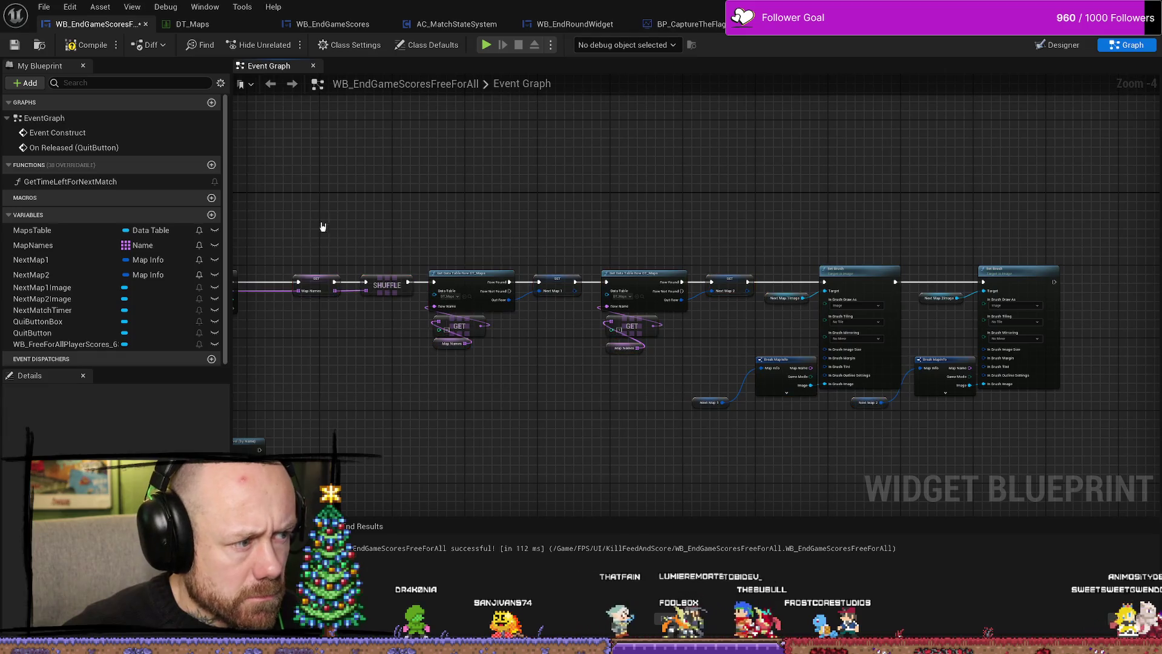
mouse_move(323, 225)
left_mouse_down()
mouse_move(947, 428)
mouse_move(1056, 437)
left_mouse_up()
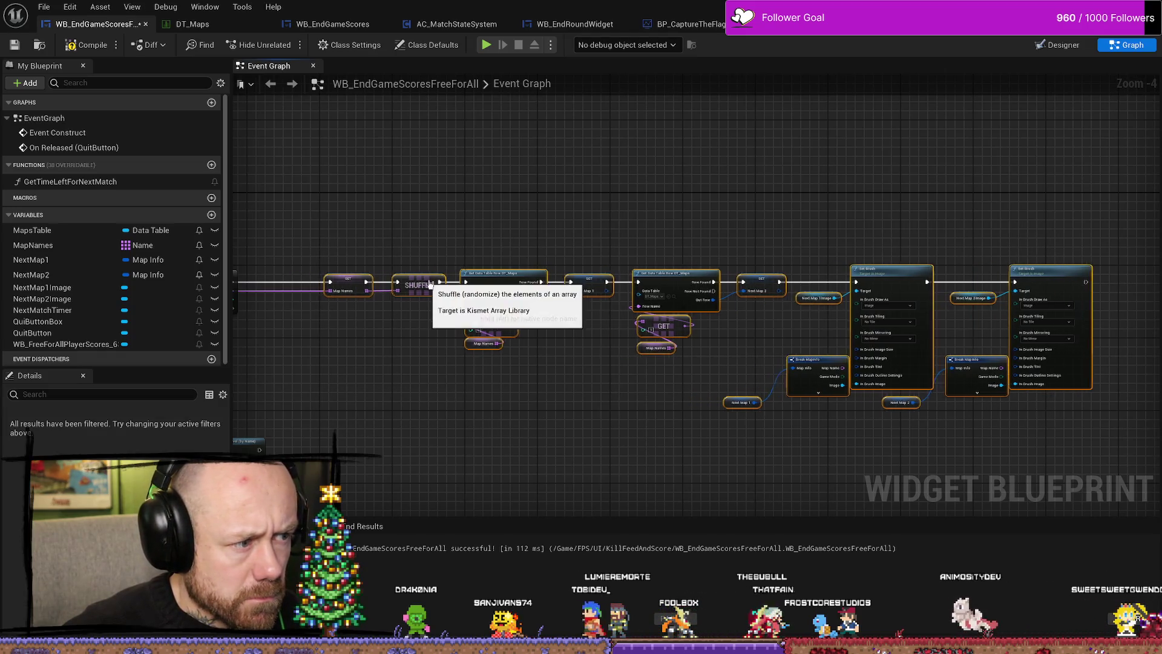
scroll(424, 327, "up", 4)
left_click(643, 370)
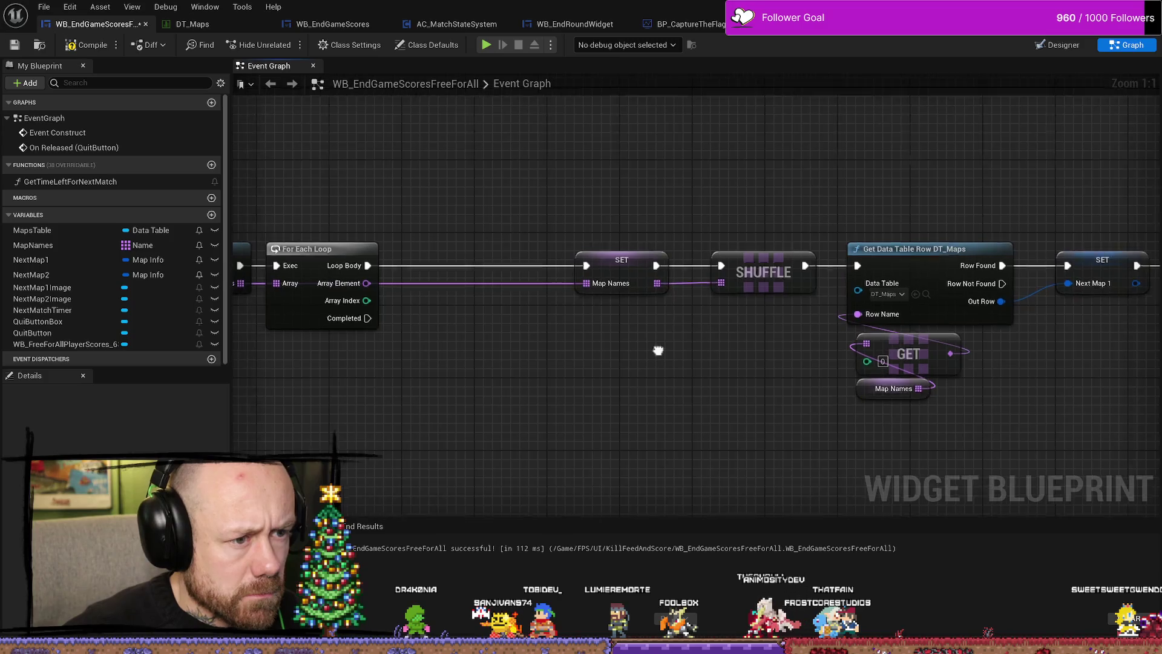
Detach SET Map Names from Array Element and shift it slightly right.
left_click_drag(510, 255, 565, 324)
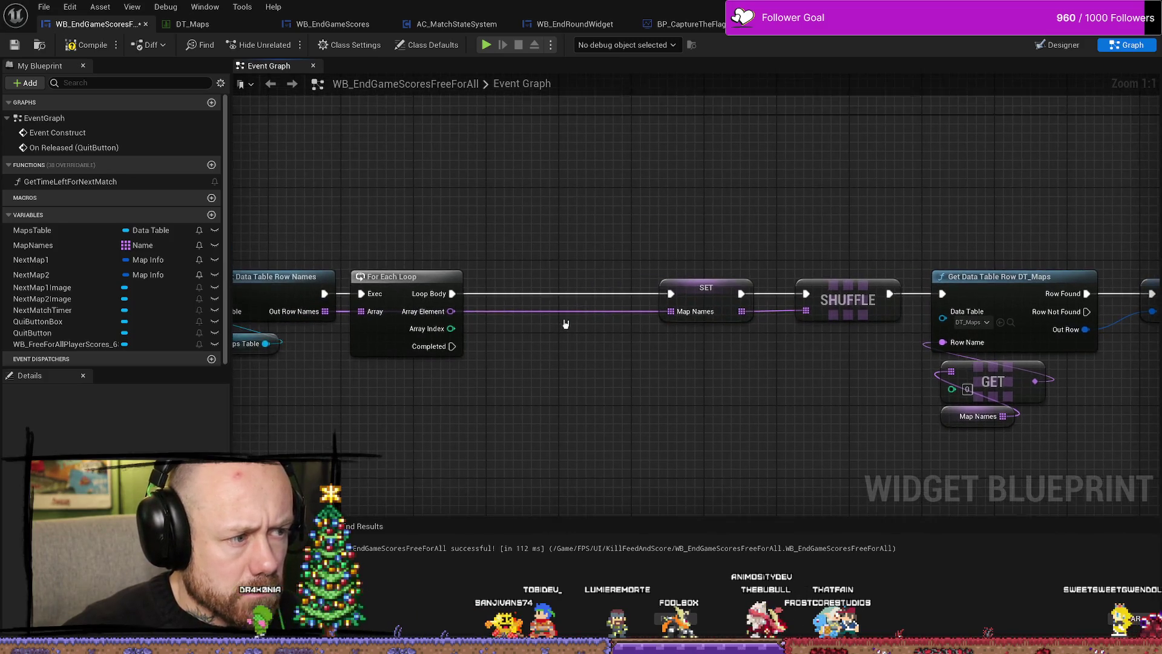
left_click(702, 303)
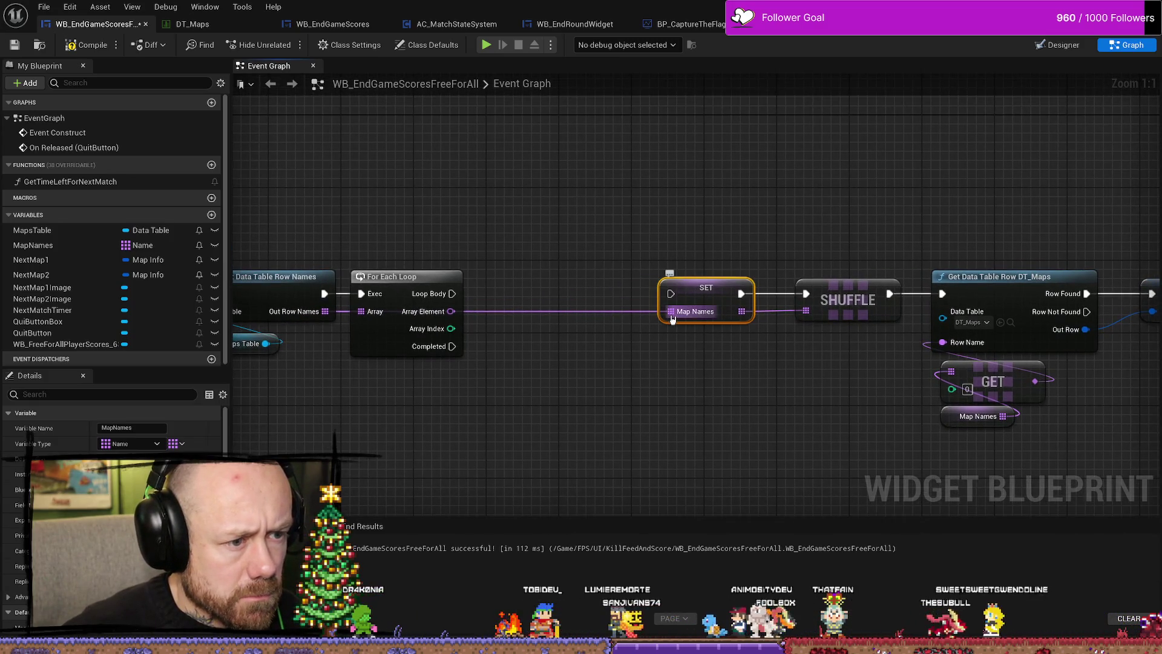
left_click_drag(666, 286, 676, 285)
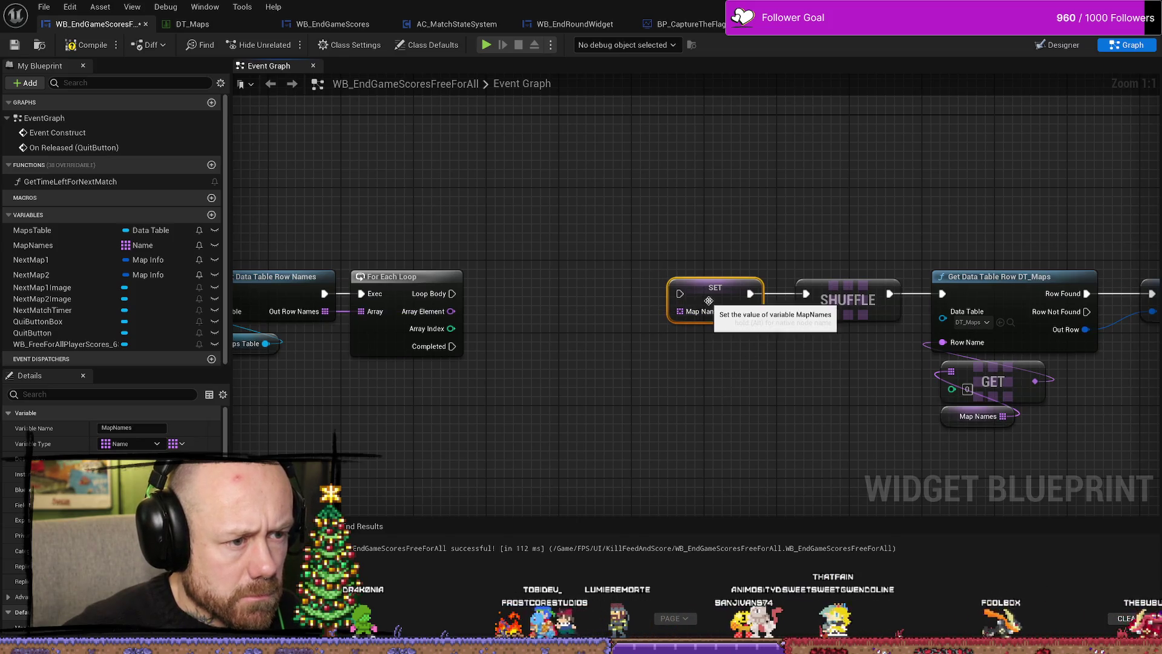
mouse_move(479, 320)
left_mouse_down()
mouse_move(601, 311)
mouse_move(569, 270)
mouse_move(593, 268)
left_mouse_up()
left_click(548, 267)
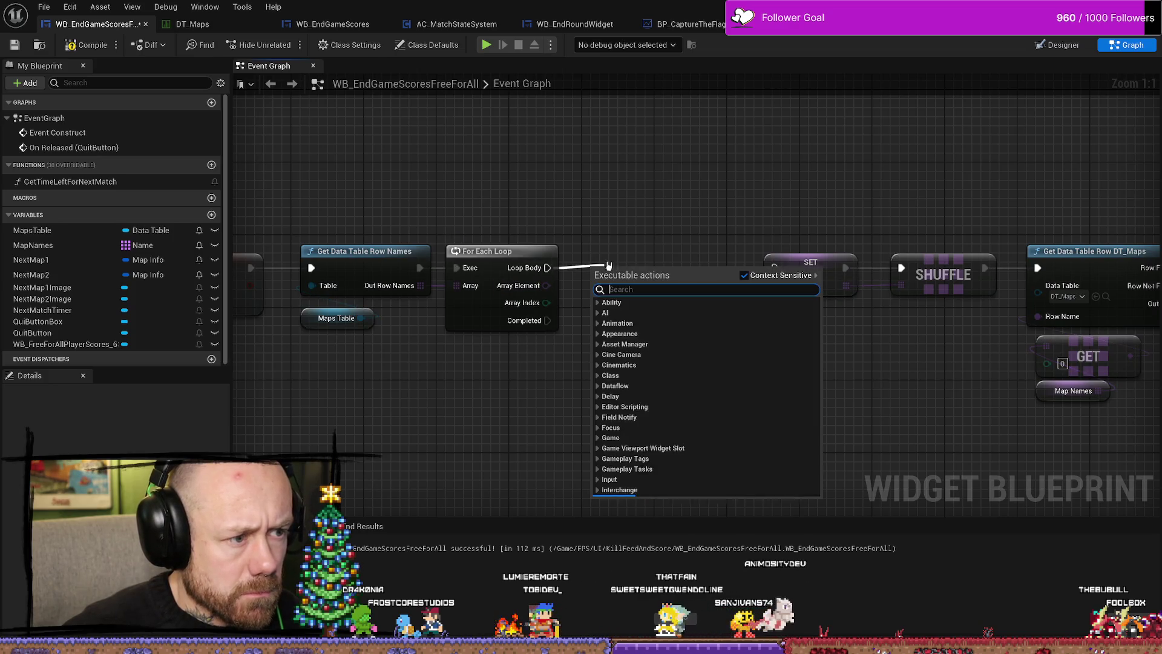
left_click(657, 230)
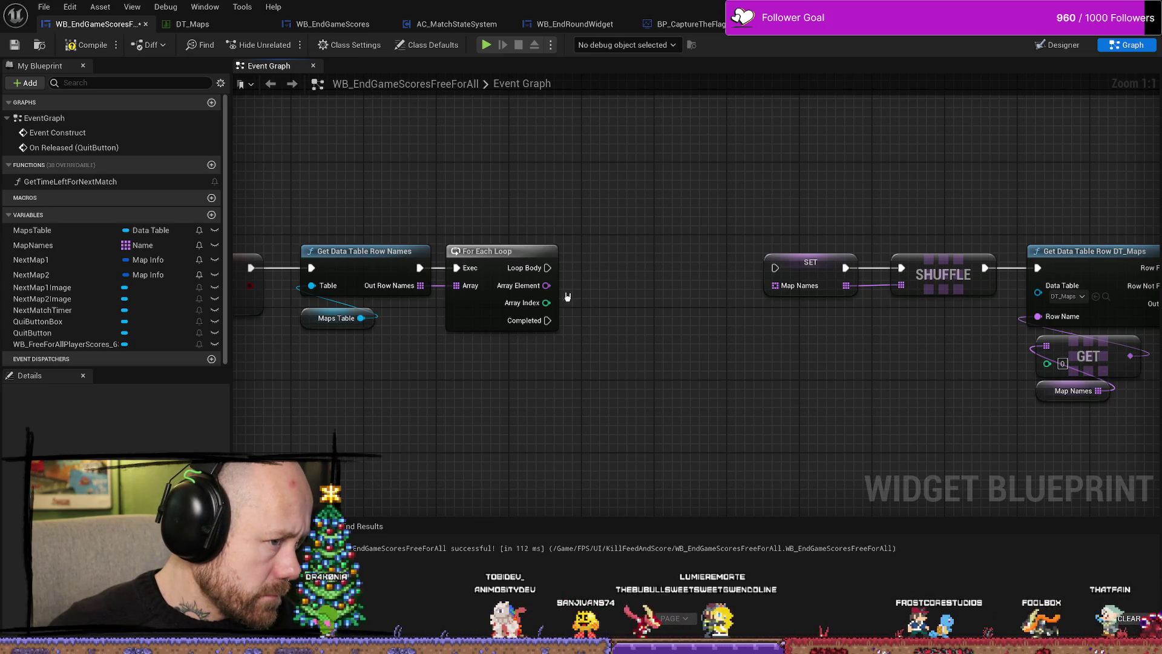
Add a Get Data Table Row node from the loop's Array Element.
left_click_drag(546, 286, 602, 307)
type("get t")
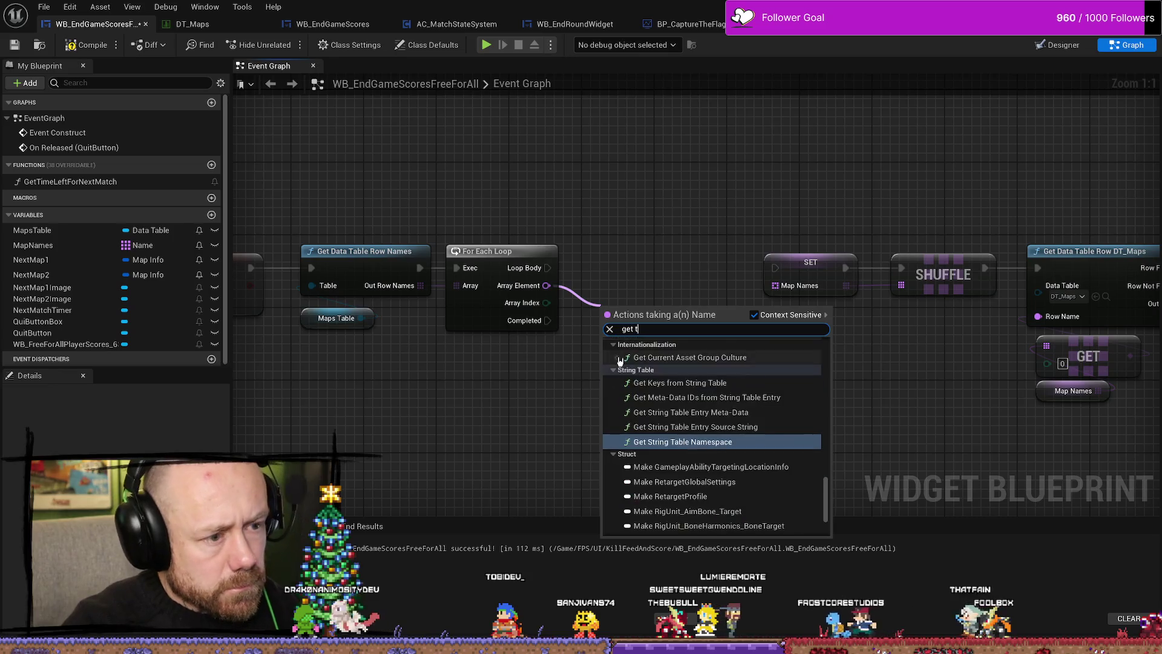
key("BackSpace")
type("data tabe")
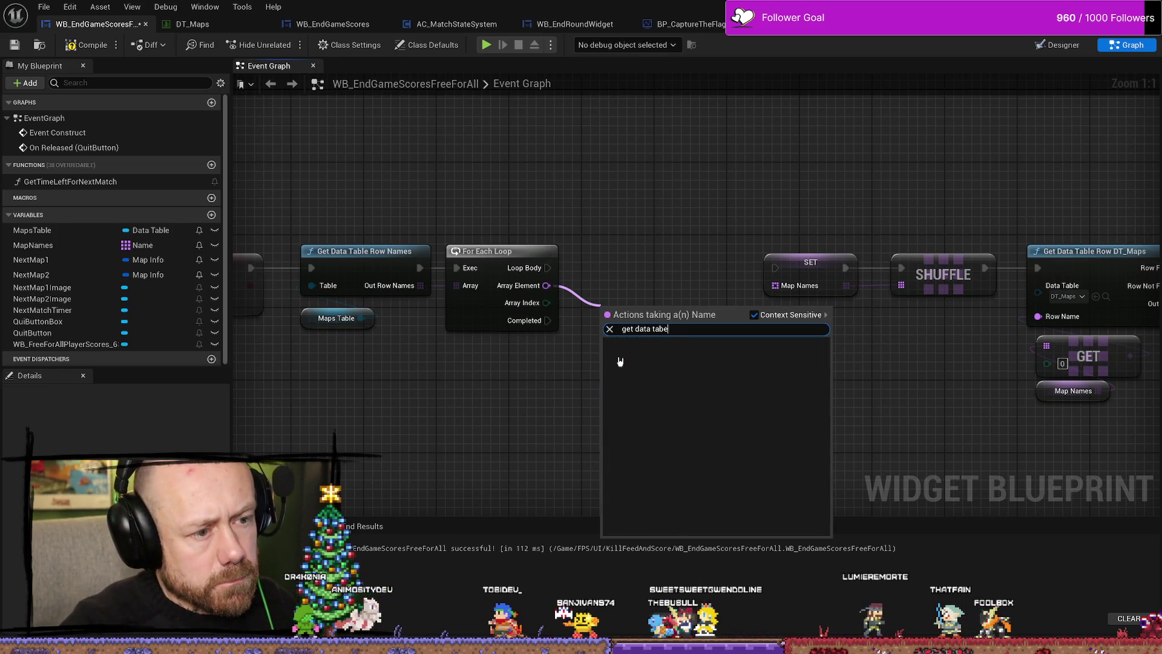
key("BackSpace")
type("ler")
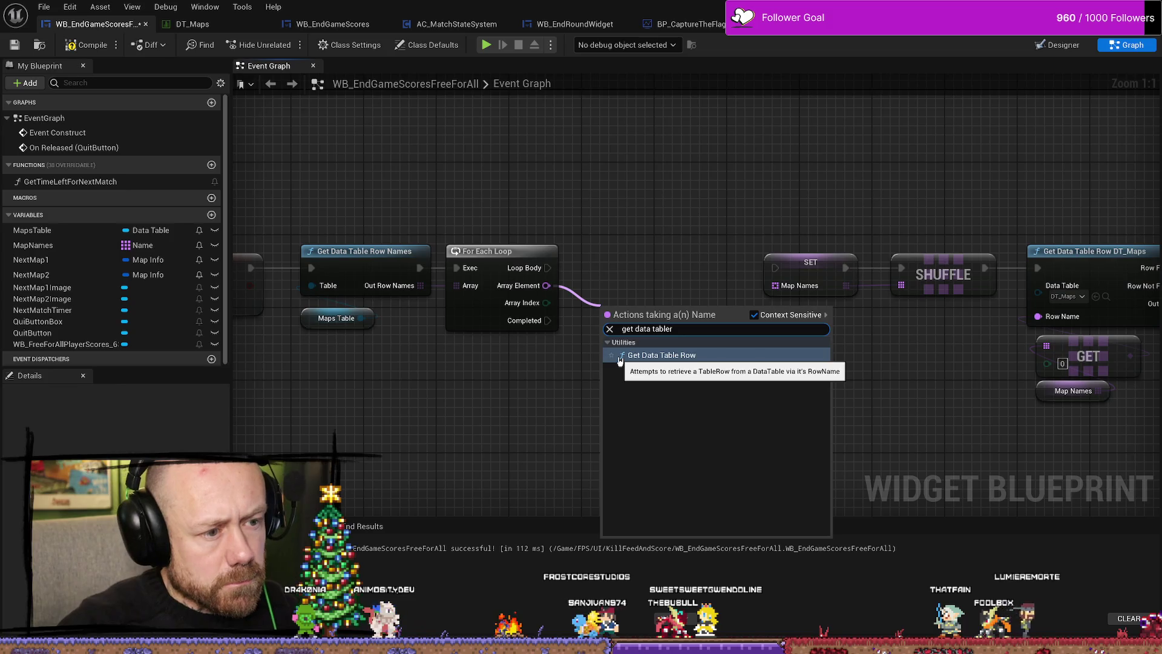
left_click(620, 361)
mouse_move(801, 230)
left_mouse_down()
mouse_move(528, 187)
mouse_move(365, 247)
mouse_move(753, 359)
mouse_move(1156, 433)
left_mouse_up()
Move the right-hand node group aside and place Get Data Table Row beside the For Each Loop.
scroll(558, 330, "down", 1)
scroll(966, 410, "down", 9)
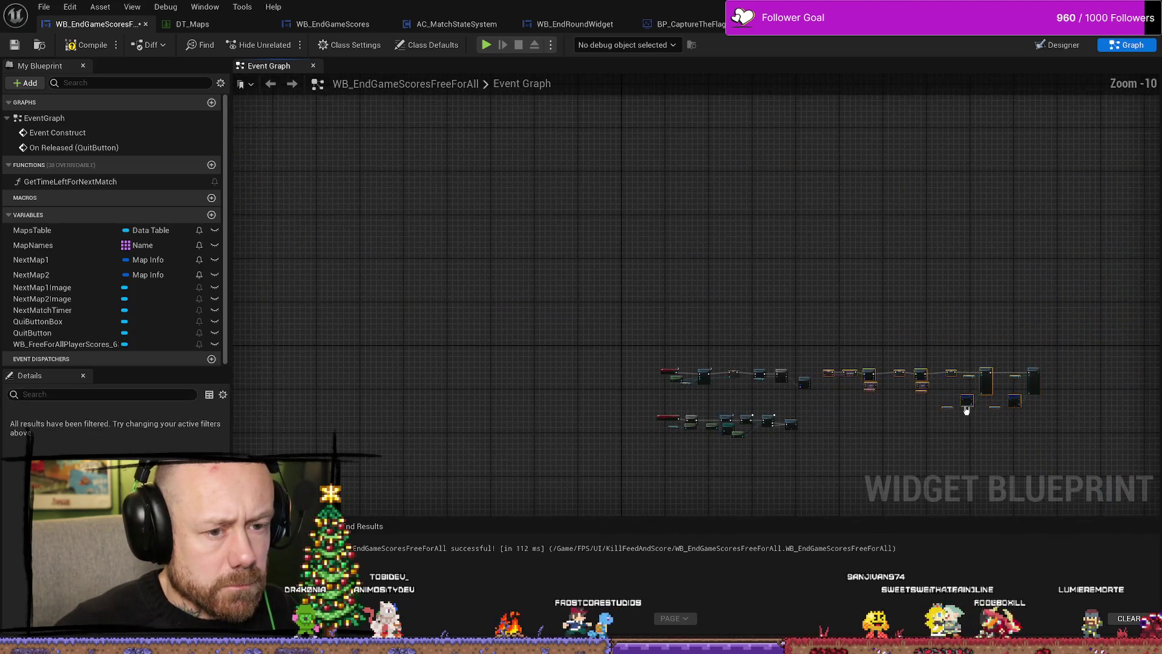
scroll(967, 410, "up", 3)
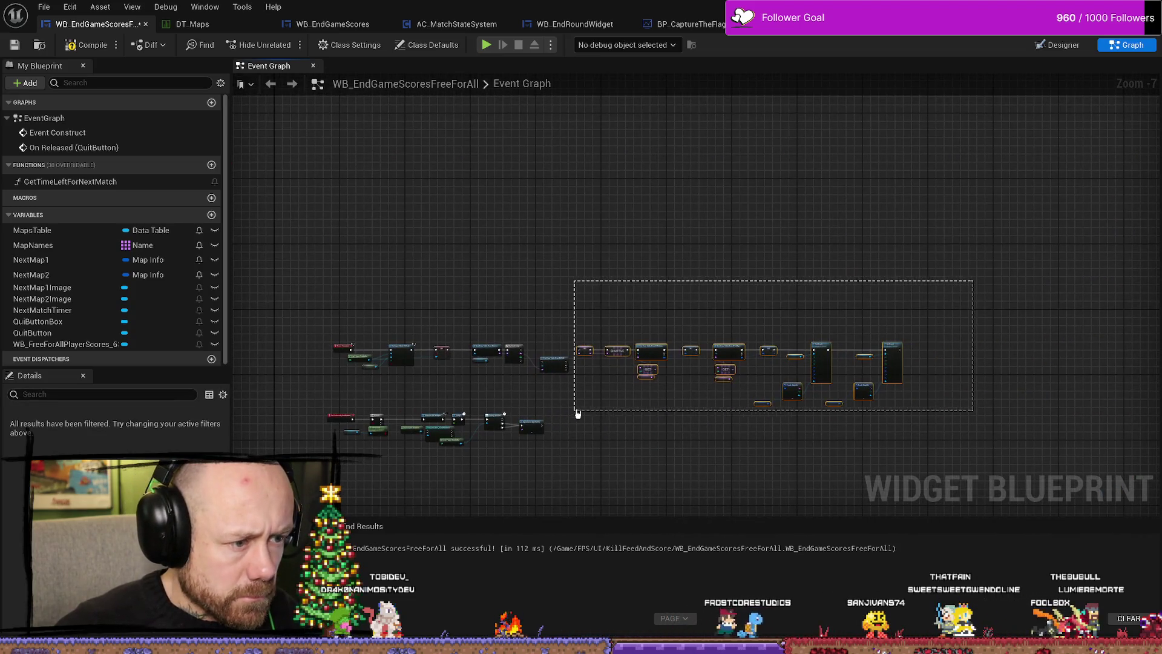
left_click_drag(642, 357, 748, 356)
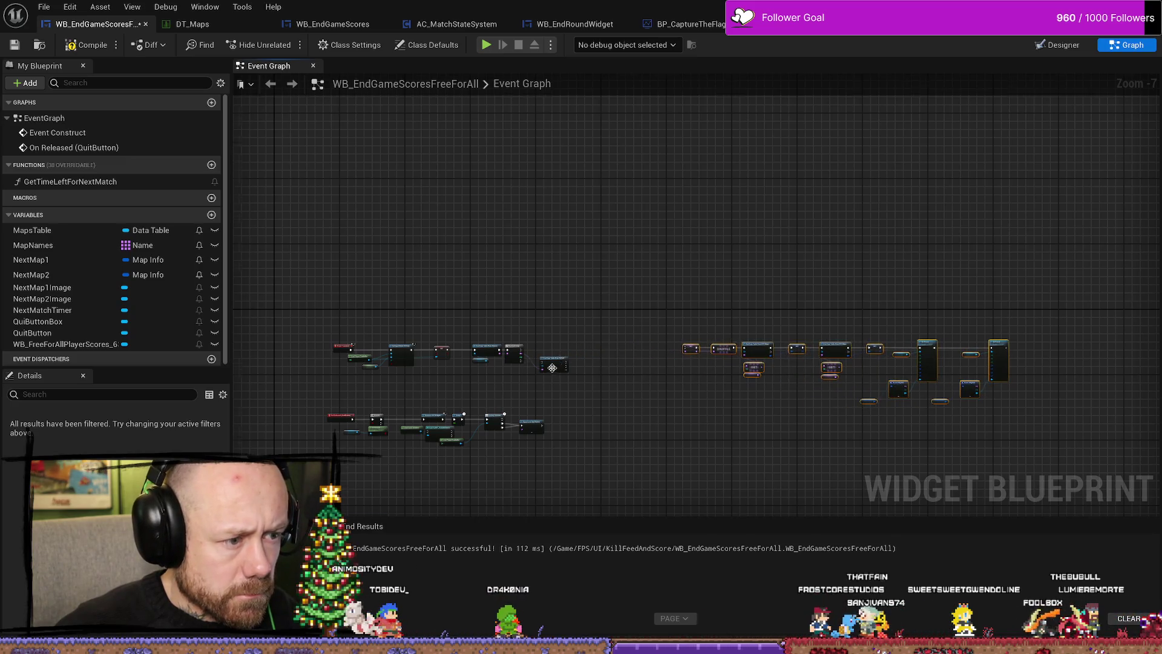
scroll(552, 367, "up", 7)
mouse_move(666, 324)
left_mouse_down()
mouse_move(666, 254)
mouse_move(636, 275)
left_mouse_up()
scroll(655, 436, "up", 1)
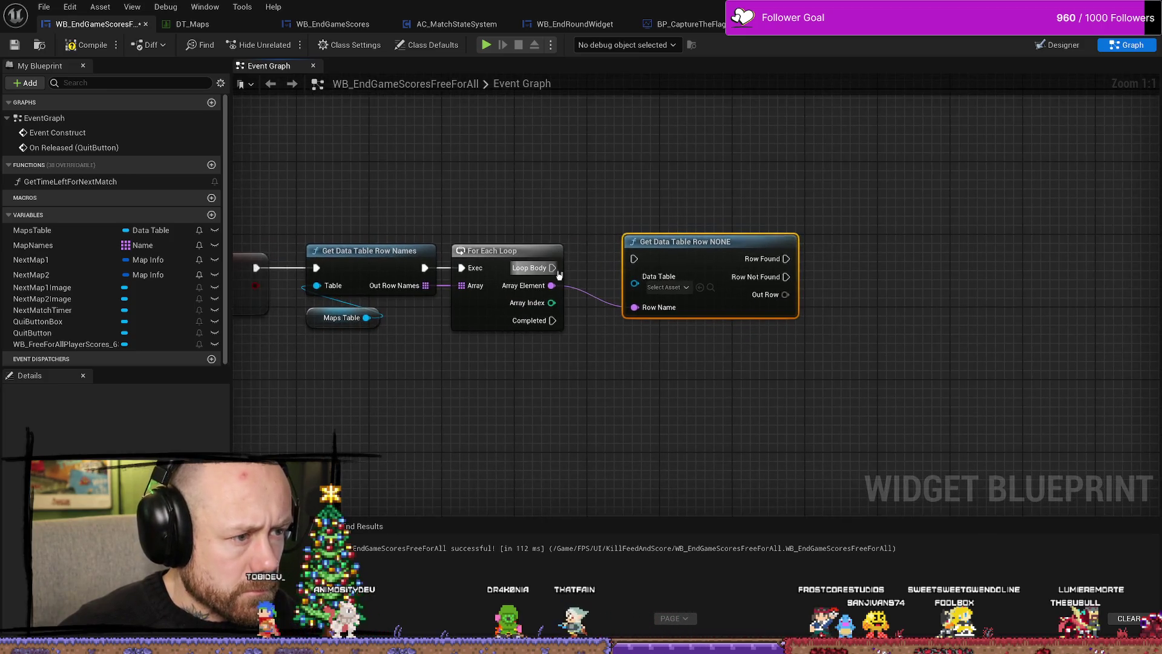
Wire Loop Body into Get Data Table Row and set its Data Table to DT_Maps.
left_click_drag(558, 272, 642, 263)
left_click(678, 288)
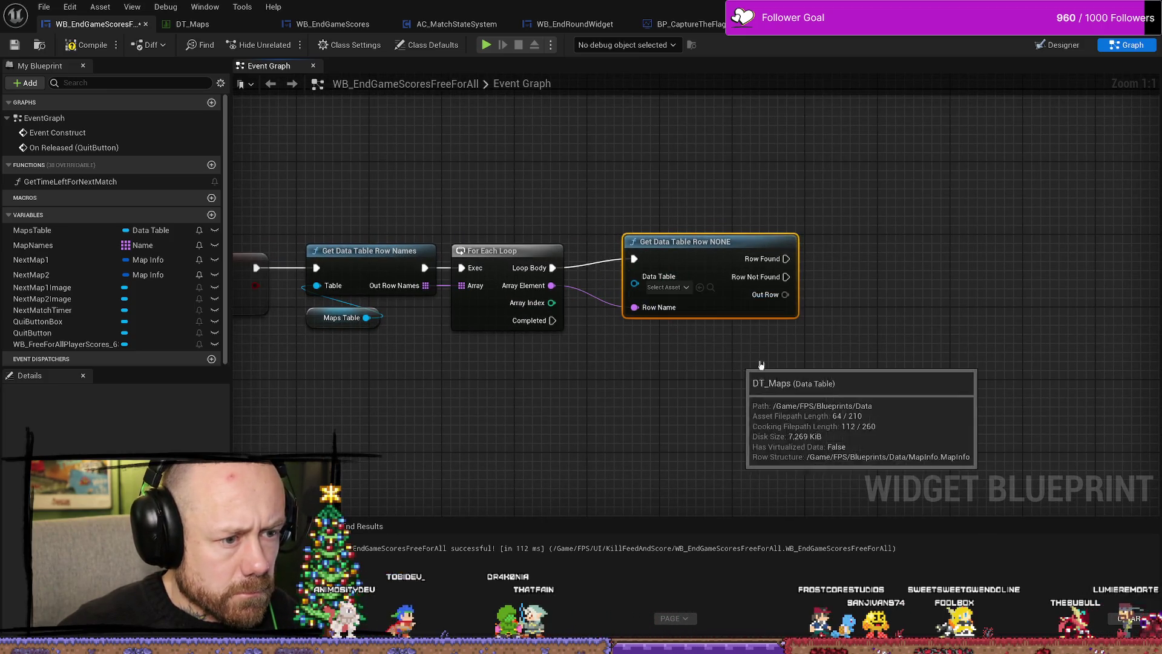
left_click(732, 363)
left_click_drag(817, 327, 734, 311)
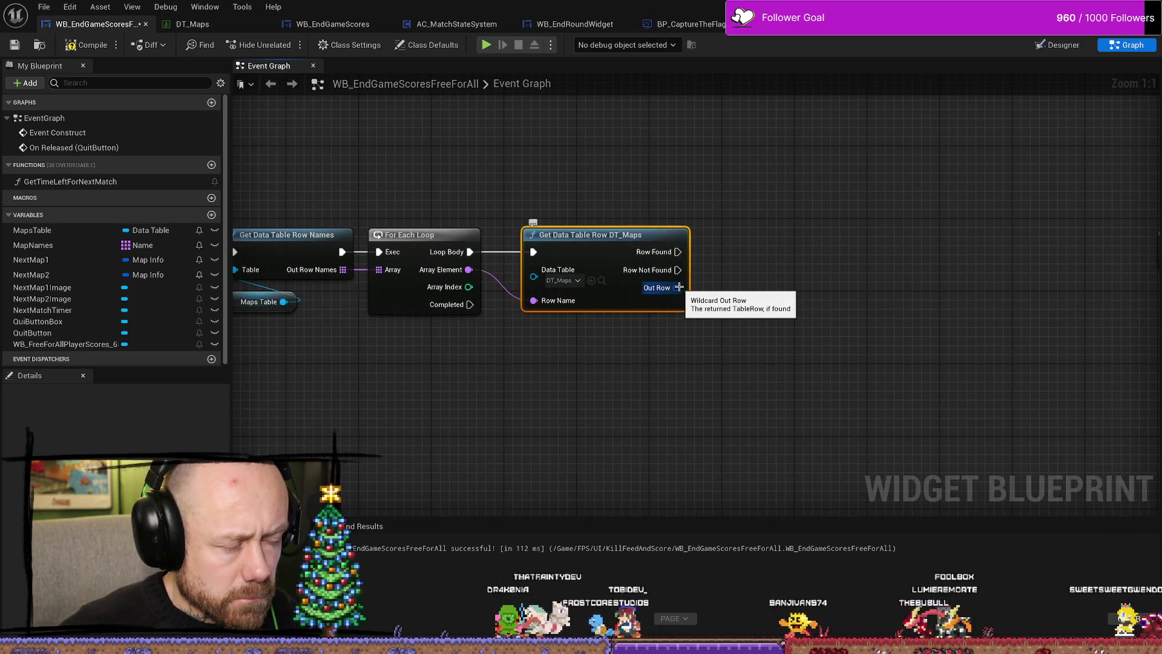
Add a Break MapInfo node from the Out Row output.
left_click_drag(679, 288, 766, 302)
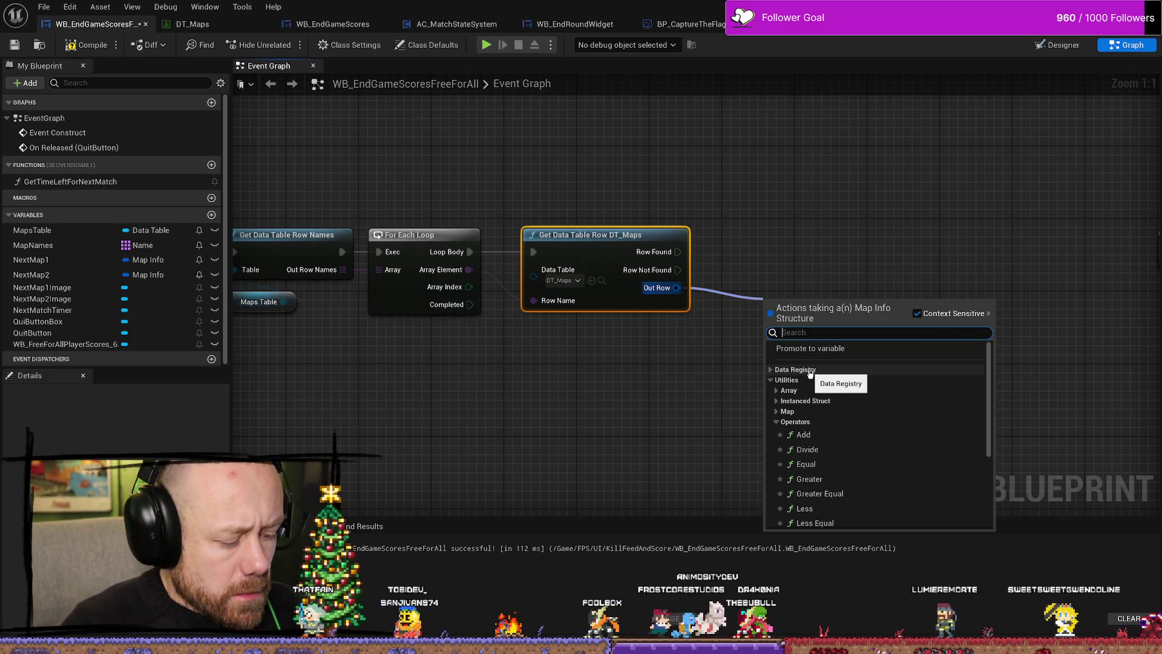
type("ga")
left_click(889, 183)
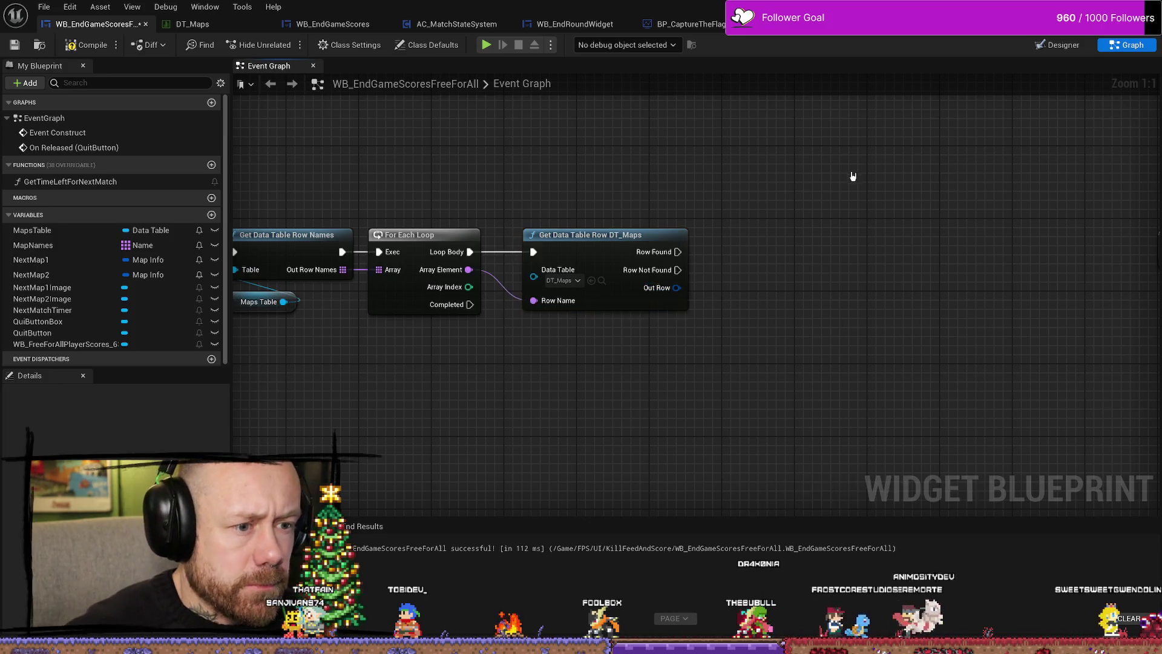
left_click_drag(561, 288, 631, 311)
type("break")
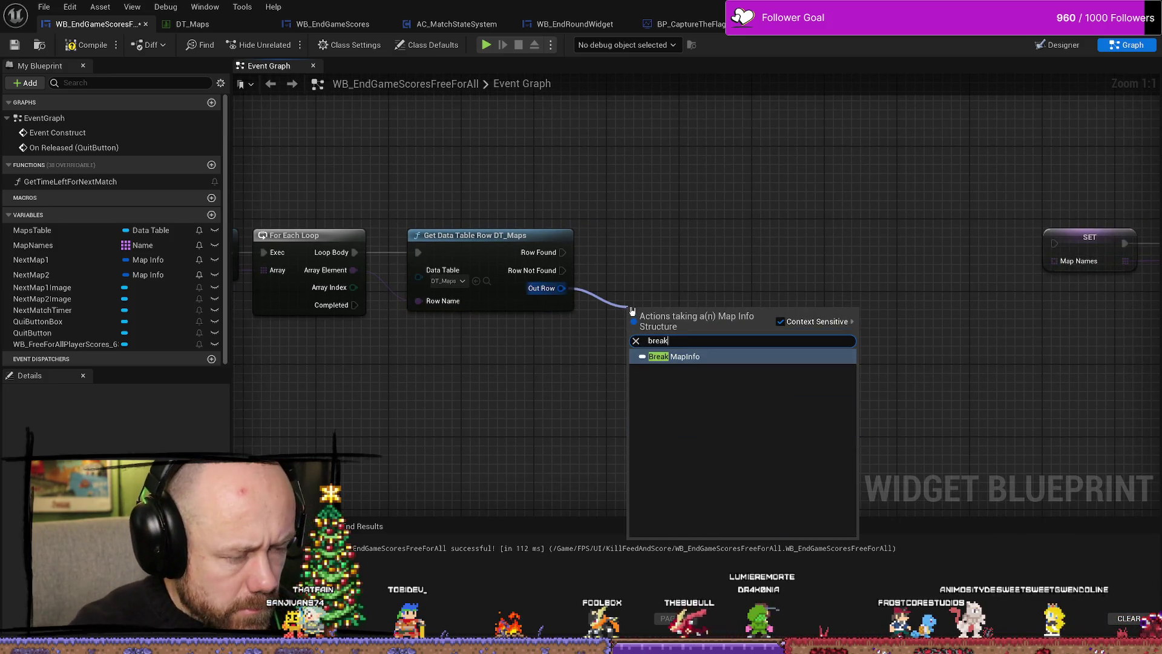
key("Return")
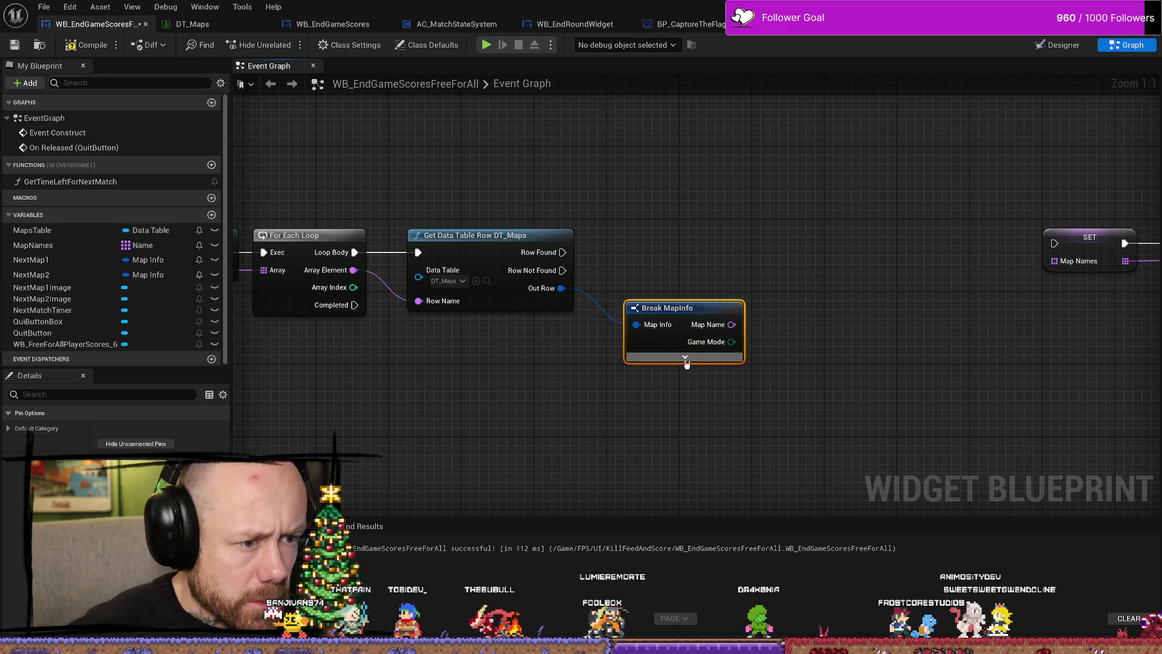
Expand Break MapInfo and compare its Game Mode to FreeForAll with an Equal (Enum) node.
left_click(685, 359)
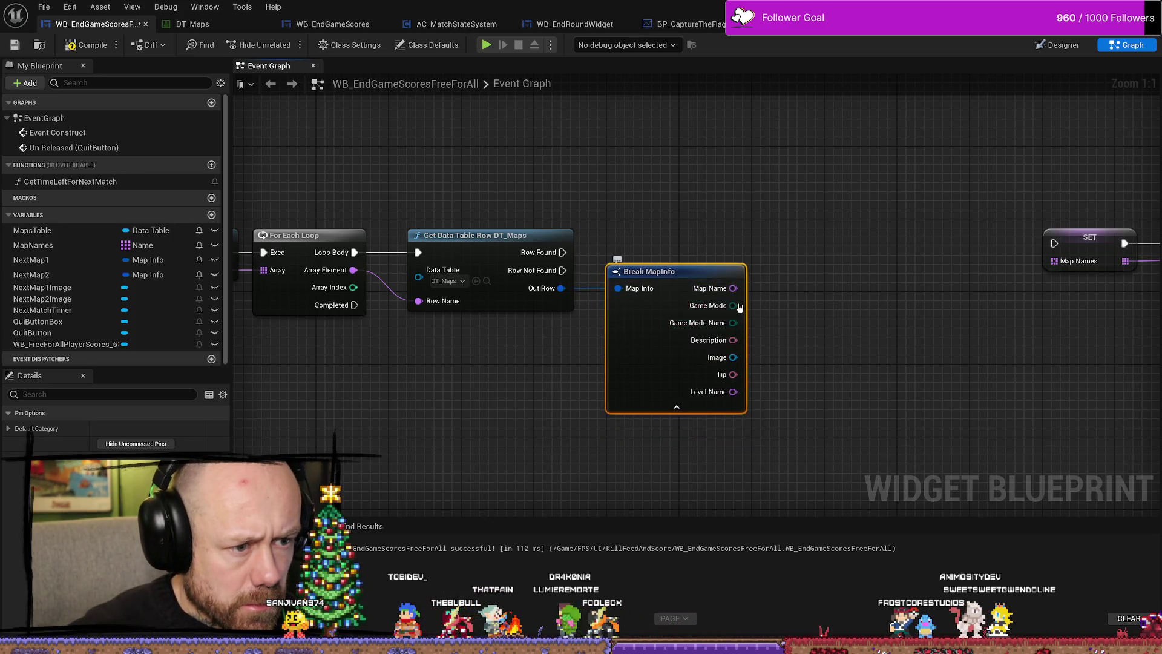
left_click_drag(810, 340, 817, 336)
type("deat")
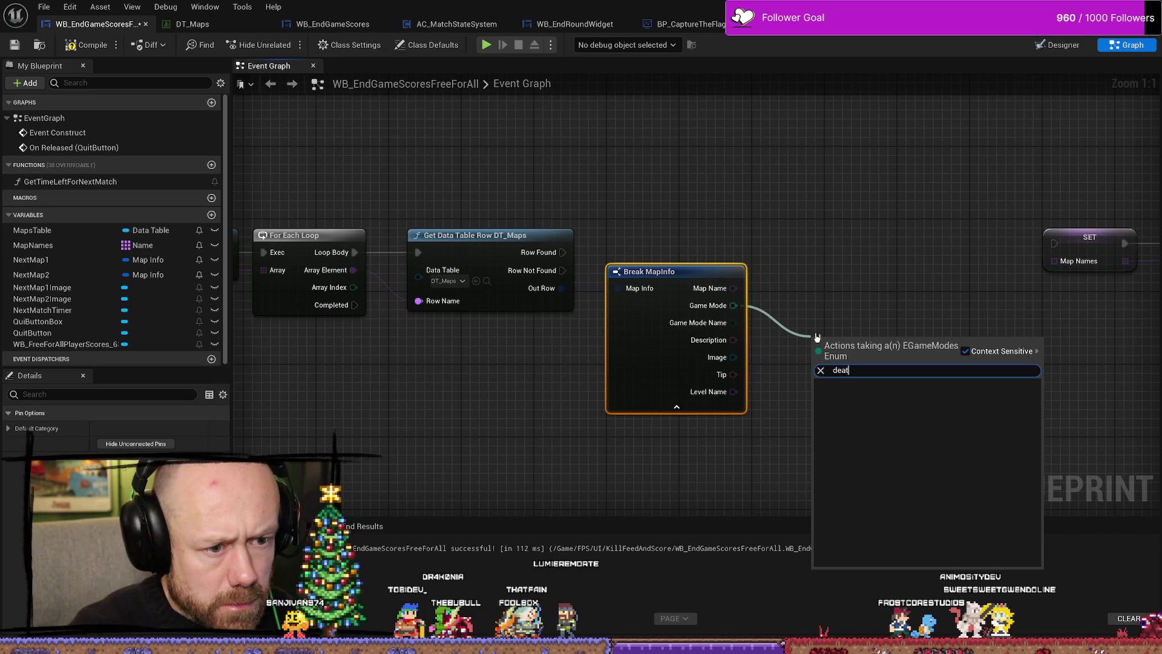
key("BackSpace")
key("BackSpace")
key("BackSpace")
left_click(820, 291)
mouse_move(820, 292)
left_mouse_down()
mouse_move(710, 313)
mouse_move(707, 330)
left_mouse_up()
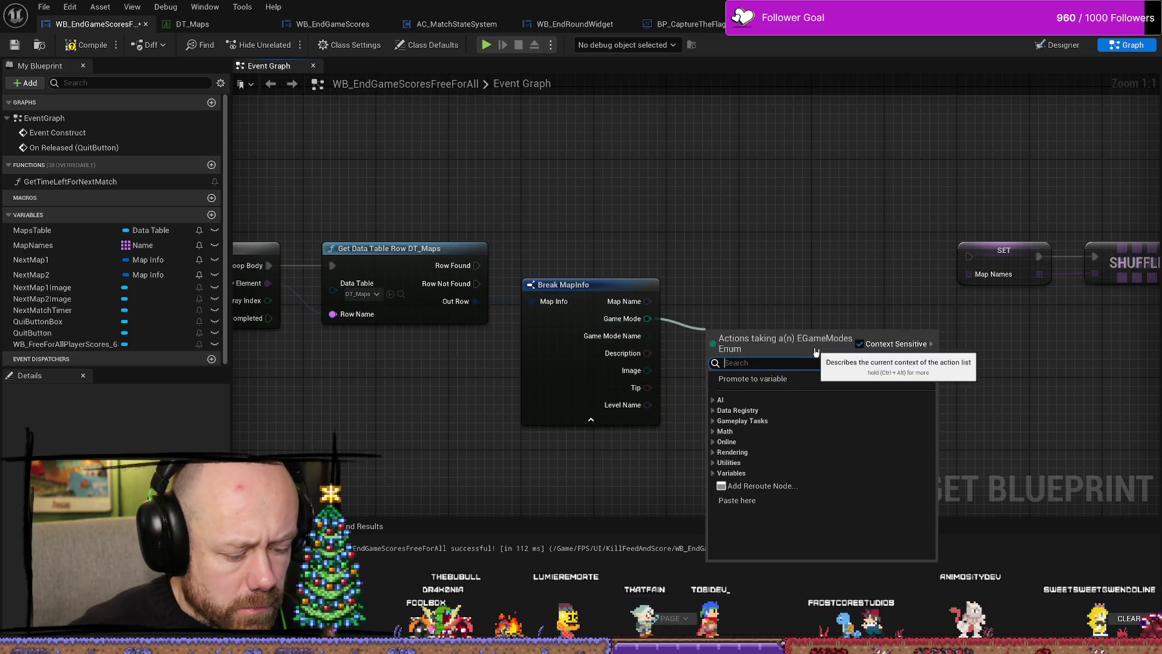
type("==")
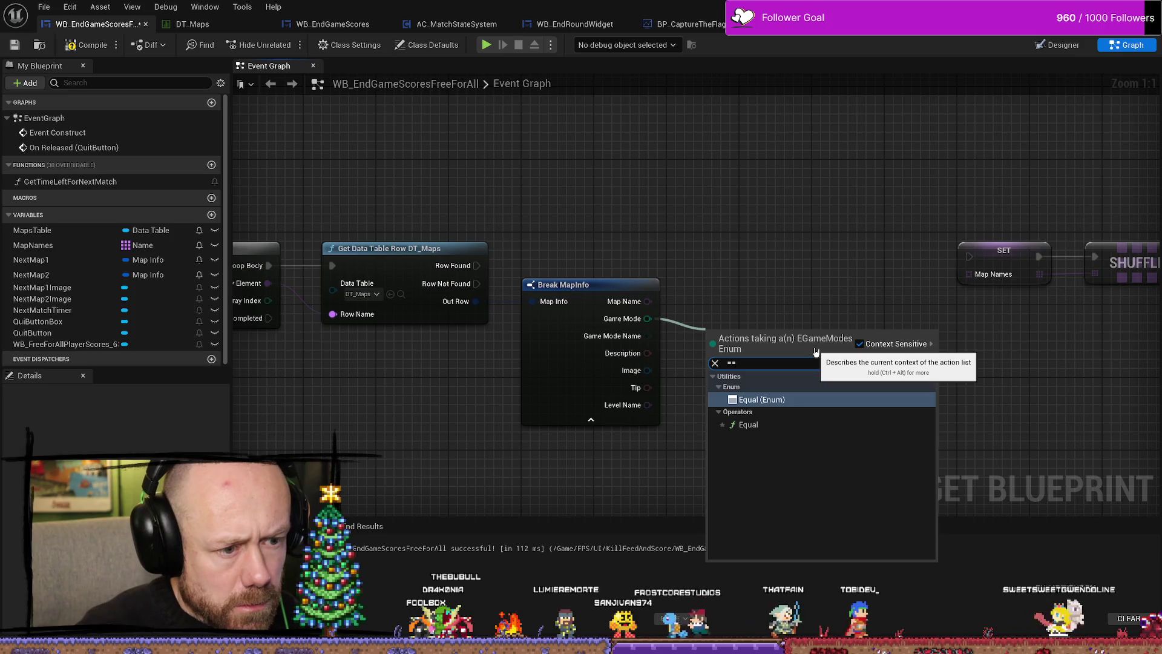
left_click(762, 400)
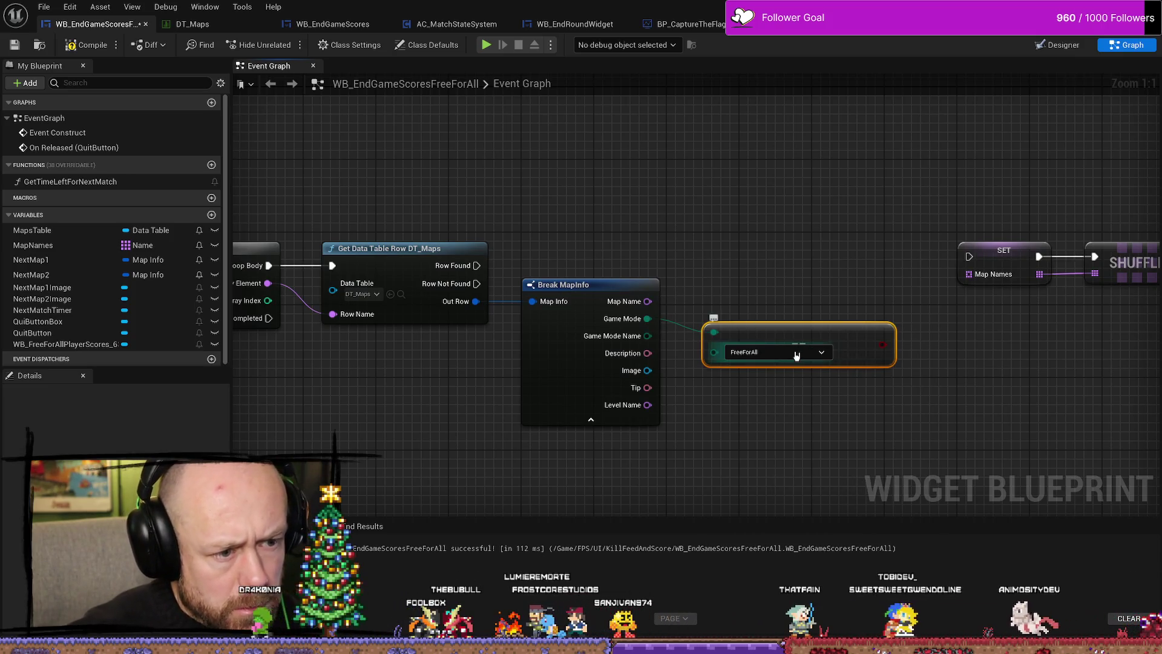
left_click(750, 352)
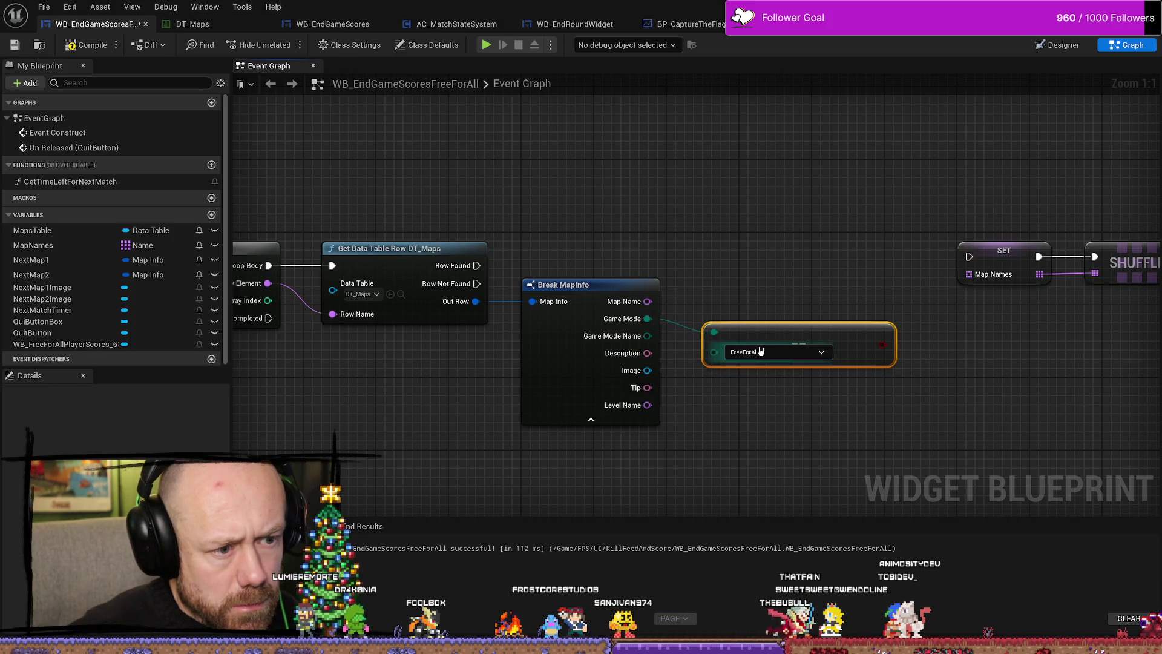
left_click_drag(761, 351, 752, 333)
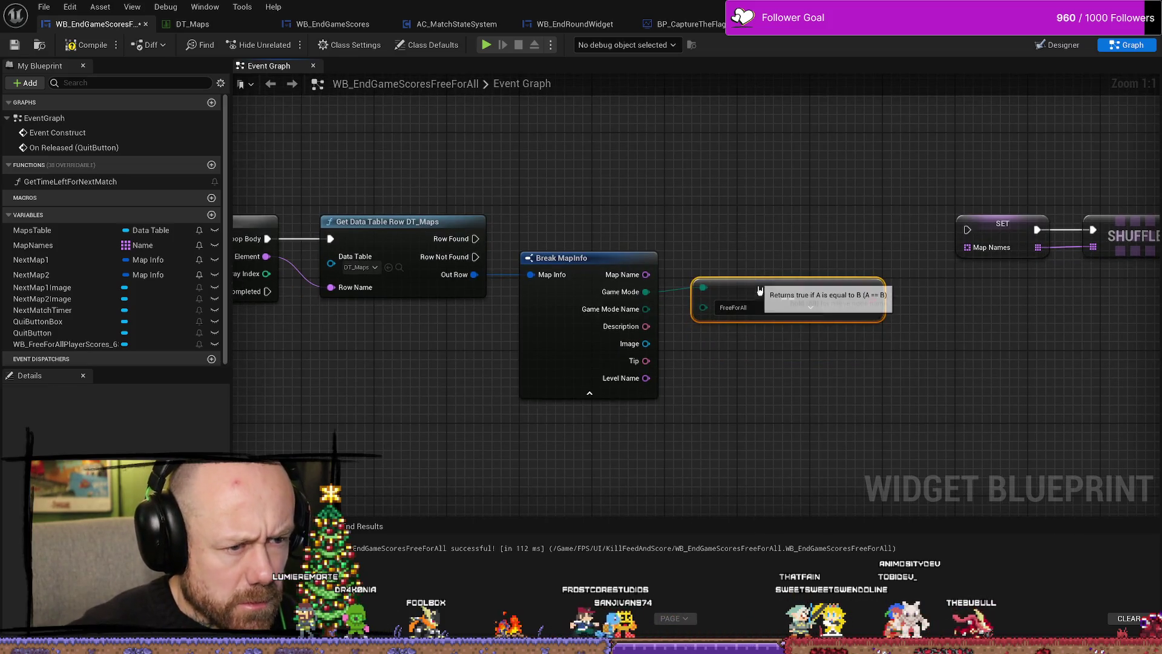
Review the SHUFFLE group and SET Map Names, then drag a wire from the Equal result.
scroll(577, 216, "down", 2)
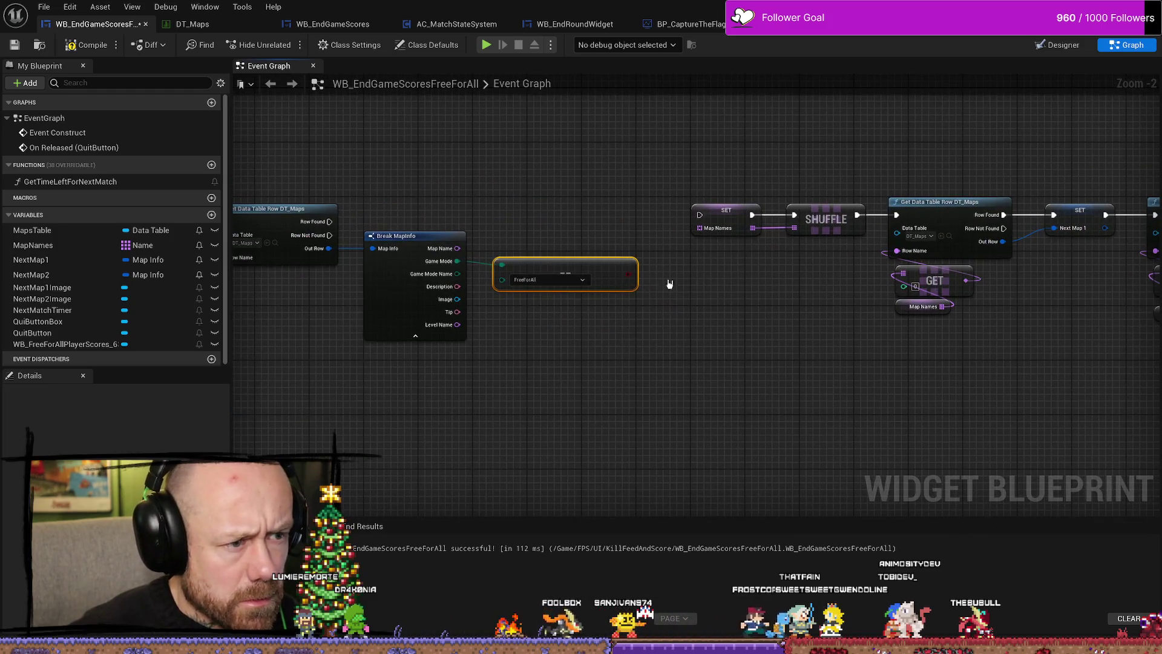
left_click_drag(670, 284, 686, 228)
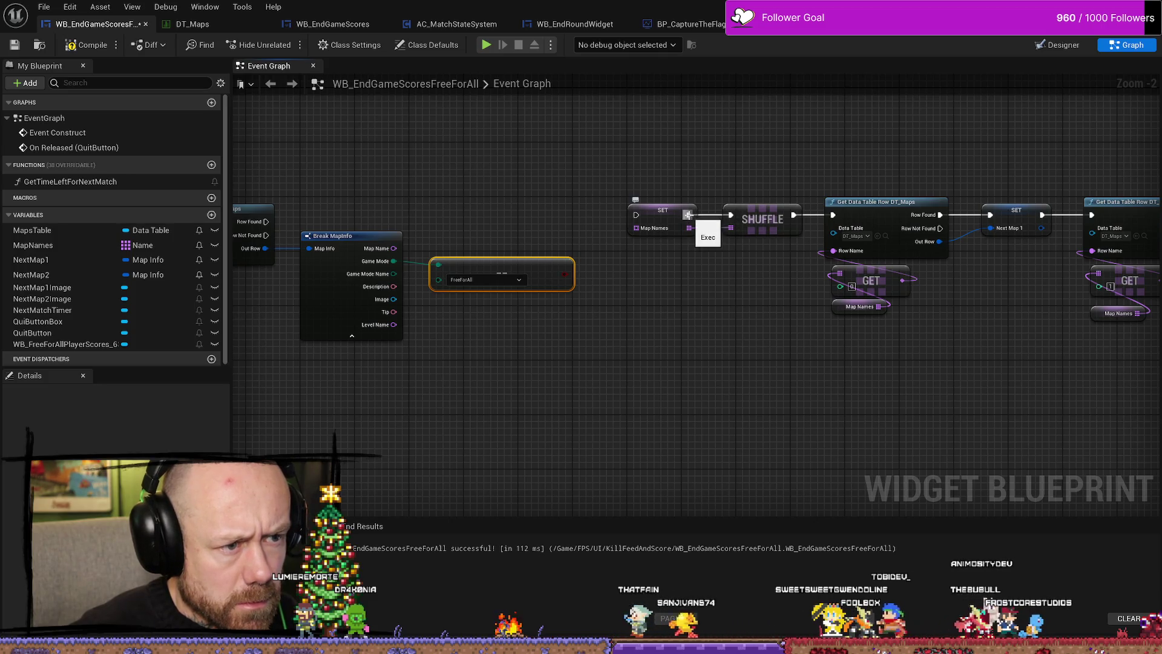
mouse_move(736, 182)
left_mouse_down()
mouse_move(778, 270)
mouse_move(988, 329)
mouse_move(969, 336)
left_mouse_up()
scroll(716, 337, "down", 3)
scroll(773, 332, "up", 4)
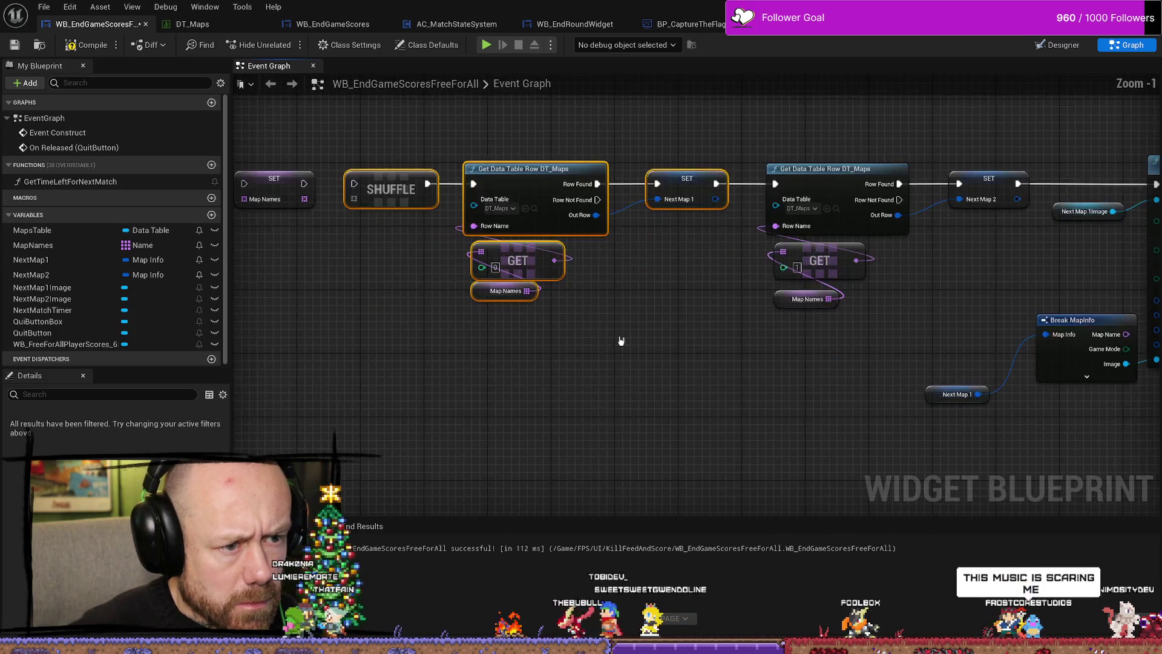
left_click(591, 242)
left_click_drag(723, 310, 620, 300)
left_click(597, 233)
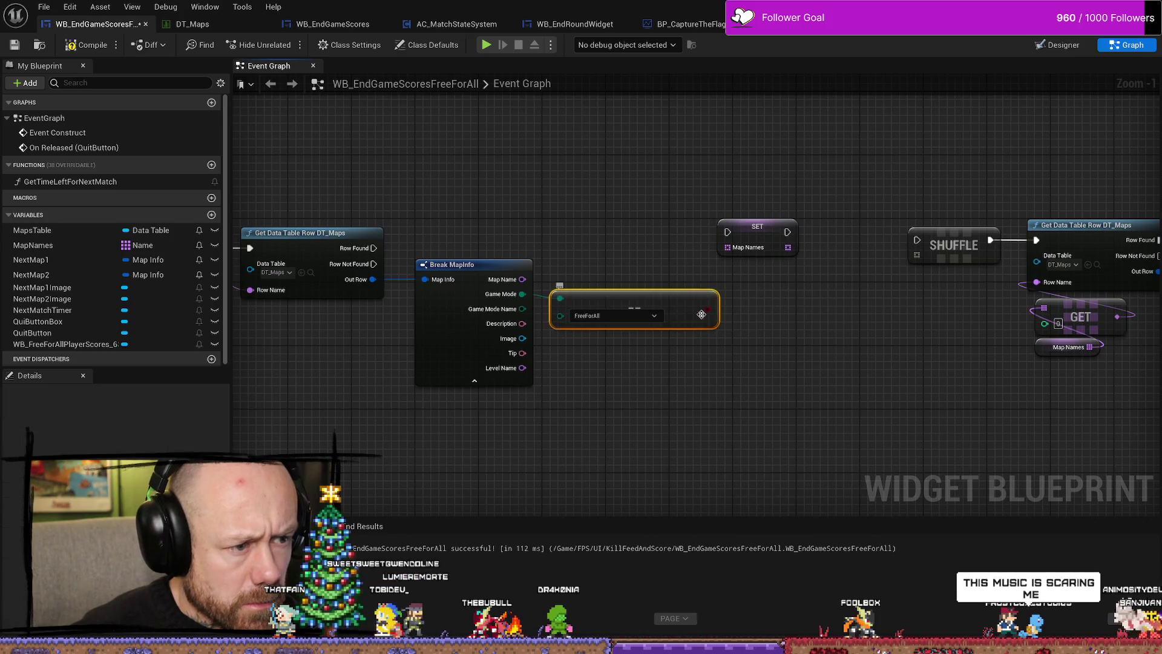
left_click_drag(708, 309, 623, 253)
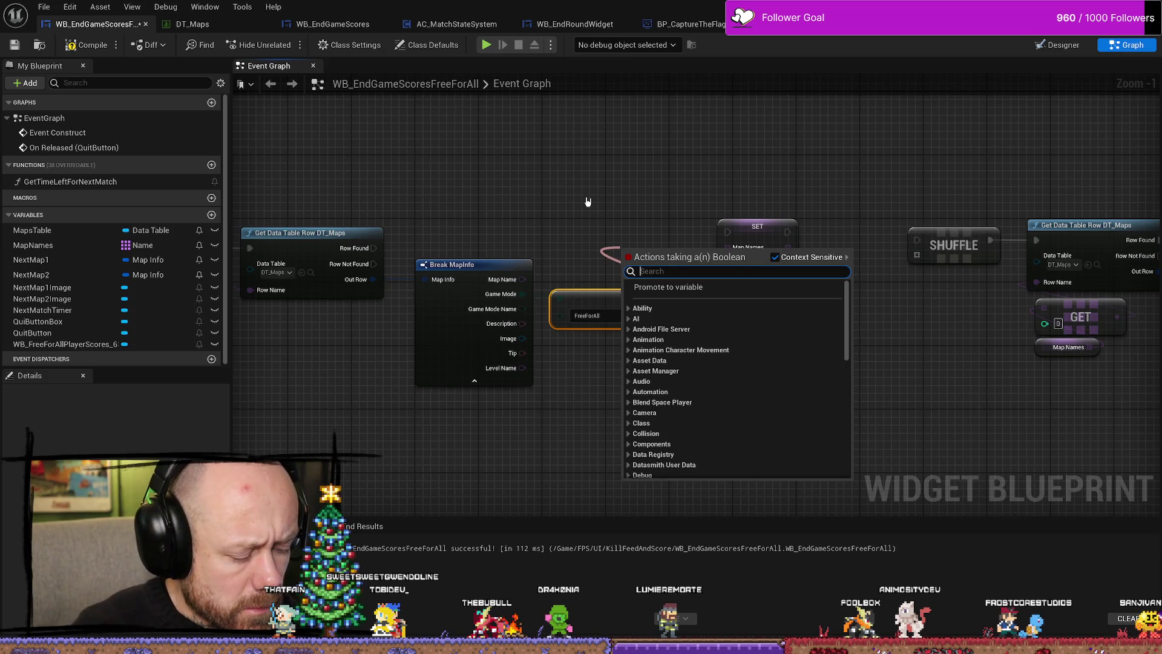
Add a Branch node after the FreeForAll comparison.
type("branch")
key("Return")
left_click_drag(658, 245, 649, 207)
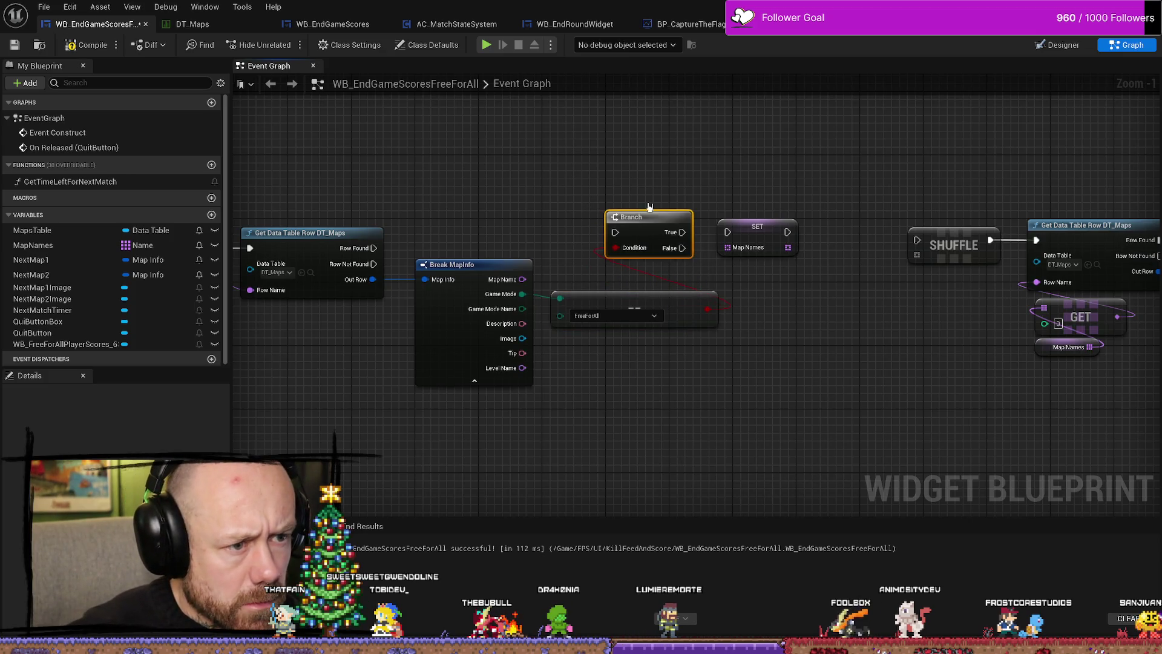
Move the old SET Map Names up and add a new SET Map Names on Branch True.
mouse_move(722, 235)
left_mouse_down()
mouse_move(789, 211)
mouse_move(711, 237)
mouse_move(722, 176)
left_mouse_up()
left_click(723, 266)
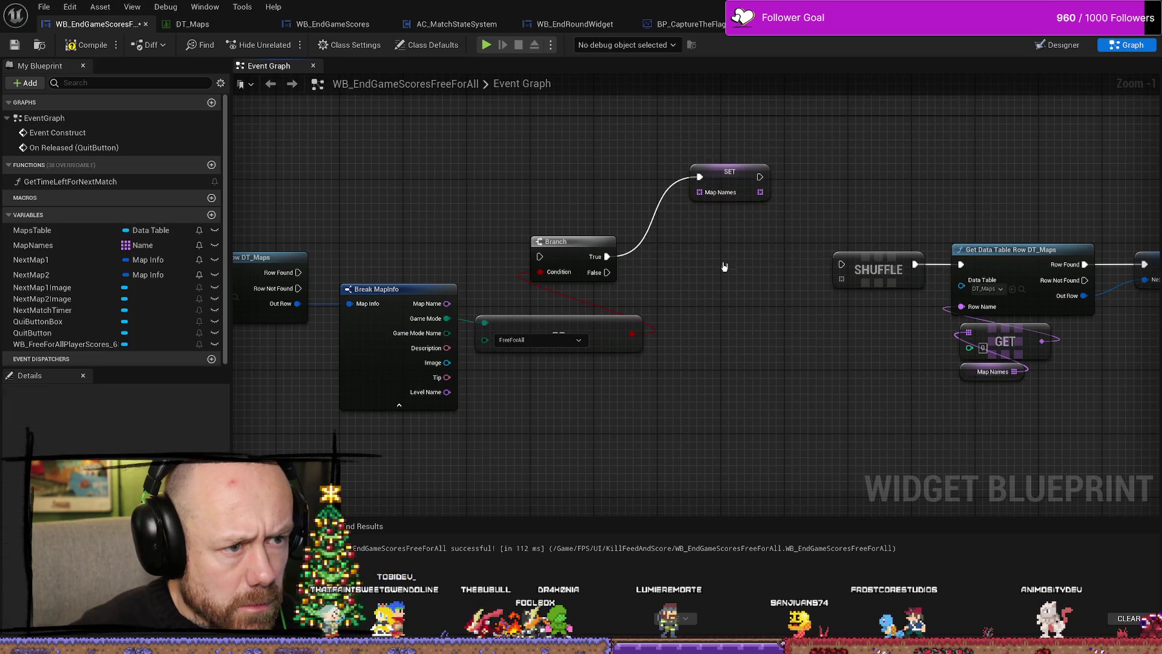
left_click(700, 177, "alt")
mouse_move(604, 259)
left_mouse_down()
mouse_move(669, 257)
mouse_move(671, 266)
left_mouse_up()
type("add")
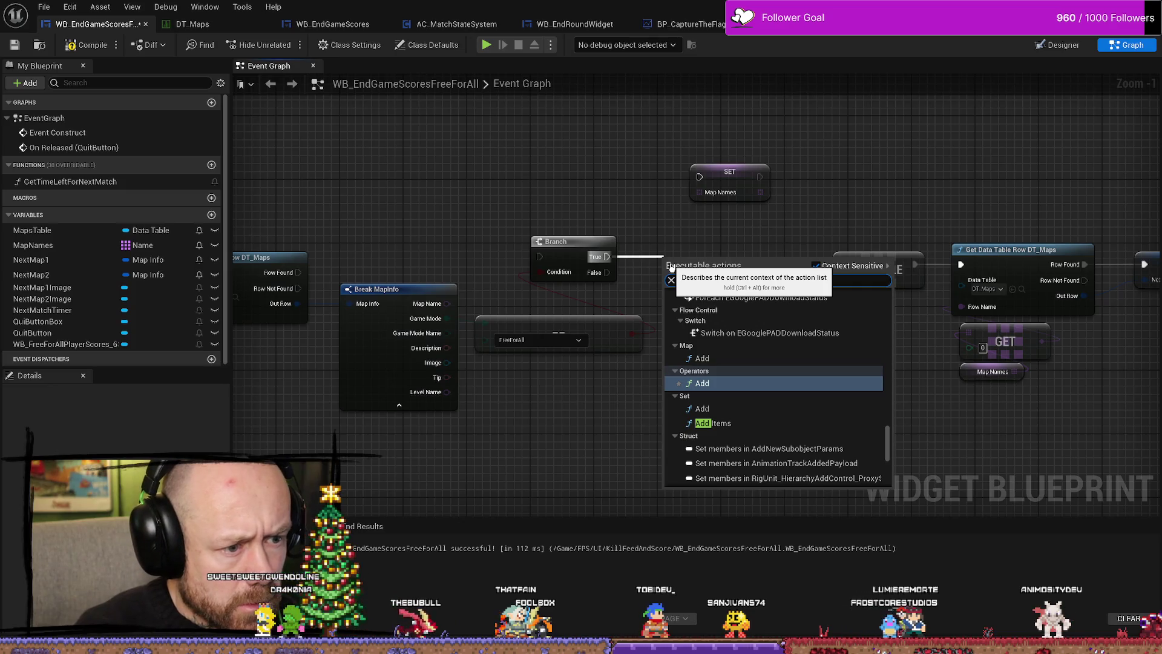
type(" map")
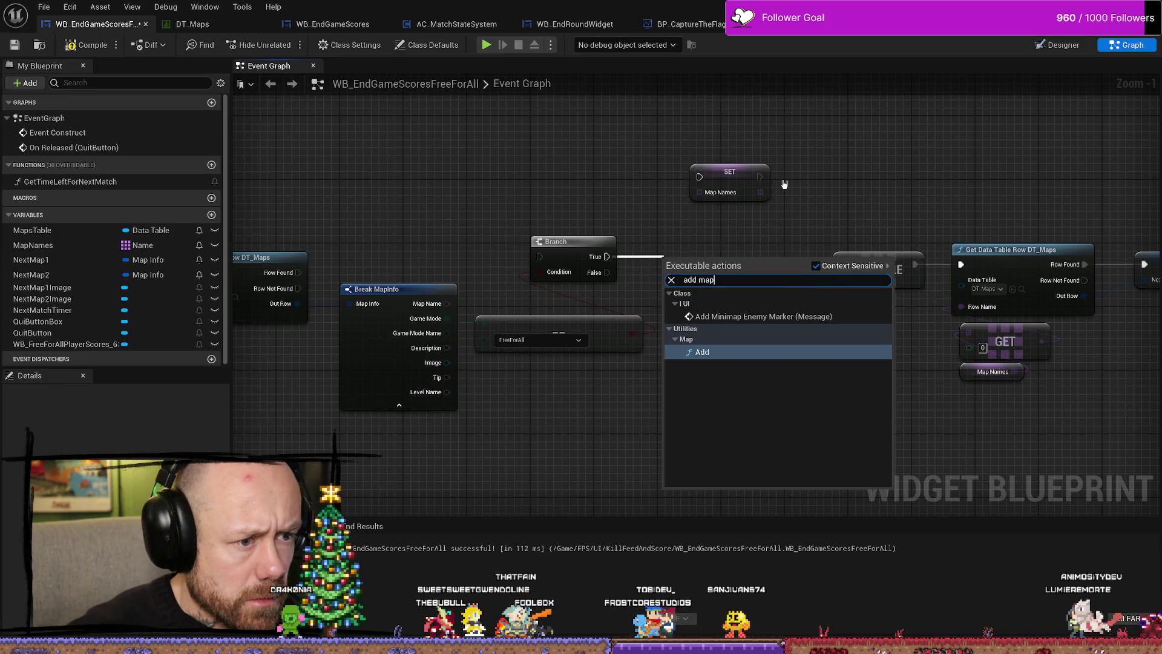
key("Escape")
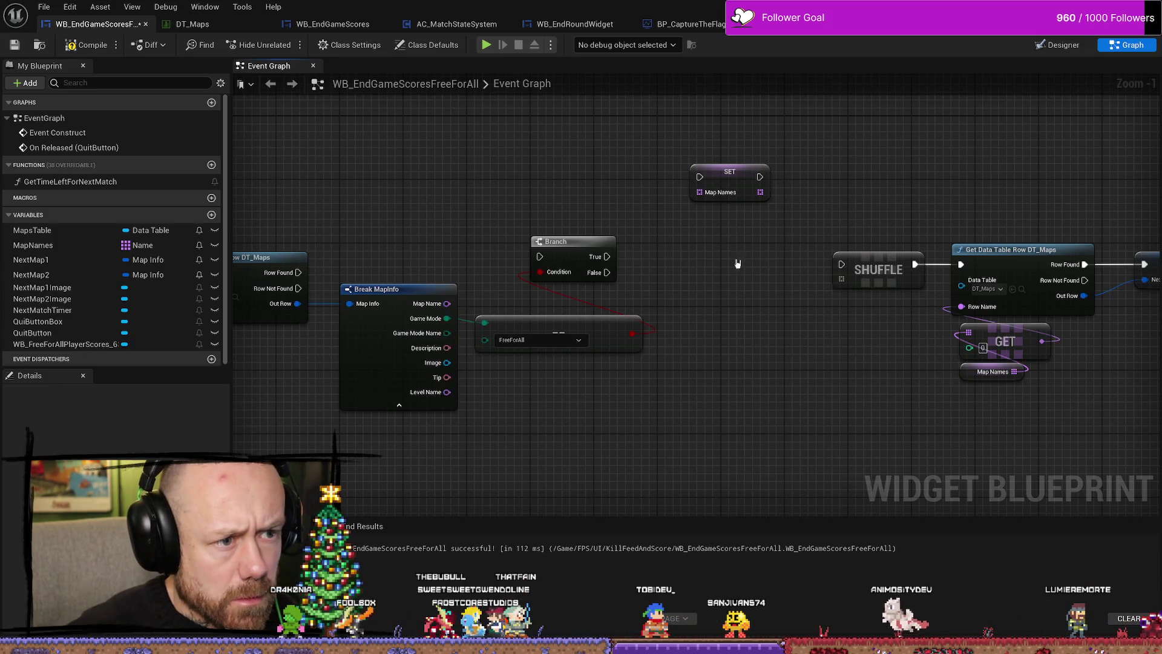
left_click_drag(608, 256, 645, 266)
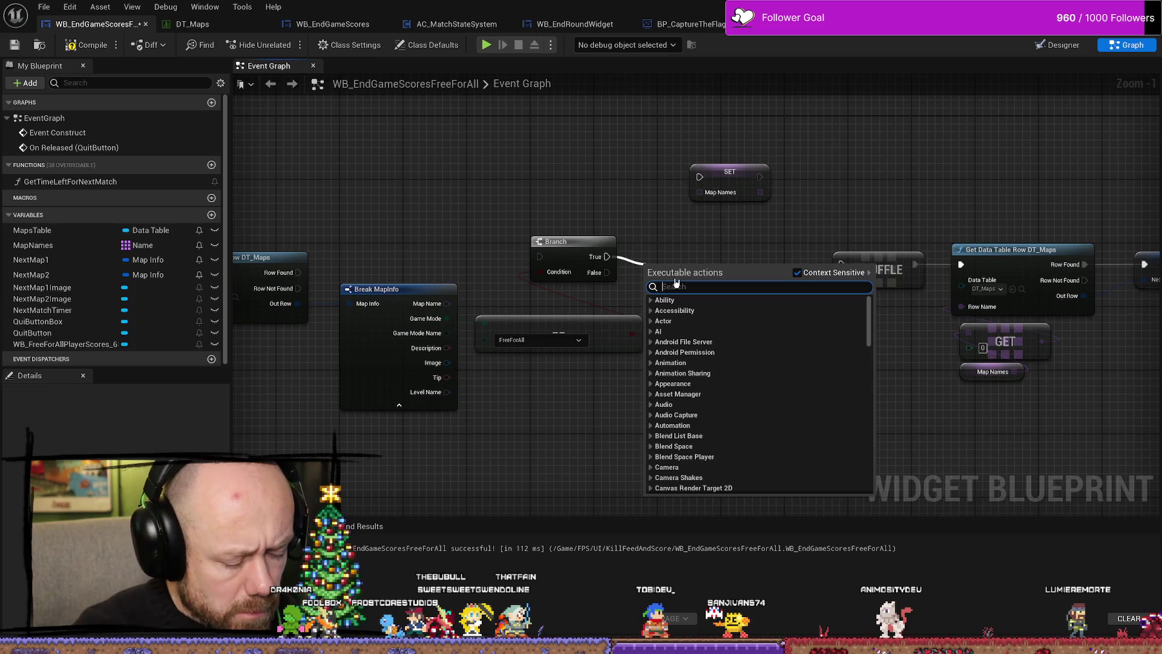
type("map names add")
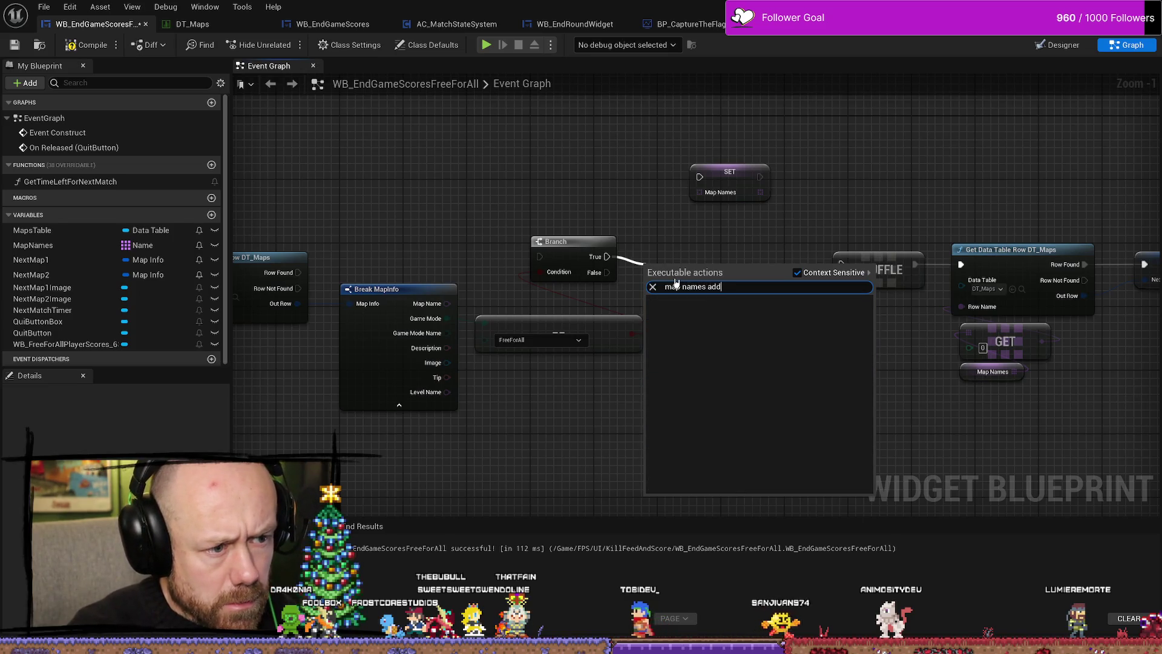
key("BackSpace")
key("BackSpace")
key("Return")
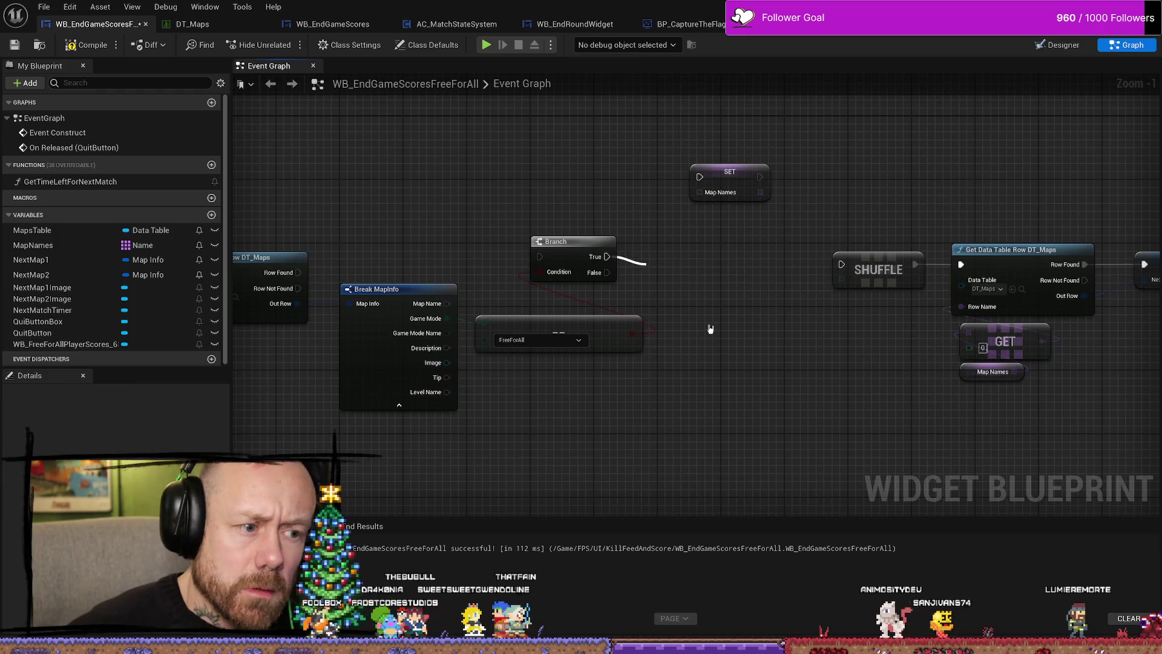
Nudge the Branch node down and the FreeForAll comparison node left.
left_click_drag(778, 345, 732, 323)
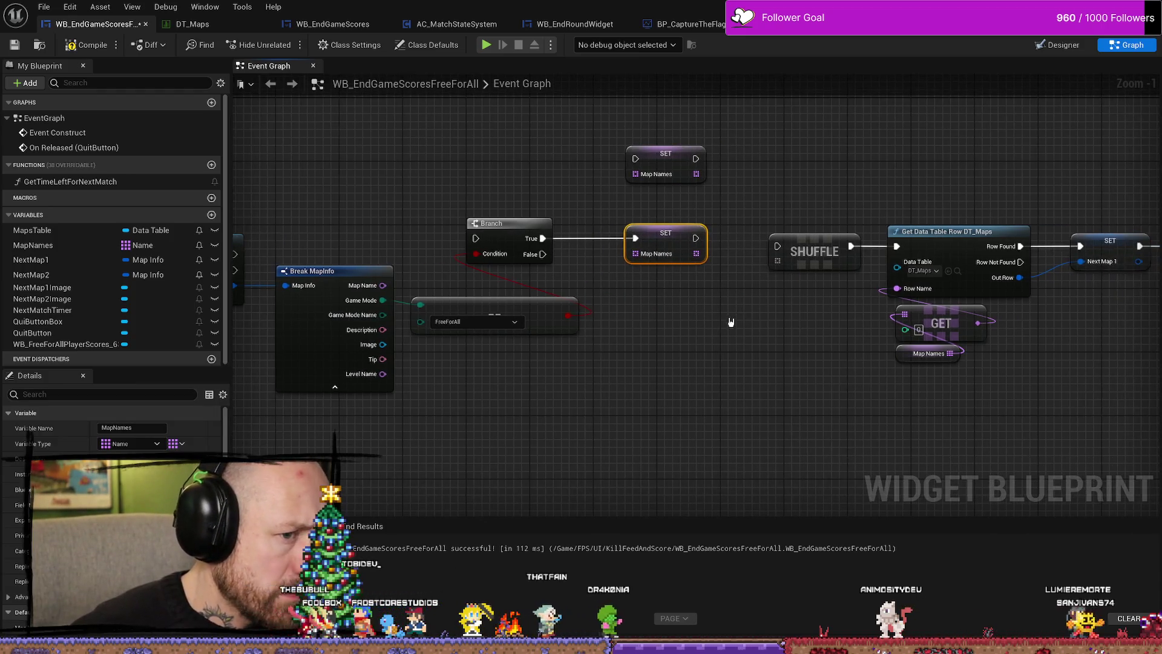
left_click_drag(660, 288, 705, 291)
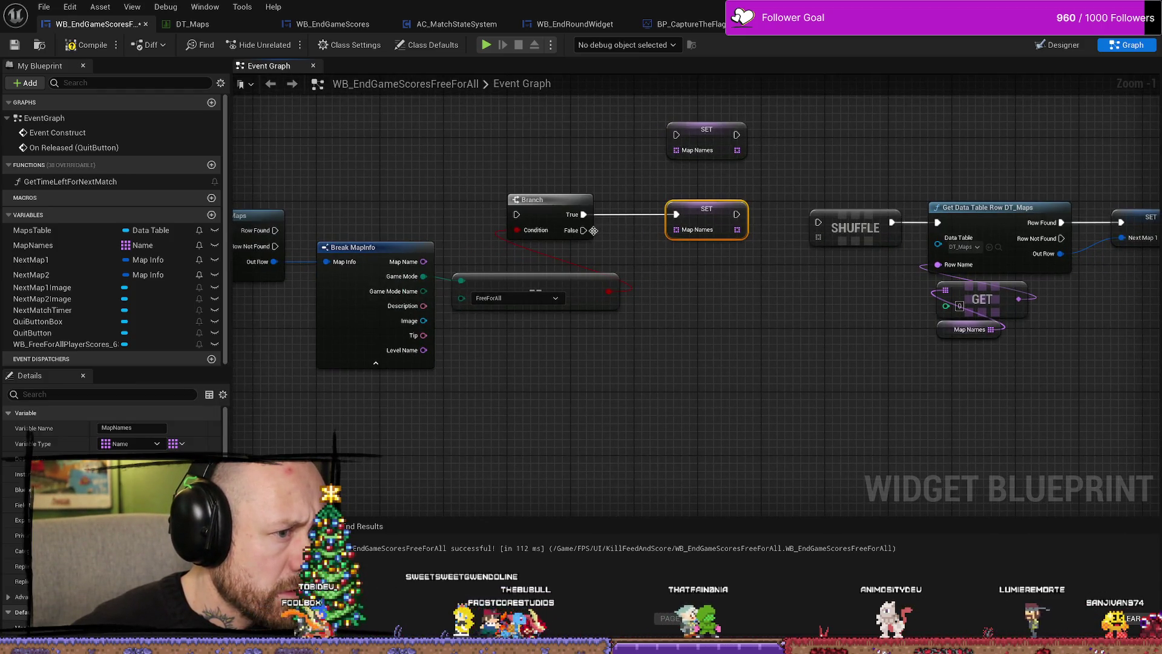
mouse_move(590, 231)
left_mouse_down()
mouse_move(540, 285)
mouse_move(454, 206)
mouse_move(544, 233)
mouse_move(526, 248)
mouse_move(709, 256)
left_mouse_up()
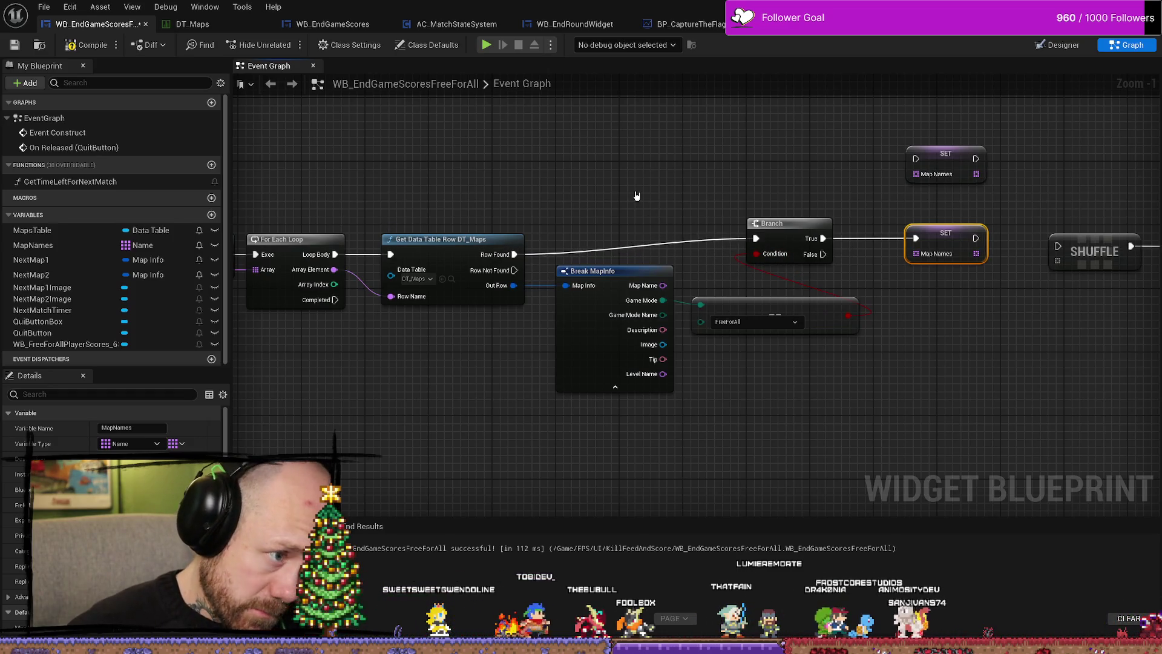
scroll(606, 206, "down", 2)
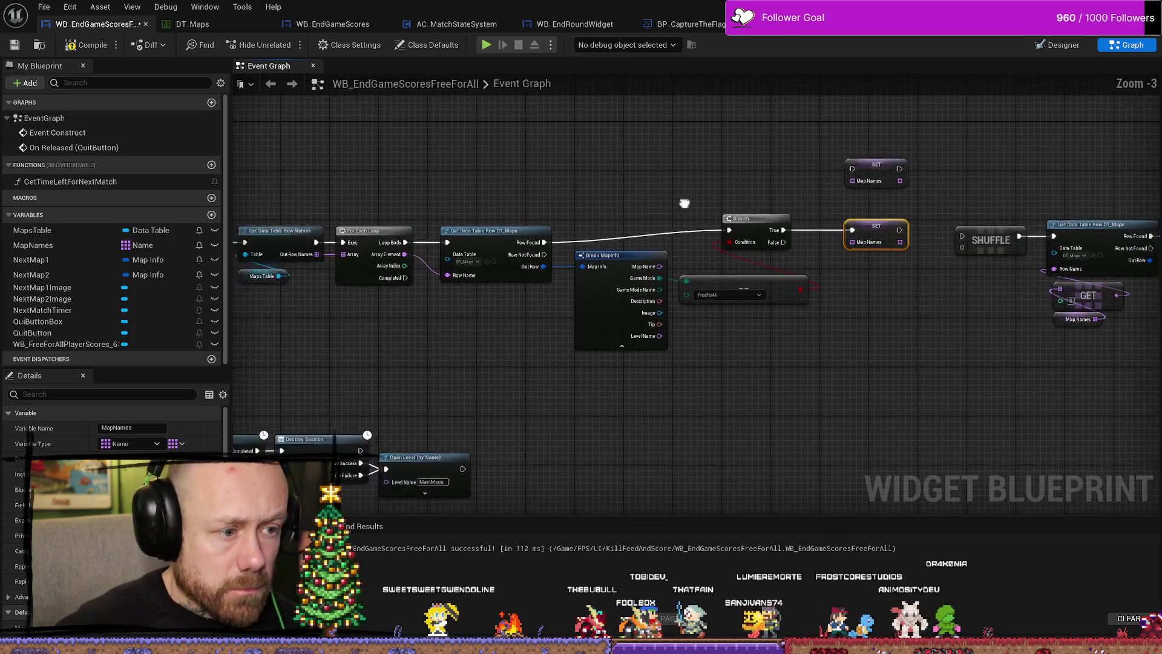
left_click_drag(381, 194, 259, 187)
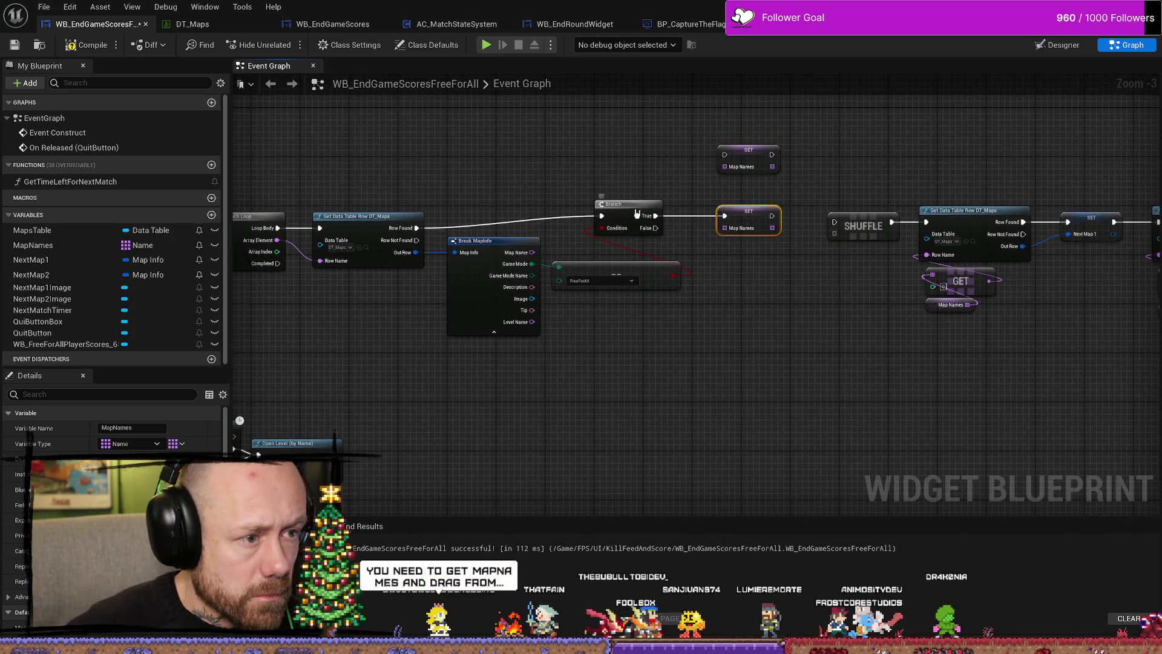
left_click_drag(623, 210, 623, 223)
scroll(705, 319, "up", 2)
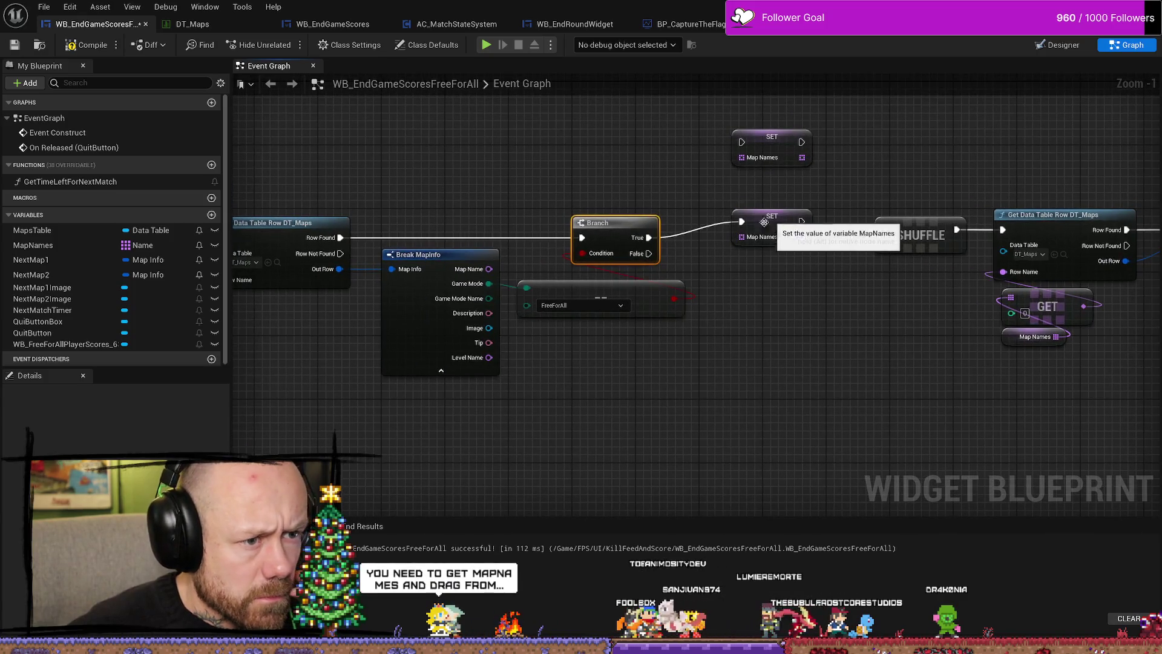
left_click(752, 236)
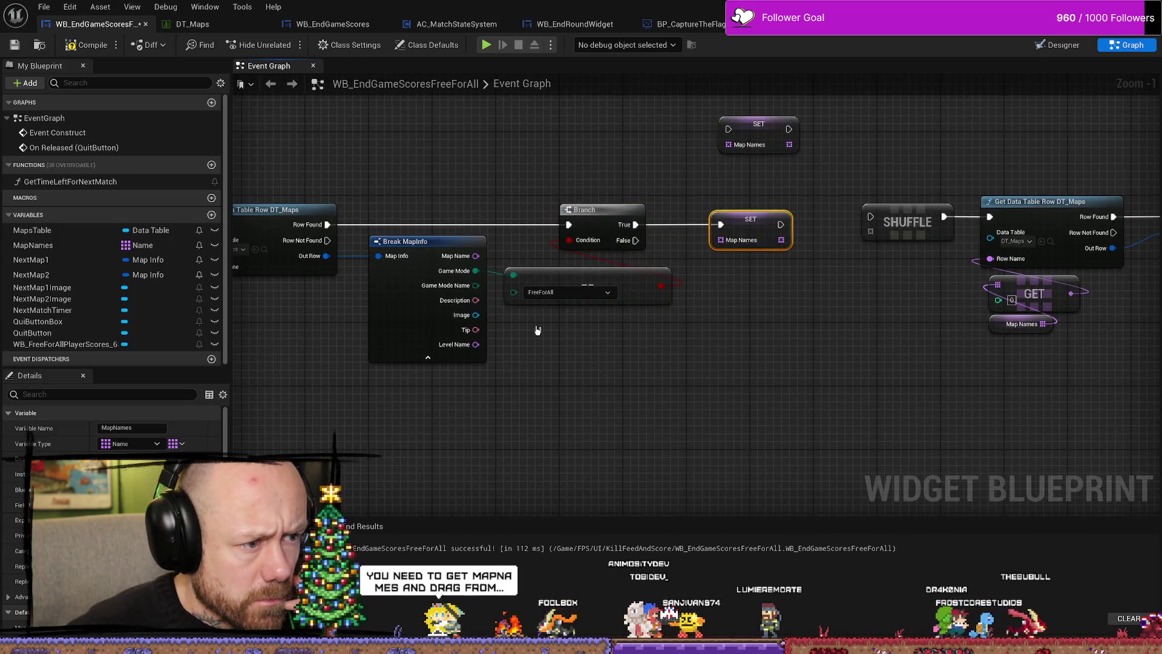
left_click_drag(405, 250, 388, 250)
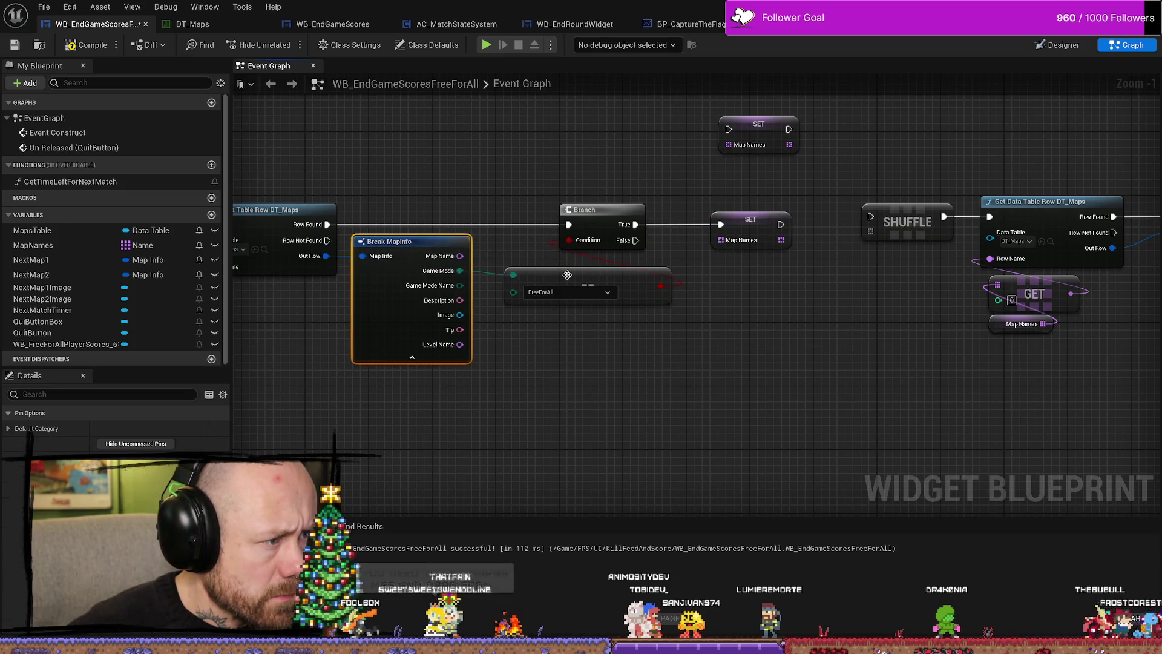
left_click_drag(590, 280, 559, 280)
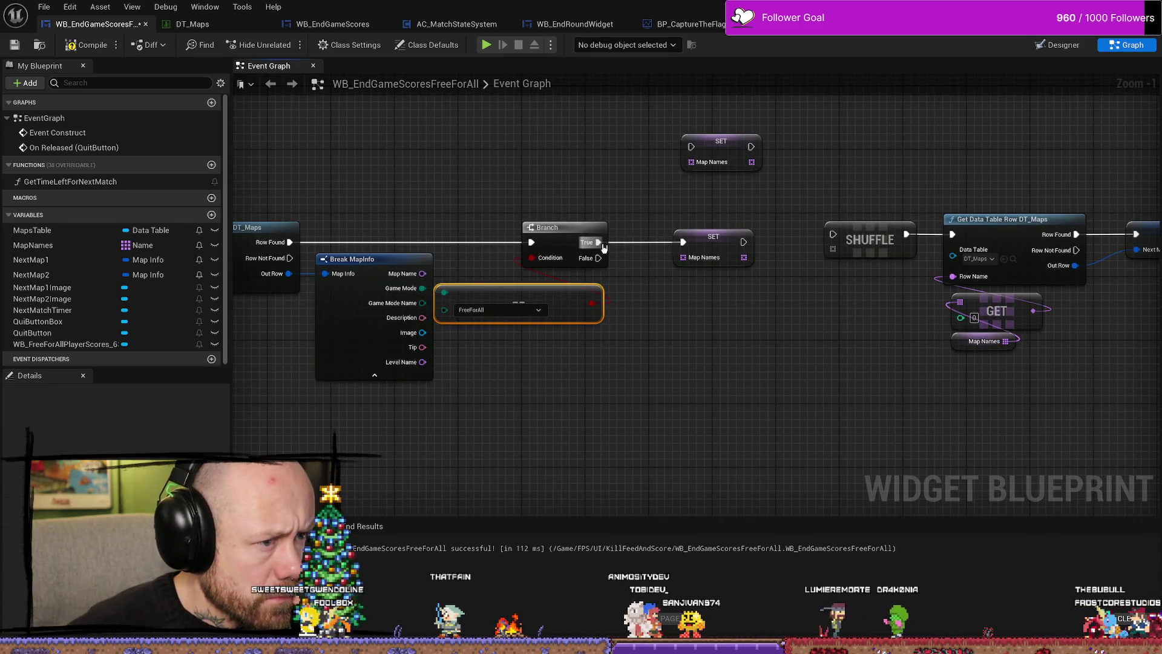
Try adding an array Add node from Branch True, then dismiss the search.
left_click_drag(604, 247, 627, 224)
type("add")
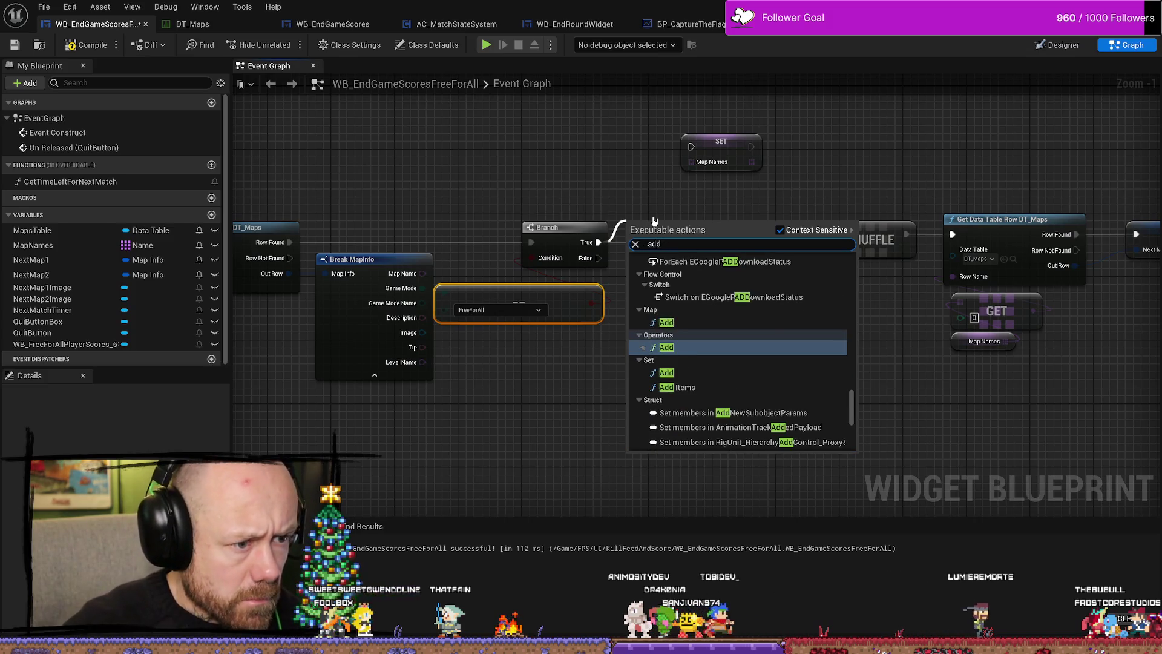
key("Return")
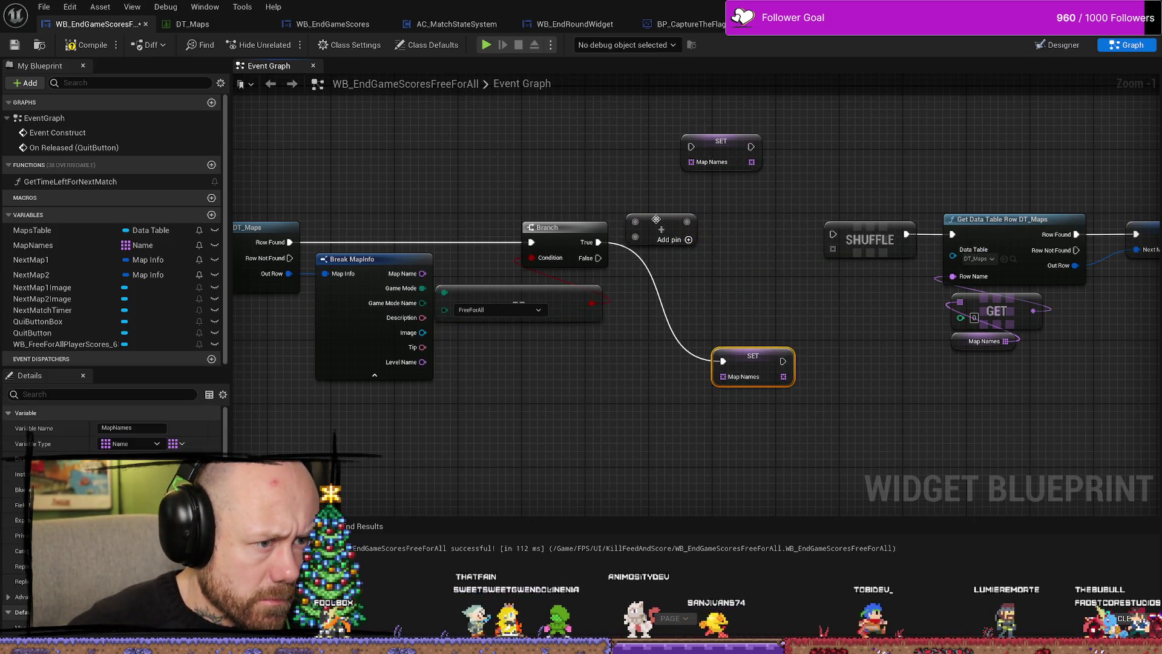
left_click(656, 219)
left_click_drag(598, 242, 664, 230)
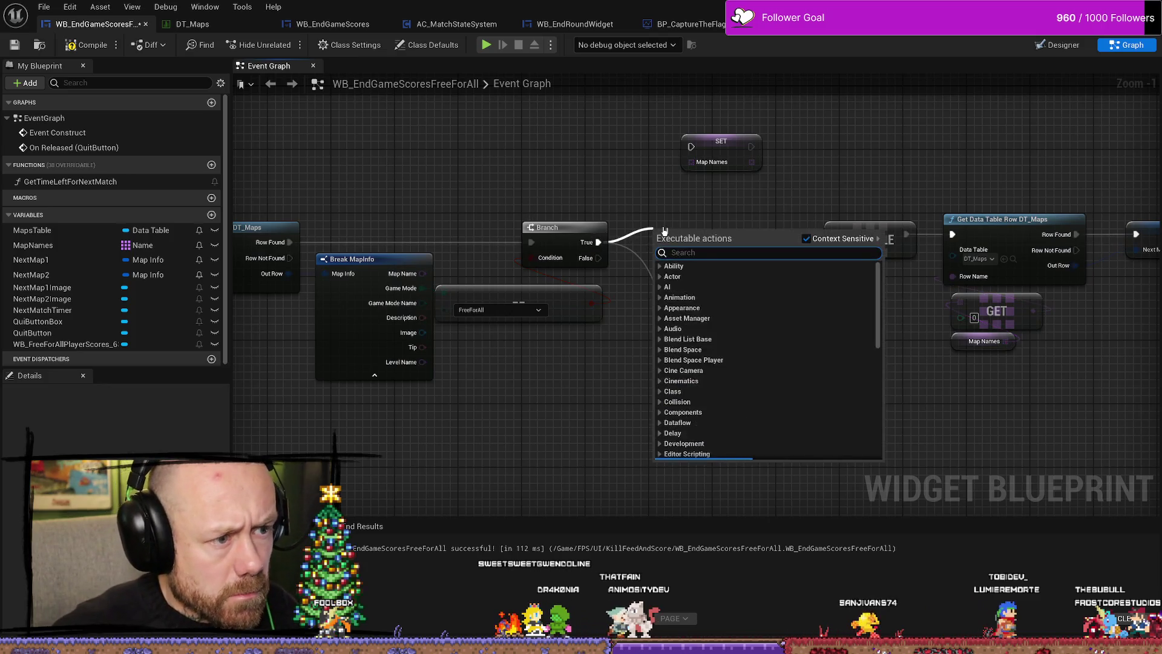
type("add arrac")
key("BackSpace")
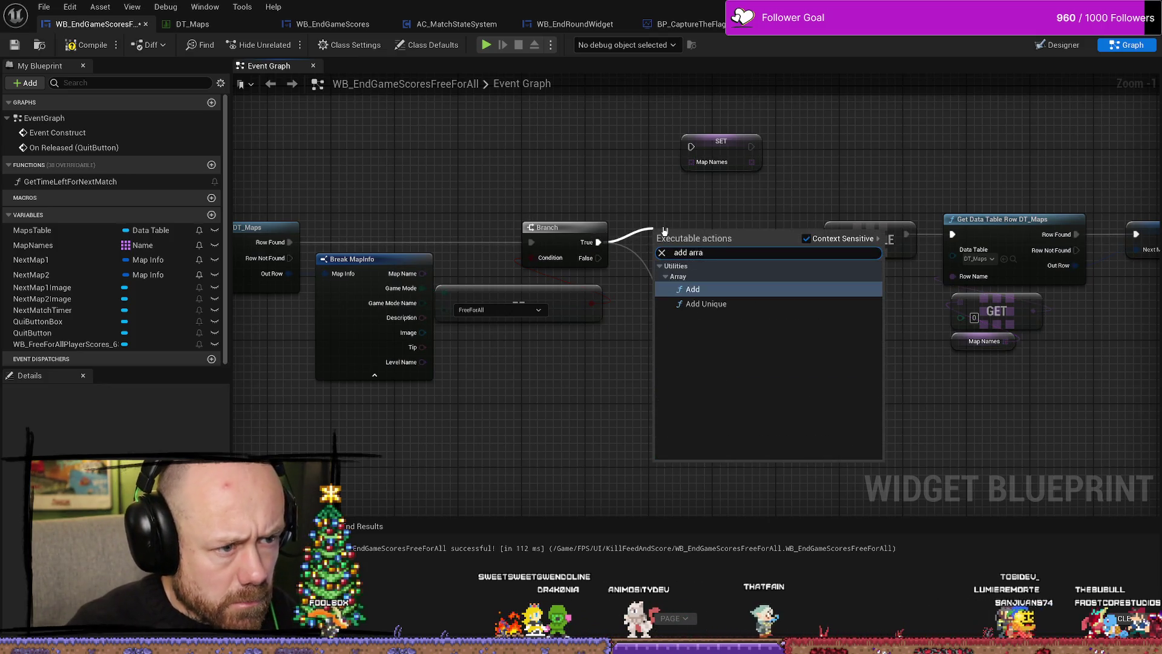
key("Escape")
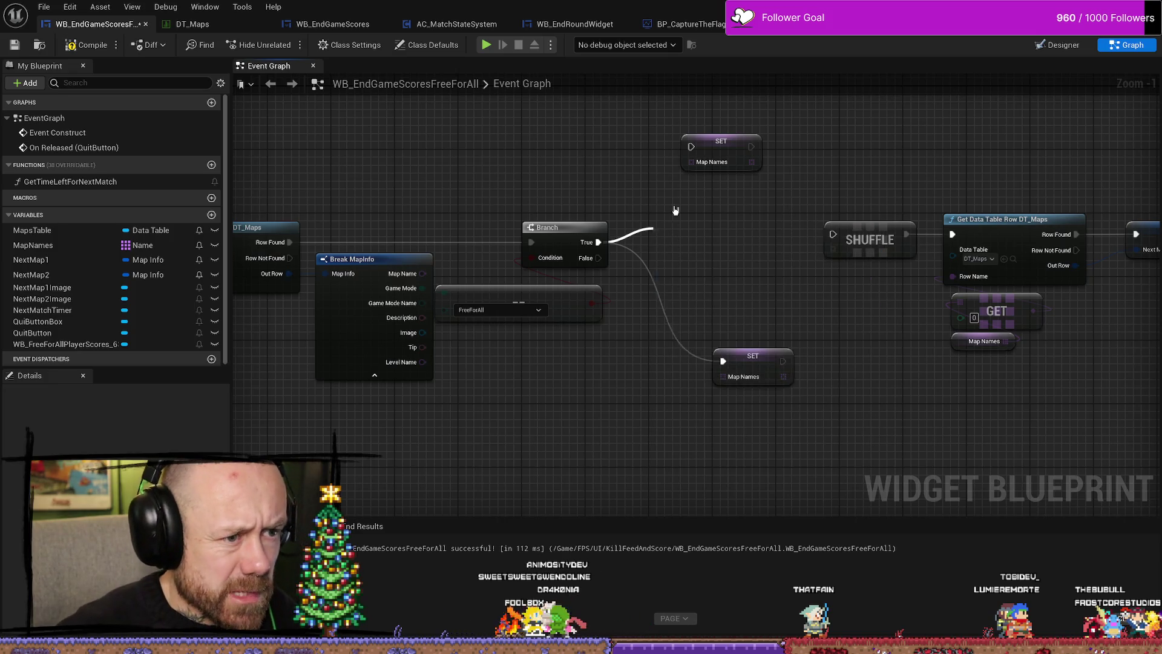
Align SET Map Names with Branch's True output and move the spare SET node up-right.
mouse_move(737, 359)
left_mouse_down()
mouse_move(711, 284)
mouse_move(729, 243)
left_mouse_up()
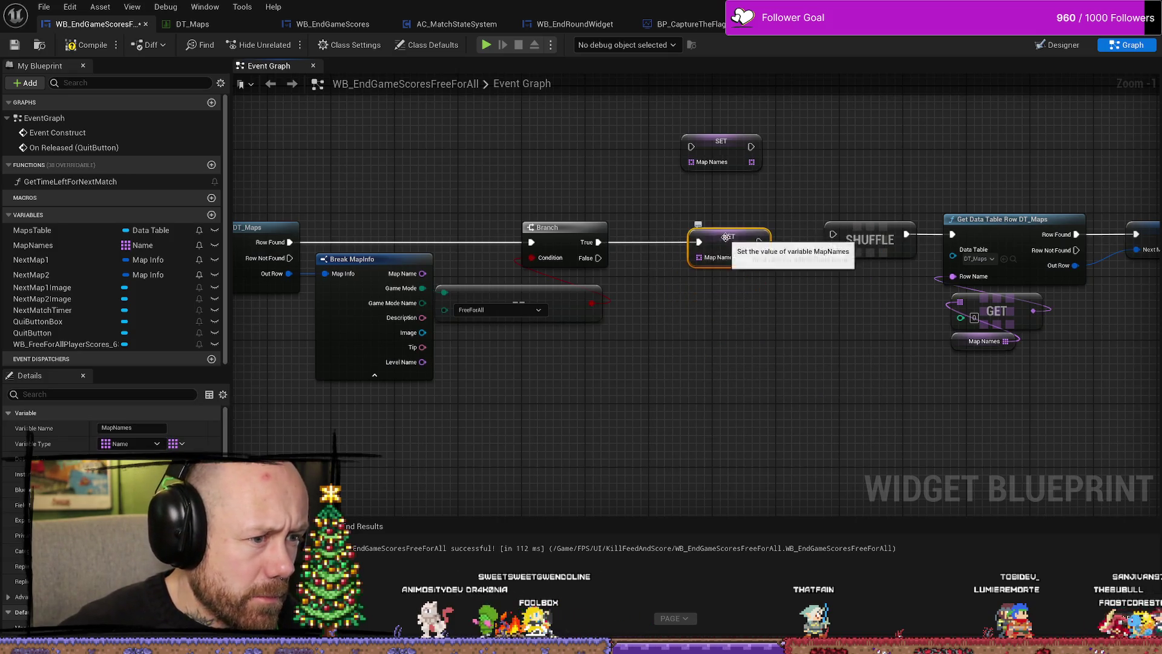
mouse_move(458, 410)
left_mouse_down()
mouse_move(578, 423)
mouse_move(469, 459)
left_mouse_up()
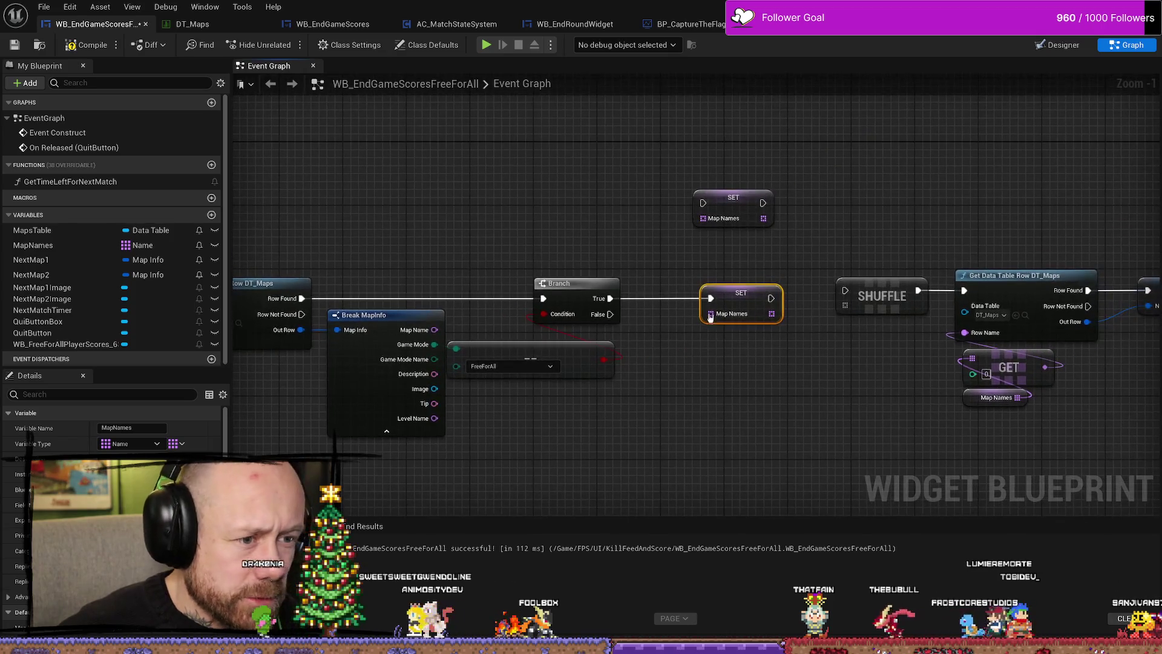
left_click_drag(677, 402, 505, 410)
mouse_move(597, 192)
left_mouse_down()
mouse_move(656, 191)
mouse_move(693, 161)
left_mouse_up()
mouse_move(557, 352)
left_mouse_down()
mouse_move(713, 356)
mouse_move(872, 303)
mouse_move(609, 201)
left_mouse_up()
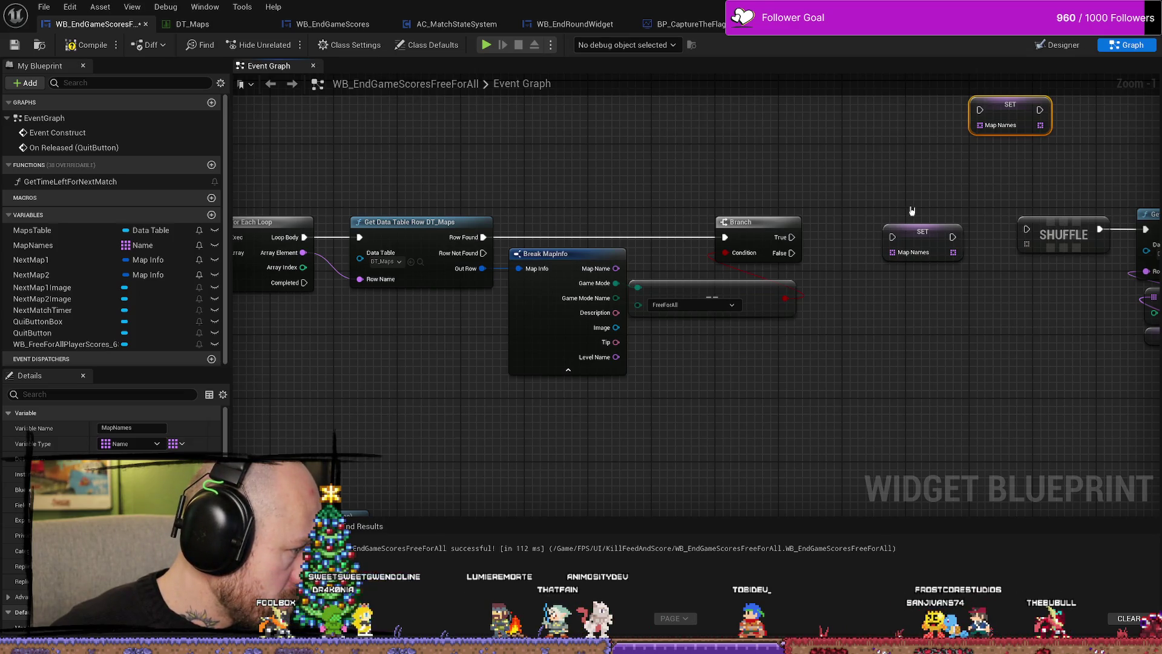
Delete the SET Map Names node beside the Branch.
left_click_drag(926, 193, 883, 191)
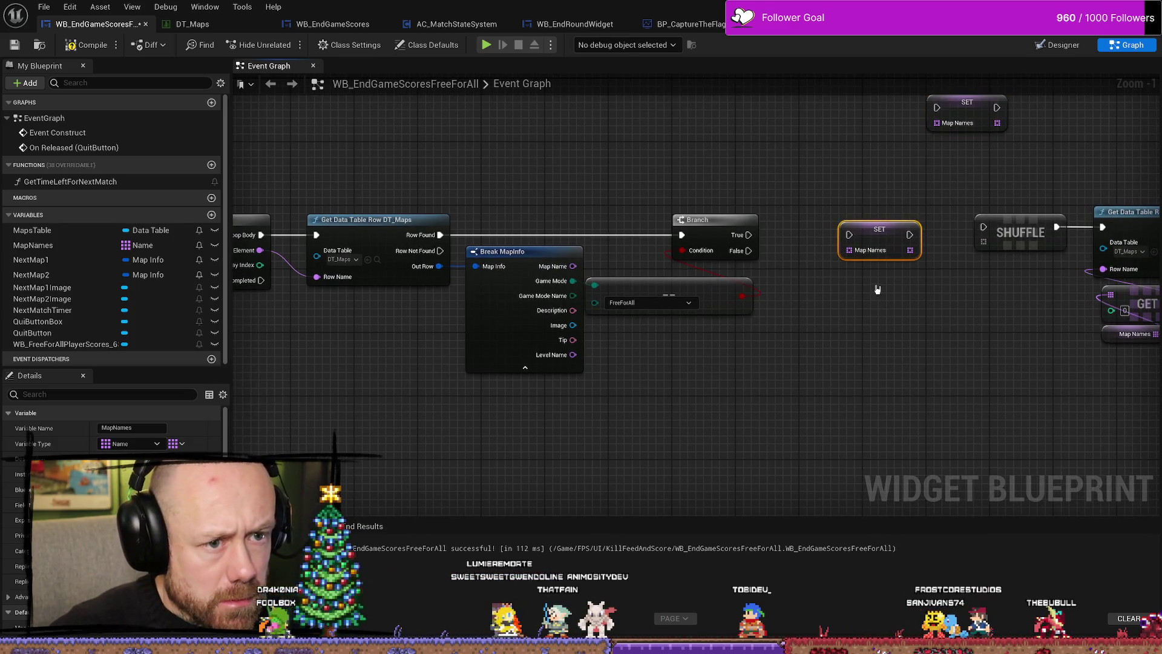
key("Delete")
left_click_drag(750, 234, 797, 234)
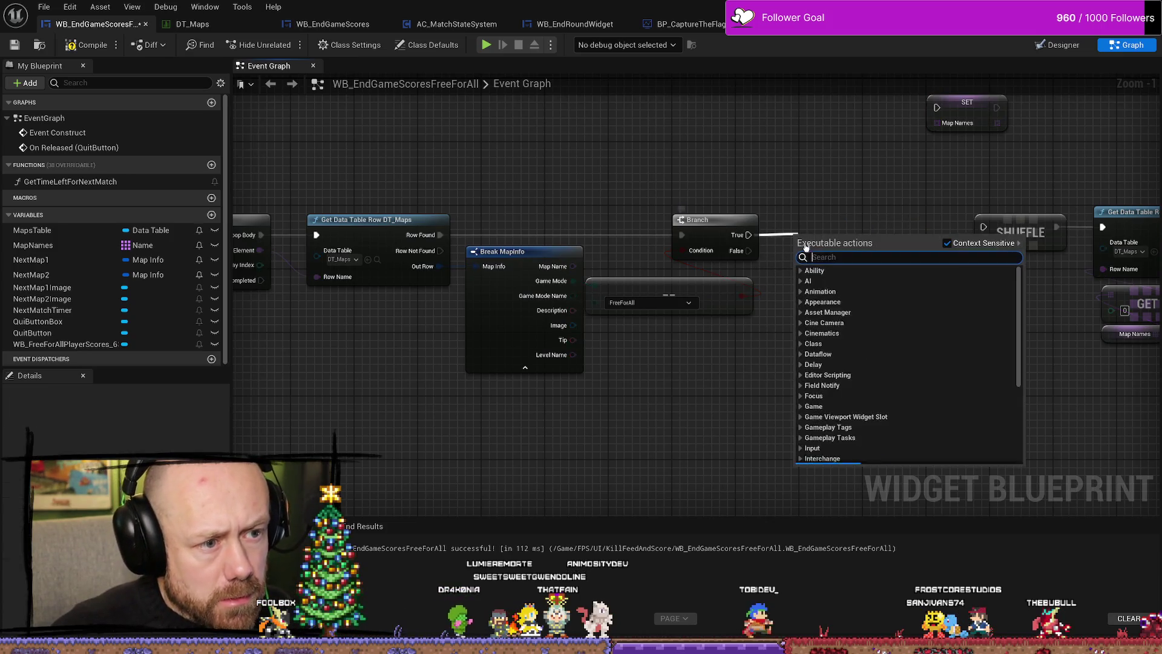
type("get")
key("Escape")
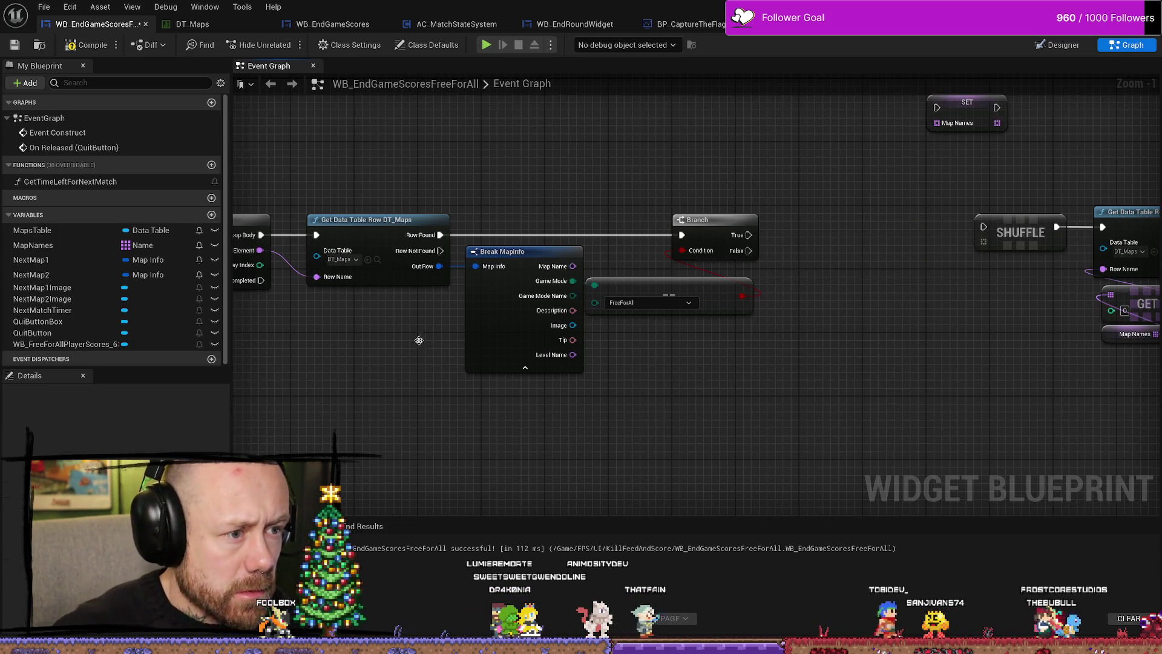
Place a Map Names getter with an array ADD node and position ADD beside the Branch.
mouse_move(33, 245)
left_mouse_down()
mouse_move(242, 339)
mouse_move(678, 460)
mouse_move(772, 408)
left_mouse_up()
left_click(705, 471)
type("get")
key("Escape")
key("Return")
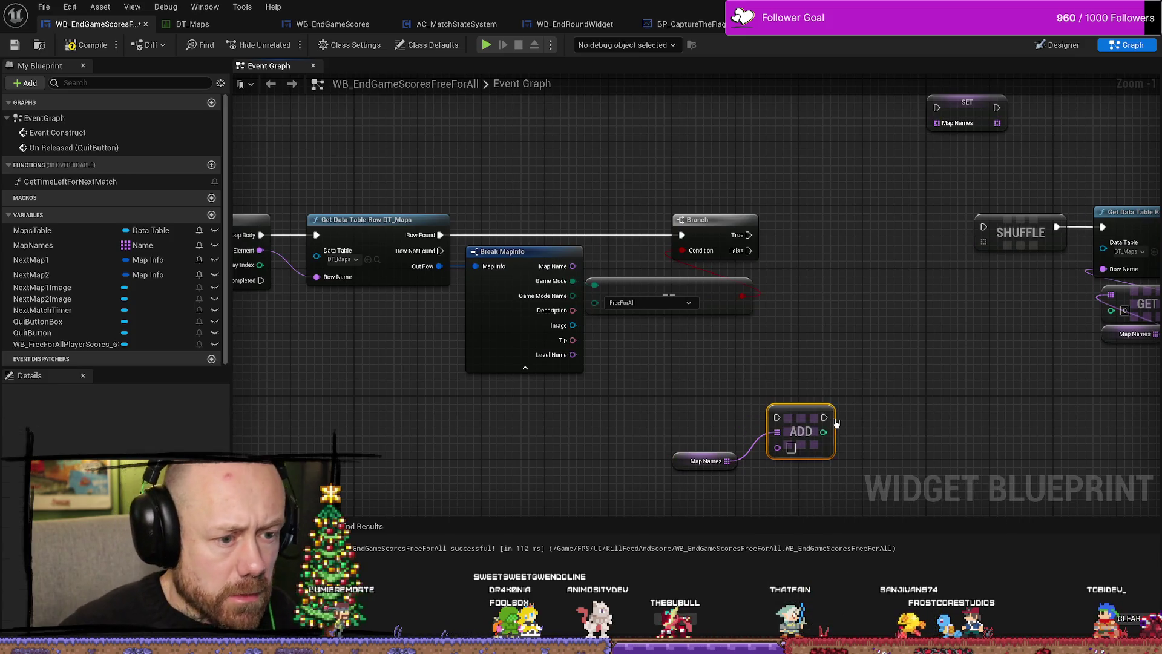
mouse_move(780, 425)
left_mouse_down()
mouse_move(851, 263)
mouse_move(836, 298)
left_mouse_up()
left_click(842, 404)
left_click_drag(741, 339, 765, 356)
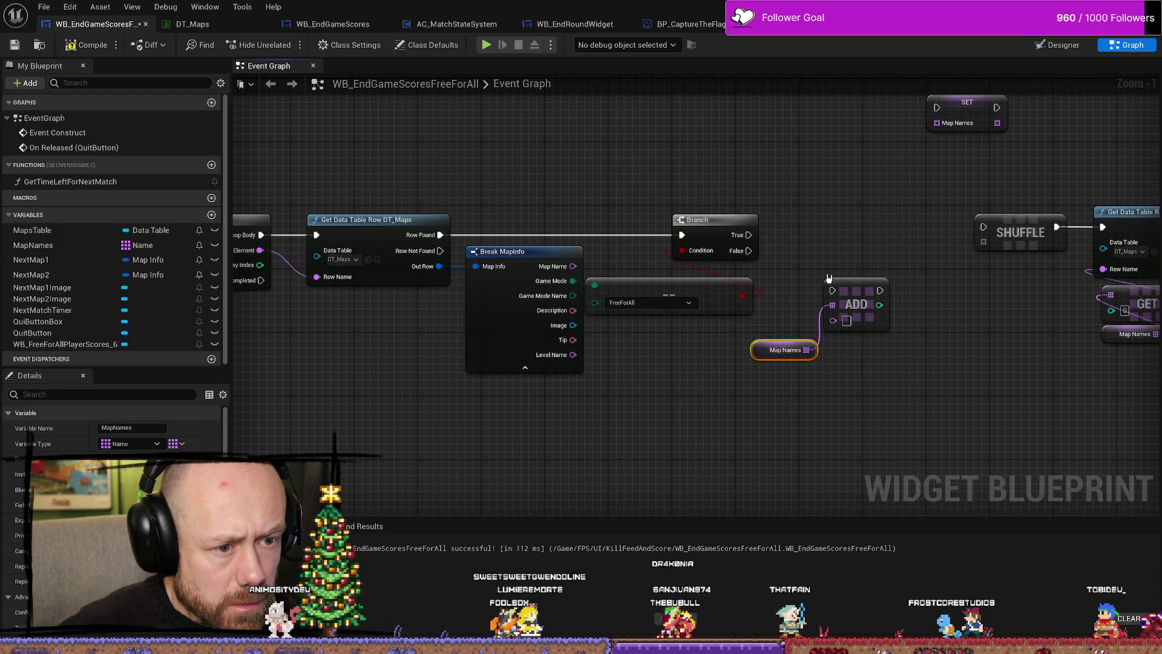
left_click_drag(868, 280, 868, 238)
Run ADD from Branch True and feed Break MapInfo's Map Name into its item.
mouse_move(749, 235)
left_mouse_down()
mouse_move(818, 250)
mouse_move(835, 224)
mouse_move(816, 243)
left_mouse_up()
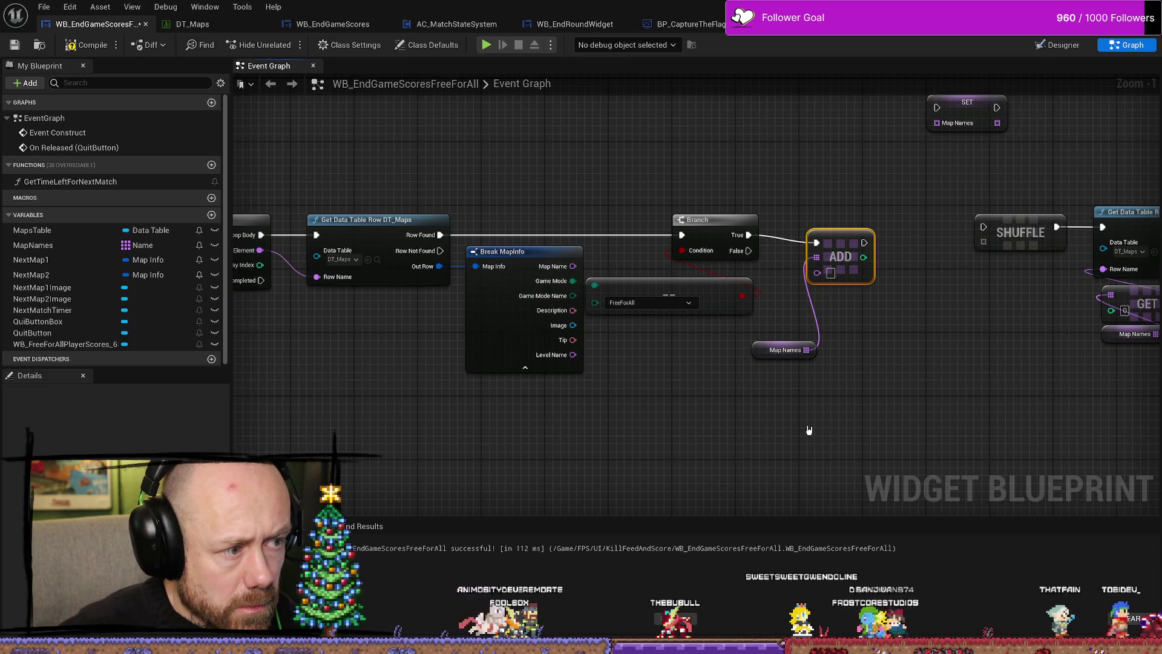
left_click_drag(760, 353, 734, 360)
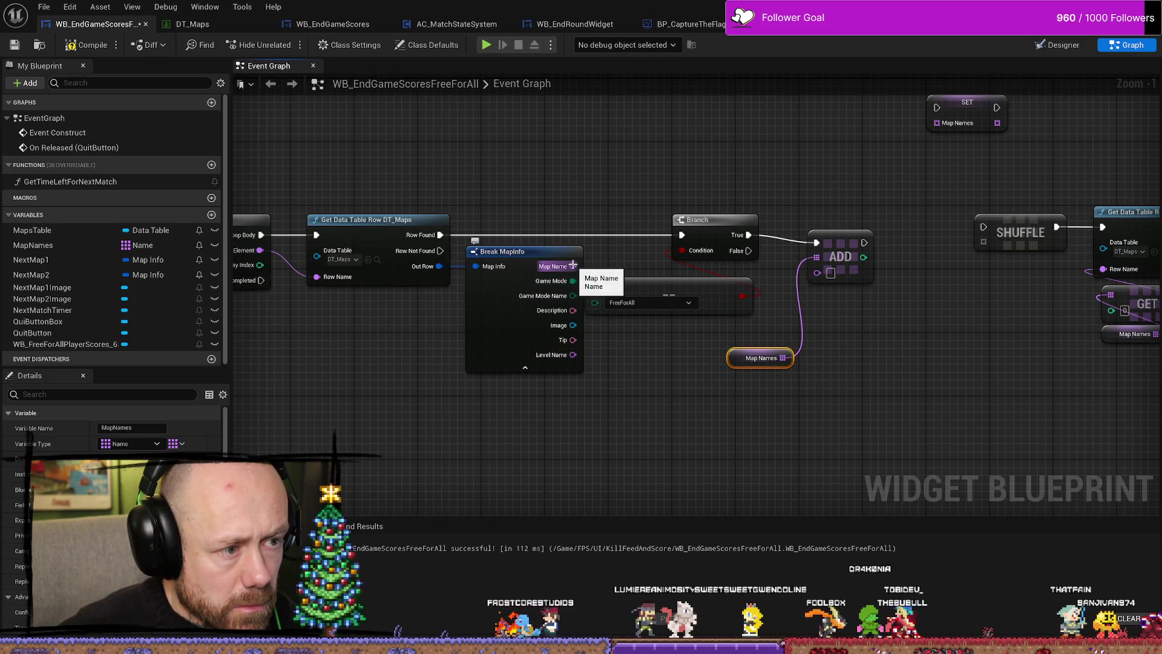
left_click_drag(573, 265, 629, 277)
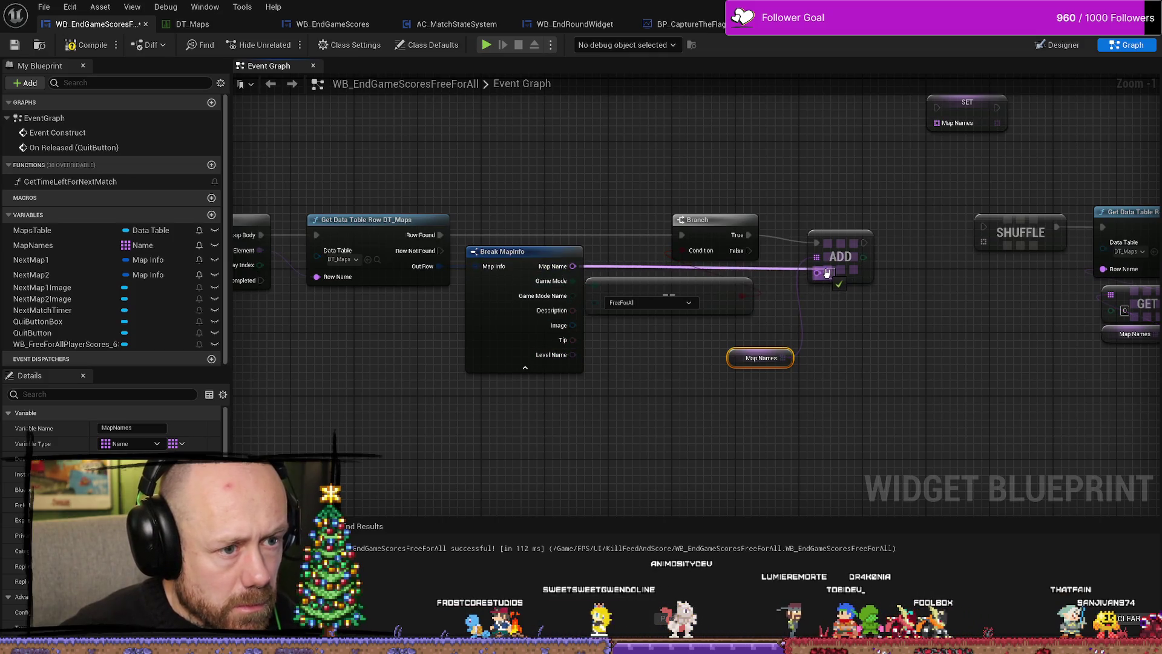
left_click_drag(827, 273, 827, 272)
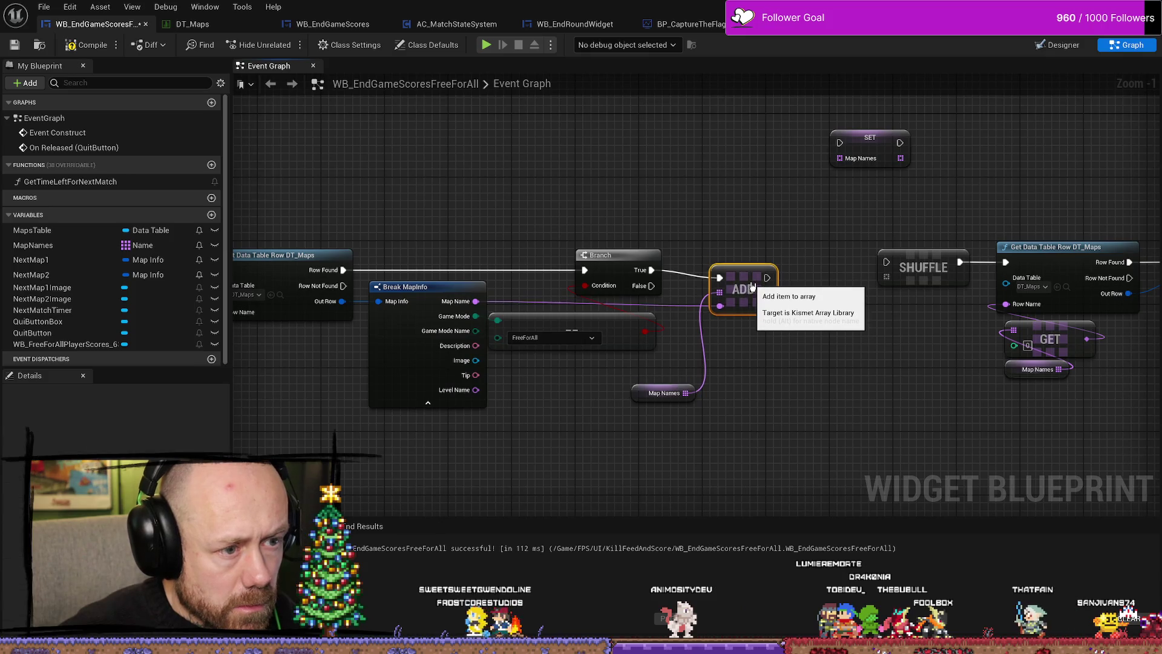
left_click_drag(750, 287, 756, 357)
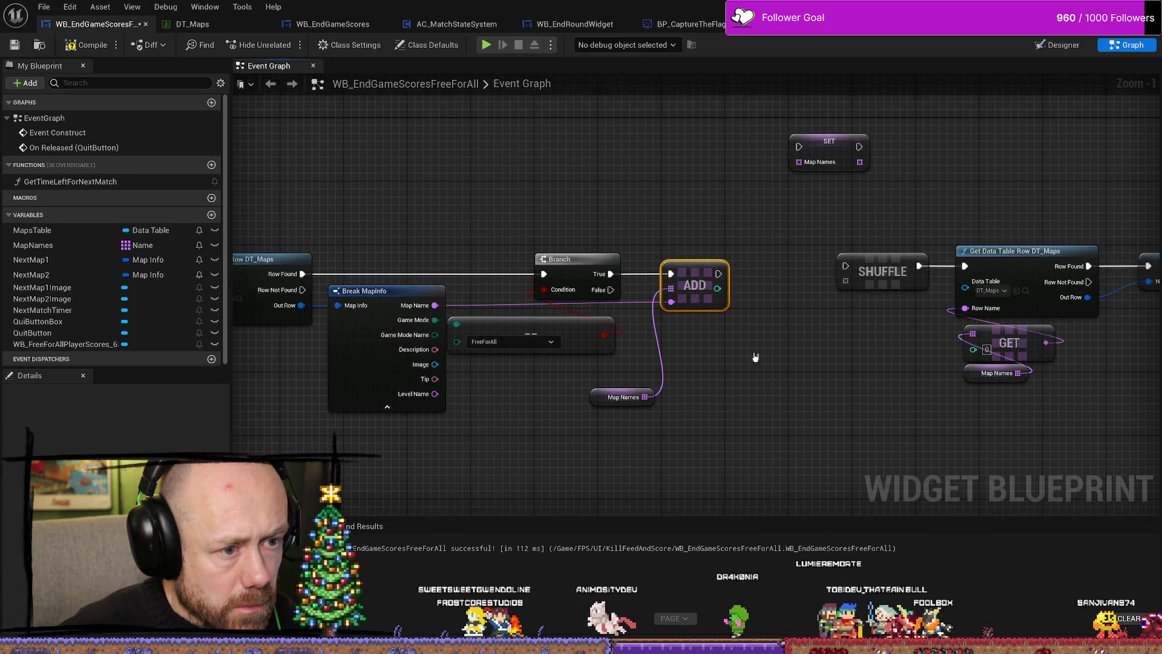
mouse_move(614, 407)
left_mouse_down()
mouse_move(672, 365)
mouse_move(674, 336)
left_mouse_up()
left_click(693, 293, "ctrl")
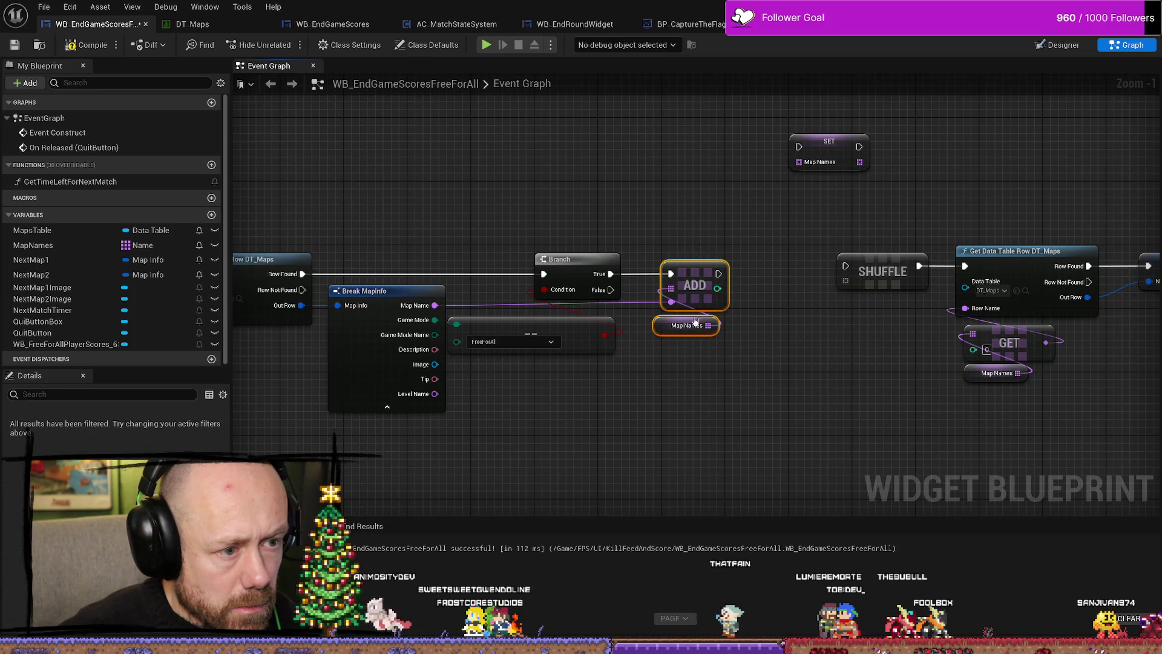
Delete the stray unused SET Map Names node.
scroll(693, 293, "down", 1)
mouse_move(272, 369)
left_mouse_down()
mouse_move(404, 412)
mouse_move(489, 298)
mouse_move(727, 312)
left_mouse_up()
mouse_move(850, 279)
left_mouse_down()
mouse_move(858, 273)
mouse_move(485, 285)
mouse_move(794, 370)
mouse_move(888, 365)
left_mouse_up()
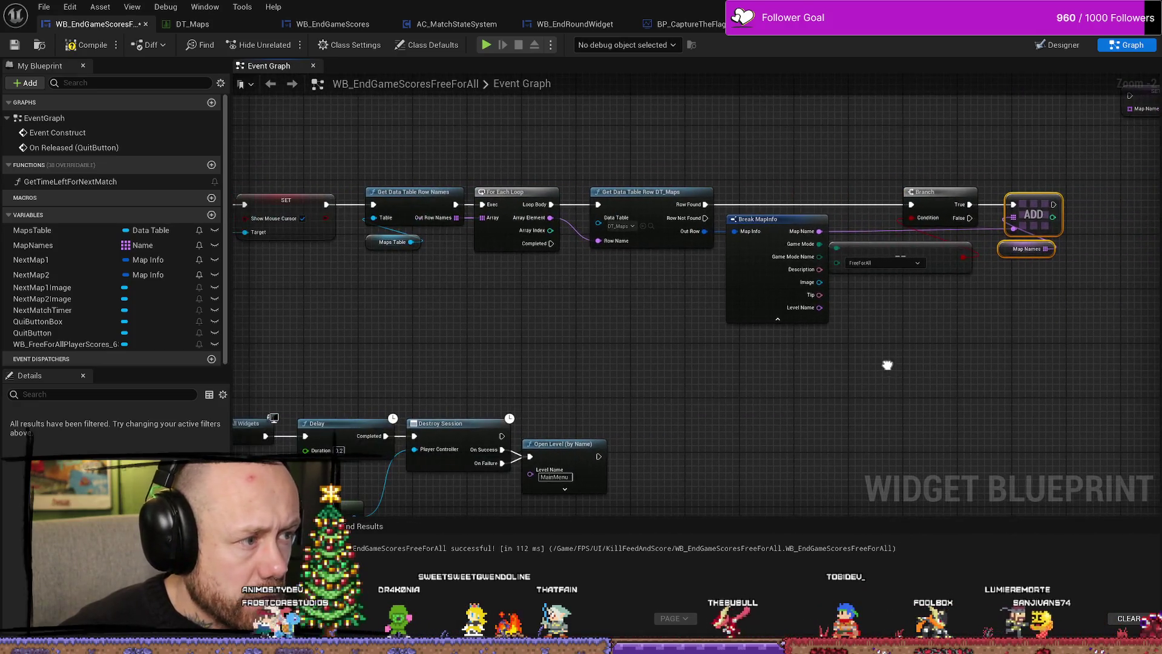
scroll(723, 279, "down", 2)
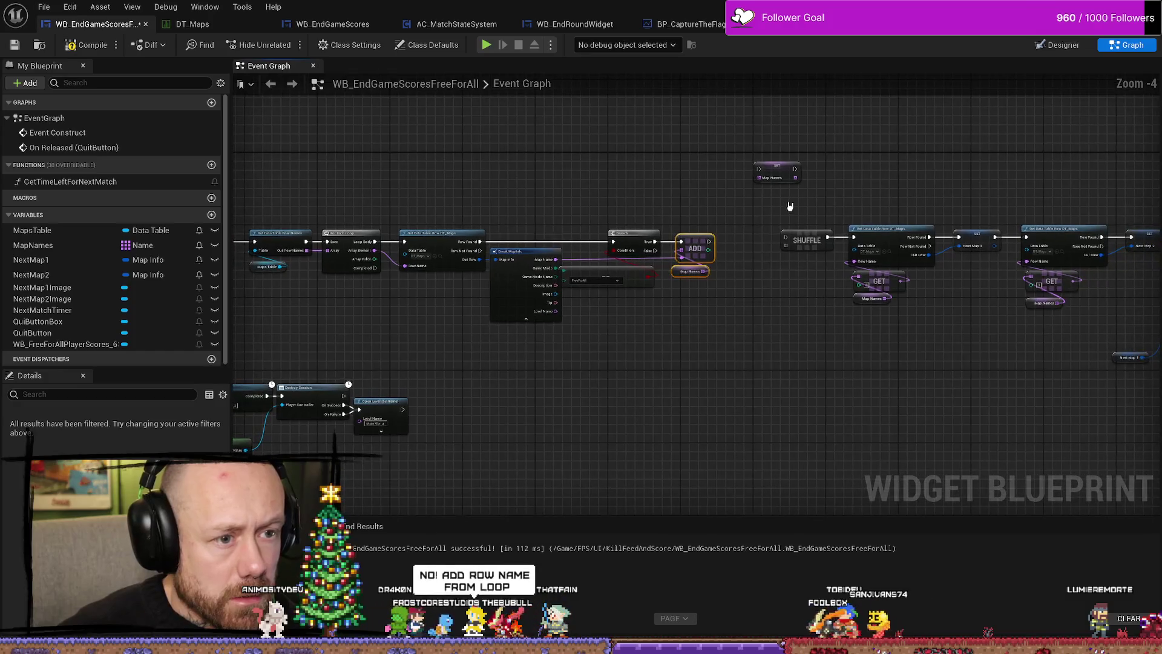
mouse_move(779, 164)
left_mouse_down()
mouse_move(720, 374)
mouse_move(710, 373)
mouse_move(723, 330)
left_mouse_up()
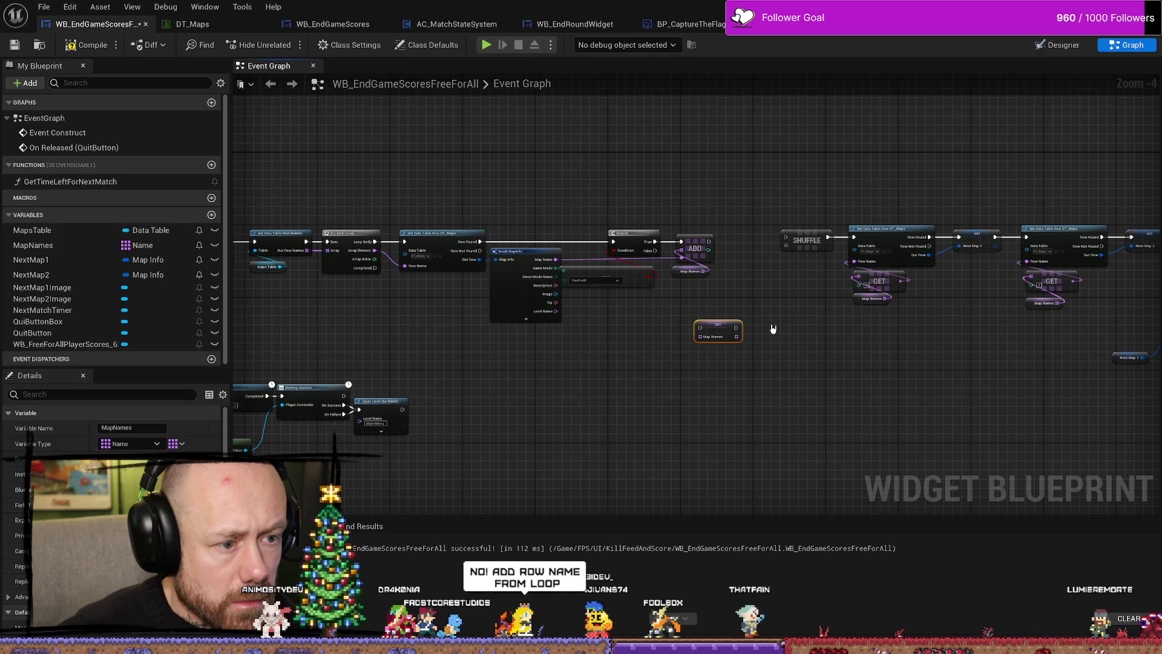
key("Delete")
Review the For Each Loop, Get Data Table Row, Branch and ADD nodes, then open DT_Maps.
scroll(675, 309, "up", 3)
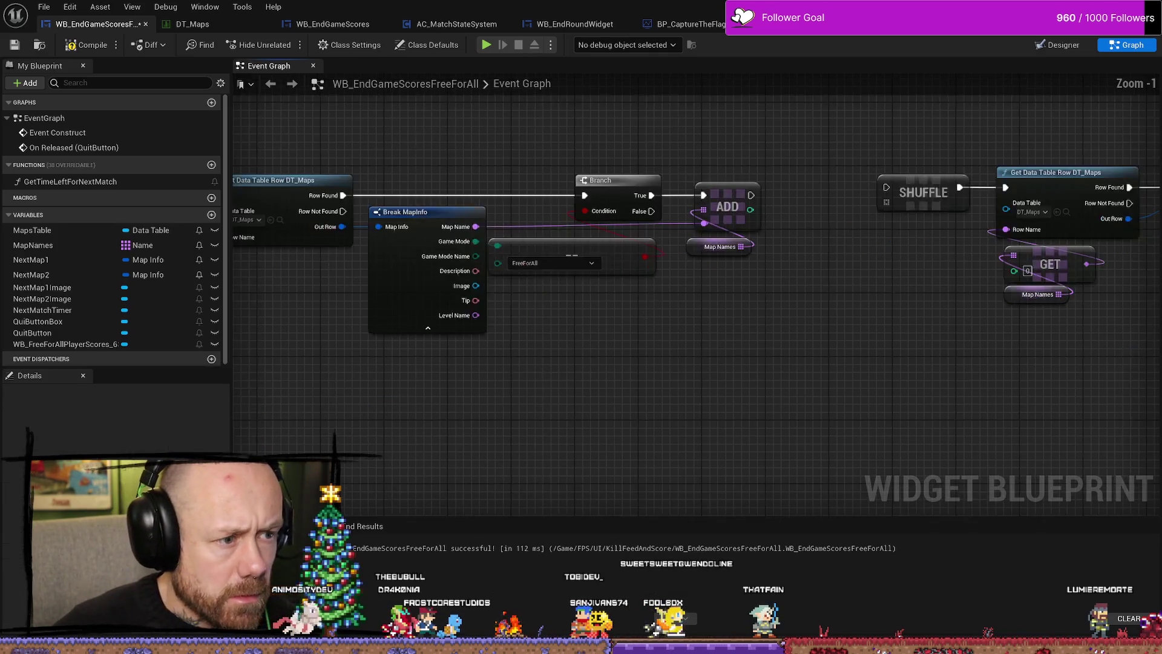
left_click_drag(653, 321, 737, 348)
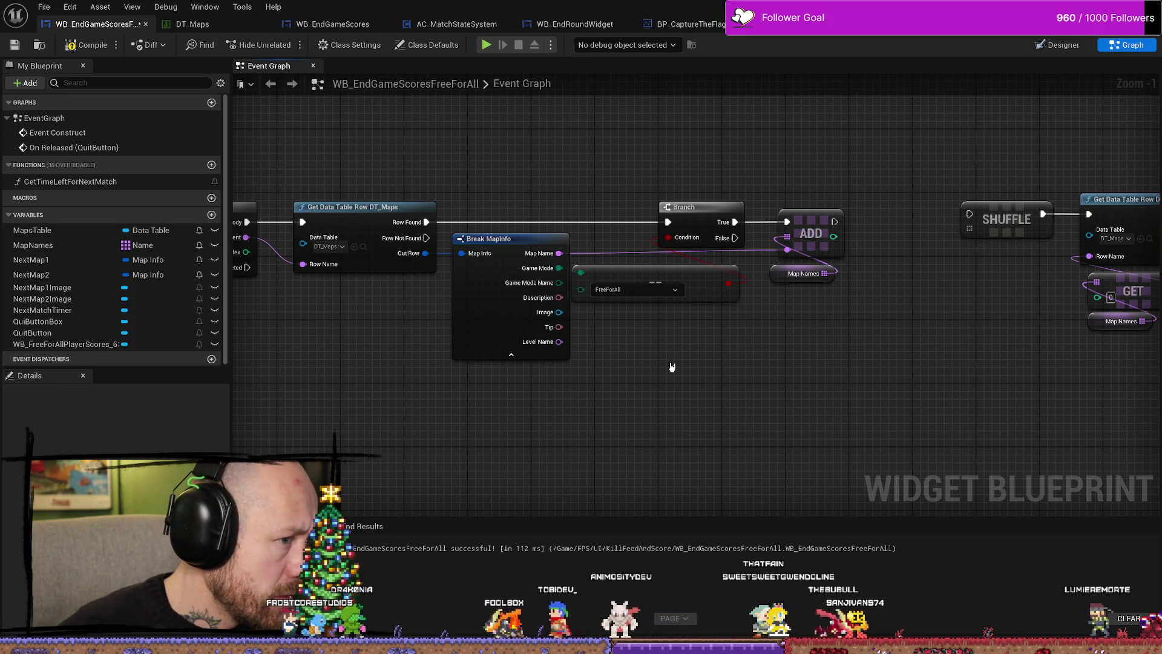
mouse_move(615, 389)
left_mouse_down()
mouse_move(871, 396)
mouse_move(638, 394)
left_mouse_up()
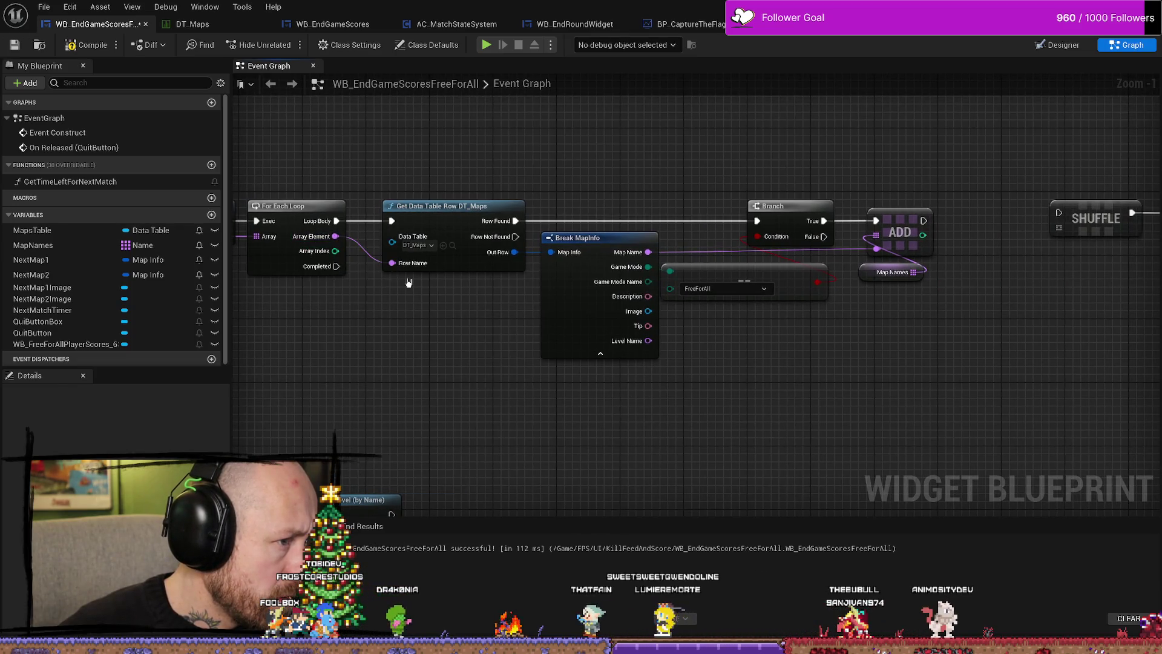
left_click_drag(375, 229, 236, 236)
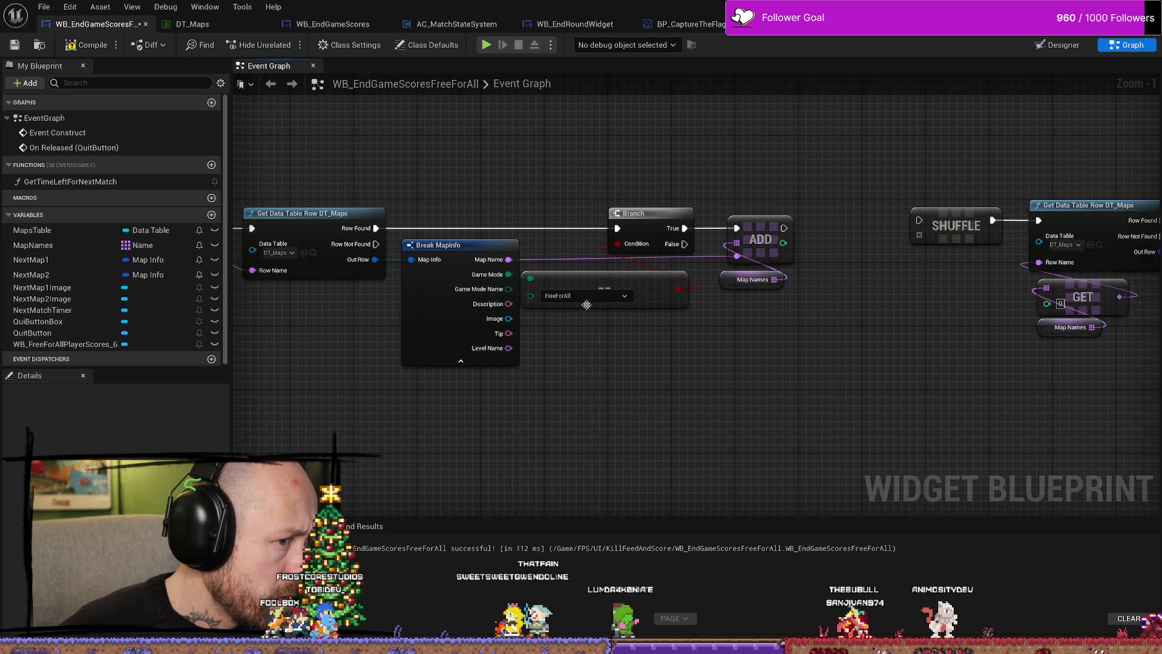
mouse_move(607, 293)
left_mouse_down()
mouse_move(695, 363)
mouse_move(727, 259)
left_mouse_up()
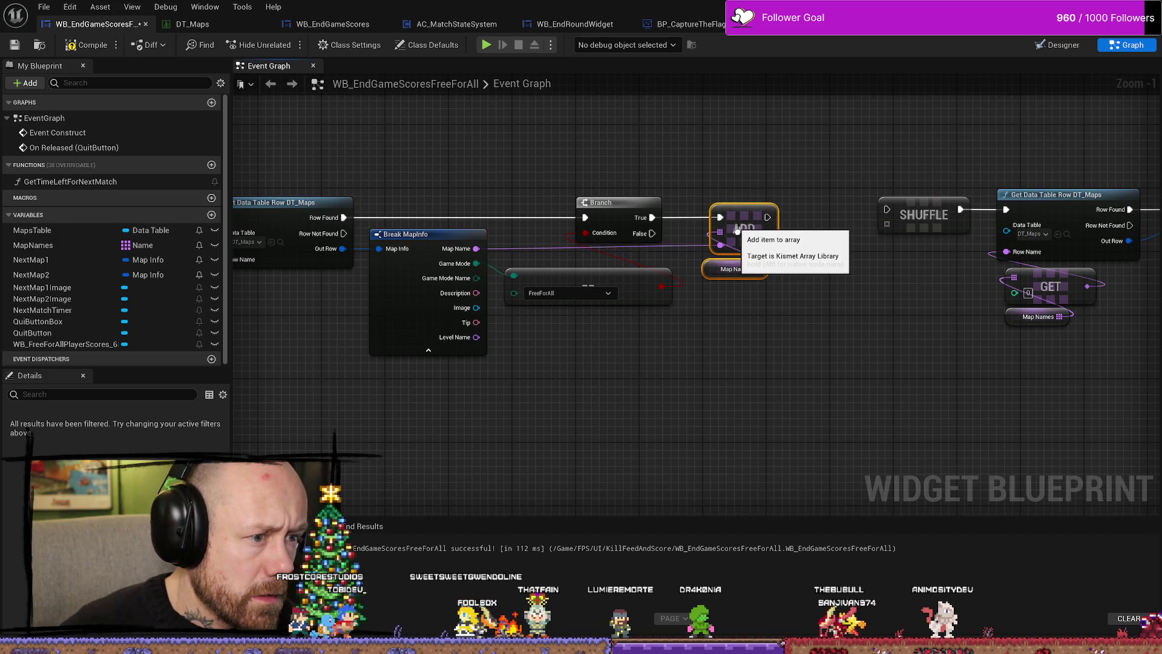
left_click(690, 261)
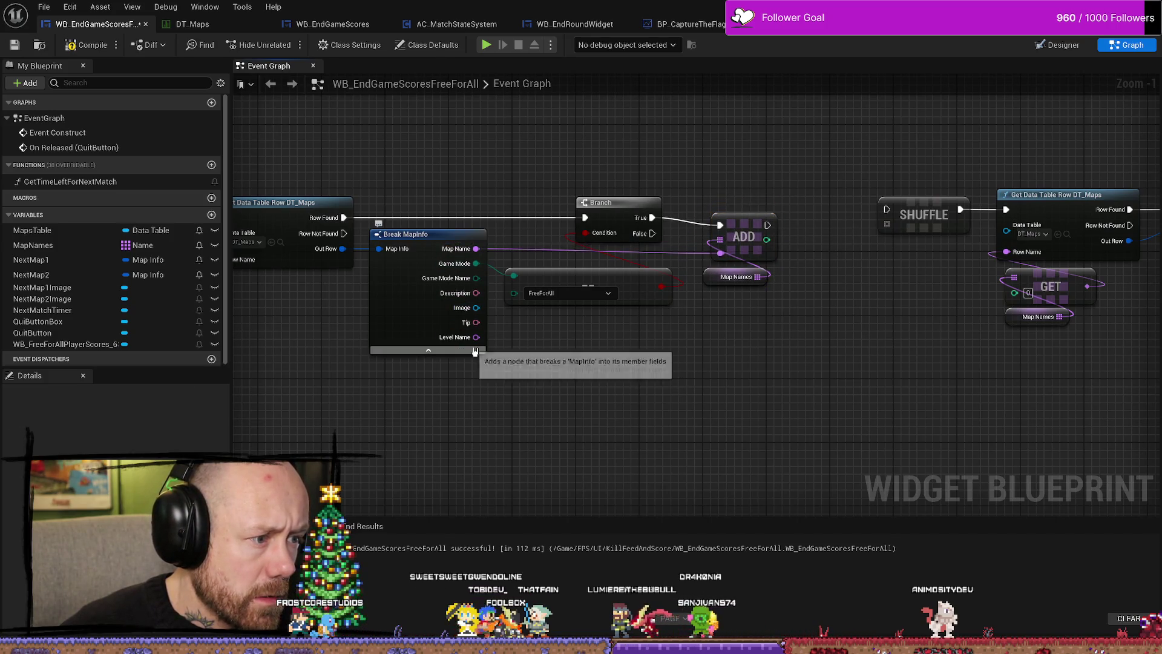
mouse_move(339, 249)
left_mouse_down()
mouse_move(835, 270)
mouse_move(858, 259)
mouse_move(681, 437)
mouse_move(448, 394)
left_mouse_up()
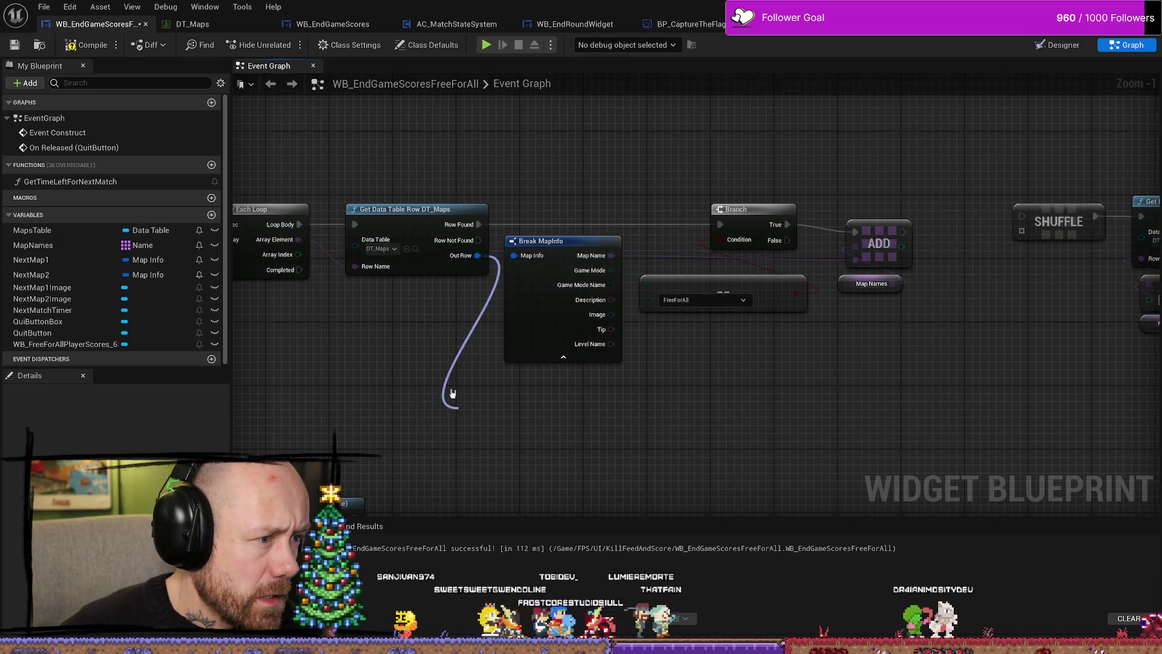
left_click_drag(734, 407, 695, 383)
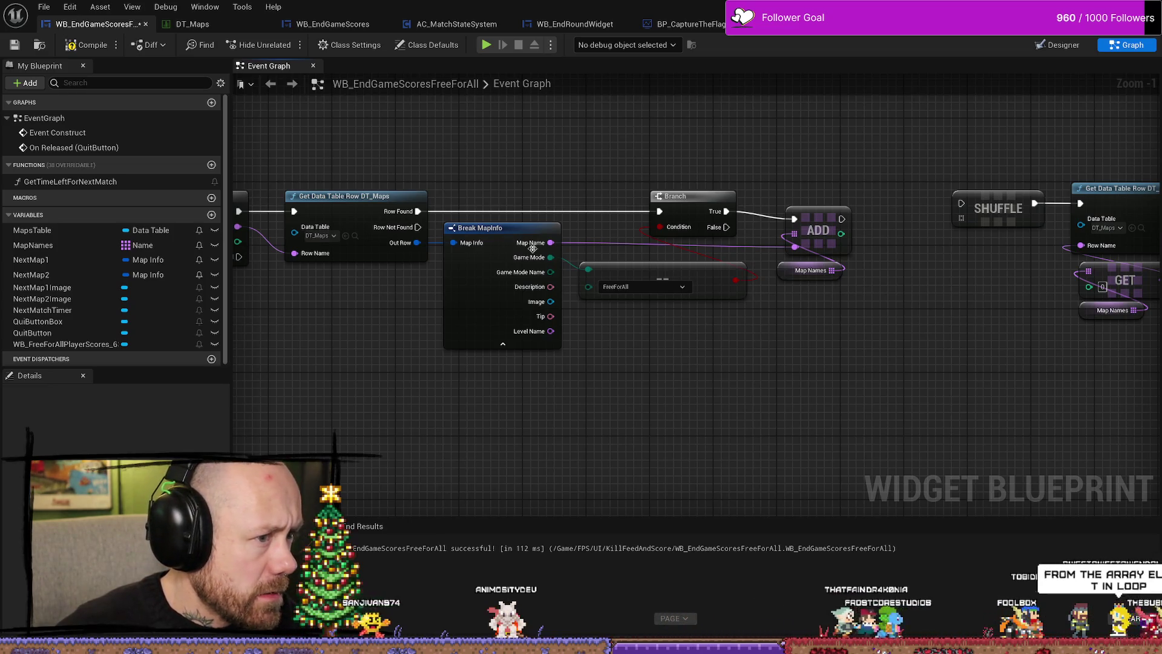
left_click(194, 24)
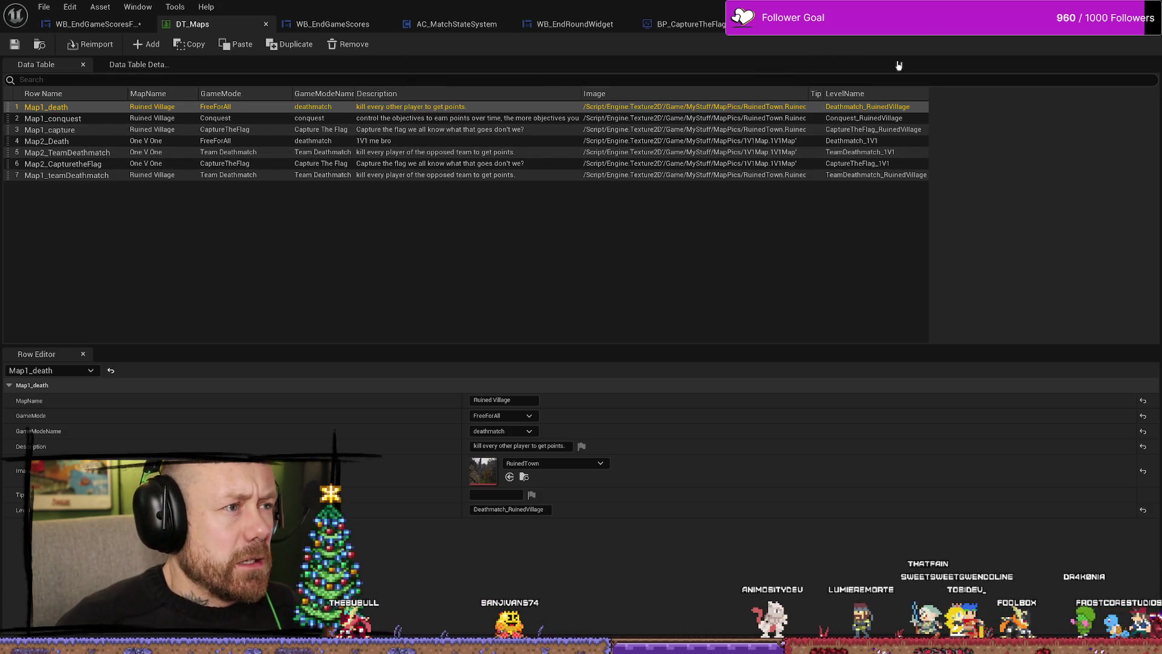
Switch from DT_Maps back to the WB_EndGameScoresFreeForAll Event Graph.
left_click(100, 23)
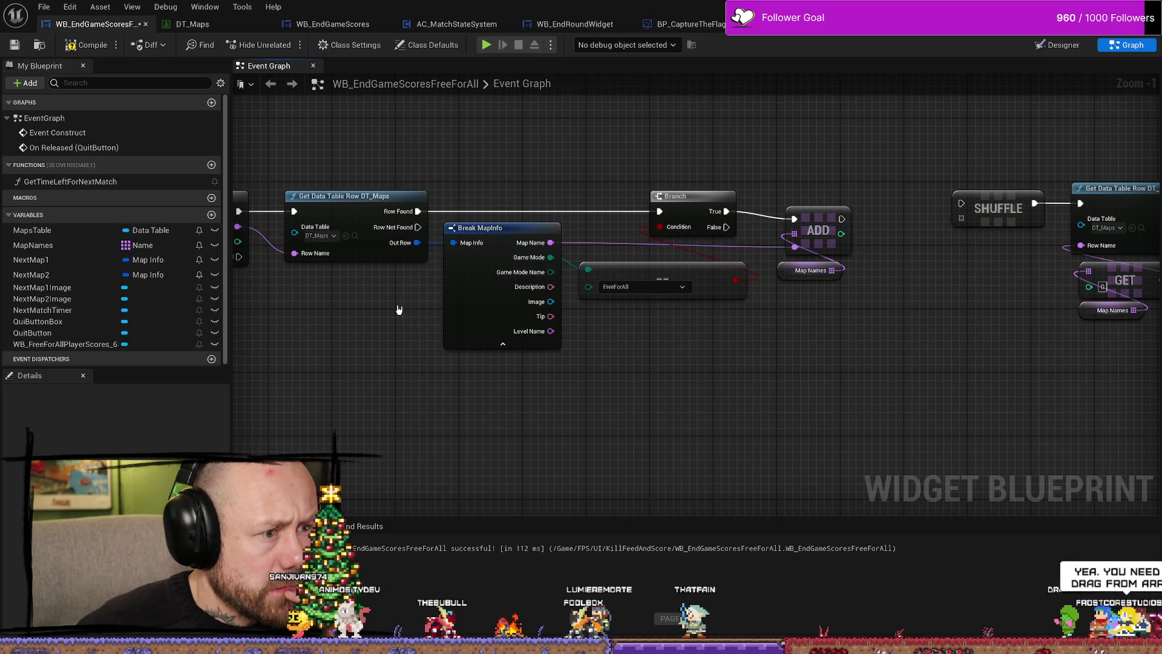
Wire the For Each Loop's Array Element into the ADD node's New Item, replacing Break MapInfo's Map Name.
mouse_move(384, 315)
left_mouse_down()
mouse_move(485, 334)
mouse_move(552, 322)
mouse_move(504, 313)
left_mouse_up()
left_click_drag(399, 233, 438, 233)
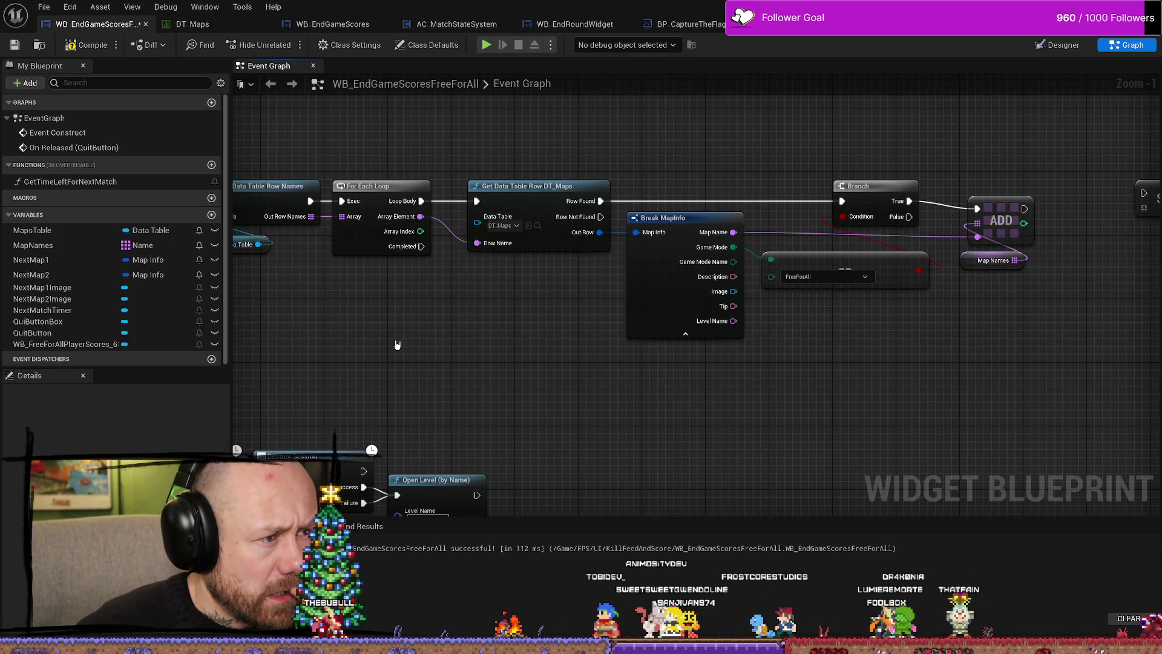
mouse_move(397, 344)
left_mouse_down()
mouse_move(680, 332)
mouse_move(301, 319)
left_mouse_up()
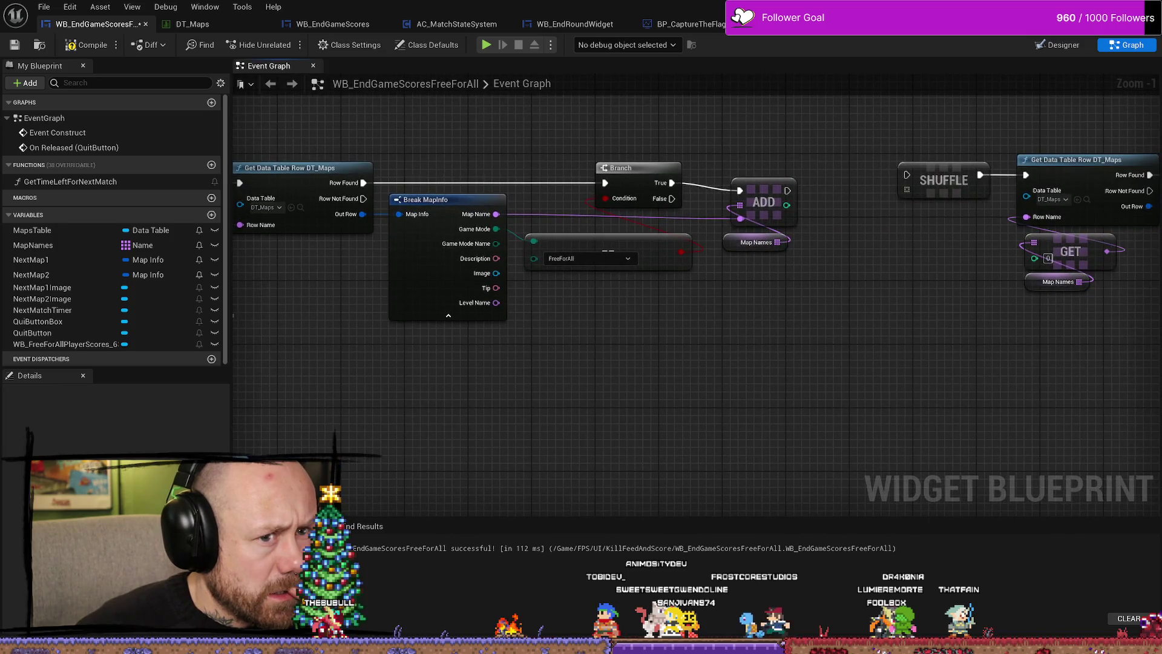
mouse_move(230, 316)
left_mouse_down()
mouse_move(407, 333)
mouse_move(366, 333)
left_mouse_up()
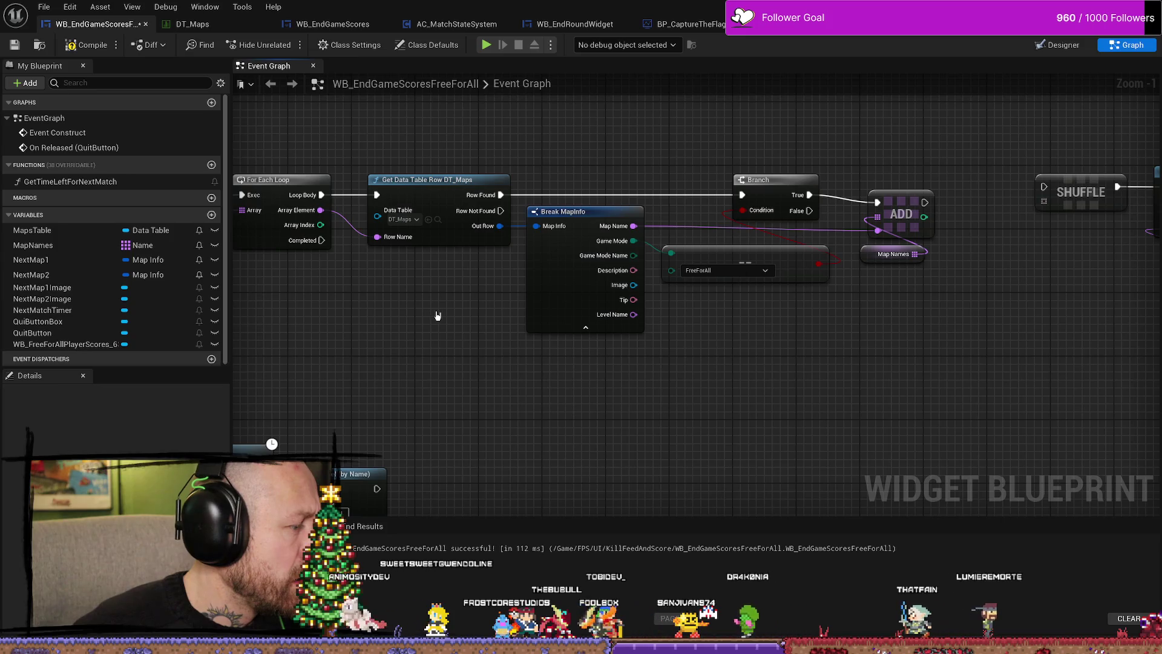
left_click_drag(439, 321, 475, 326)
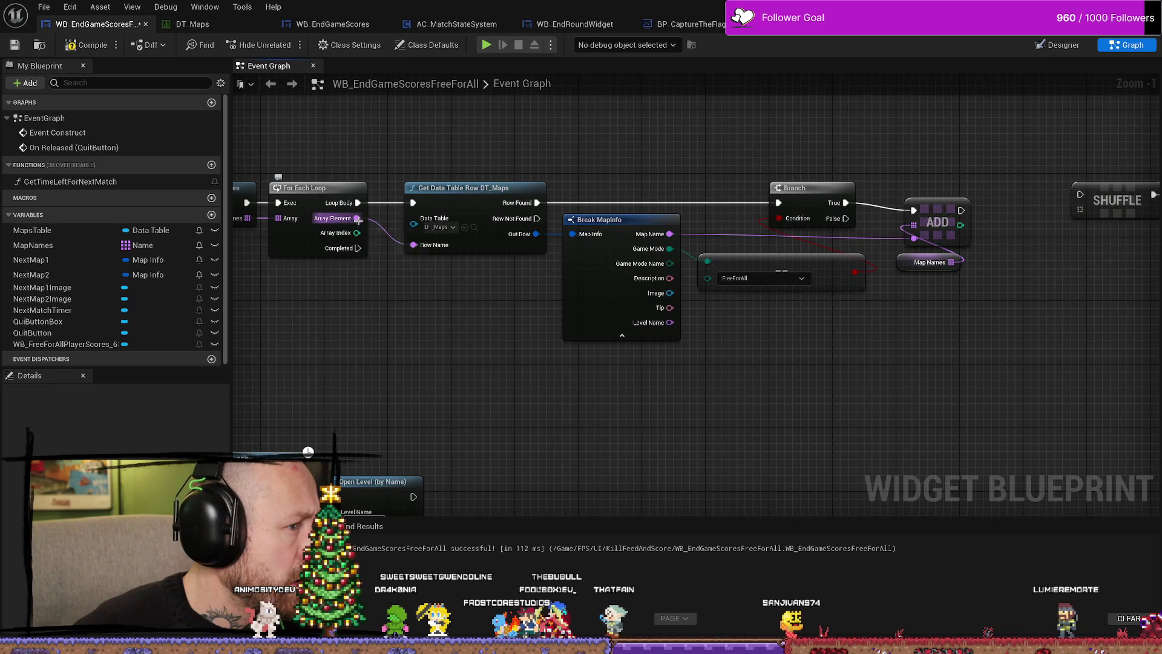
mouse_move(357, 218)
left_mouse_down()
mouse_move(418, 251)
mouse_move(421, 346)
mouse_move(920, 306)
mouse_move(927, 262)
mouse_move(915, 253)
mouse_move(917, 309)
mouse_move(901, 257)
mouse_move(917, 241)
left_mouse_up()
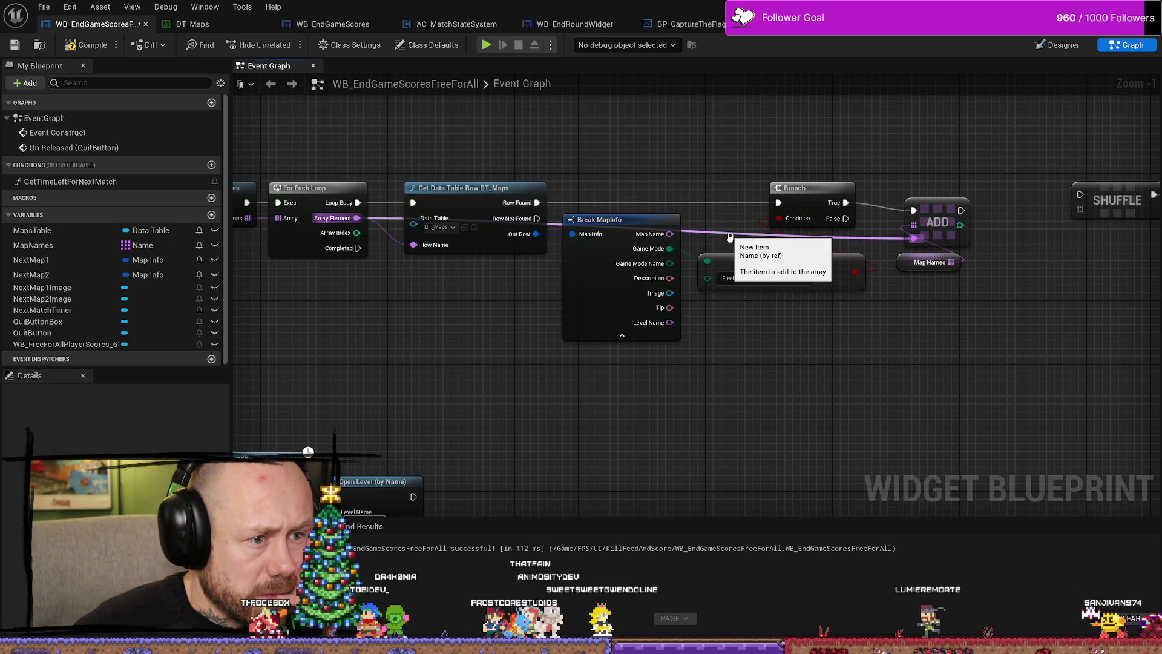
Add two raised reroute points on the Array Element wire and collapse Break MapInfo to its connected pins.
double_click(730, 237)
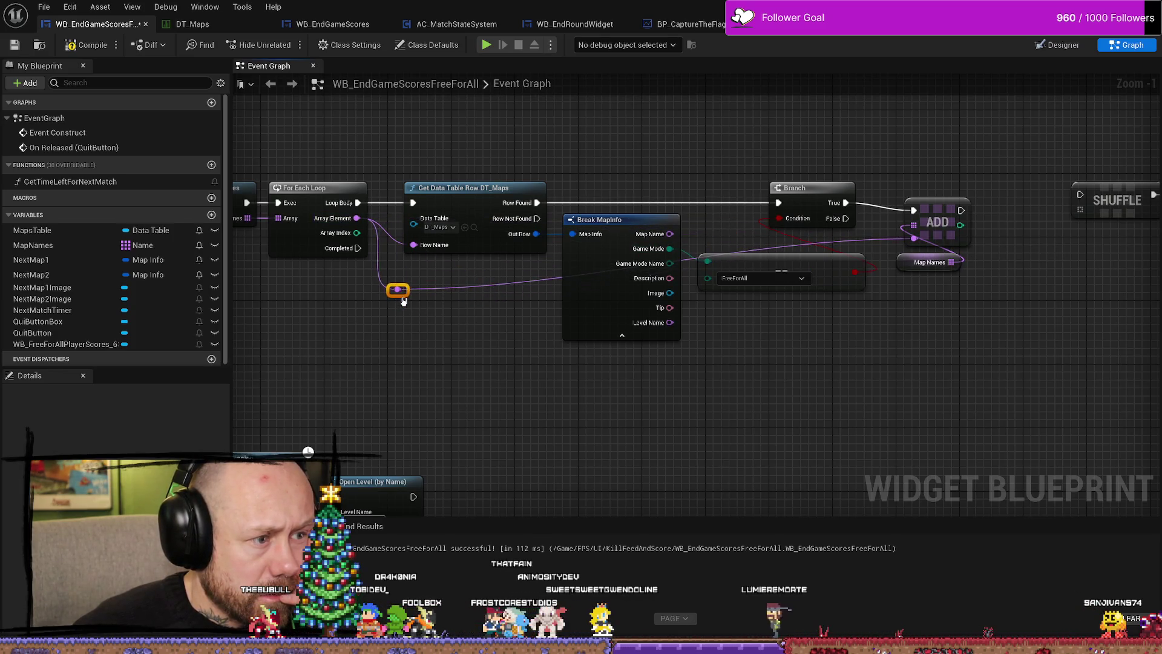
double_click(866, 240)
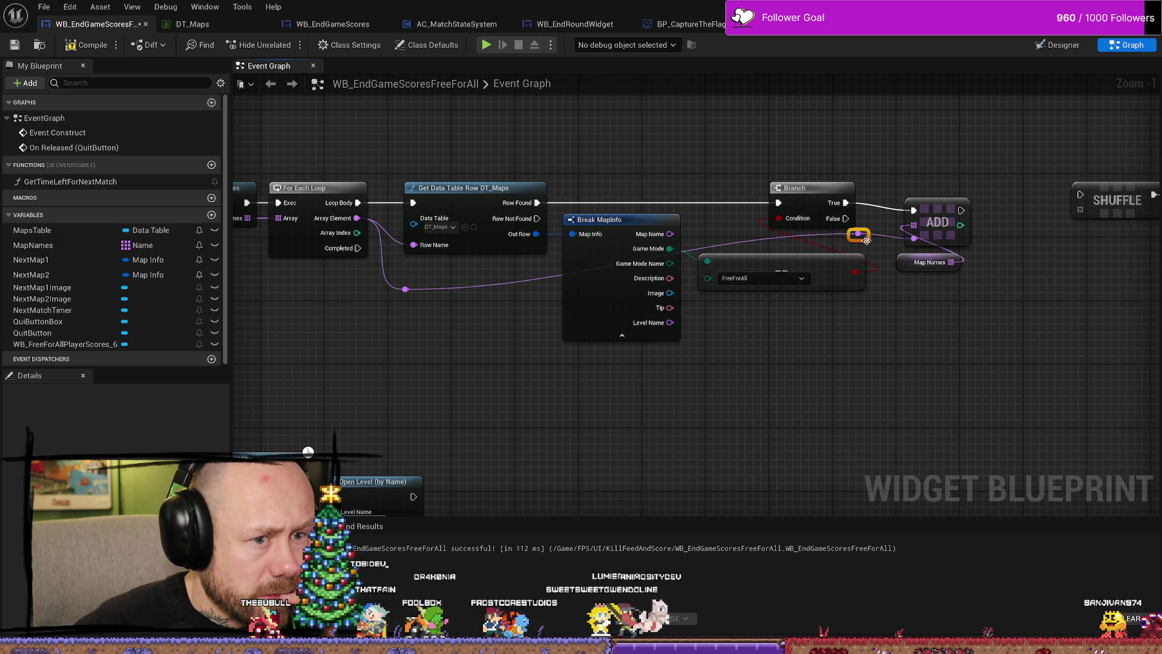
left_click_drag(866, 316, 866, 314)
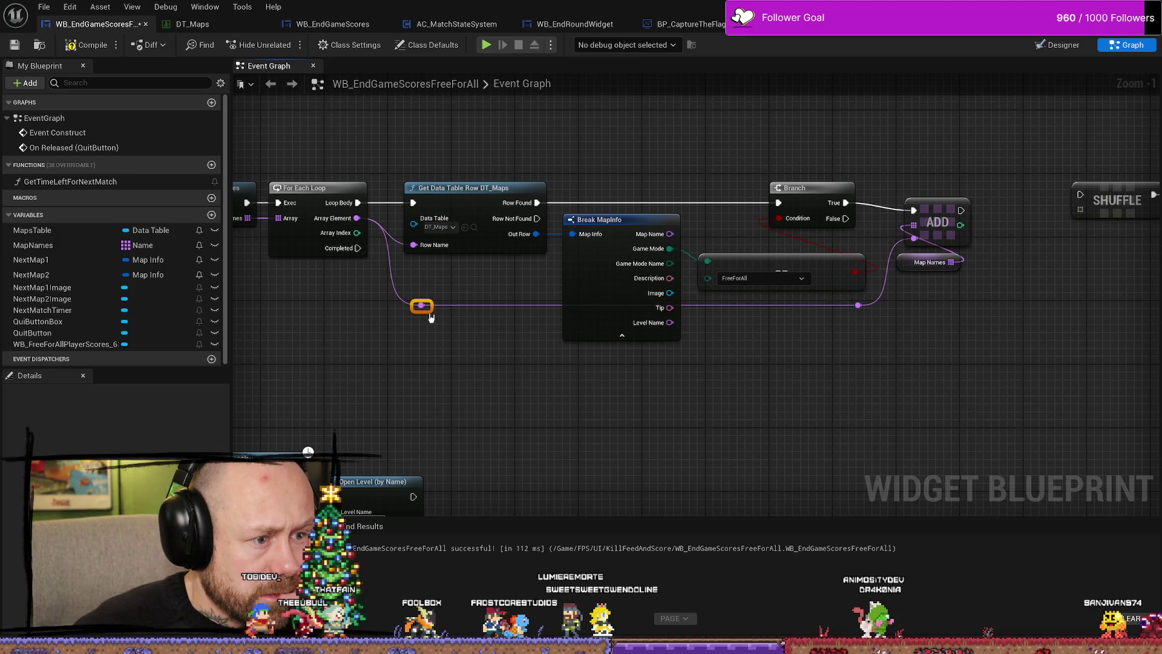
left_click(613, 338)
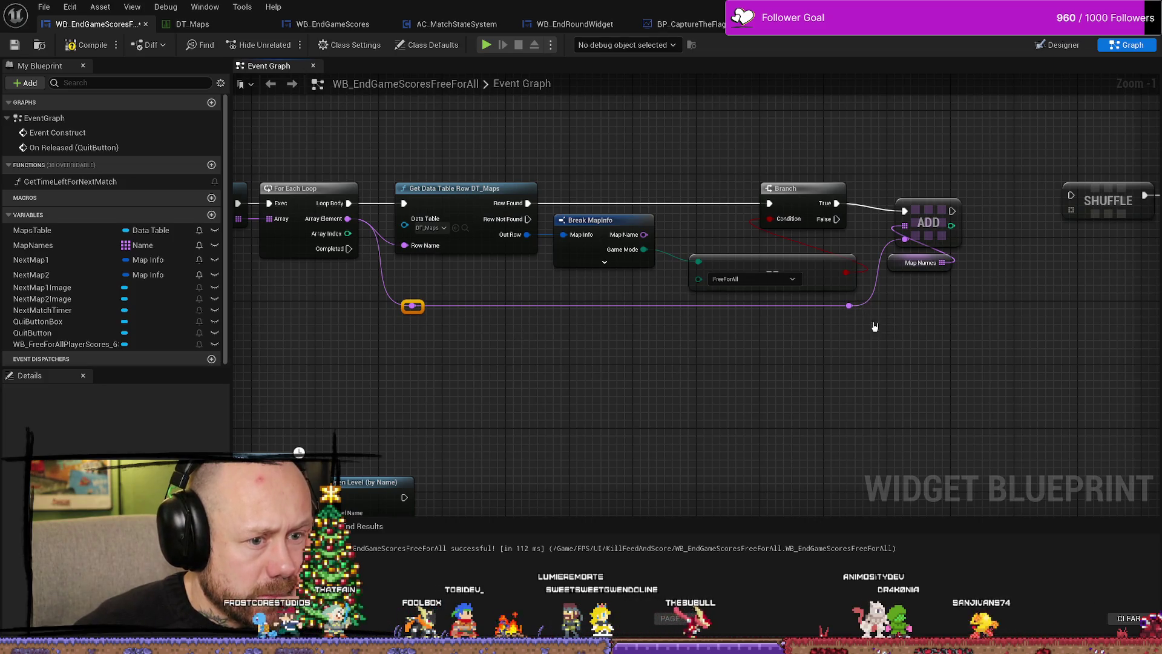
left_click_drag(418, 313, 420, 308)
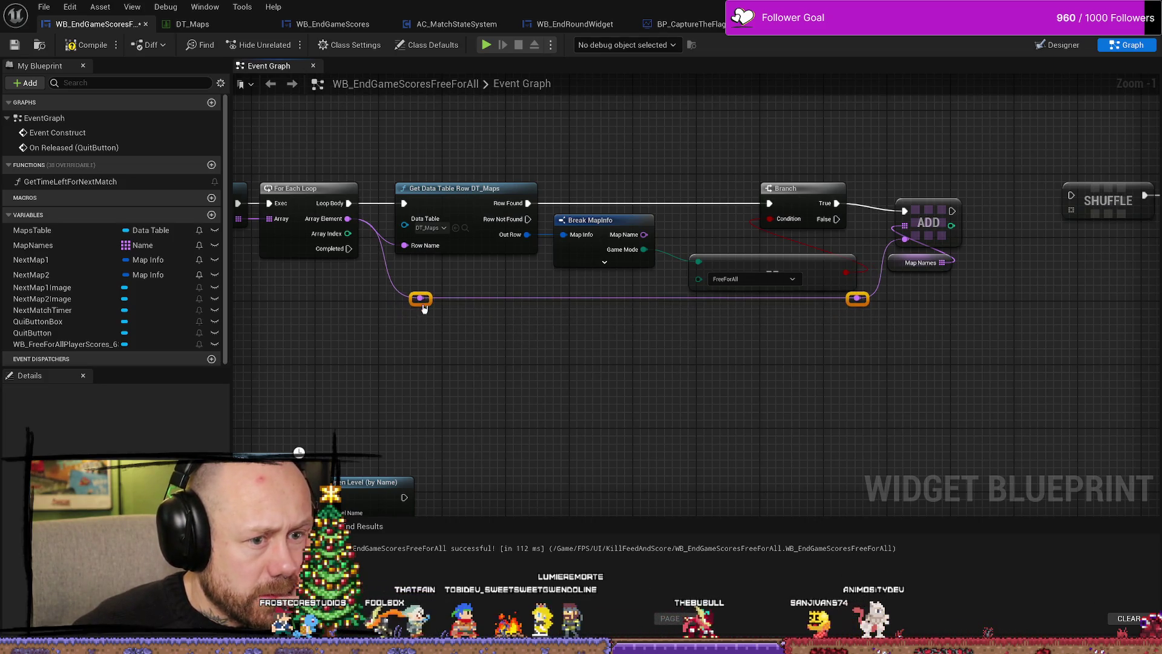
Zoom out and marquee-select the SHUFFLE through Set Brush node chain.
left_click_drag(586, 354, 399, 341)
left_click(737, 194)
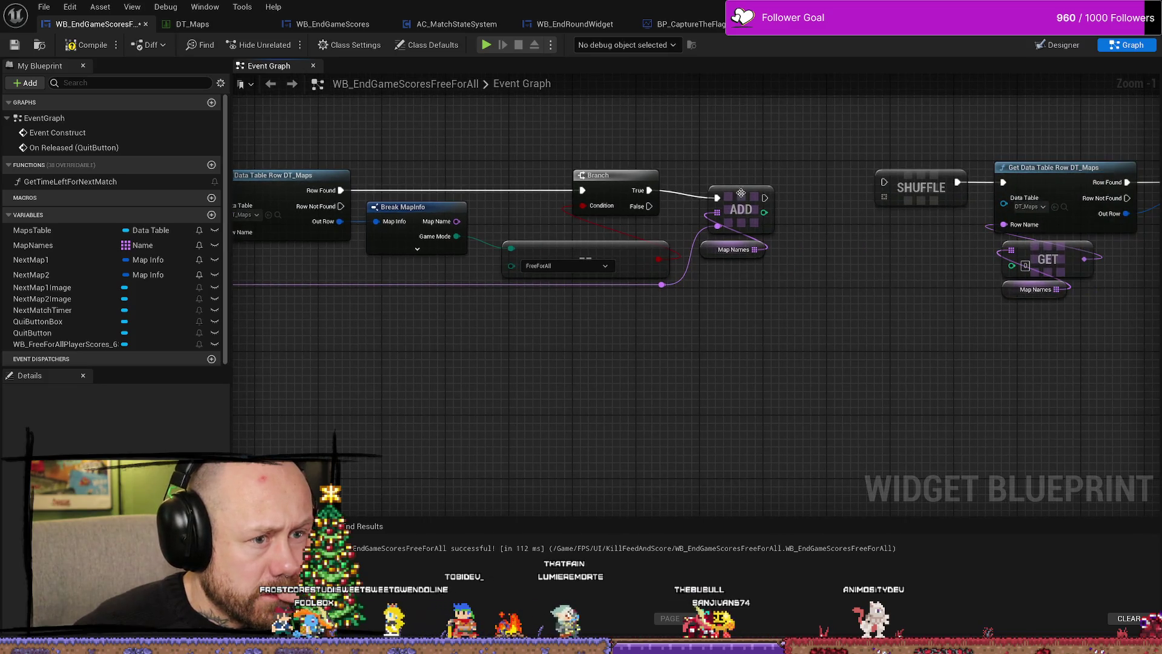
left_click_drag(930, 187, 809, 234)
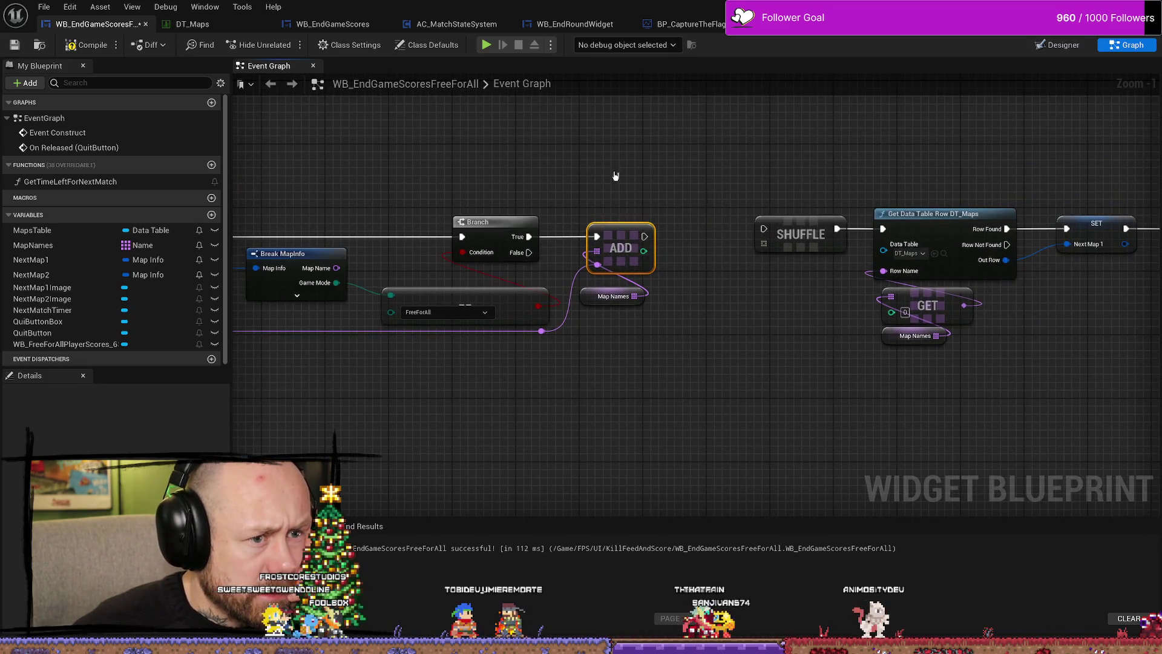
scroll(616, 176, "down", 3)
mouse_move(597, 187)
left_mouse_down()
mouse_move(1086, 418)
mouse_move(1156, 431)
left_mouse_up()
scroll(889, 395, "down", 2)
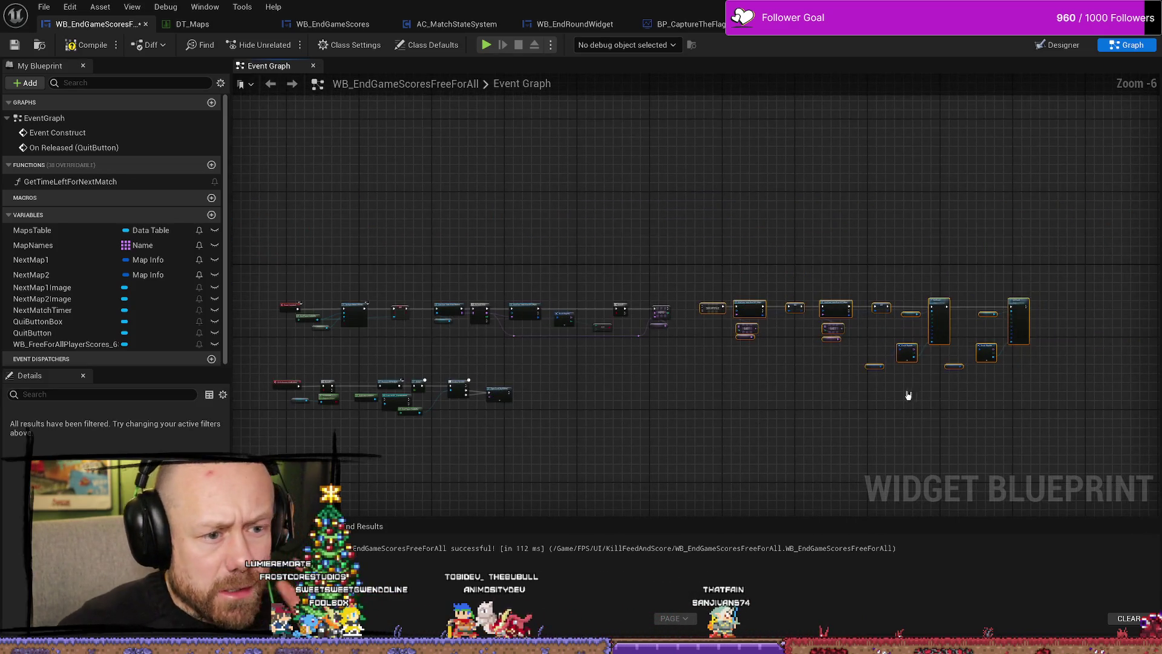
Drag the SHUFFLE node chain down and left into a row below the loop chain.
left_click_drag(887, 370, 827, 359)
left_click_drag(1019, 397, 899, 384)
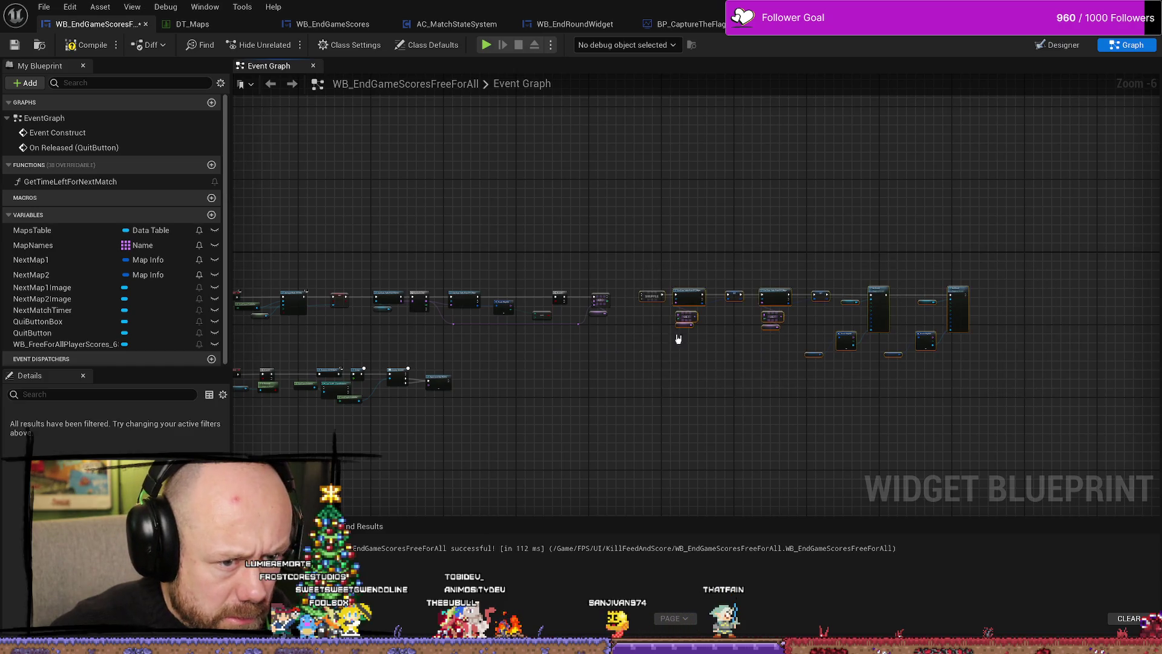
mouse_move(644, 298)
left_mouse_down()
mouse_move(498, 360)
mouse_move(688, 322)
left_mouse_up()
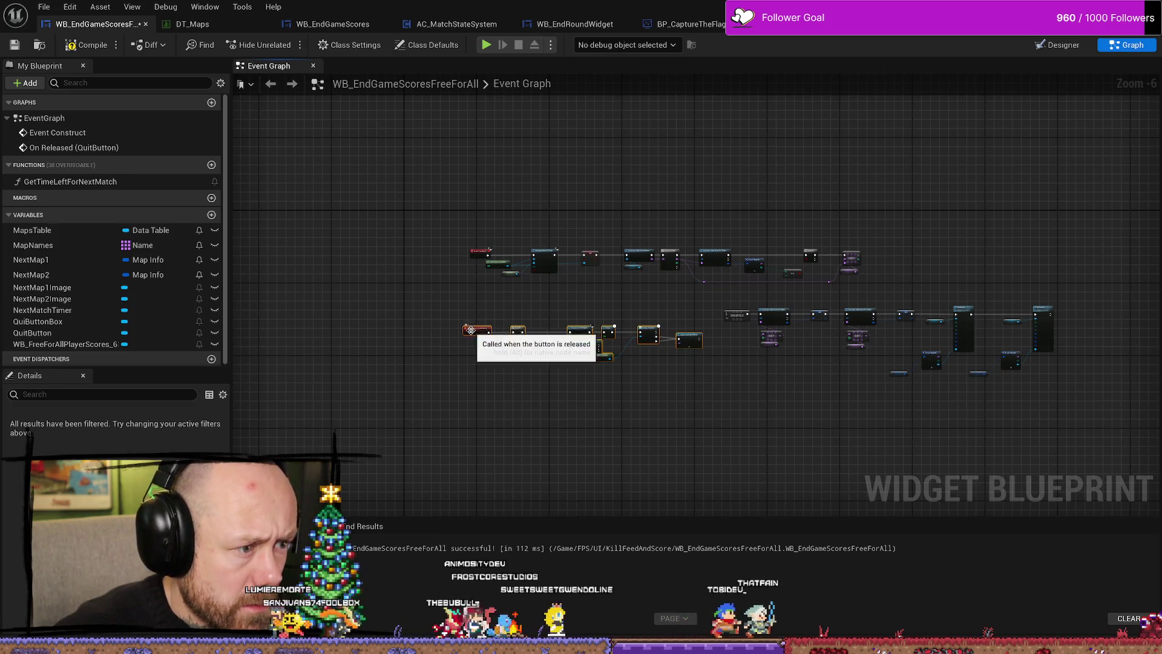
left_click_drag(483, 342, 485, 453)
Select the right-hand quit-button node group and zoom back in on the graph's left end.
left_click_drag(696, 296, 1079, 375)
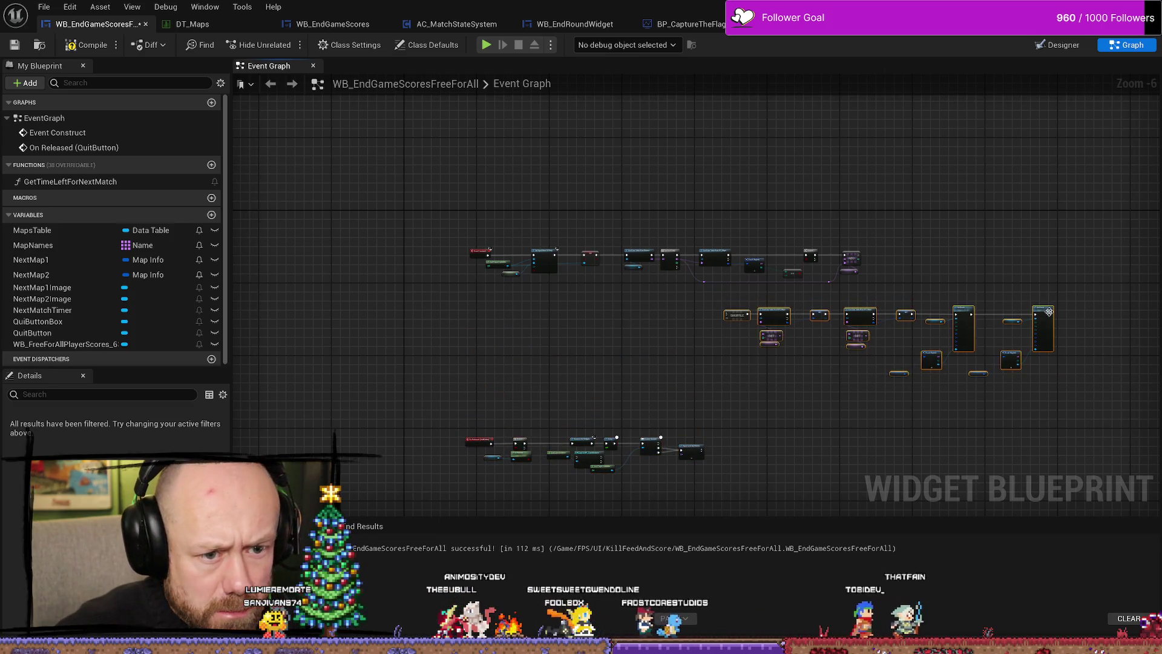
scroll(689, 276, "up", 5)
scroll(690, 276, "down", 3)
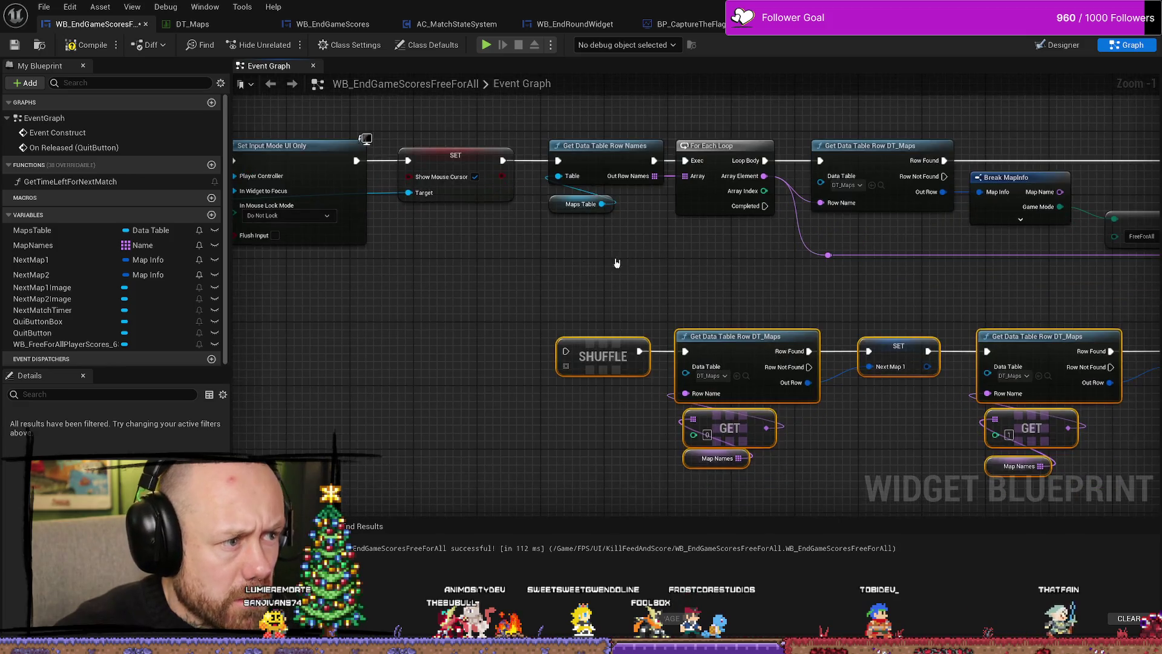
left_click_drag(551, 278, 617, 279)
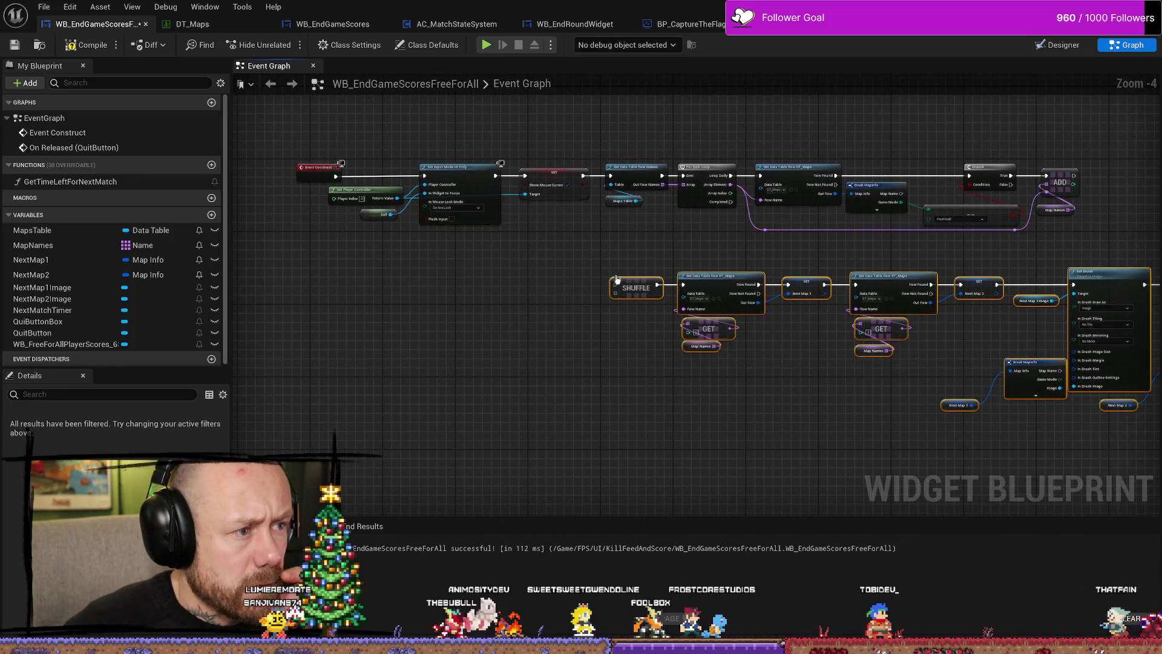
scroll(565, 278, "up", 3)
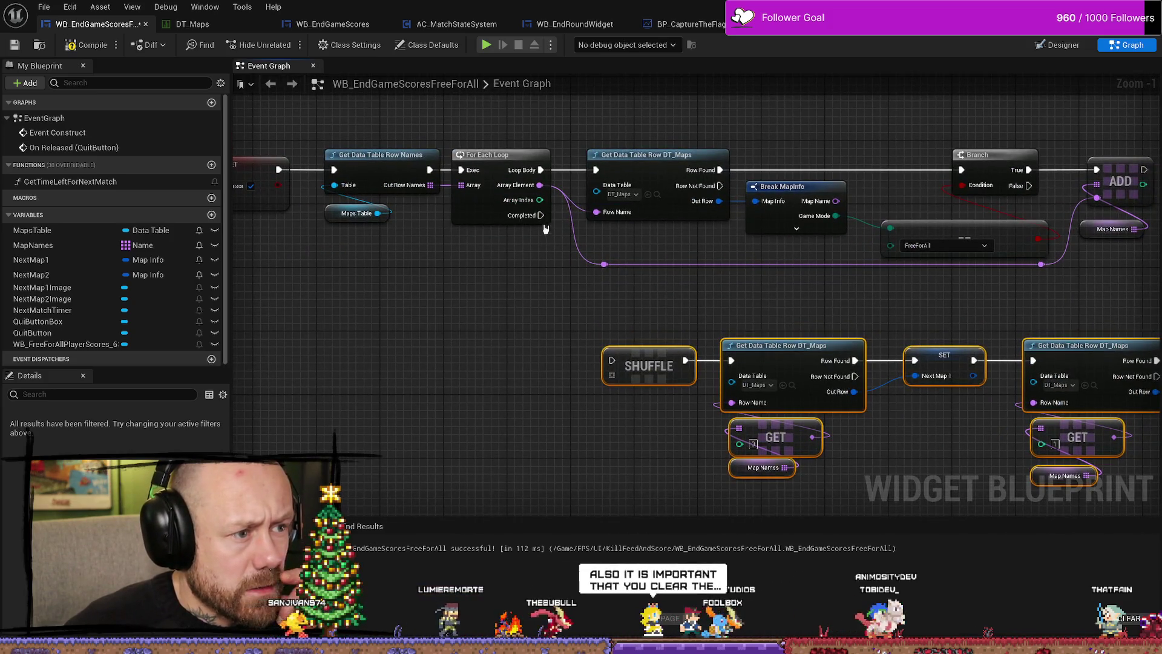
Add a Map Names getter from My Blueprint and wire it into SHUFFLE's array input.
left_click_drag(541, 214, 419, 315)
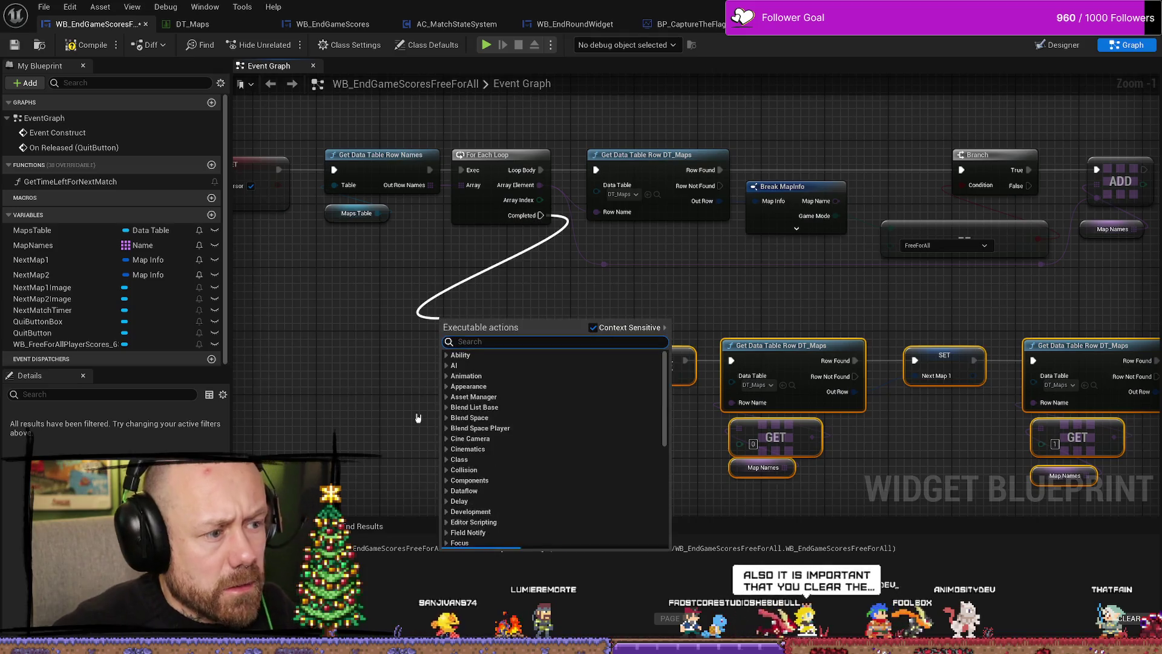
type("get map na")
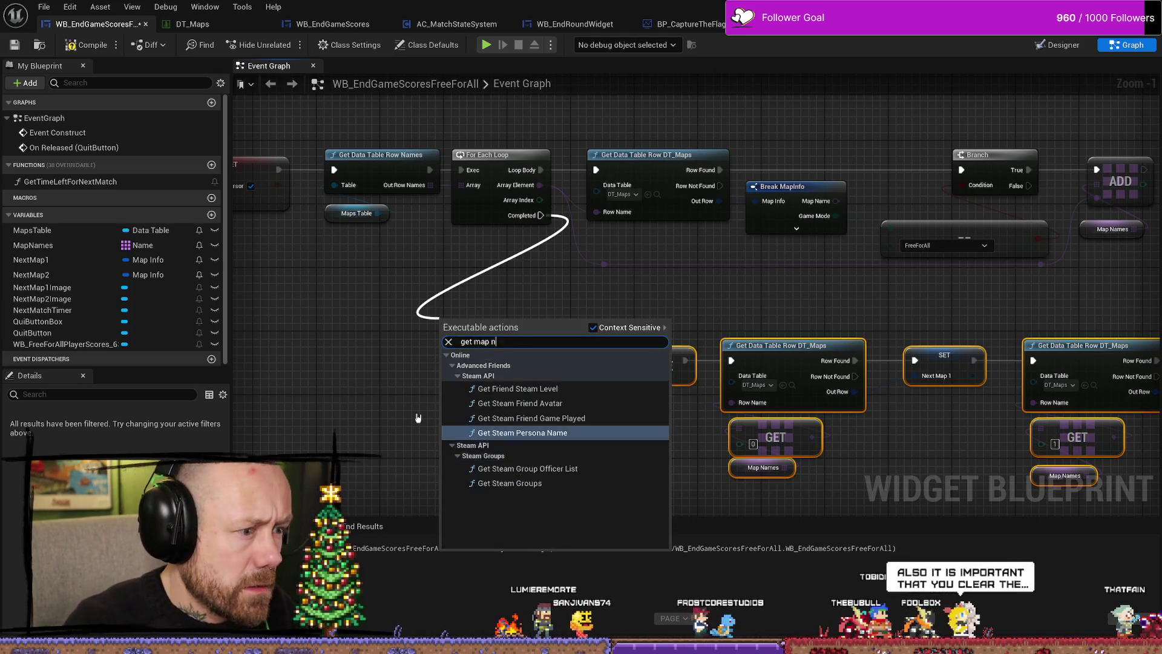
left_click(418, 418)
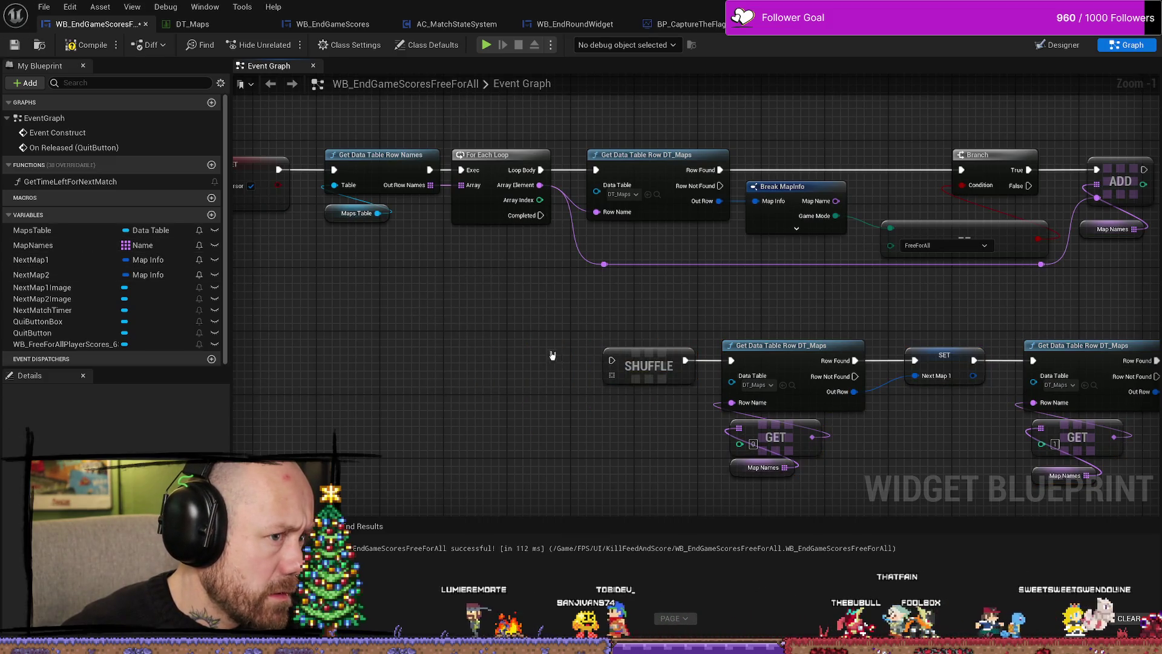
mouse_move(542, 312)
left_mouse_down()
mouse_move(618, 280)
mouse_move(573, 301)
mouse_move(520, 303)
mouse_move(604, 298)
mouse_move(454, 303)
mouse_move(562, 303)
mouse_move(465, 301)
left_mouse_up()
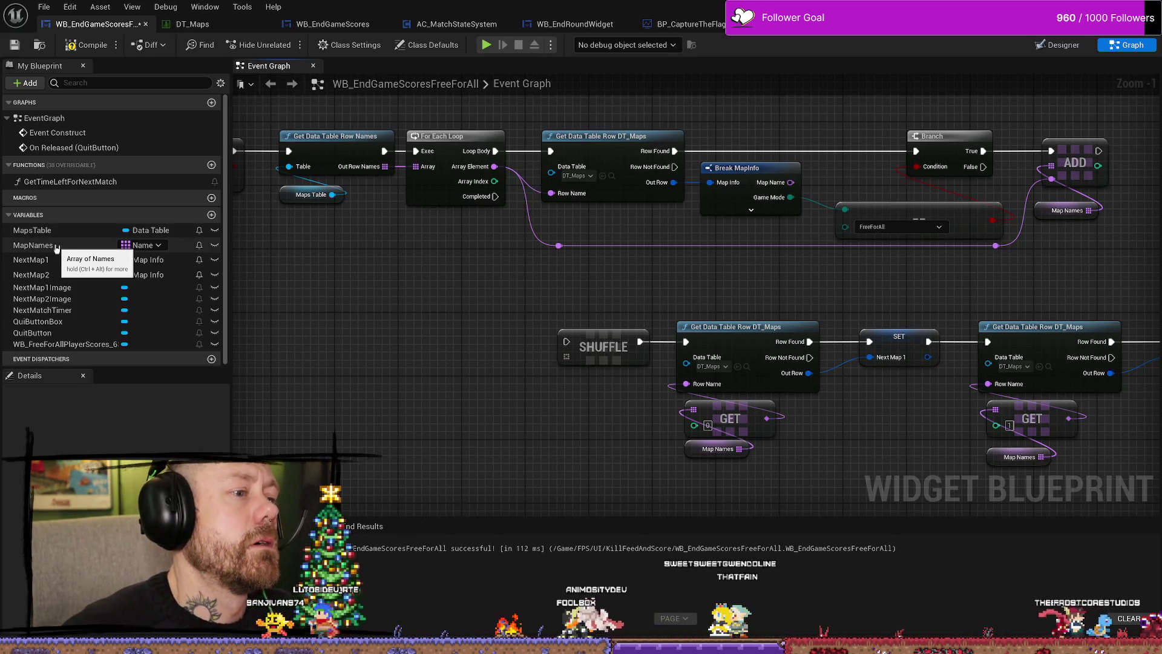
mouse_move(56, 246)
left_mouse_down()
mouse_move(457, 366)
mouse_move(464, 380)
mouse_move(567, 357)
left_mouse_up()
left_click(465, 378)
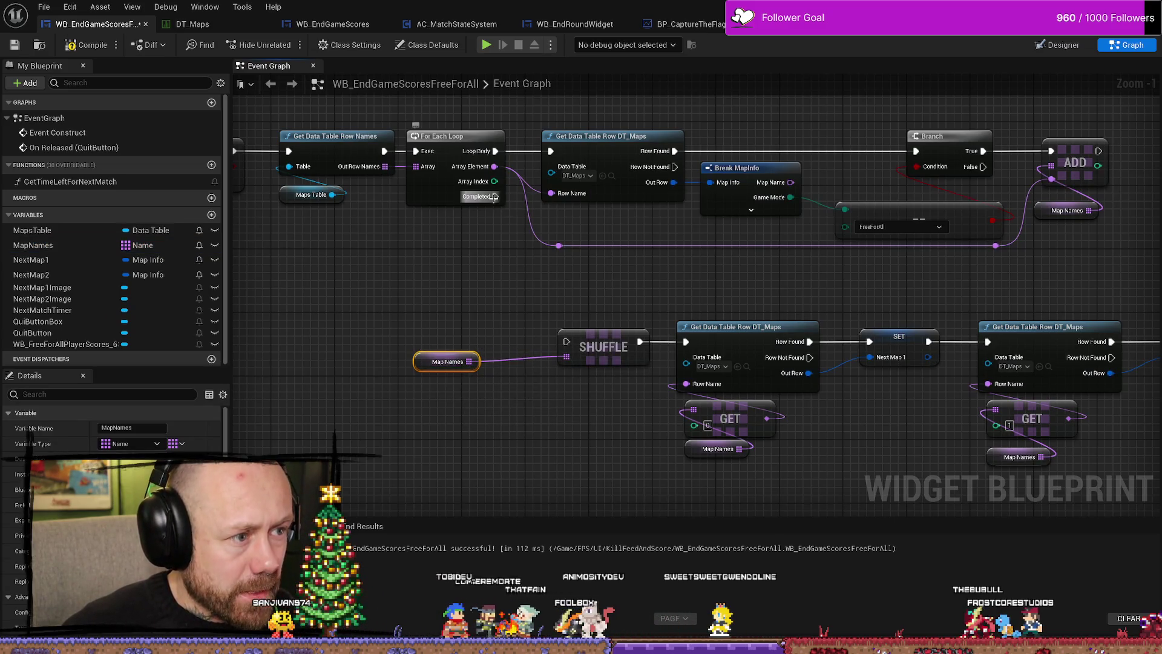
left_click_drag(495, 196, 567, 342)
left_click_drag(427, 362, 499, 362)
Select the whole SHUFFLE-to-Set Brush row of nodes beside the loop chain.
left_click_drag(468, 423, 484, 437)
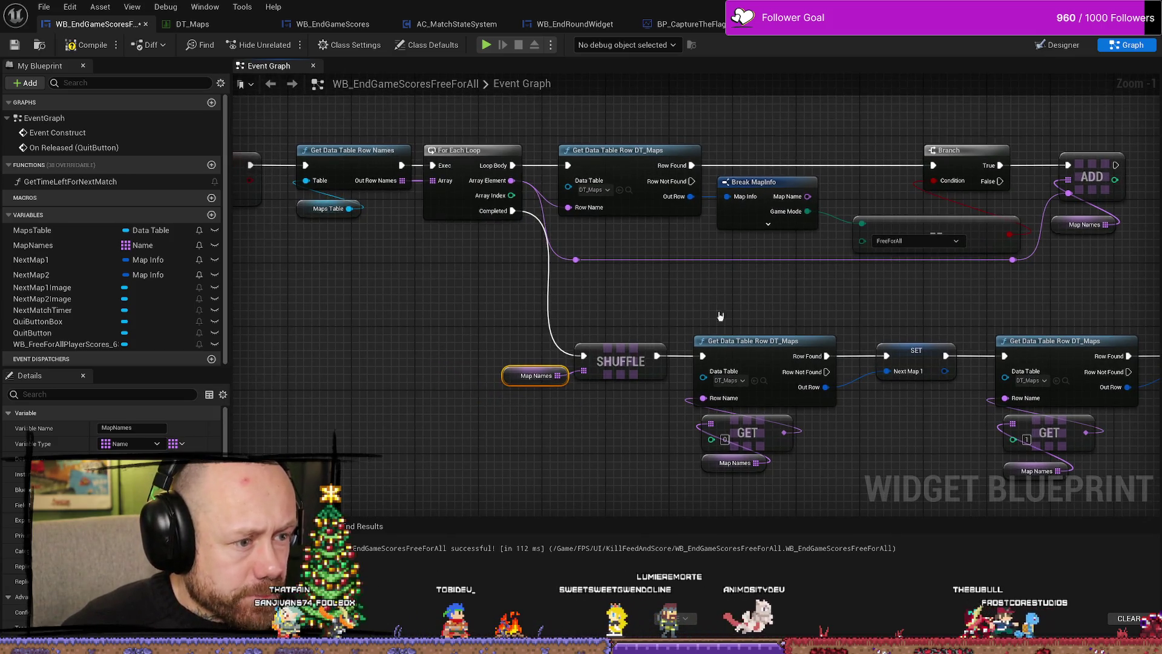
mouse_move(720, 316)
left_mouse_down()
mouse_move(579, 240)
mouse_move(469, 251)
mouse_move(586, 254)
mouse_move(533, 236)
left_mouse_up()
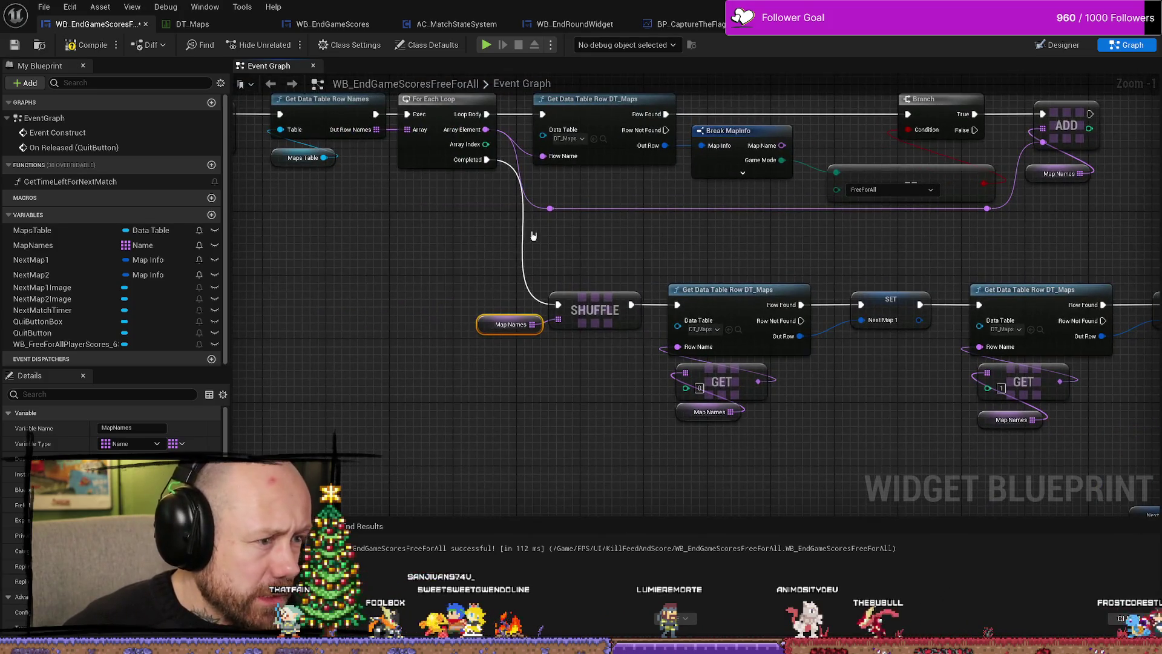
scroll(533, 235, "down", 2)
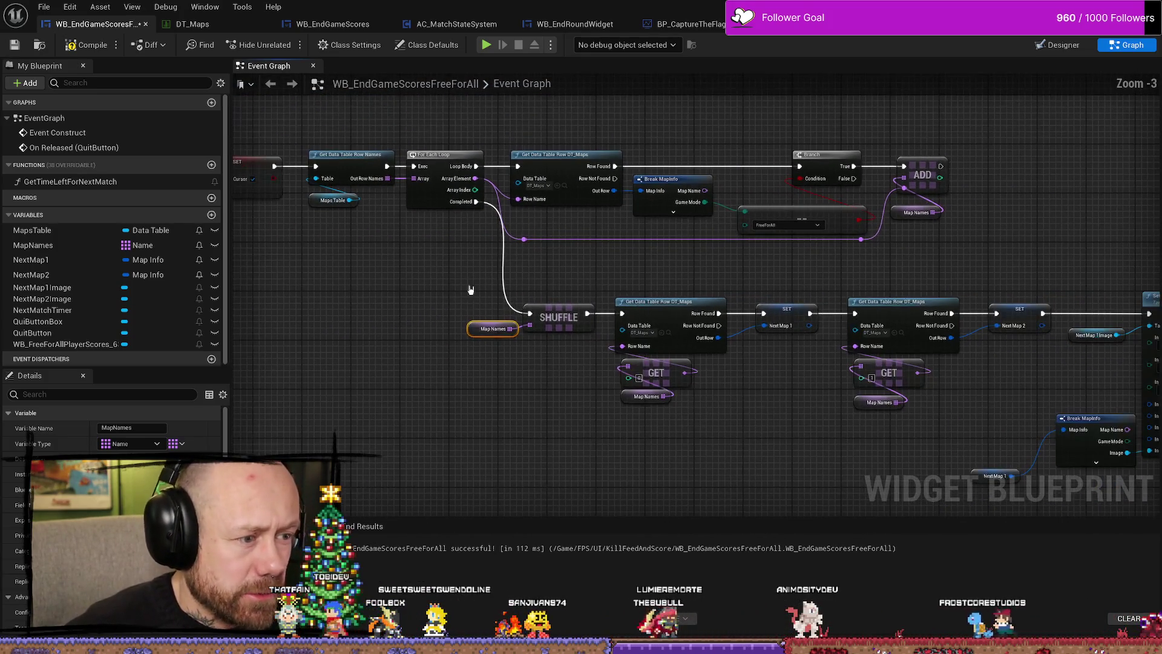
mouse_move(470, 289)
left_mouse_down()
mouse_move(467, 267)
mouse_move(358, 310)
left_mouse_up()
mouse_move(316, 249)
left_mouse_down()
mouse_move(1029, 435)
mouse_move(1158, 451)
left_mouse_up()
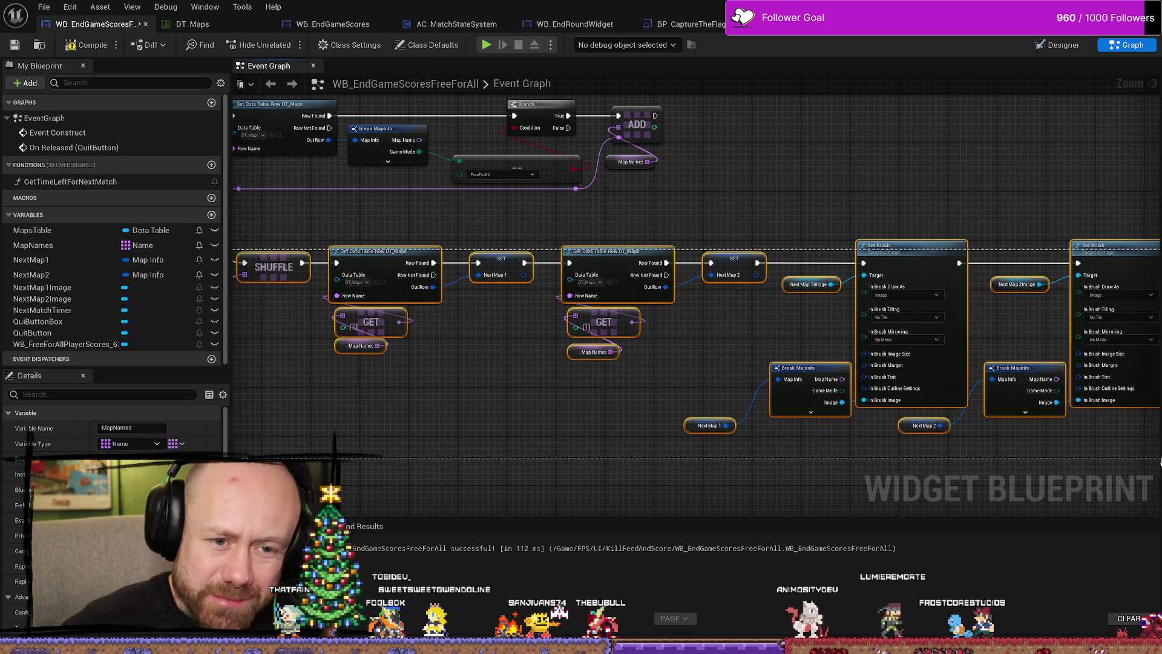
scroll(970, 385, "down", 3)
scroll(868, 372, "up", 5)
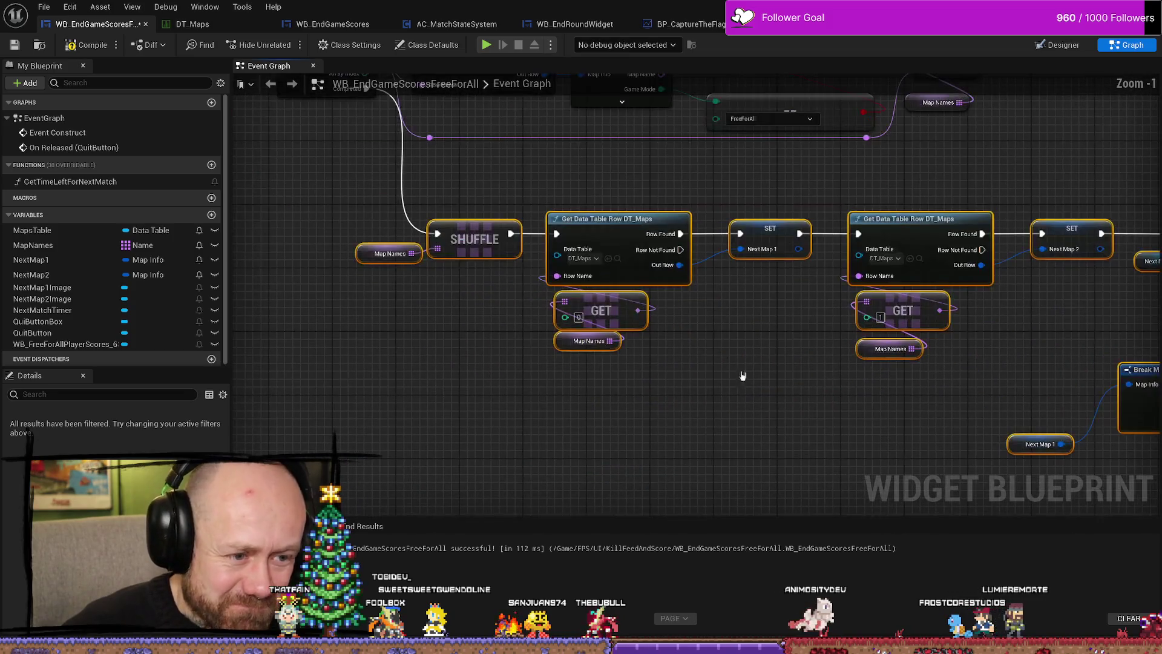
mouse_move(357, 262)
left_mouse_down()
mouse_move(406, 310)
mouse_move(465, 332)
mouse_move(495, 317)
left_mouse_up()
left_click(406, 310)
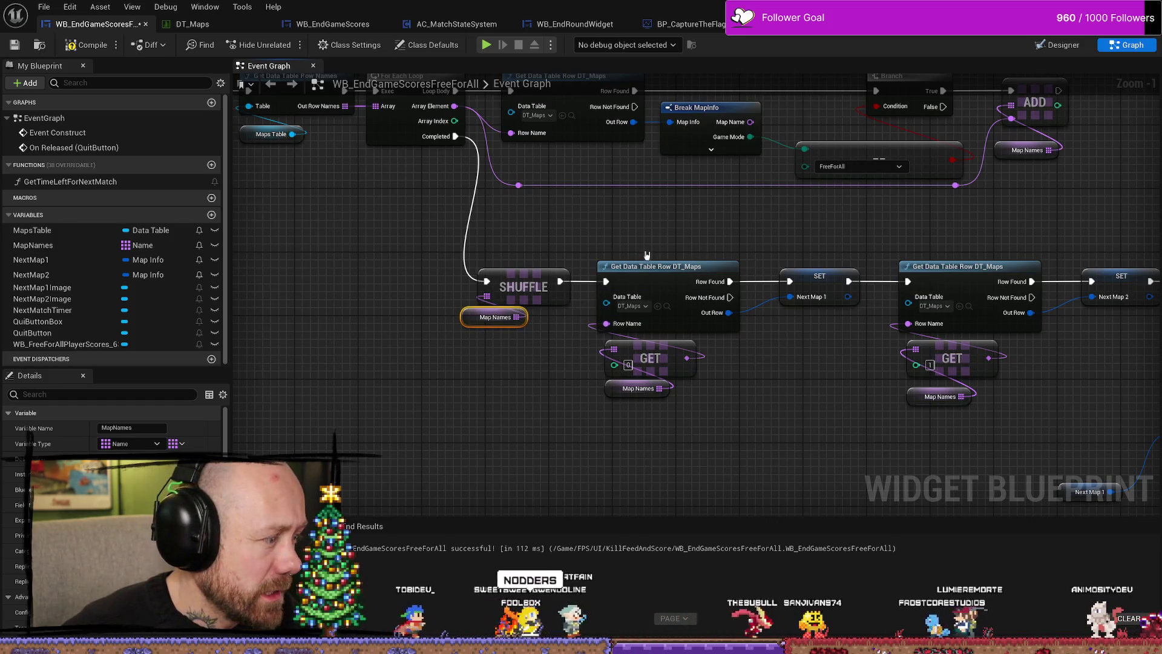
Move Event Construct through Get Data Table Row Names further left, away from the loop.
left_click_drag(542, 203, 575, 346)
mouse_move(513, 200)
left_mouse_down()
mouse_move(545, 181)
mouse_move(635, 323)
left_mouse_up()
scroll(694, 271, "down", 3)
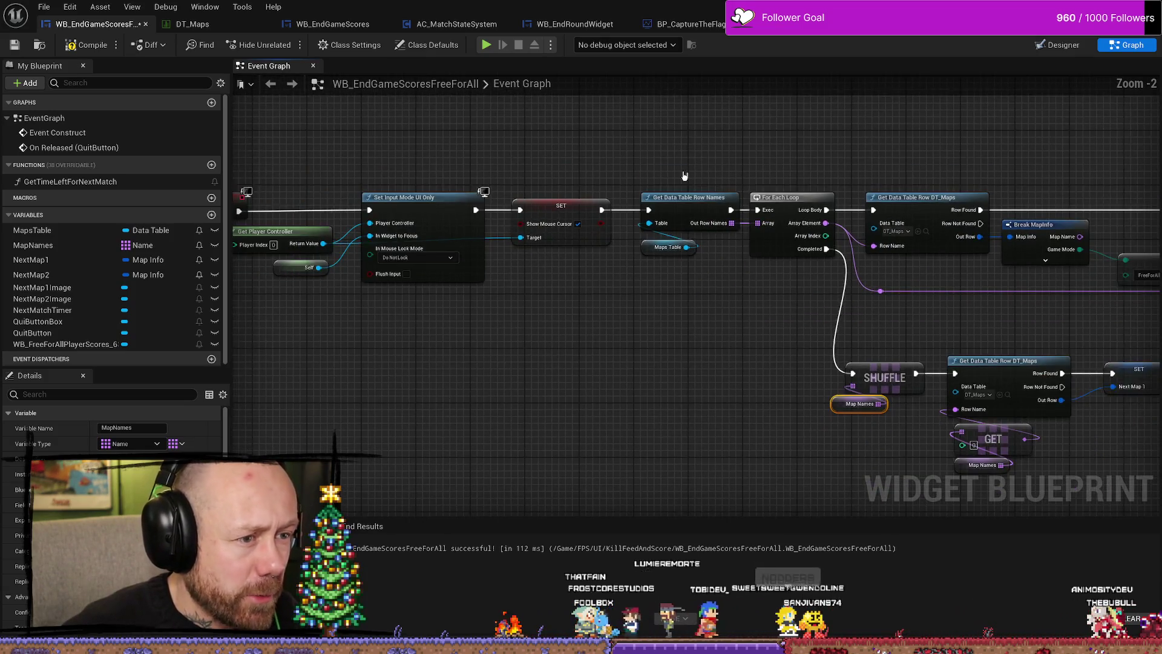
left_click_drag(348, 206, 708, 272)
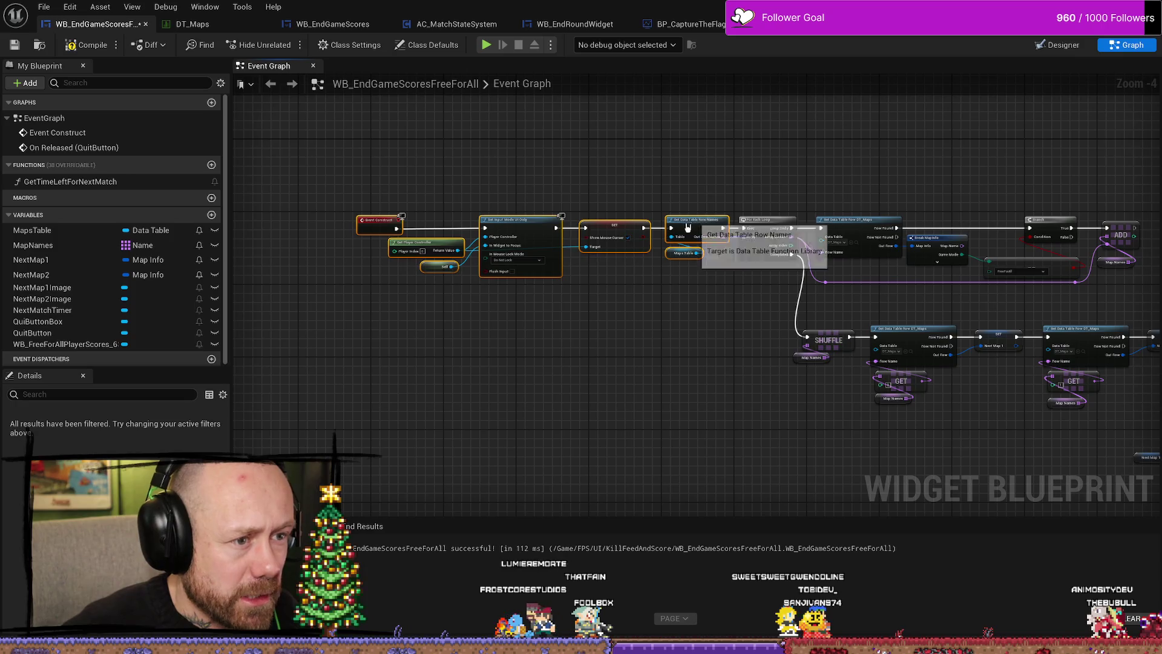
left_click_drag(623, 246, 543, 245)
scroll(629, 272, "up", 4)
left_click(635, 344)
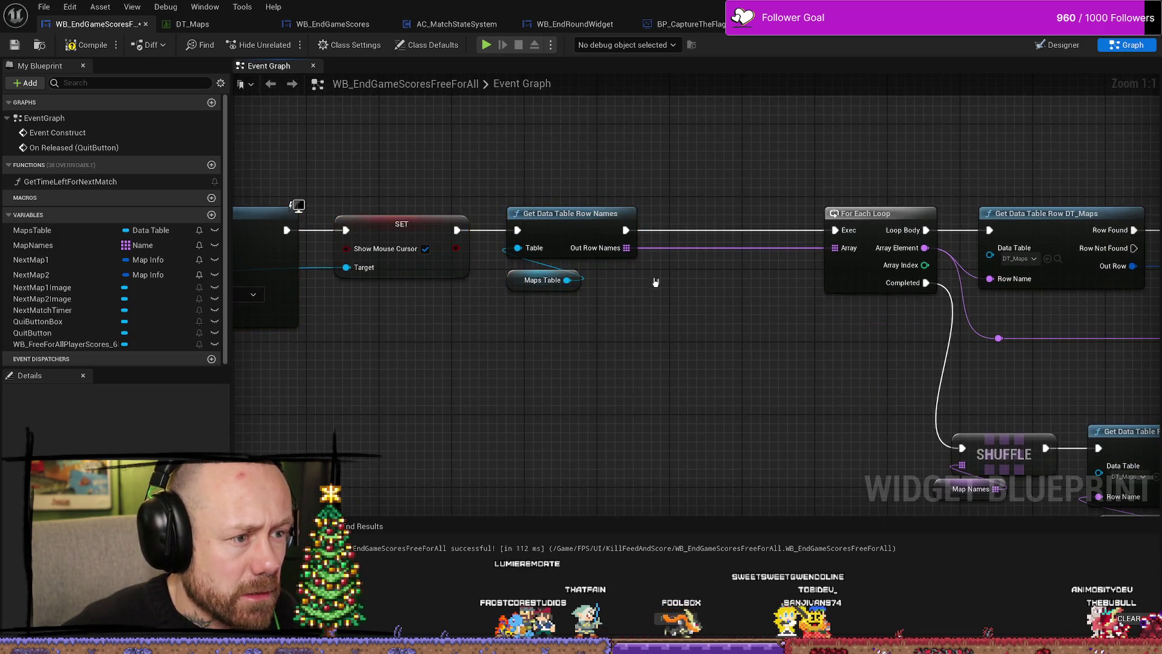
left_click_drag(668, 325, 675, 322)
mouse_move(648, 191)
left_mouse_down()
mouse_move(605, 255)
mouse_move(520, 296)
left_mouse_up()
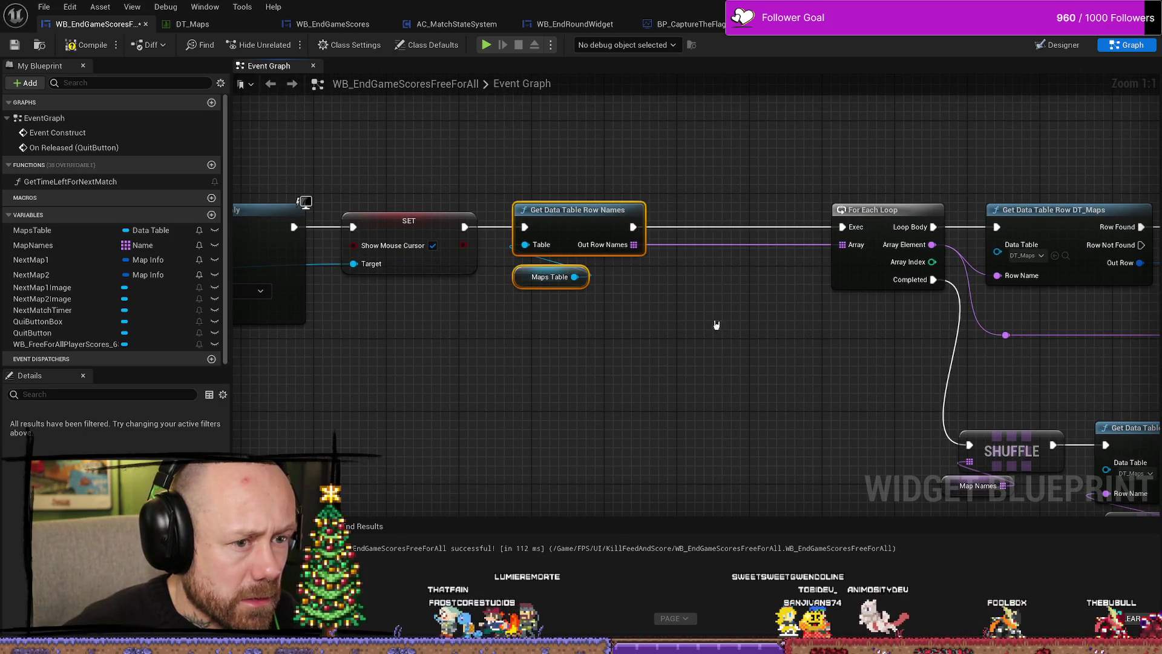
scroll(716, 325, "down", 2)
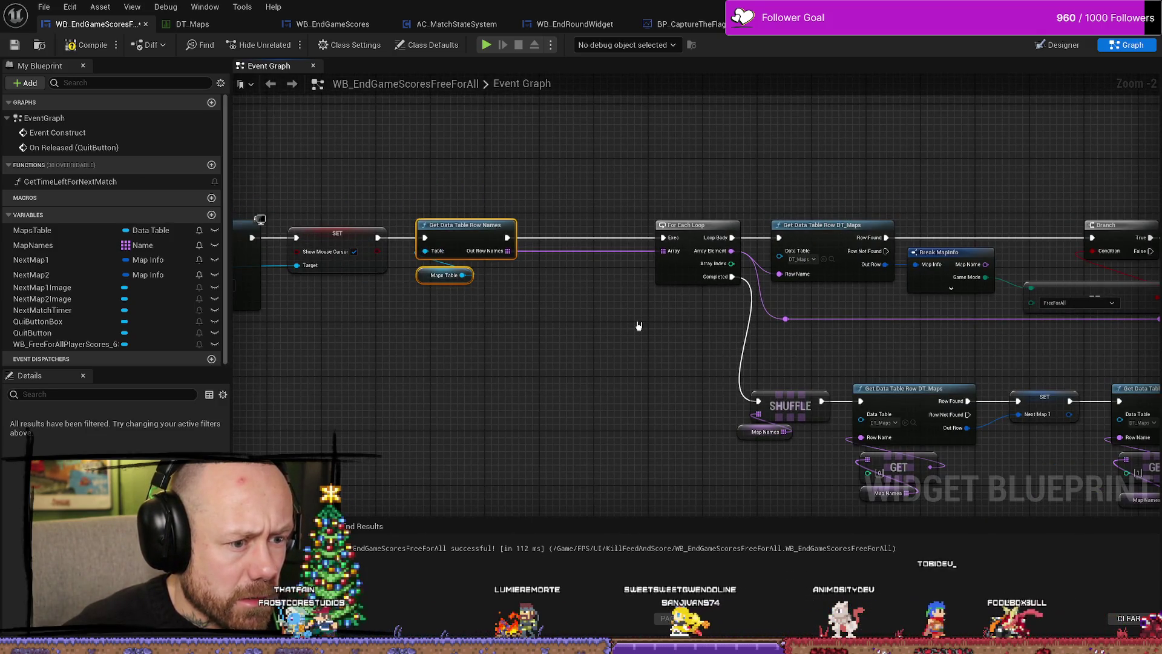
scroll(640, 335, "up", 2)
left_click(511, 311)
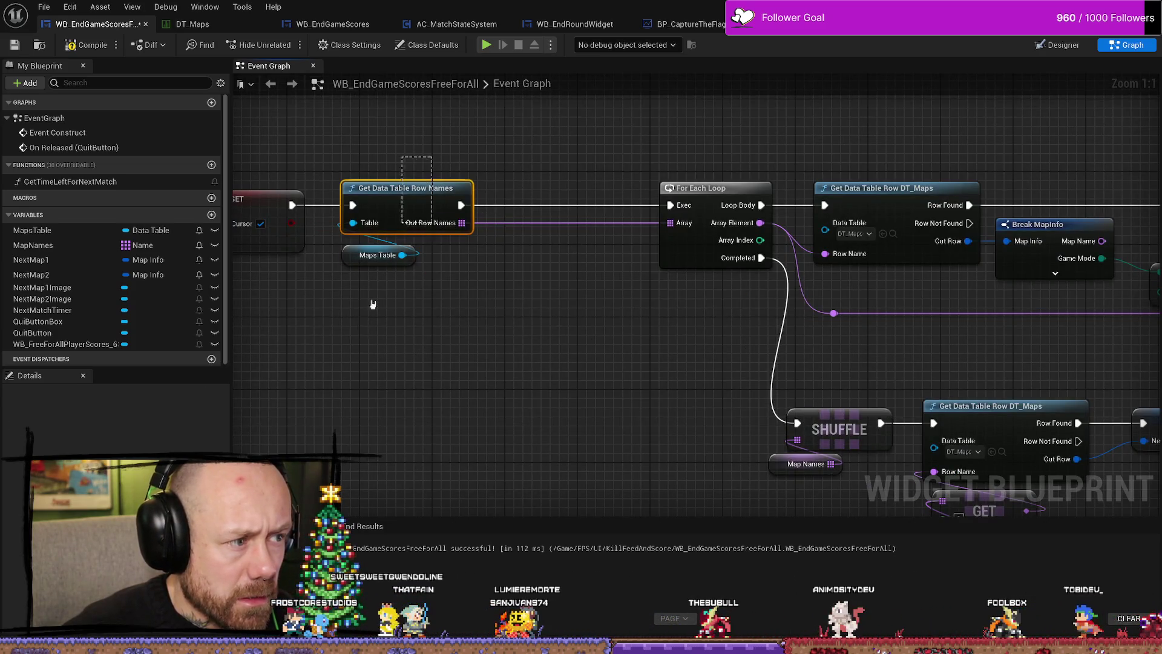
Shift Get Data Table Row Names and Maps Table right to make room for a new node.
left_click(378, 255, "ctrl")
left_click_drag(406, 187, 541, 188)
left_click_drag(701, 243, 555, 327)
type("e")
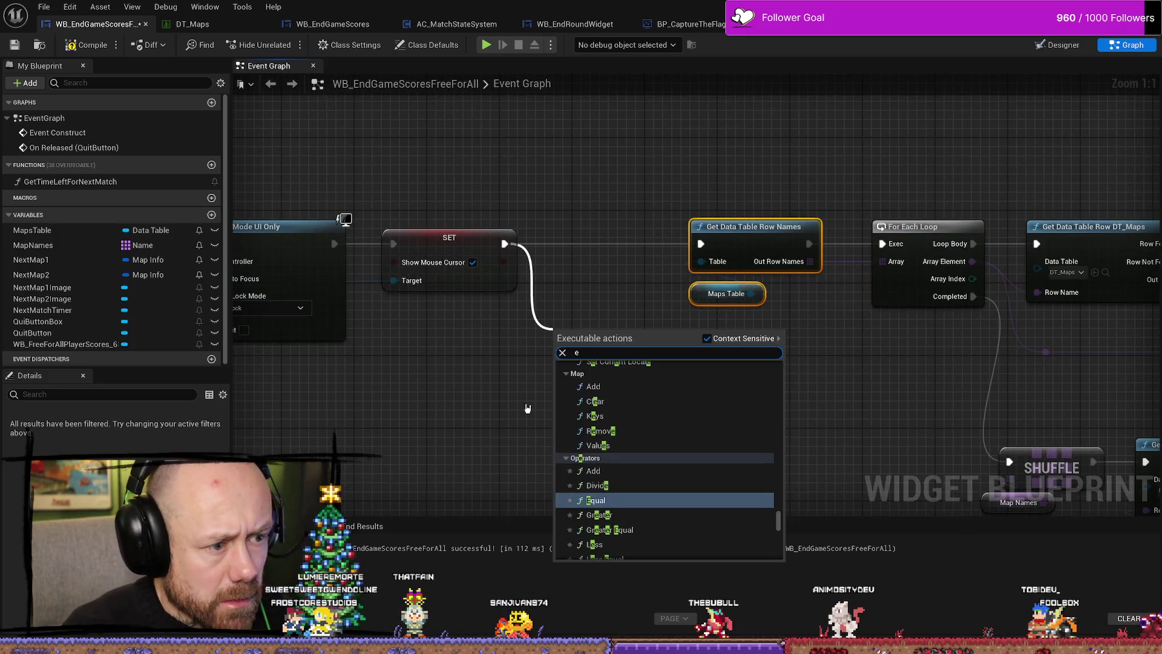
key("BackSpace")
left_click(902, 467)
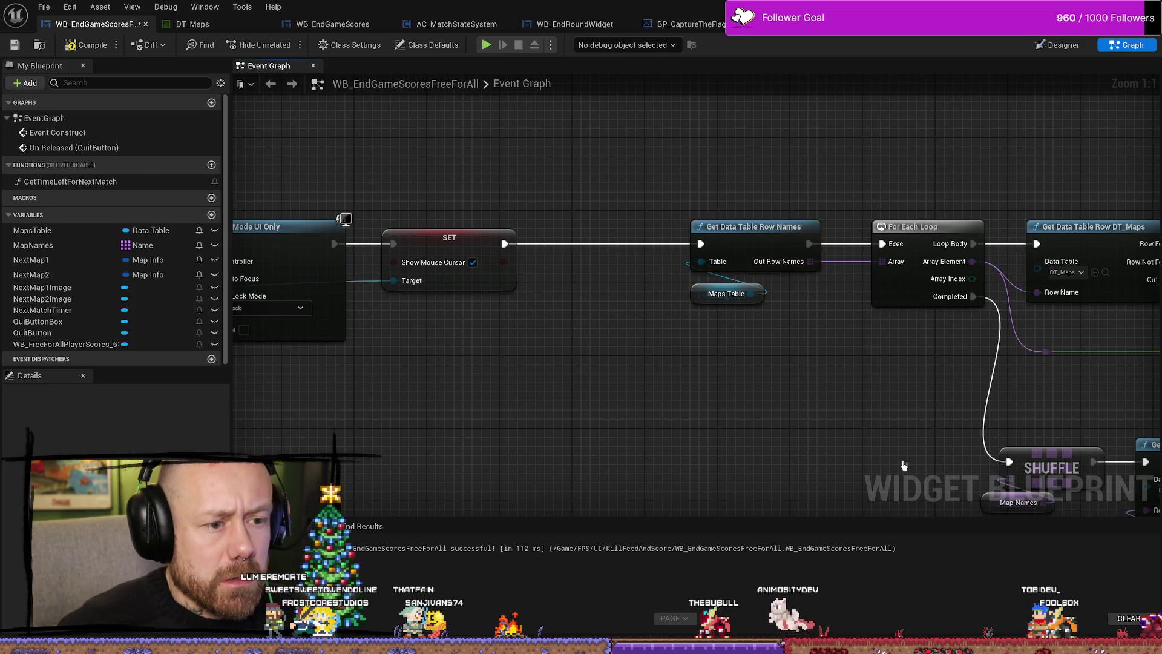
Add a Map Names Clear node wired between SET and Get Data Table Row Names.
left_click(1000, 438)
key("ctrl+c")
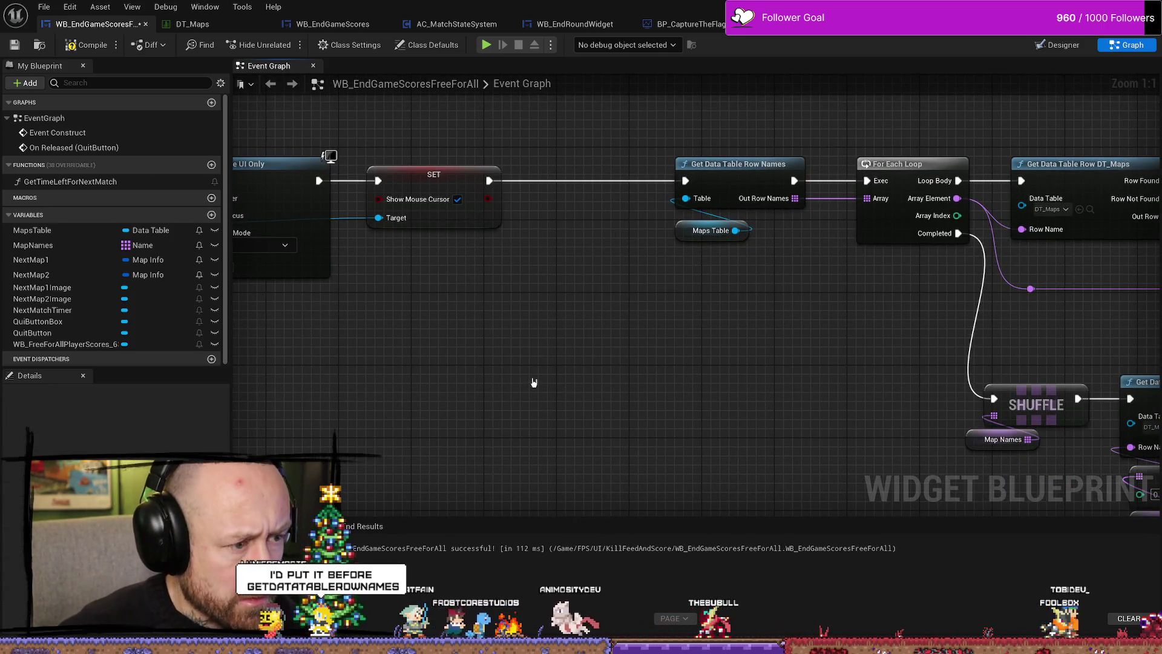
key("ctrl+v")
mouse_move(583, 388)
left_mouse_down()
mouse_move(615, 333)
mouse_move(555, 232)
mouse_move(684, 162)
mouse_move(686, 180)
left_mouse_up()
type("cle")
key("Return")
left_click_drag(556, 232, 601, 187)
left_click(545, 385)
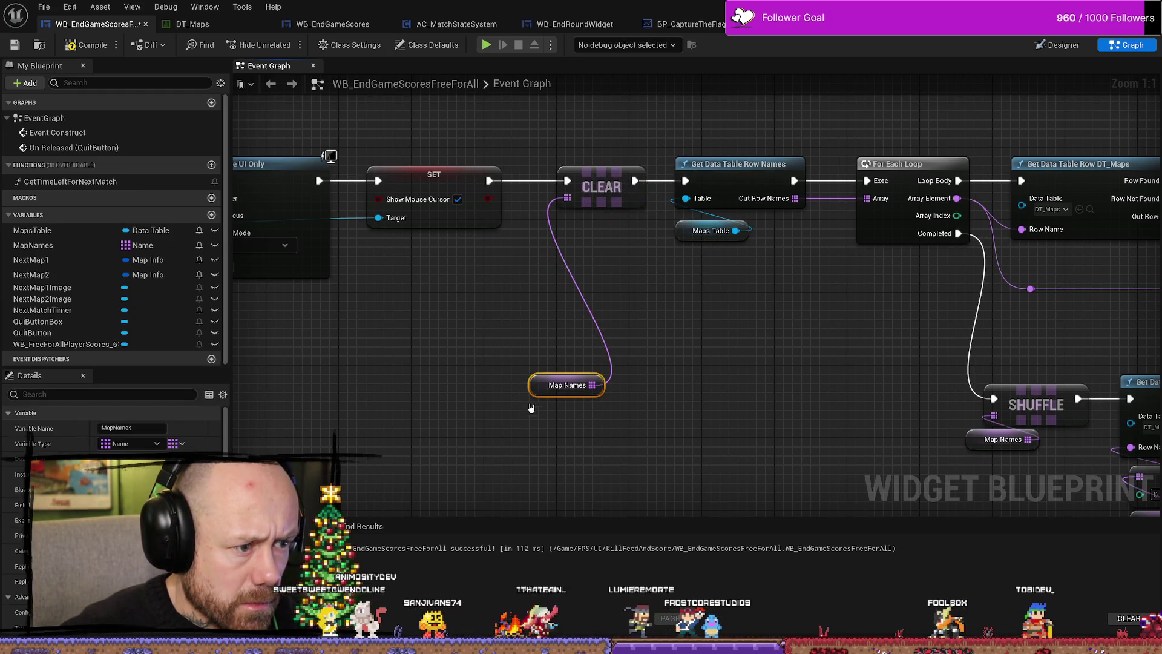
left_click_drag(554, 385, 563, 231)
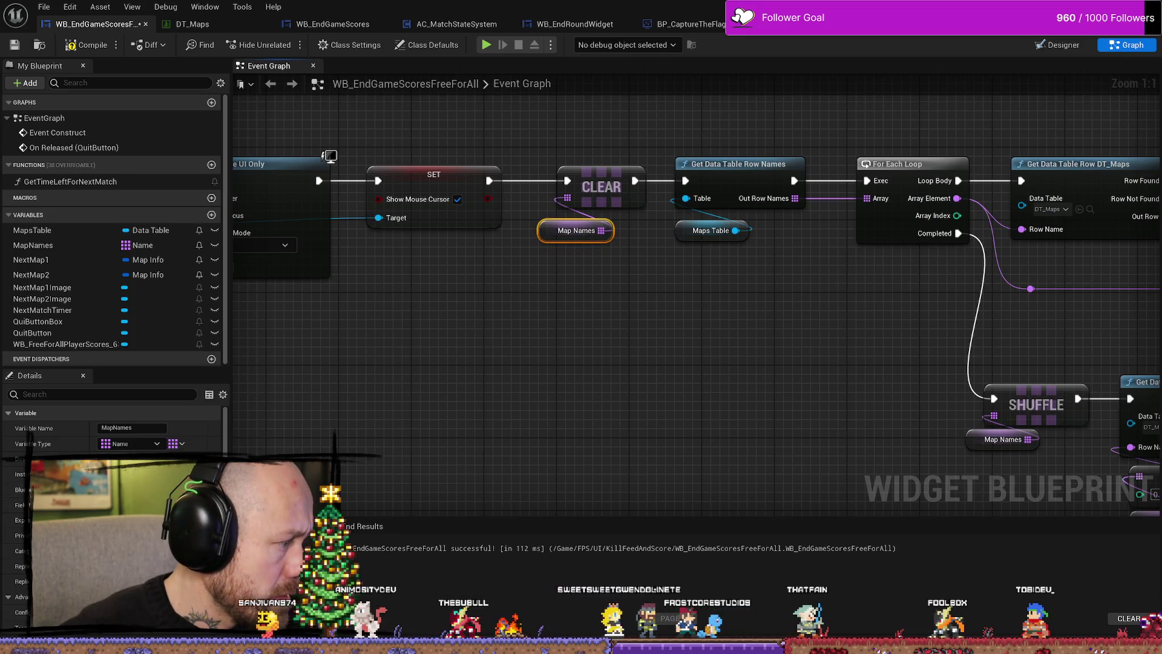
mouse_move(570, 455)
left_mouse_down()
mouse_move(449, 322)
mouse_move(646, 267)
left_mouse_up()
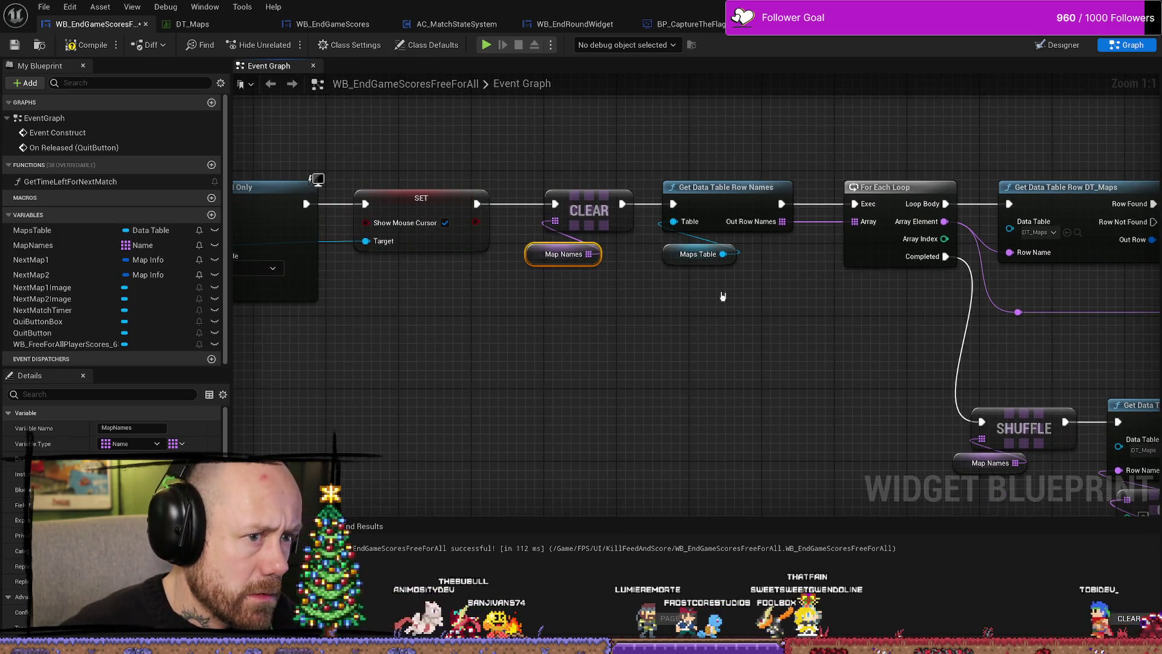
scroll(564, 415, "down", 2)
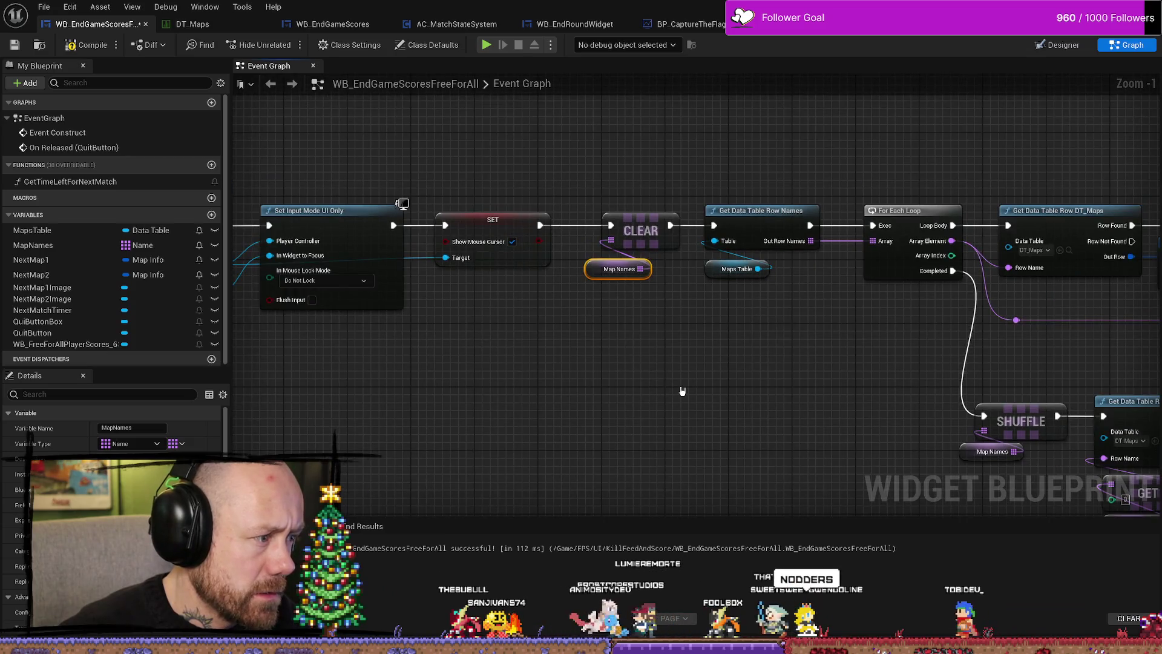
scroll(546, 383, "down", 1)
left_click_drag(546, 384, 729, 387)
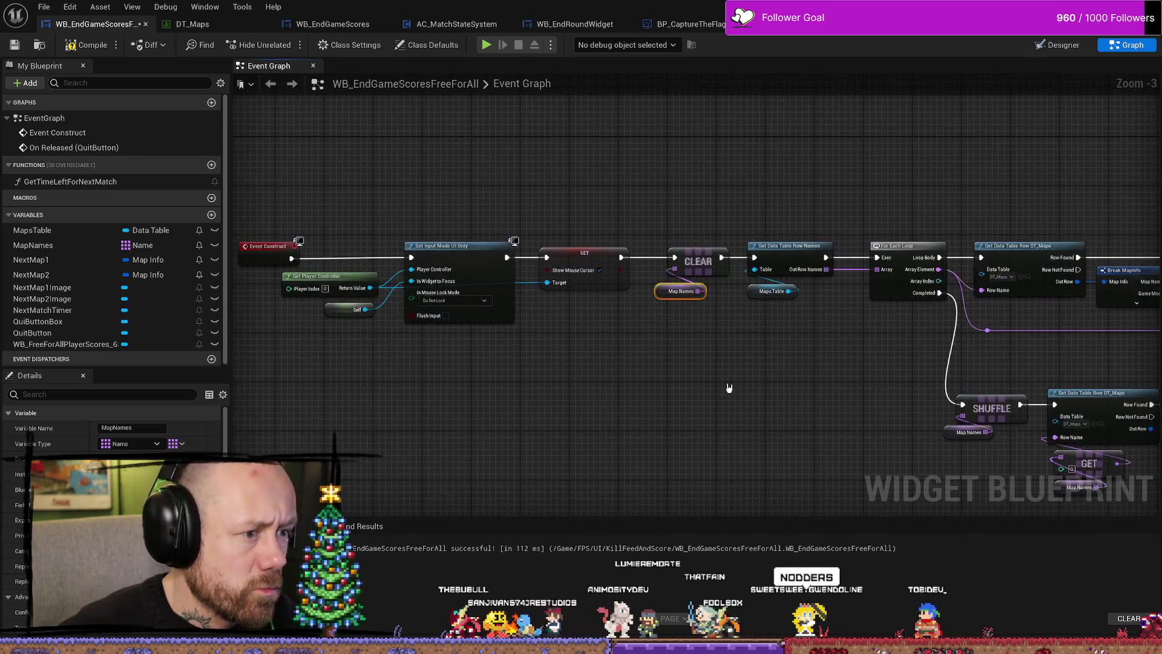
Compile the widget blueprint and reposition the NextMap1 and NextMap2 getters.
left_click(91, 46)
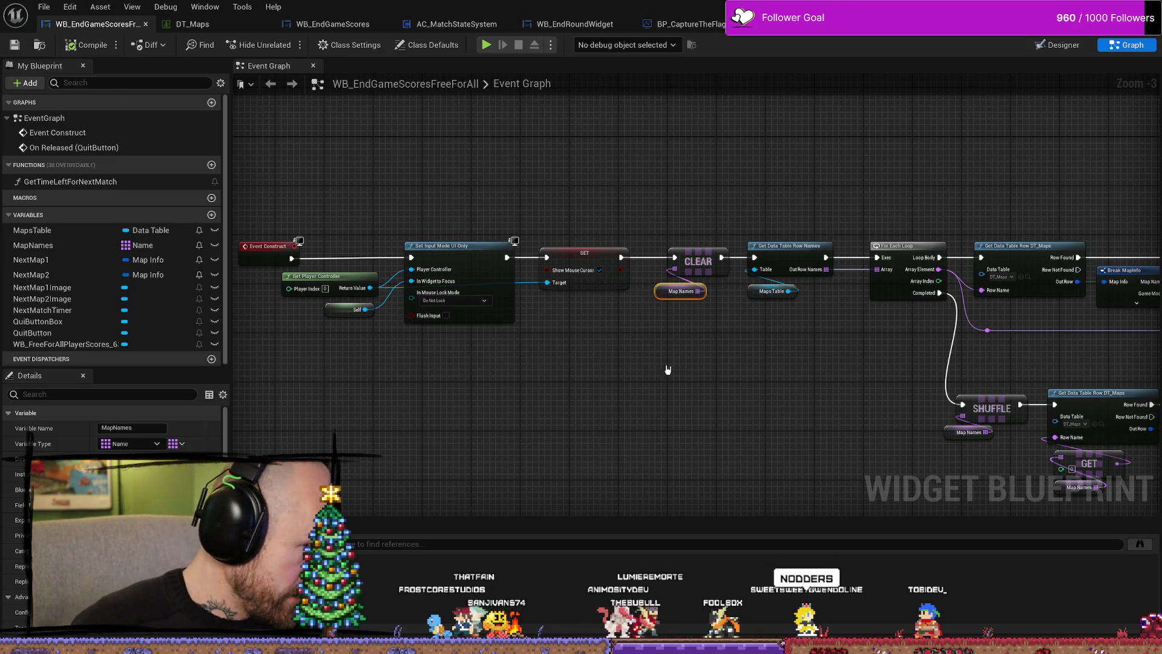
left_click_drag(668, 369, 549, 326)
mouse_move(309, 175)
left_mouse_down()
mouse_move(478, 192)
mouse_move(724, 145)
mouse_move(946, 147)
left_mouse_up()
left_click_drag(506, 386, 536, 367)
left_click_drag(710, 392, 740, 397)
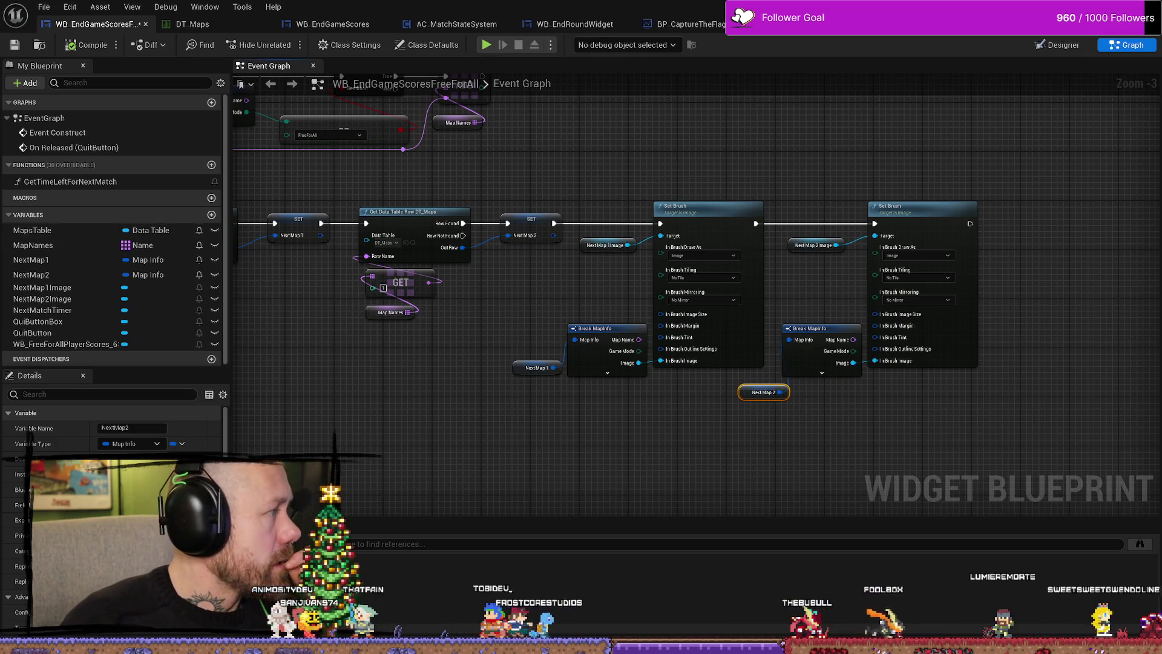
Move the second Set Brush group right, spacing it apart from the first.
left_click_drag(637, 399, 741, 378)
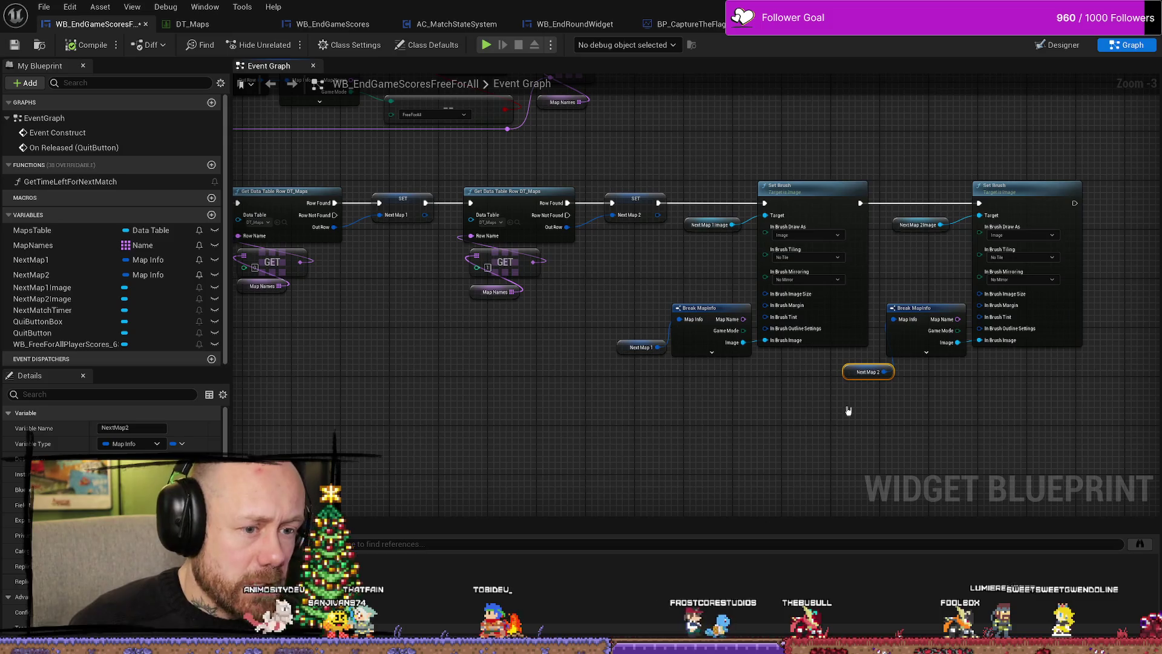
left_click(857, 383)
left_click_drag(866, 377, 897, 371)
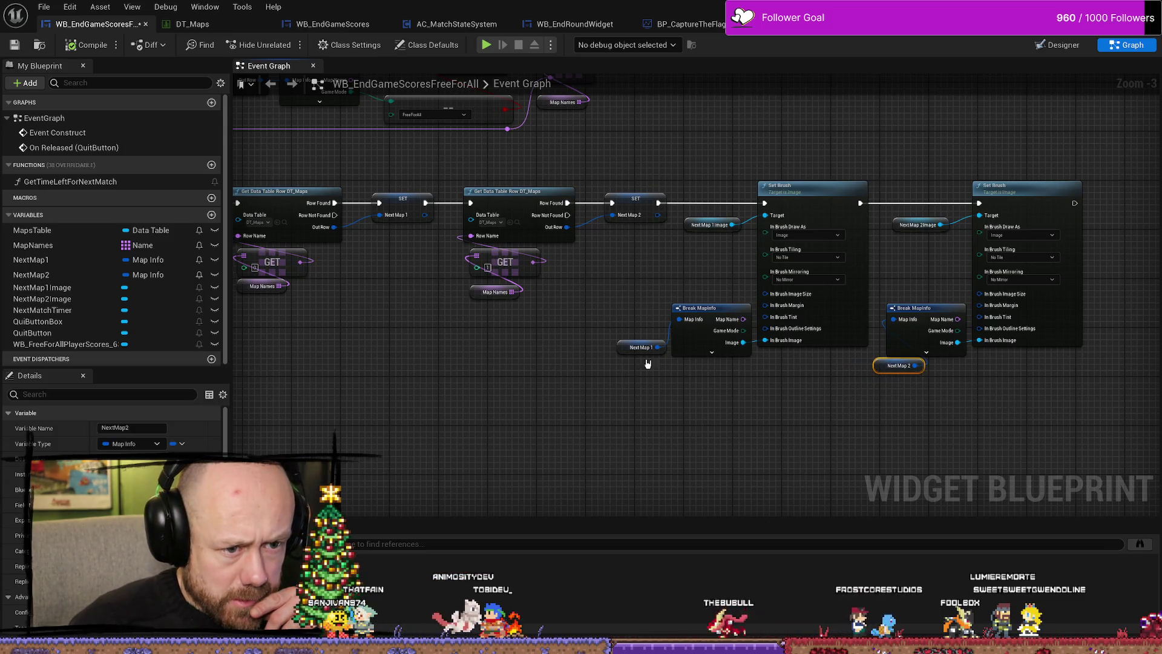
left_click_drag(627, 354, 677, 371)
scroll(745, 416, "down", 1)
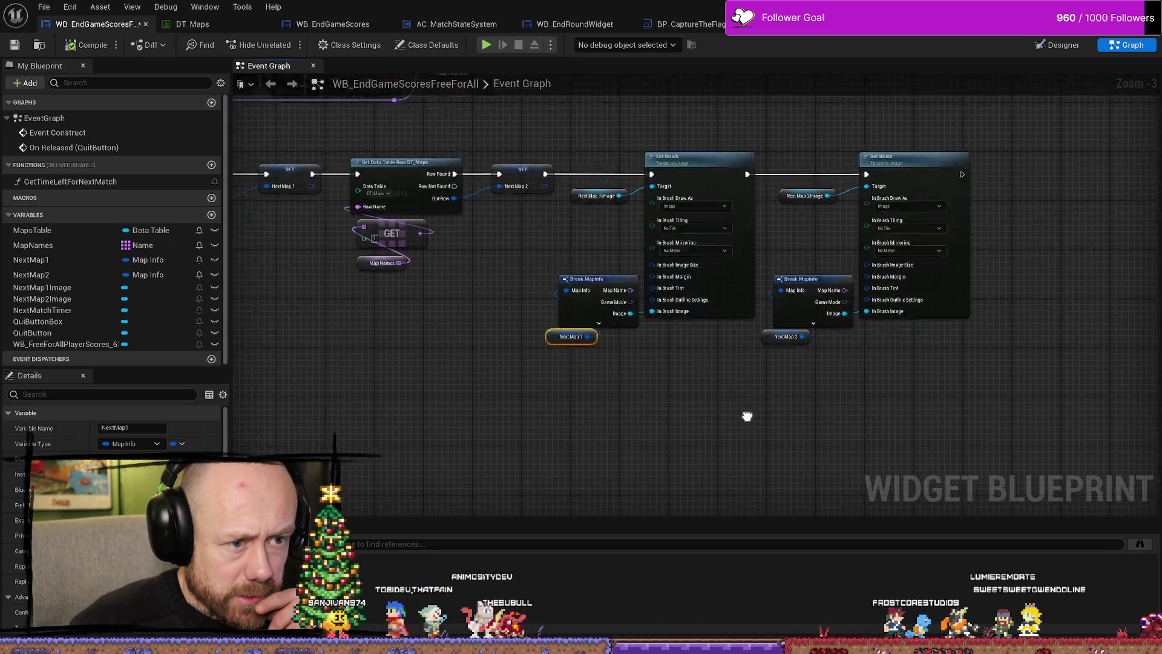
mouse_move(851, 216)
left_mouse_down()
mouse_move(662, 420)
mouse_move(642, 424)
left_mouse_up()
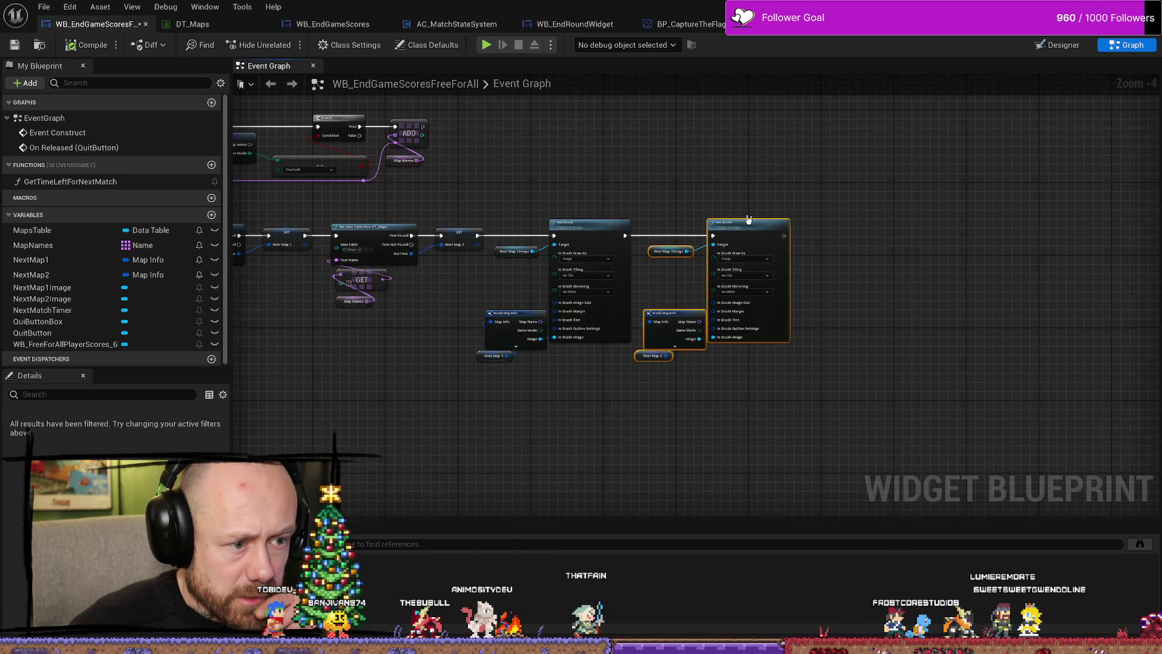
left_click_drag(672, 330, 857, 329)
left_click_drag(689, 353, 781, 356)
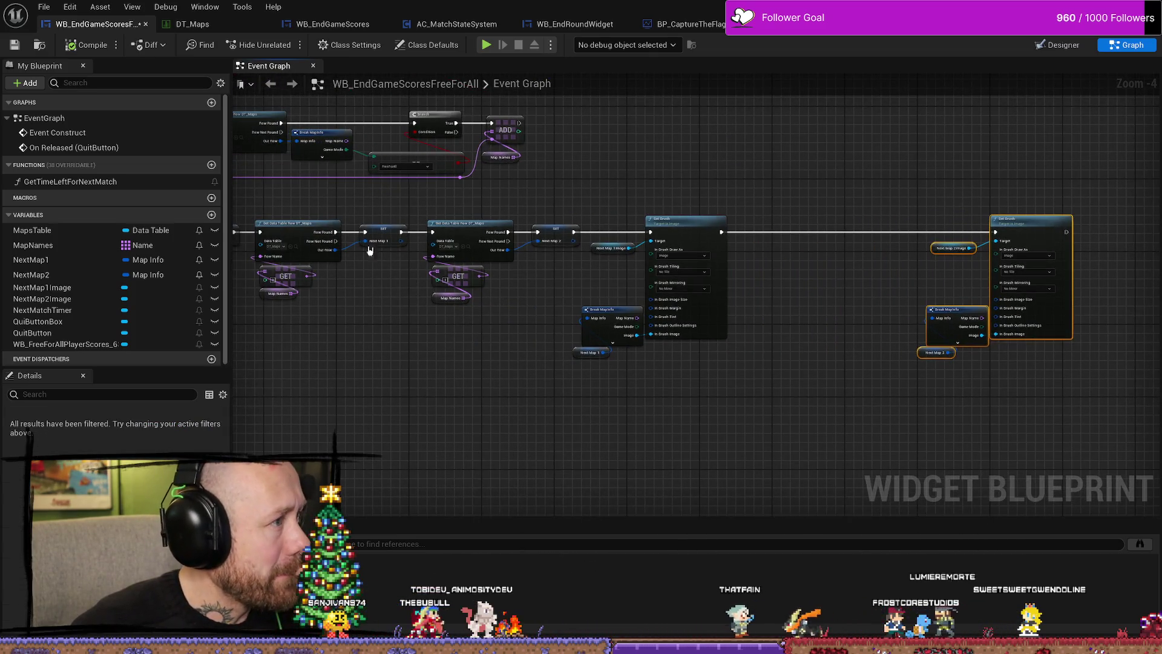
Glance at the DT_Maps data table, then switch WB_EndGameScoresFreeForAll to its Designer view.
left_click(193, 24)
left_click(97, 25)
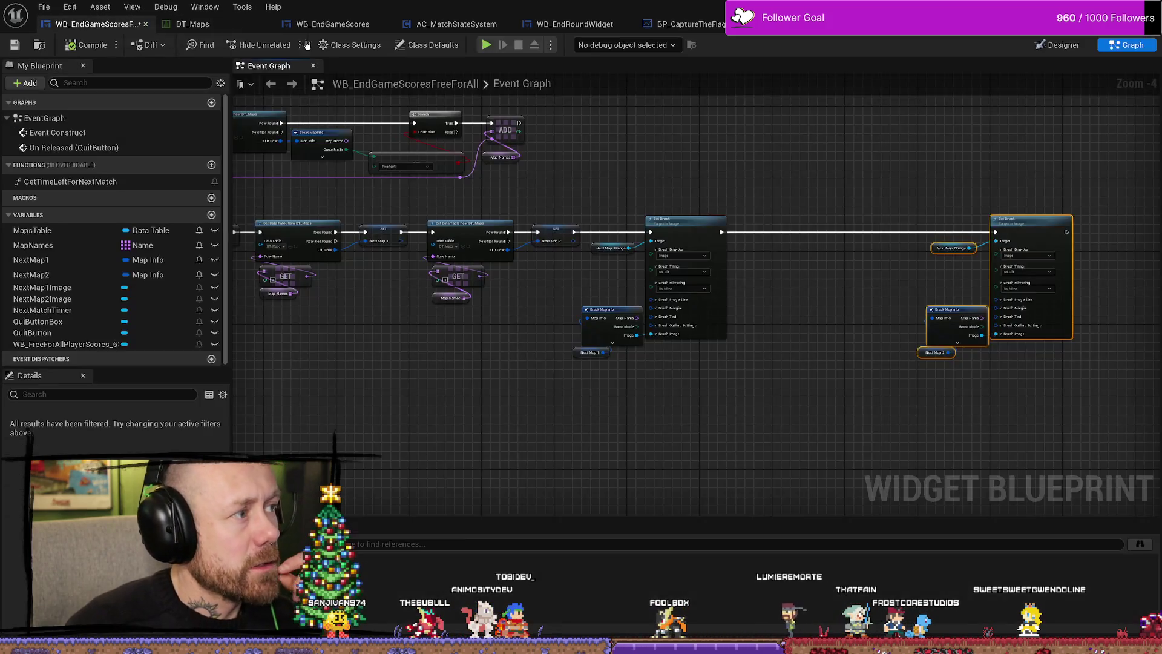
key("shift+alt+d")
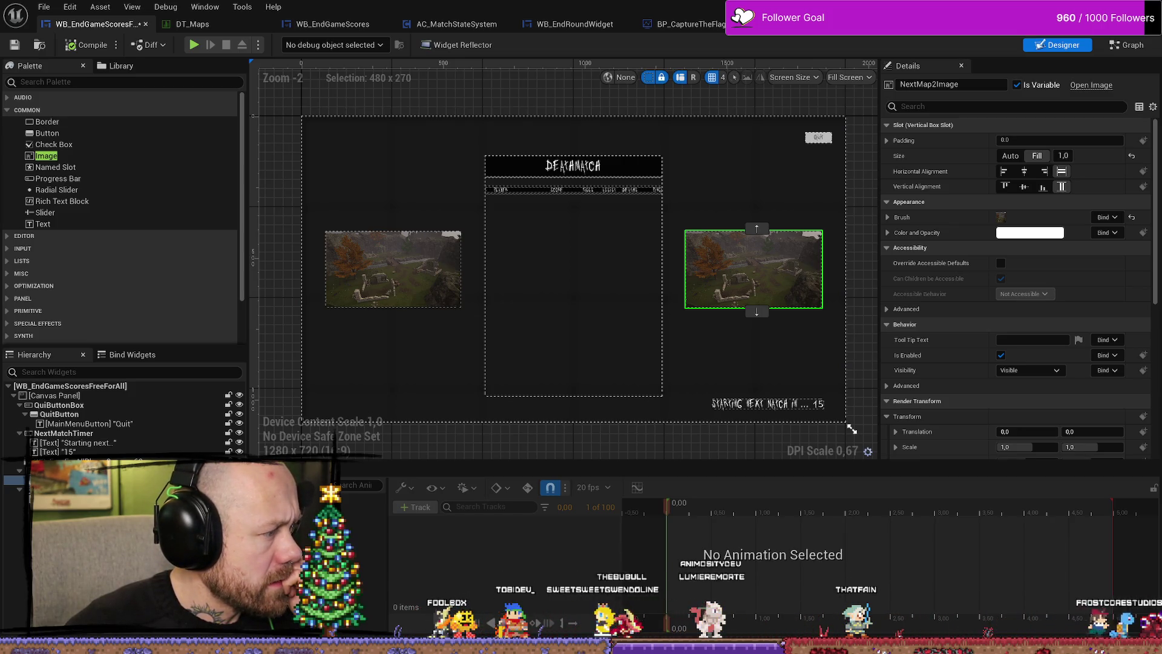
key("alt+Tab")
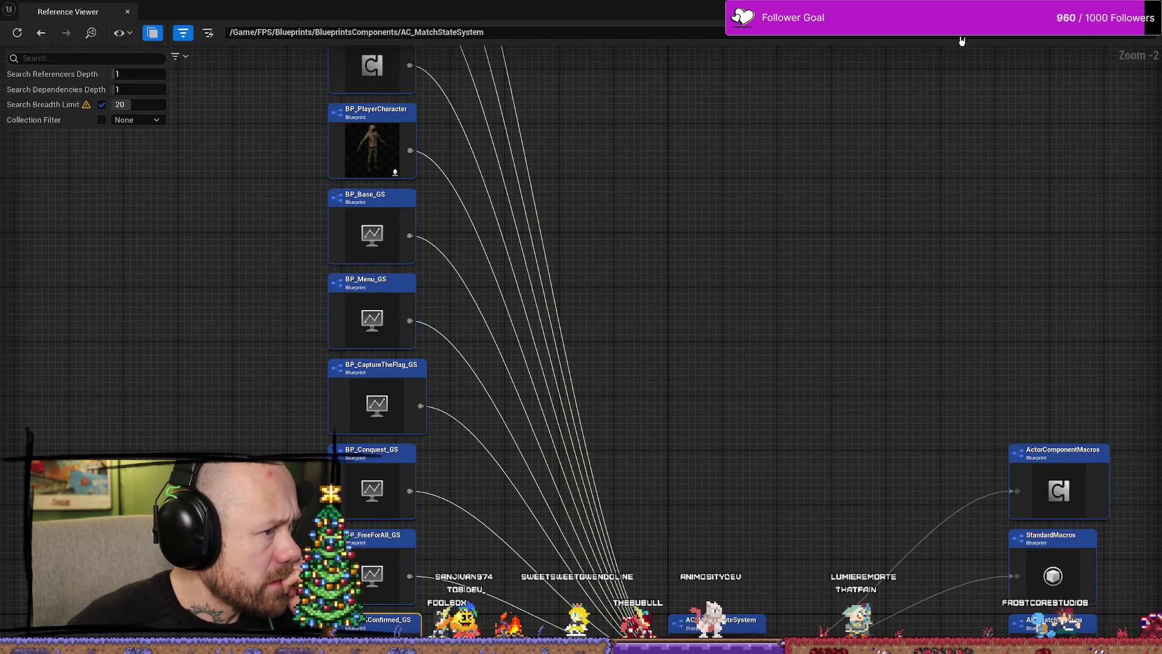
key("alt+Tab")
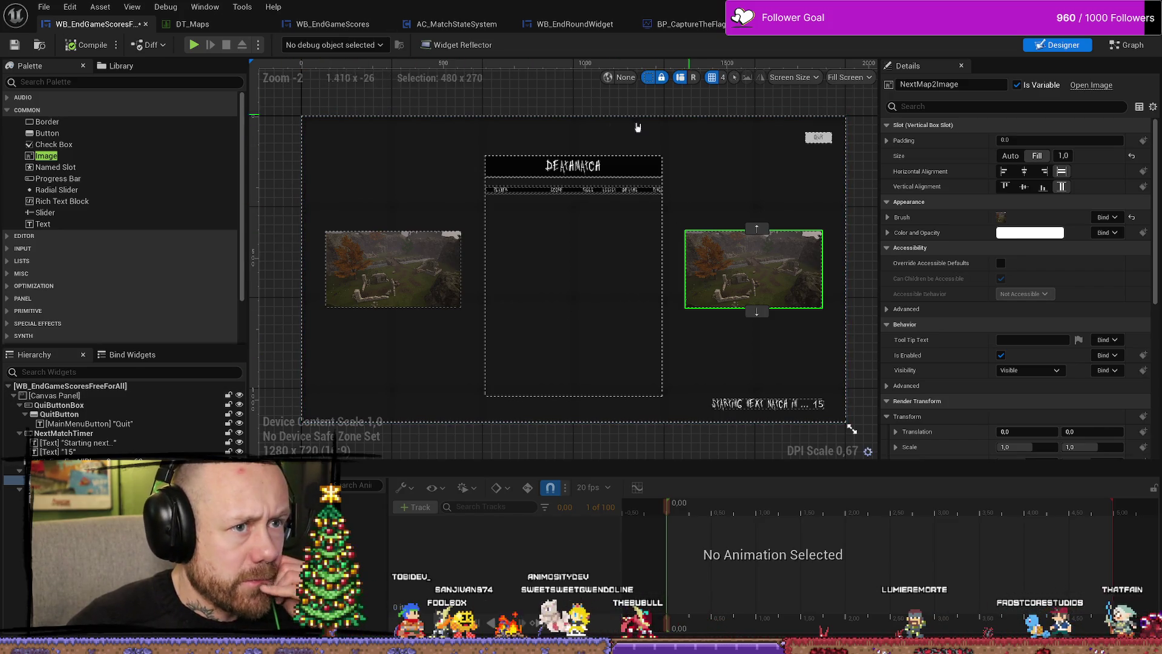
key("ctrl+space")
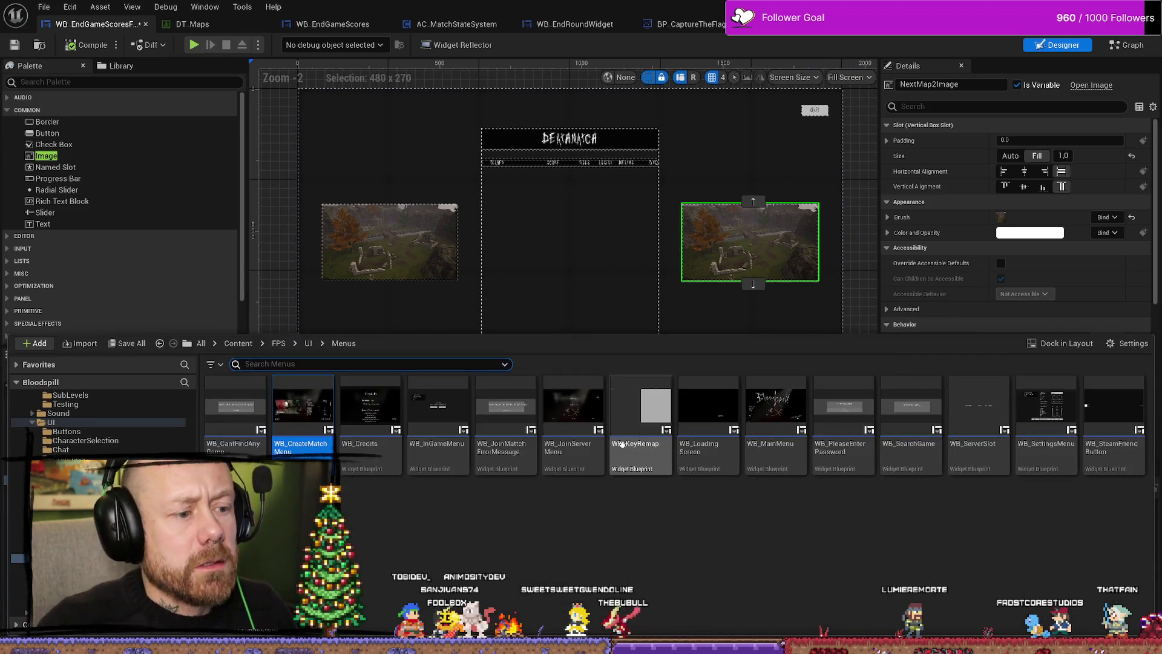
double_click(302, 418)
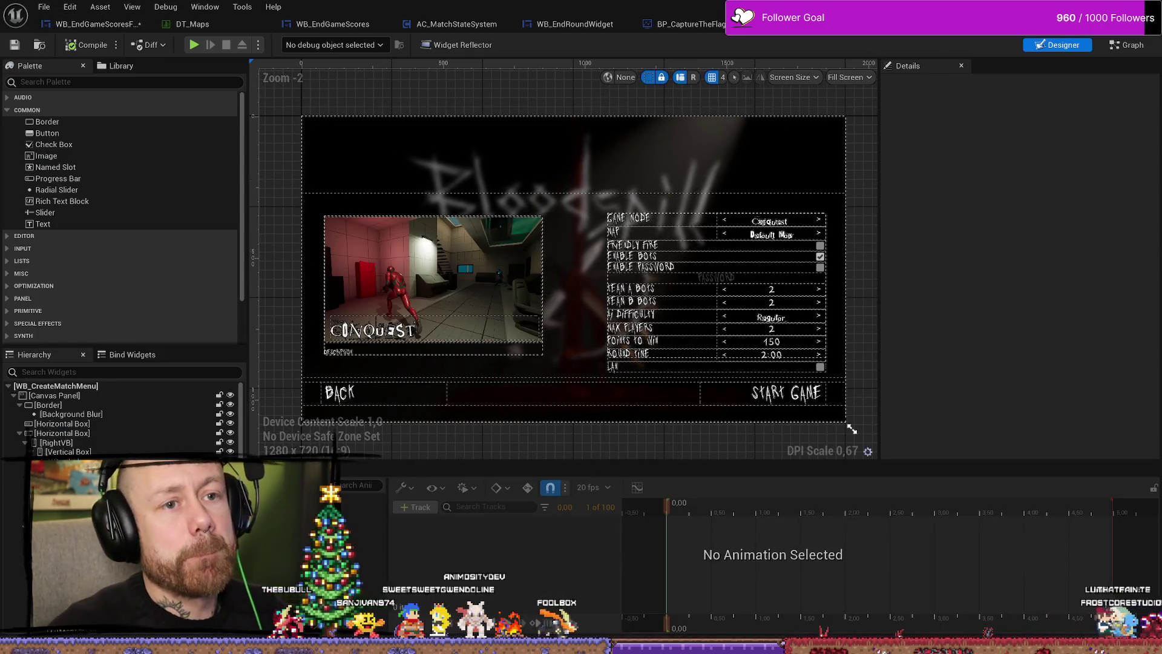
key("ctrl+Tab")
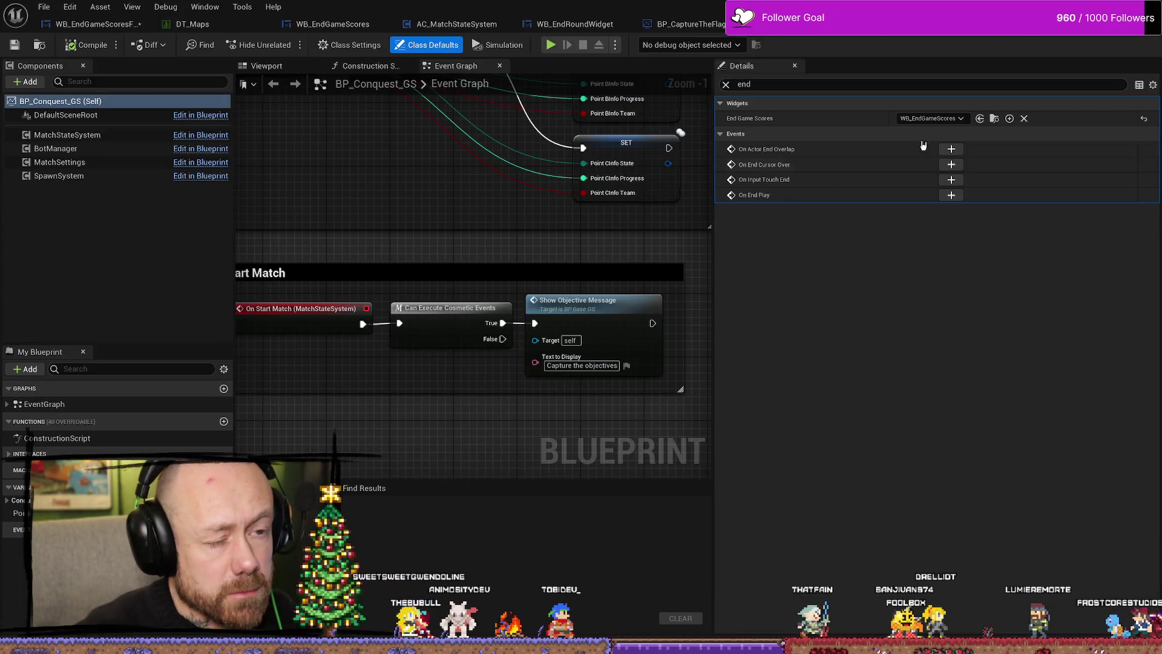
left_click(97, 23)
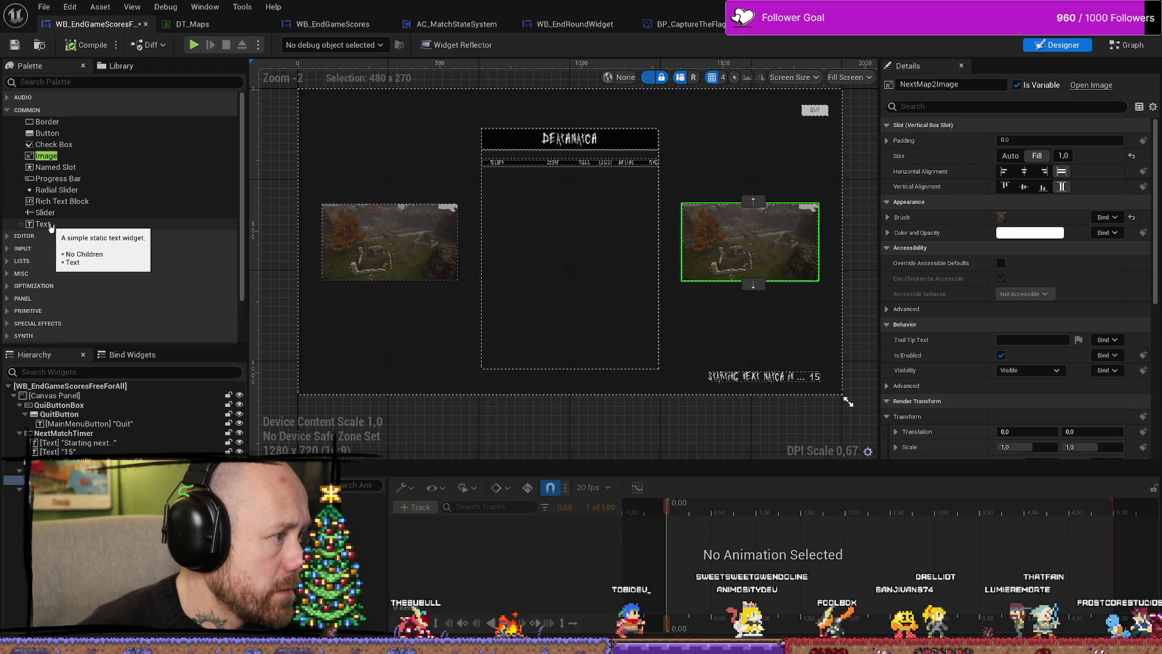
Place a new Text Block from the Palette below NextMap2Image and select its Text field in Details.
left_click_drag(44, 227, 108, 266)
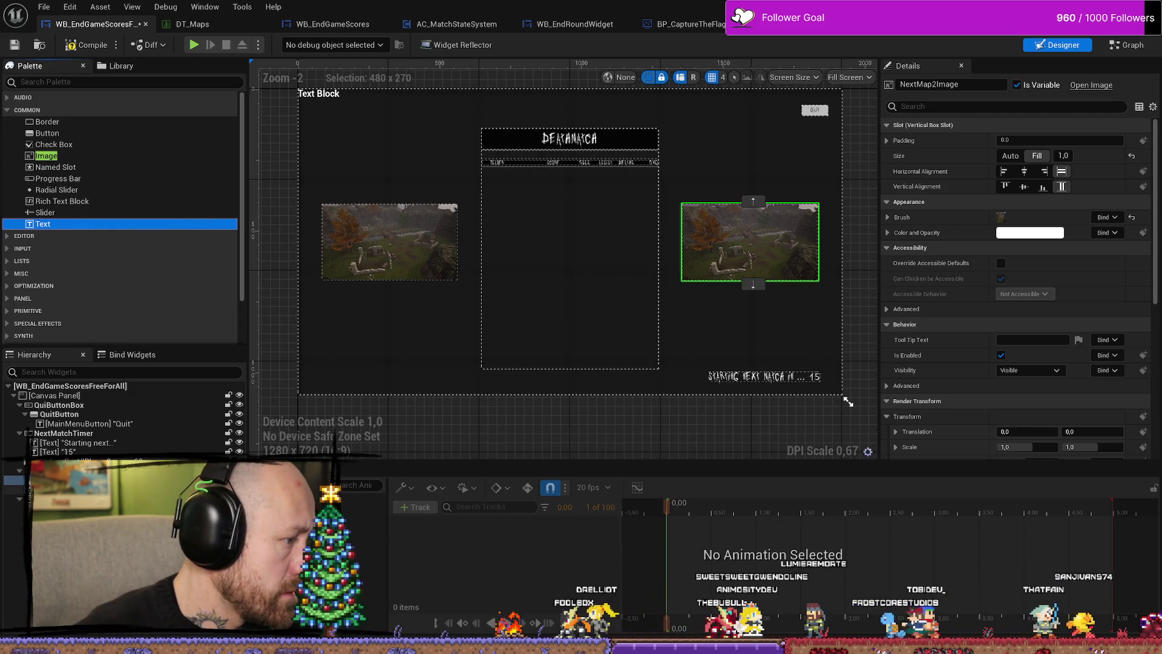
left_click_drag(18, 482, 18, 485)
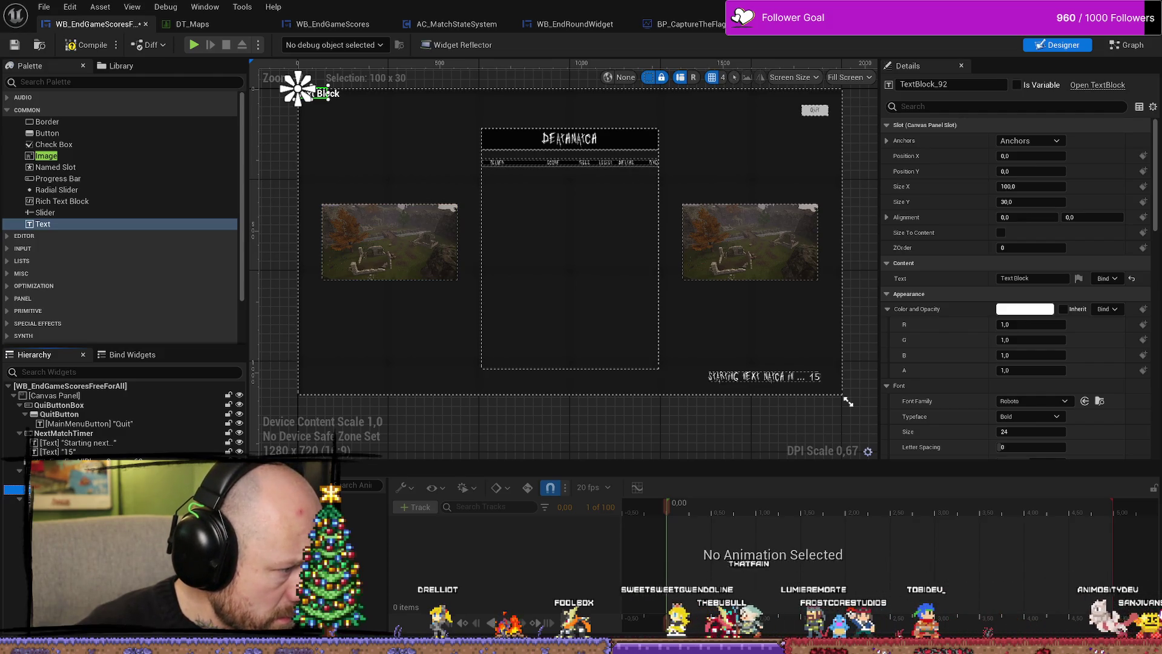
left_click_drag(298, 91, 751, 274)
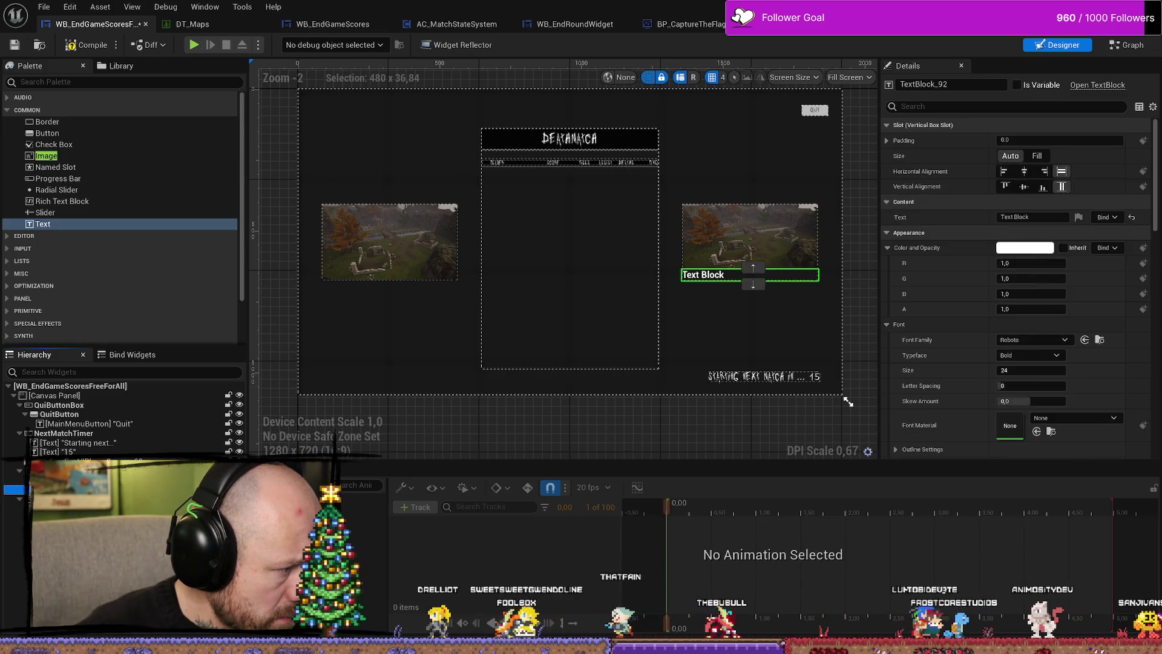
left_click(855, 284)
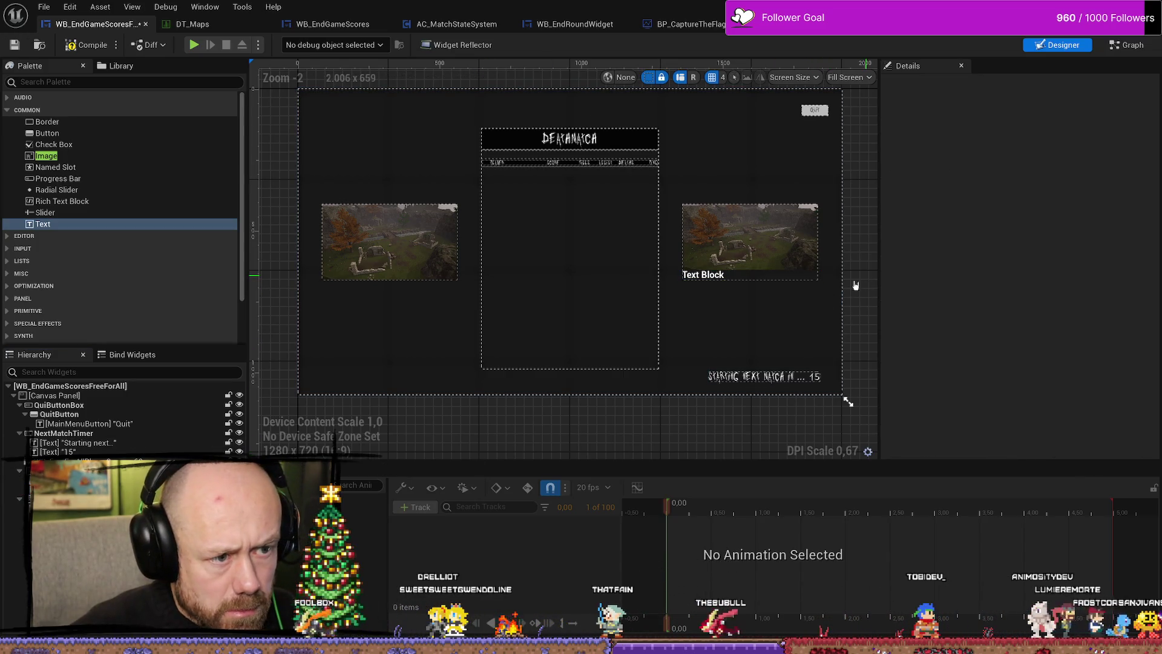
left_click(725, 277)
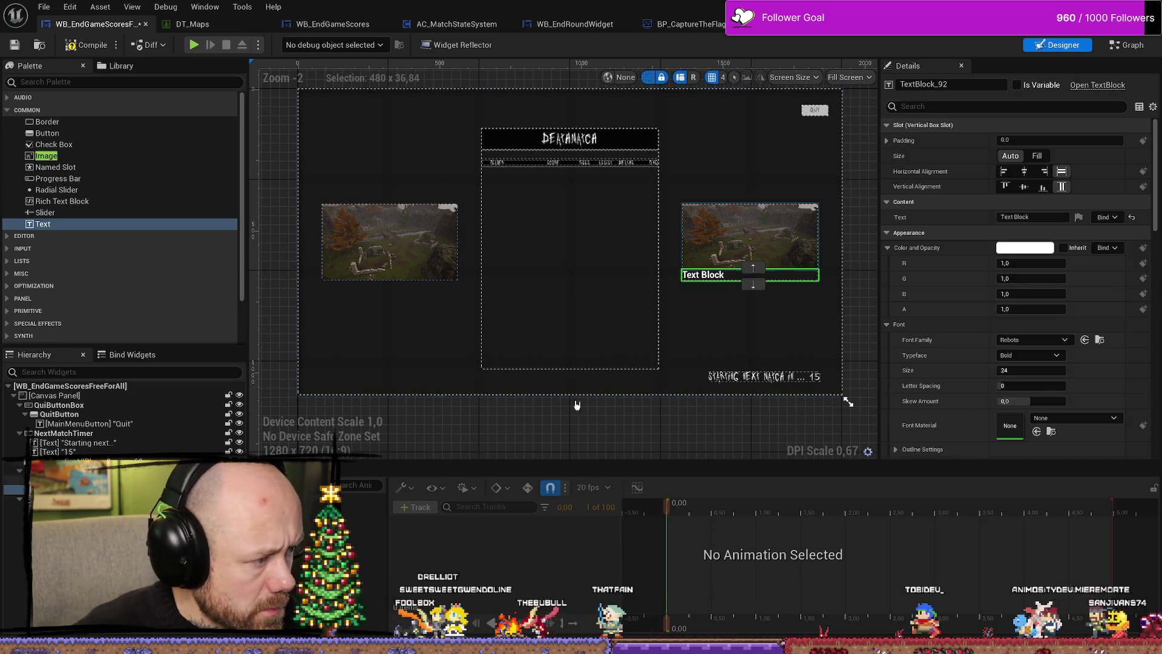
scroll(851, 307, "up", 1)
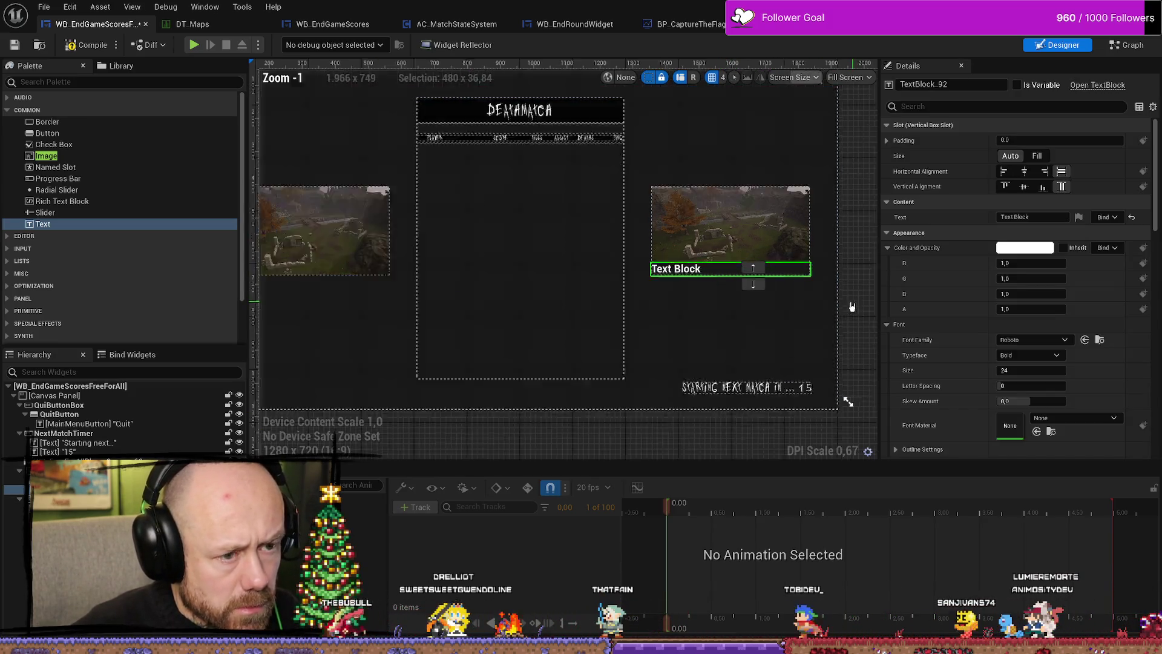
scroll(852, 307, "up", 2)
scroll(706, 293, "down", 1)
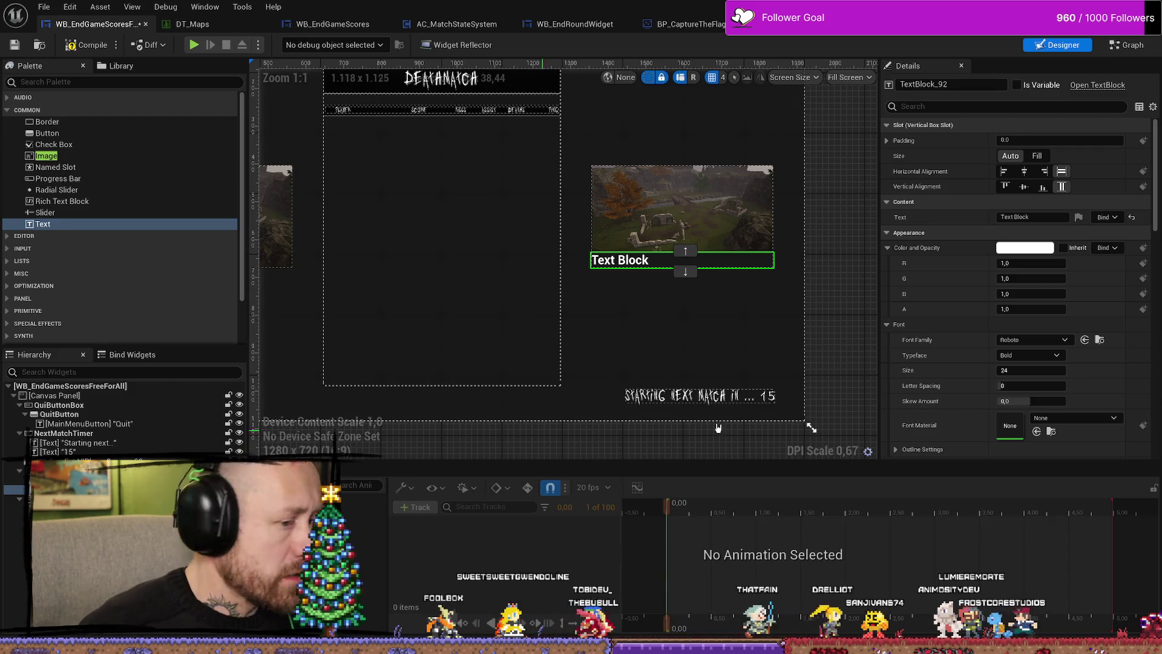
left_click(1049, 216)
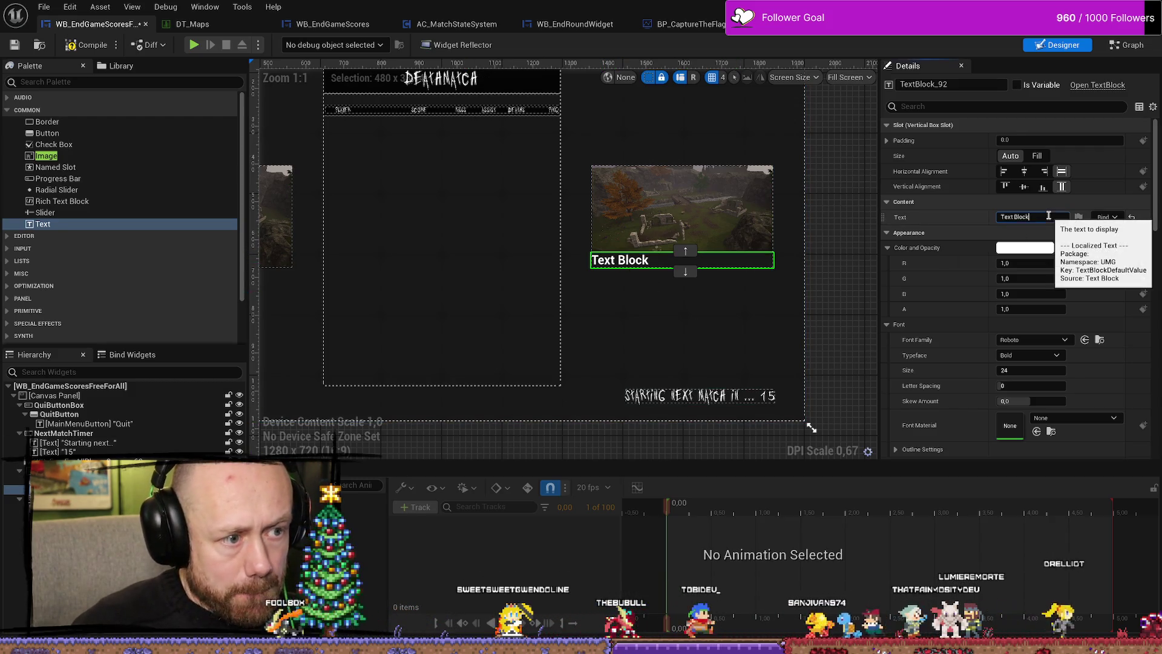
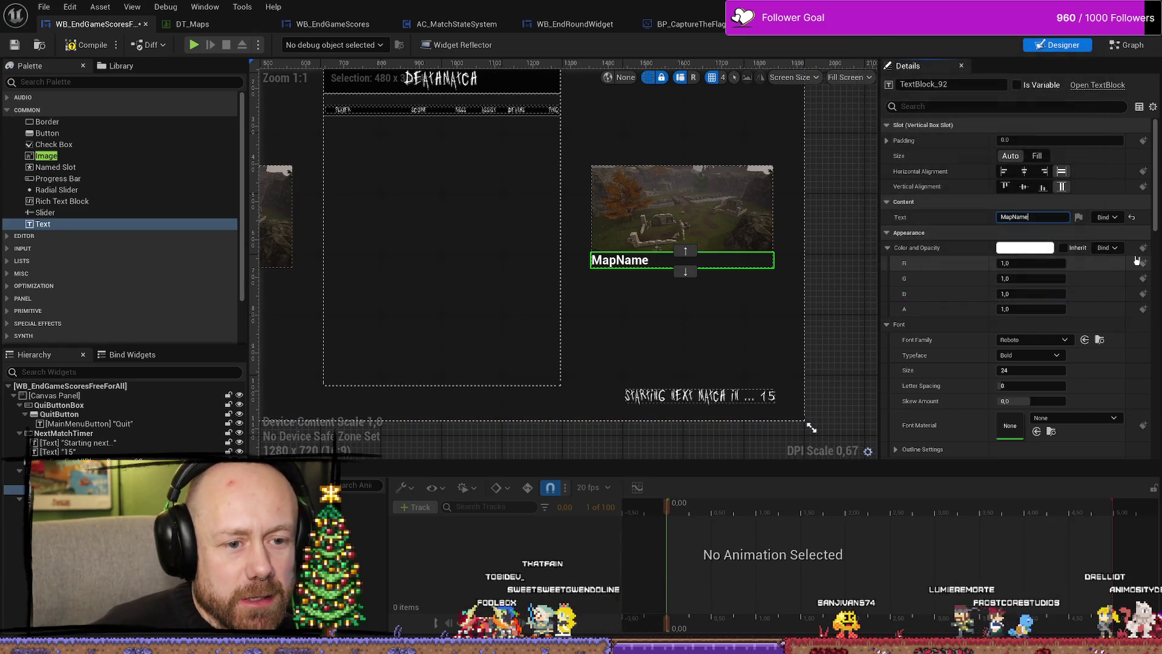
Give the MapName text the Jo_wrote_a_lovesong_edited font, letter spacing 200 and font size 30.
left_click(1033, 339)
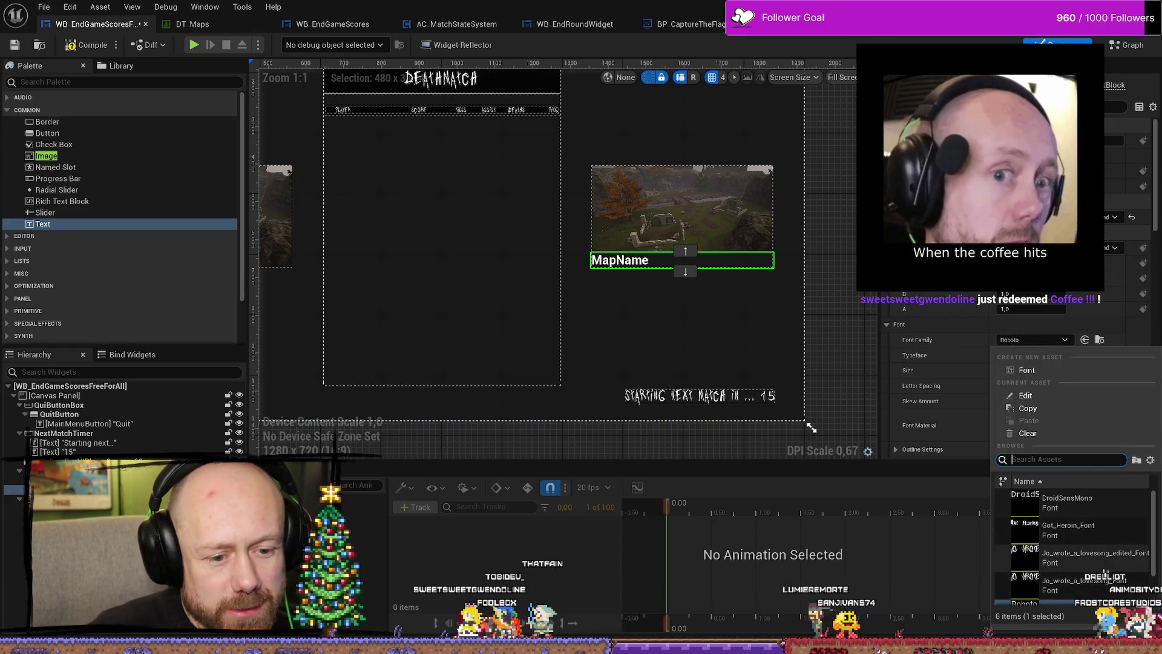
left_click(1084, 556)
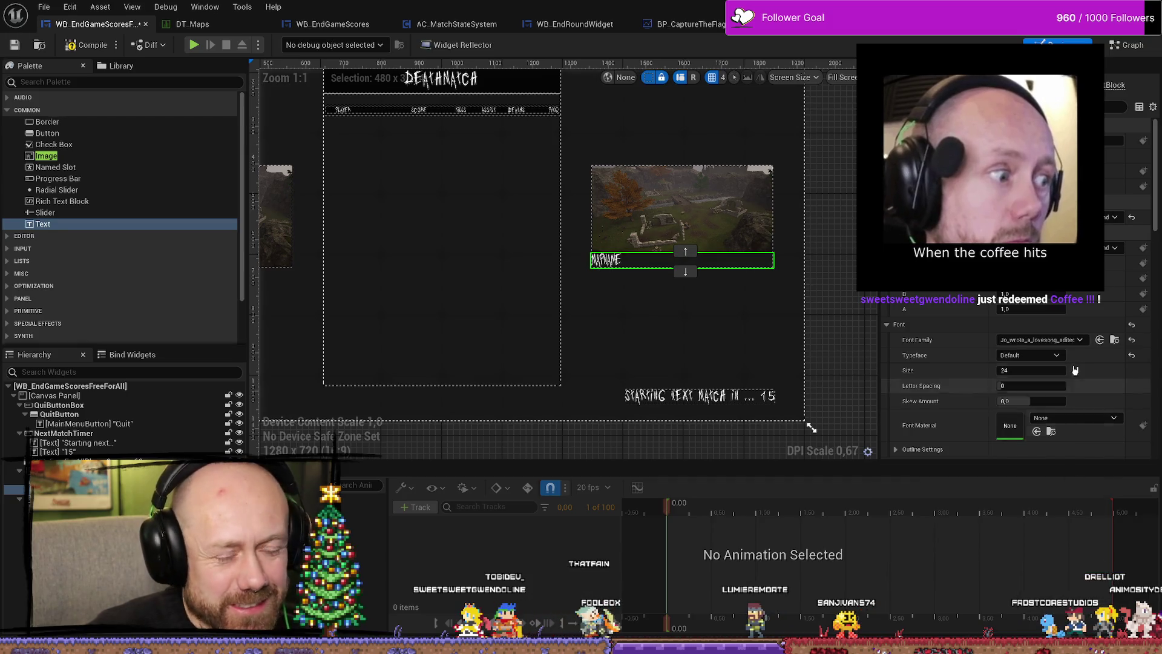
left_click(1031, 386)
type("200")
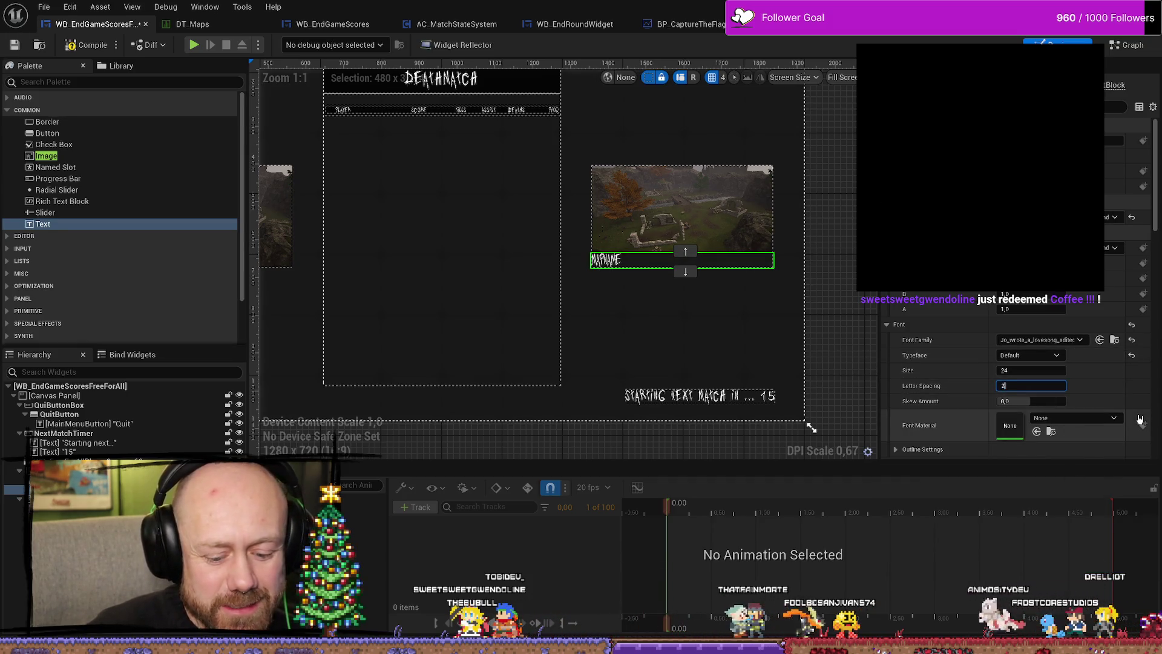
key("Return")
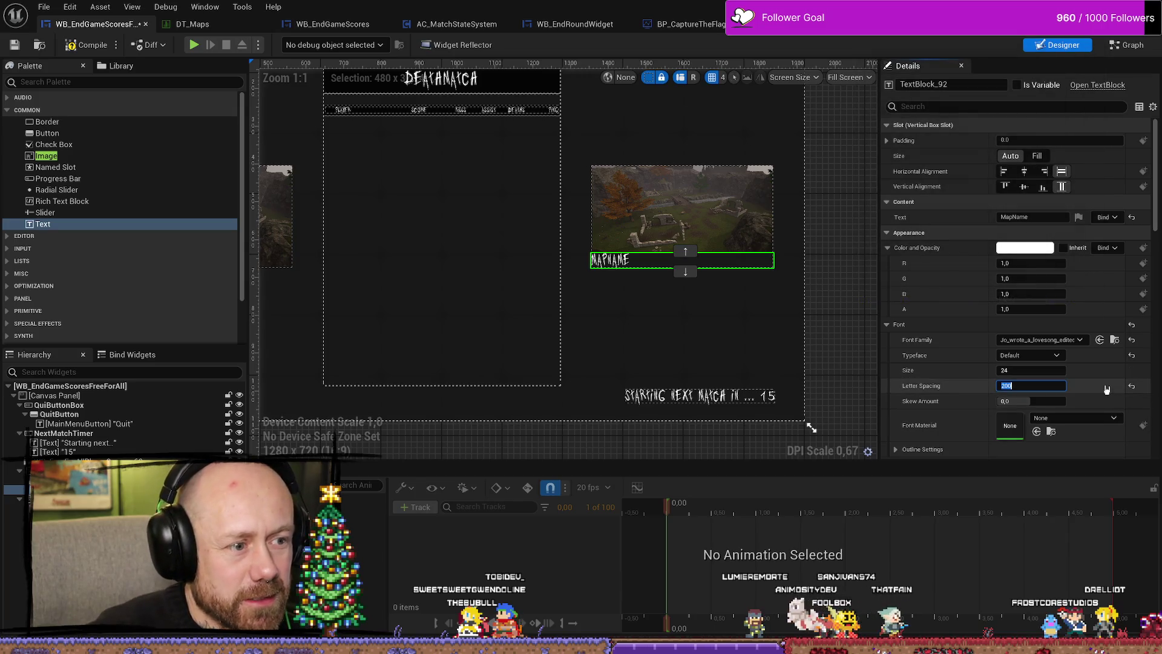
left_click(1057, 374)
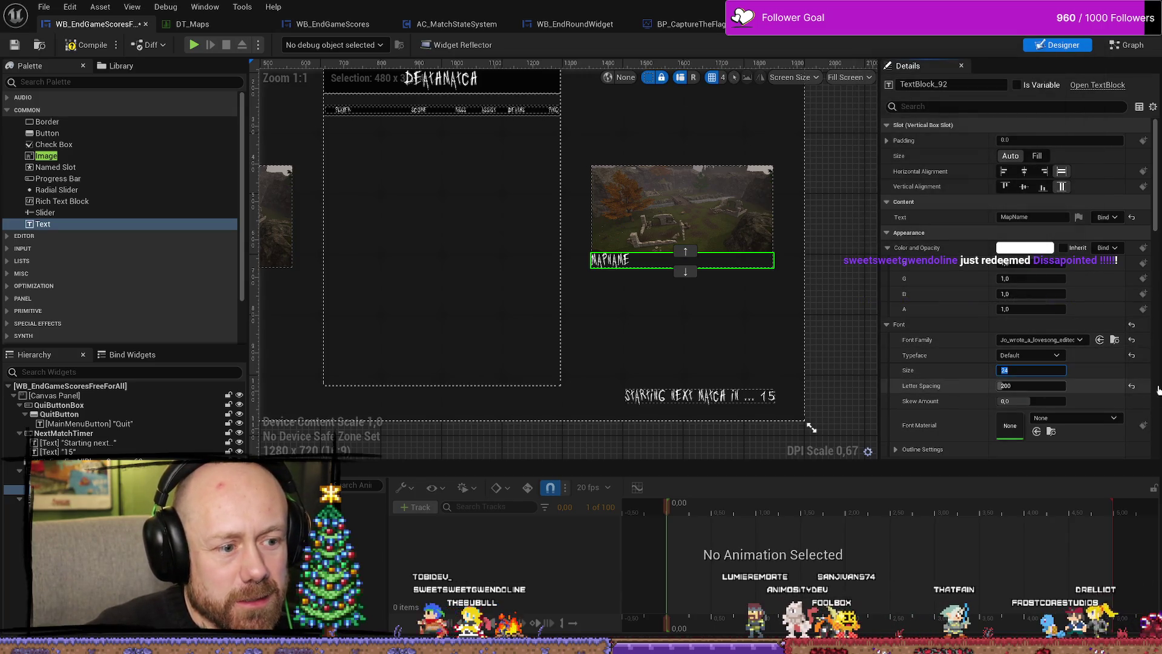
type("300")
key("Return")
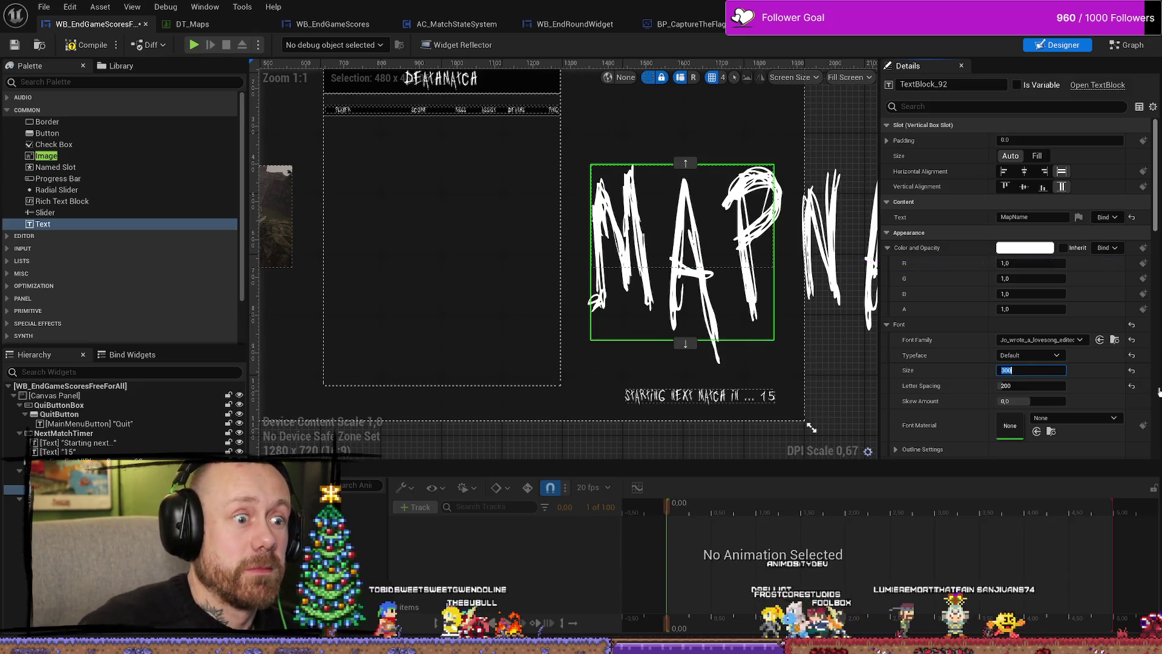
type("30")
key("Return")
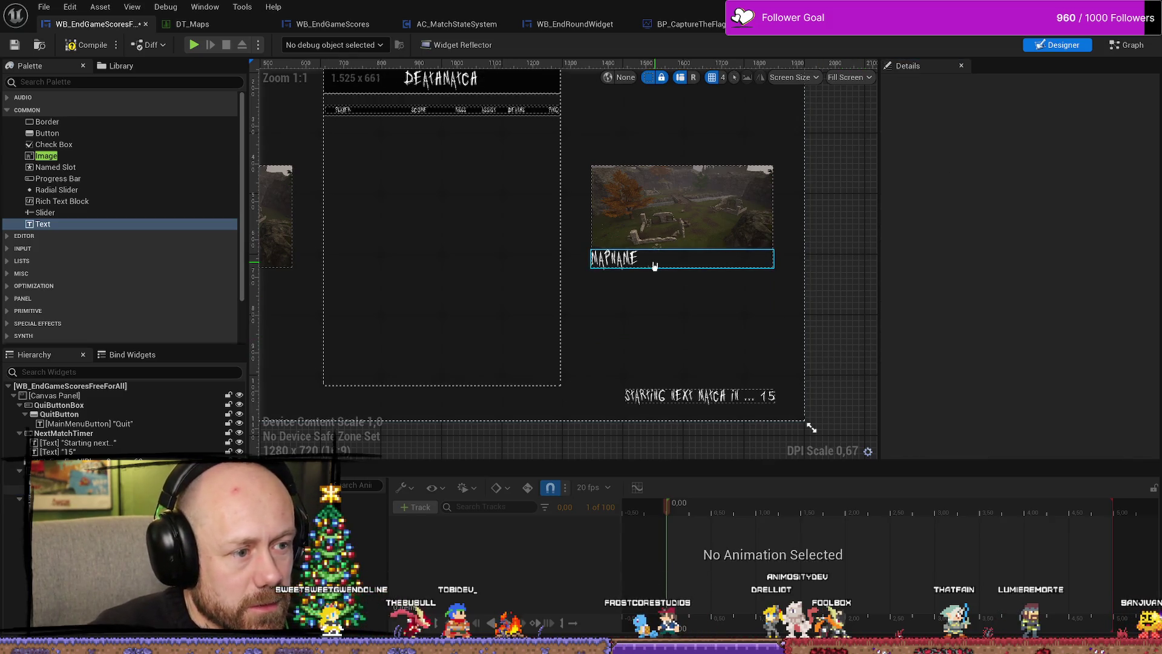
left_click(625, 264)
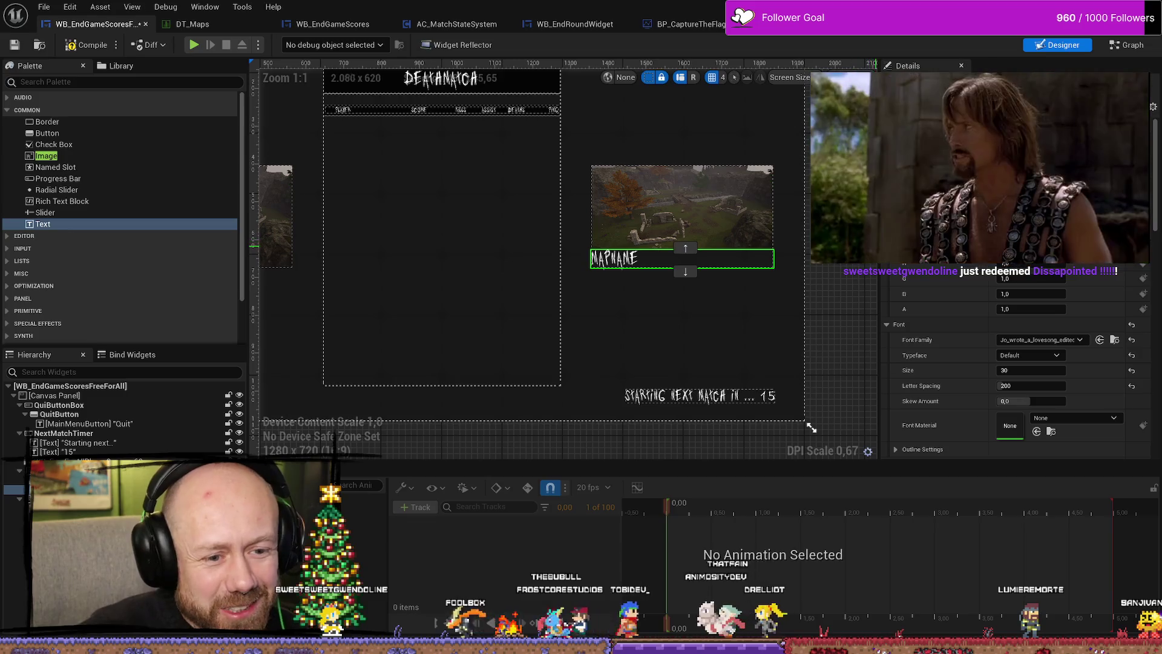
left_click(1124, 48)
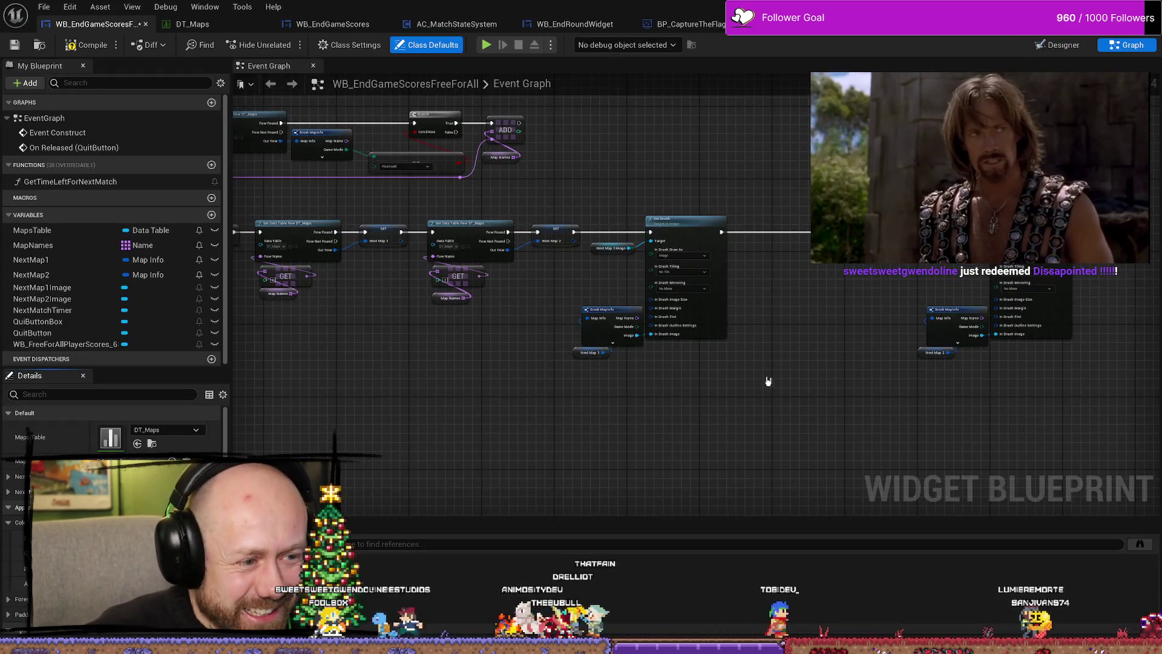
left_click_drag(995, 371, 753, 340)
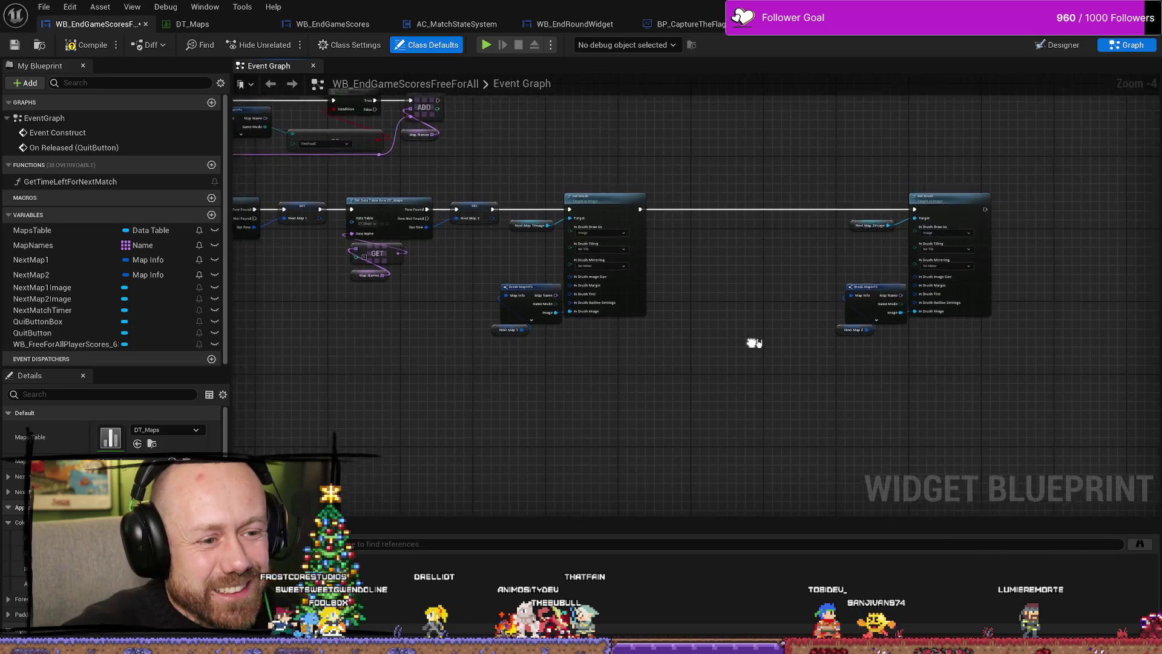
key("ctrl+space")
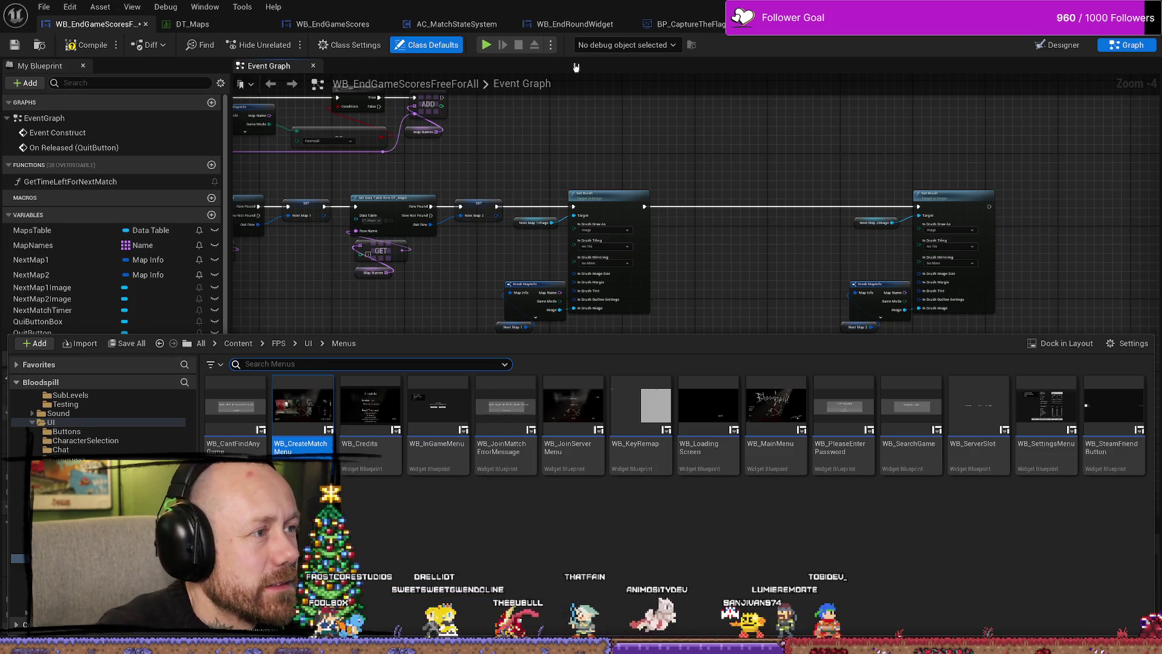
left_click(611, 148)
left_click_drag(611, 148, 545, 137)
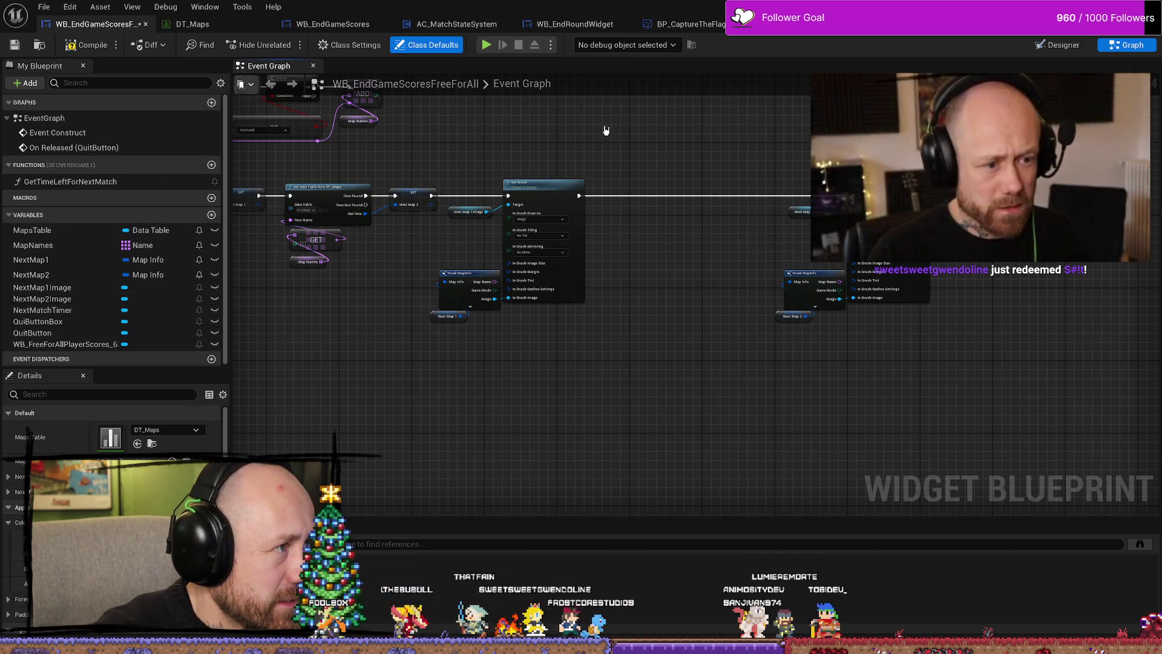
left_click(1061, 45)
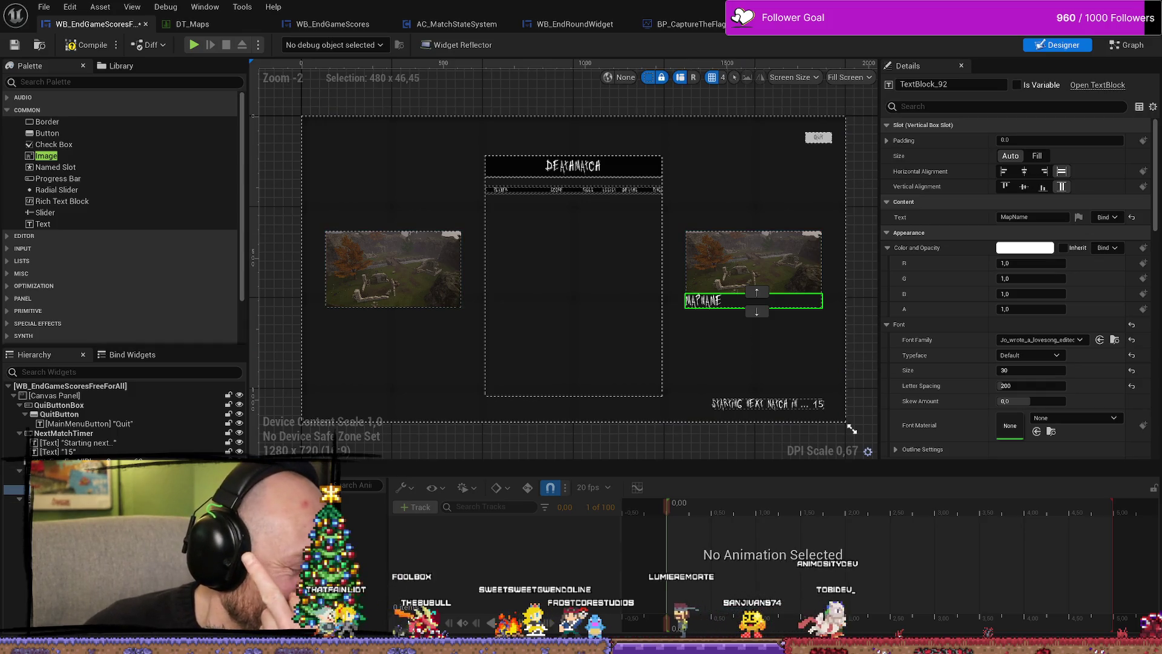
Rename the MapName text block to NextMap2Name and switch to the widget's Event Graph.
right_click(85, 478)
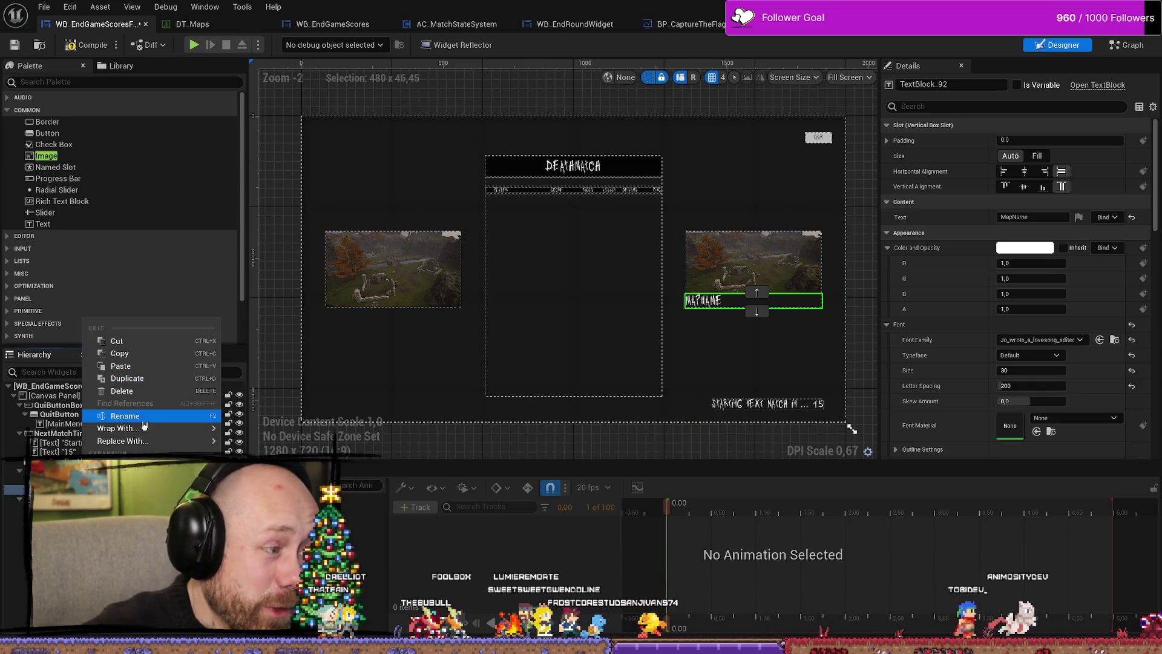
left_click(144, 422)
type("NextMap2Name")
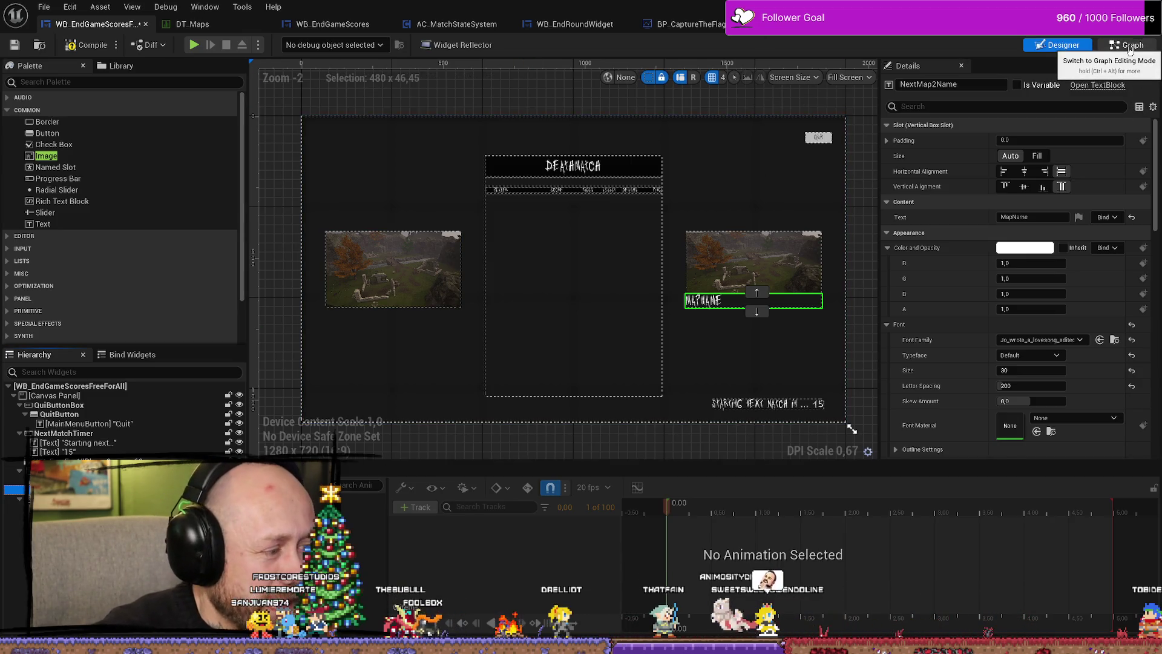
left_click(1117, 59)
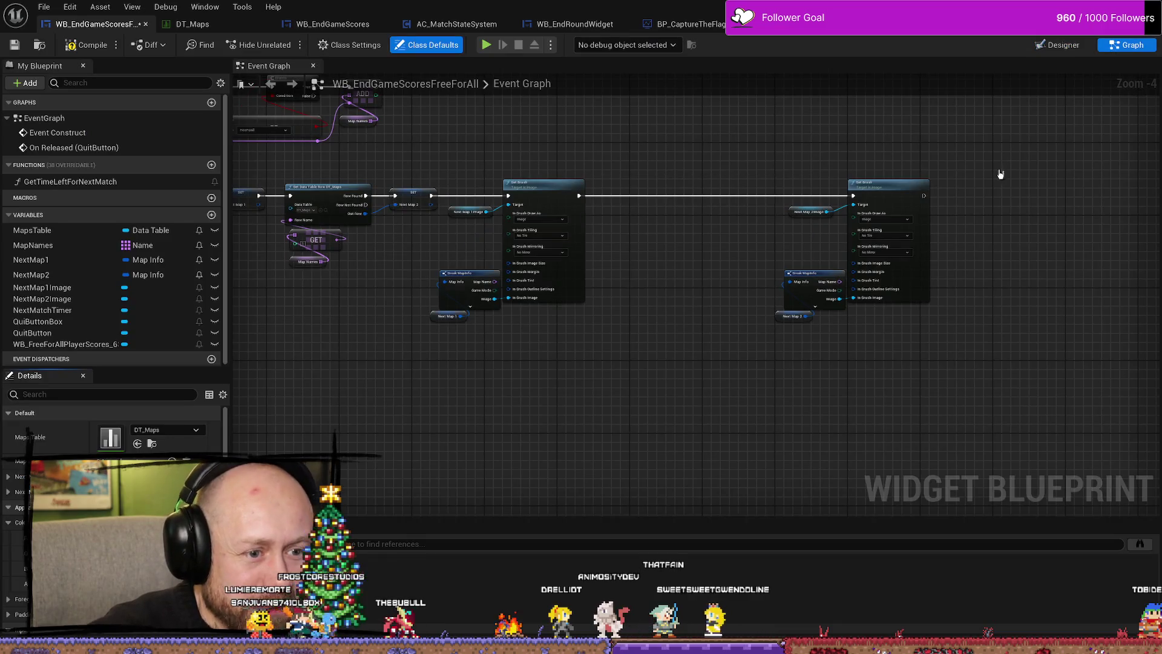
Move the second Set Brush node group further left in the Event Graph.
scroll(1001, 175, "up", 4)
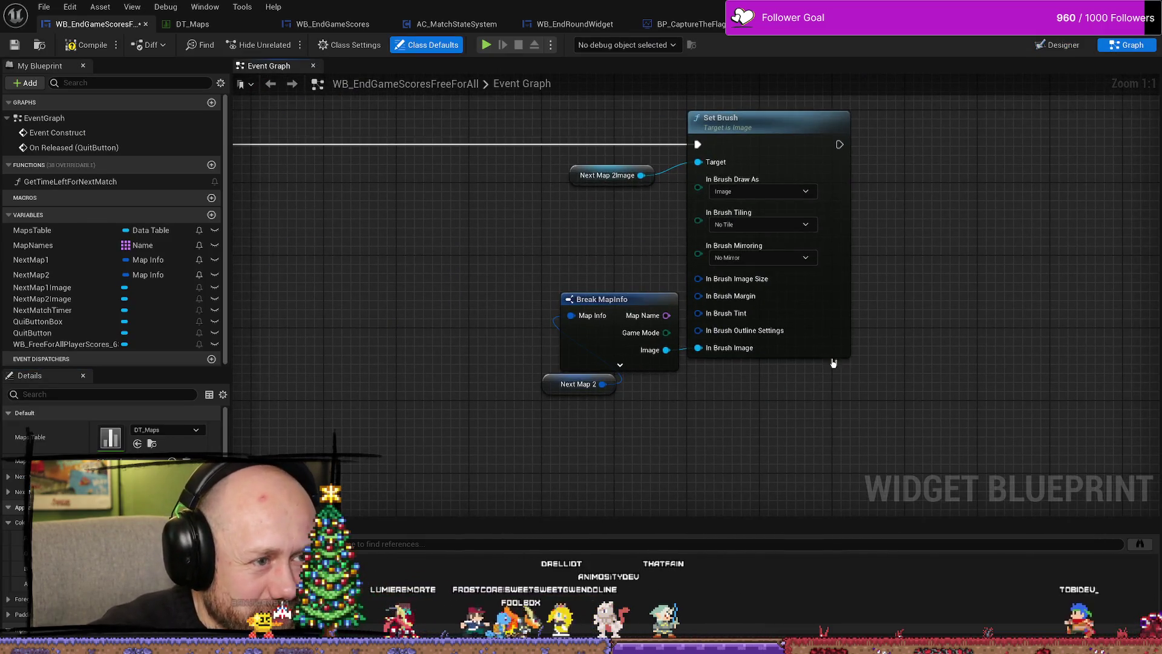
scroll(833, 363, "down", 3)
left_click_drag(848, 197, 614, 427)
left_click_drag(761, 242, 585, 244)
left_click(817, 277)
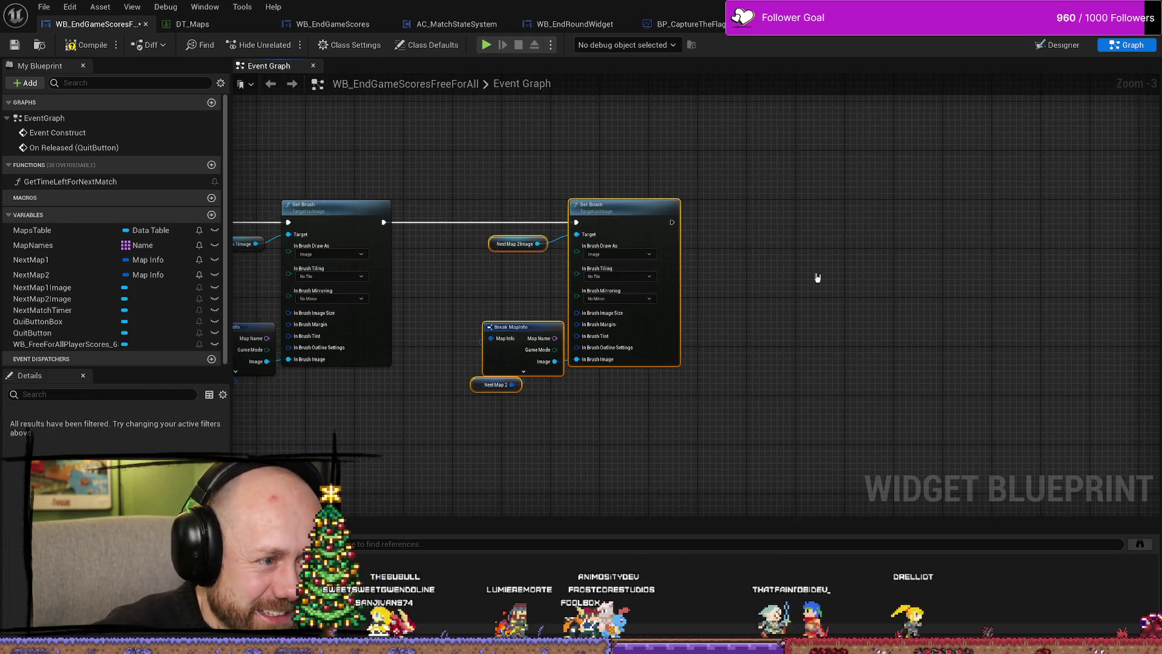
right_click(723, 346)
left_click(776, 291)
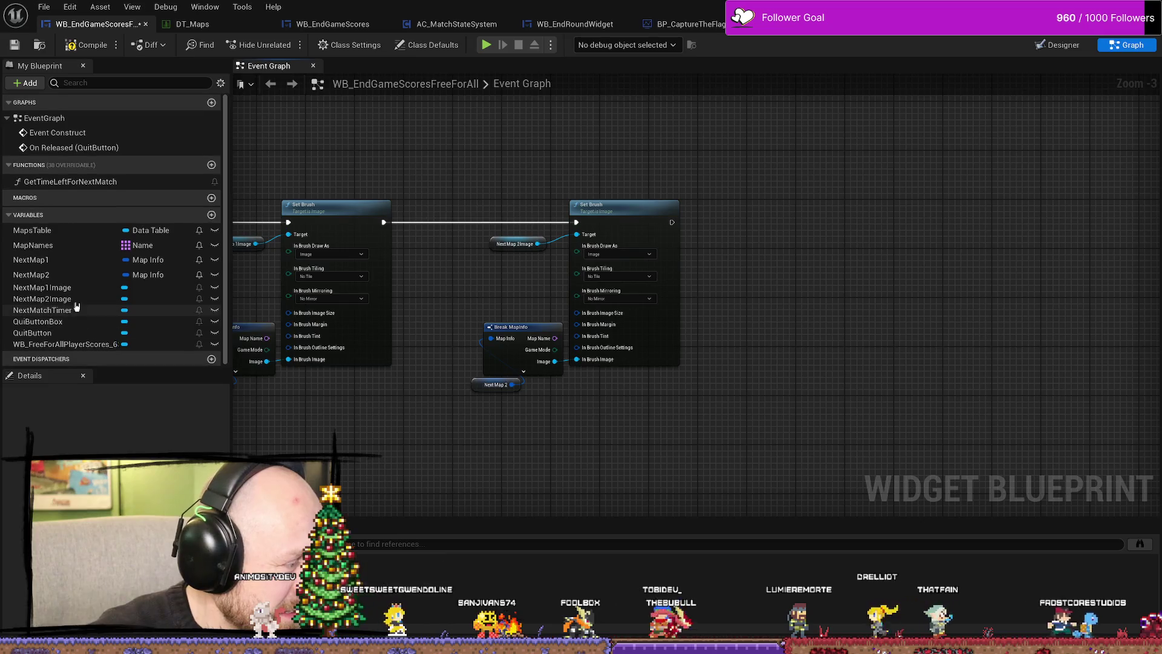
Check the NextMap1 variable, compile the widget blueprint and return to the Designer.
left_click(66, 260)
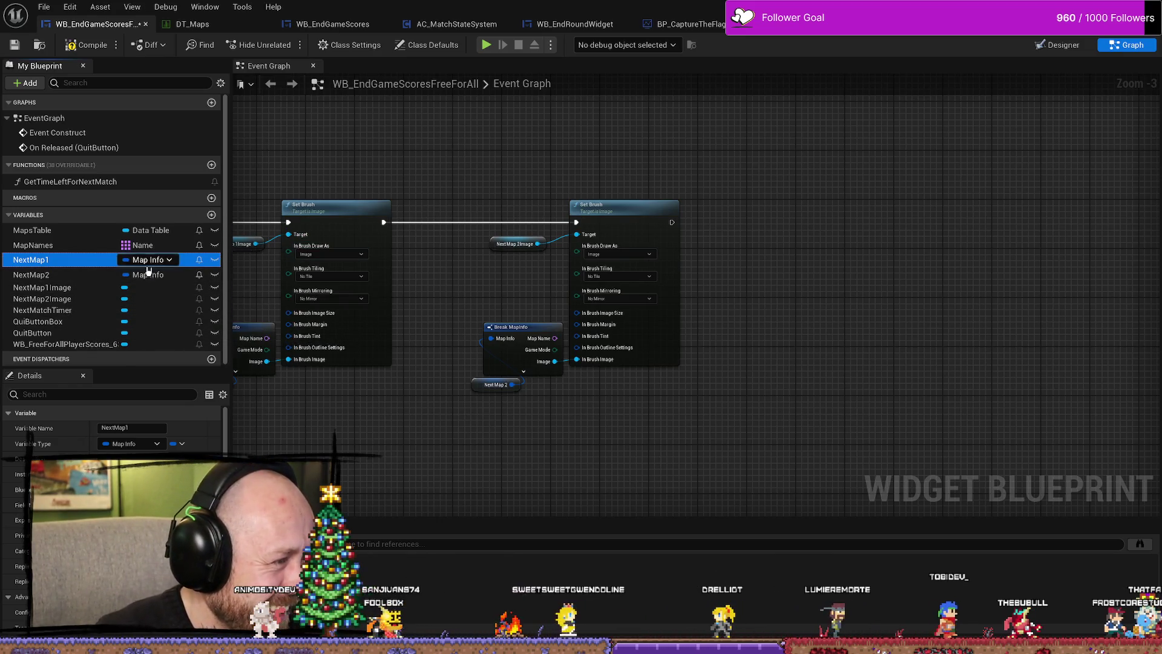
left_click(88, 45)
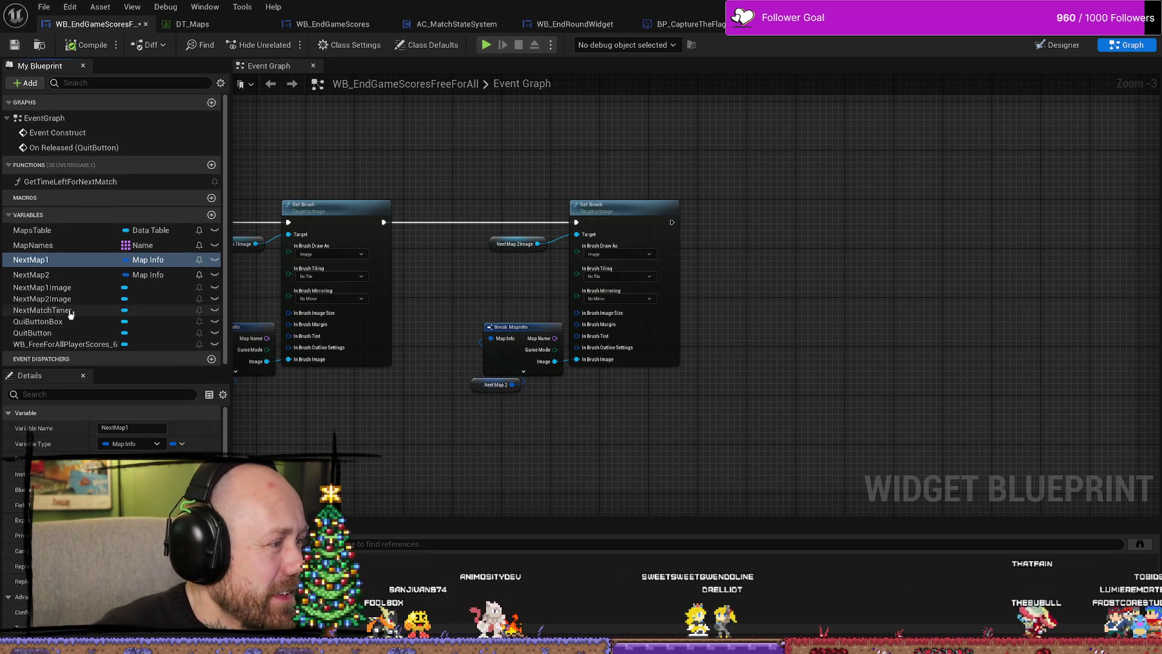
left_click(1064, 45)
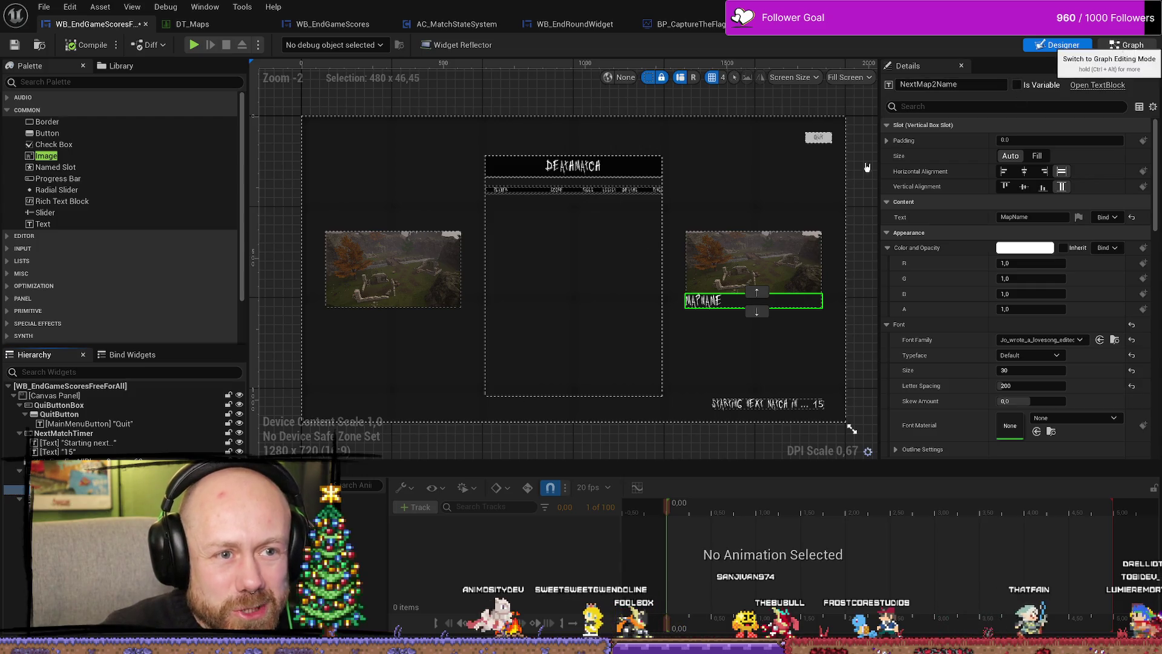
In the graph view, search blueprint members for 'me', then expand Variables, Functions and Graphs.
left_click(1127, 46)
type("na")
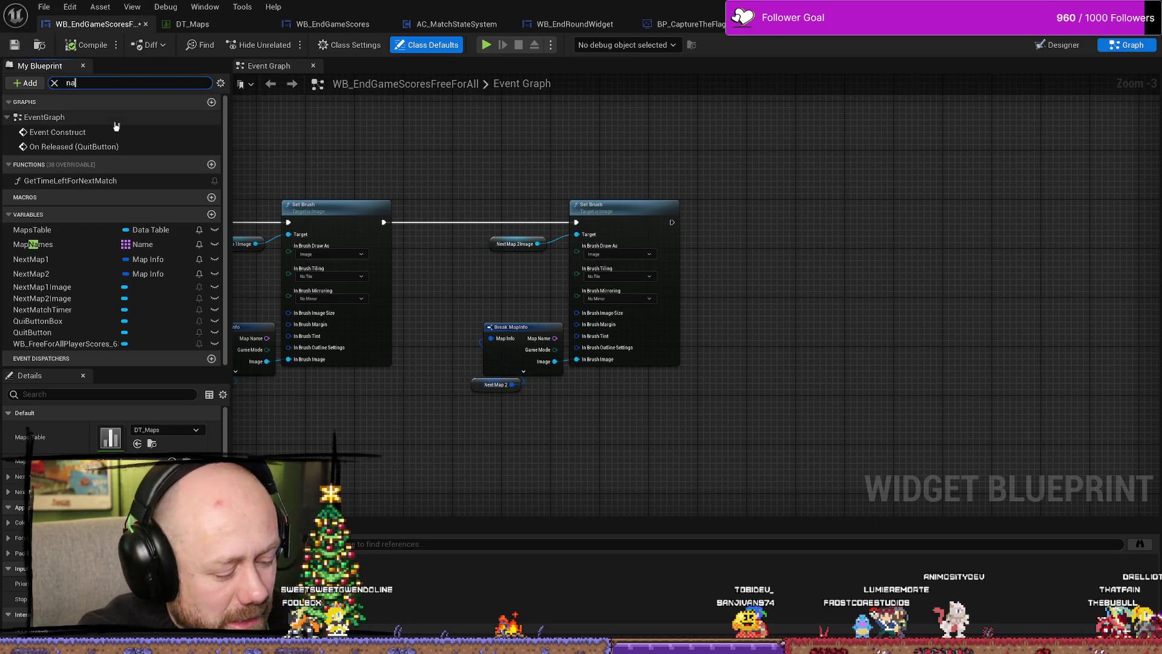
type("me")
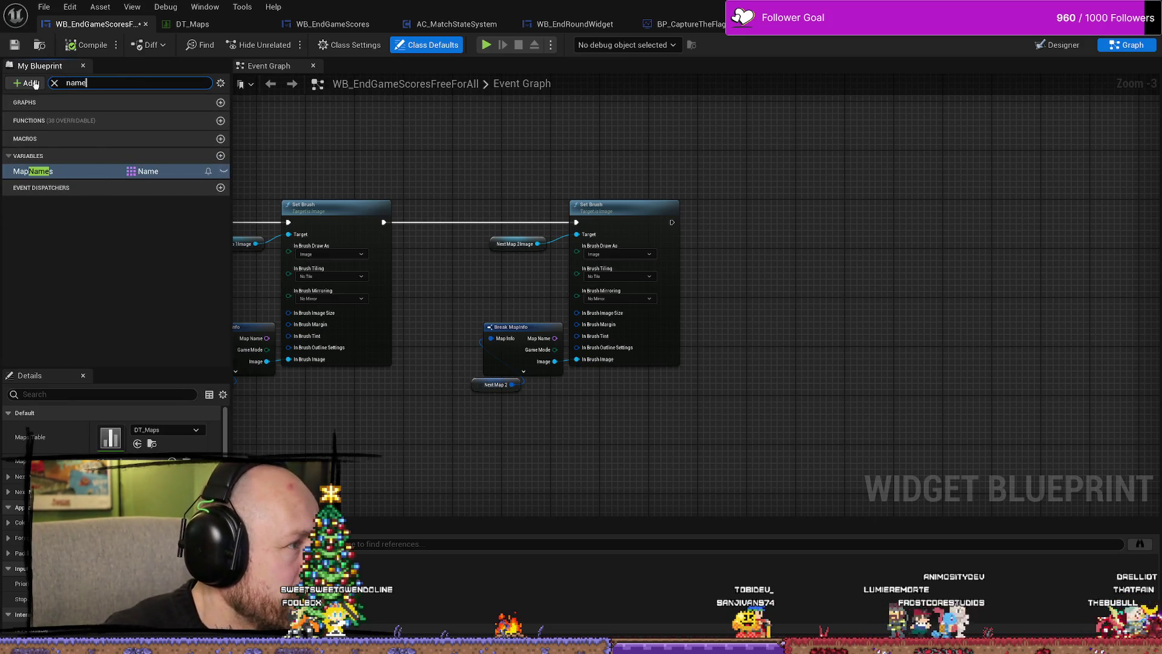
left_click(55, 83)
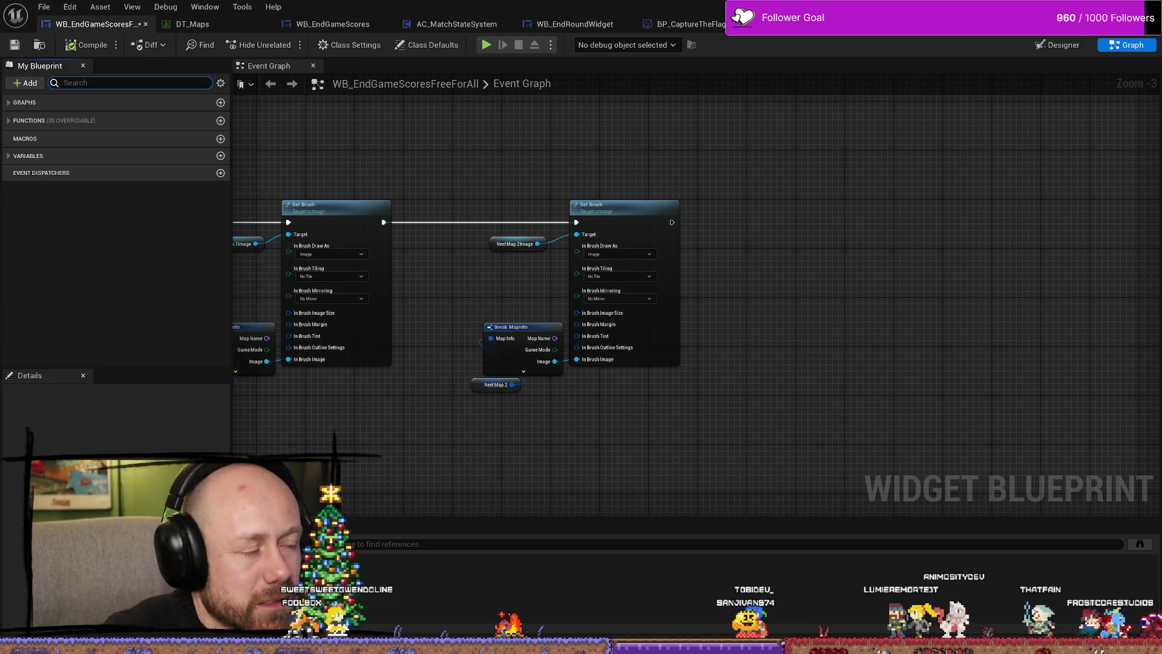
left_click(9, 155)
left_click(8, 120)
left_click(9, 103)
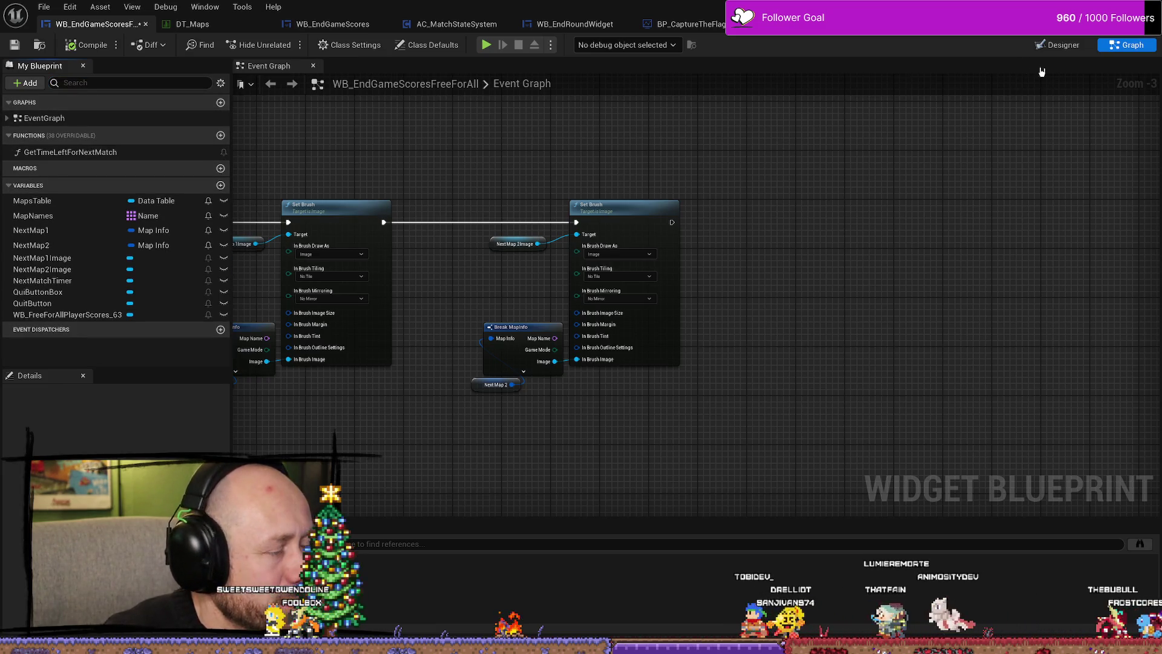
Back in the Designer, check NextMap2Name's options and save the end-game scores widget.
left_click(1058, 46)
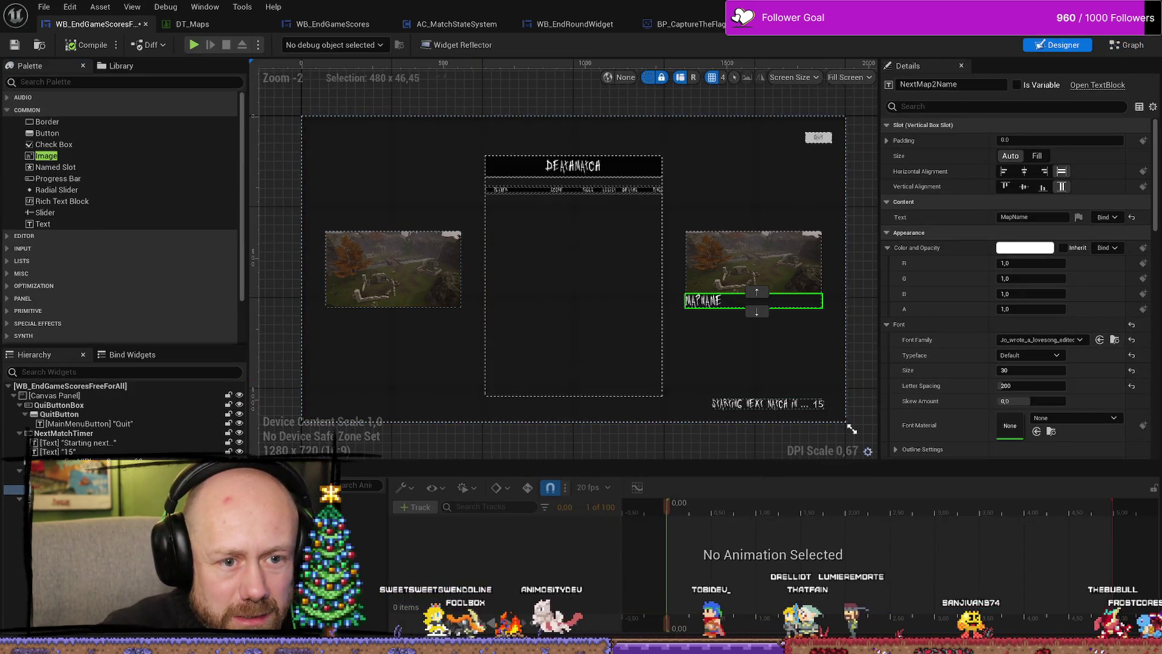
right_click(120, 489)
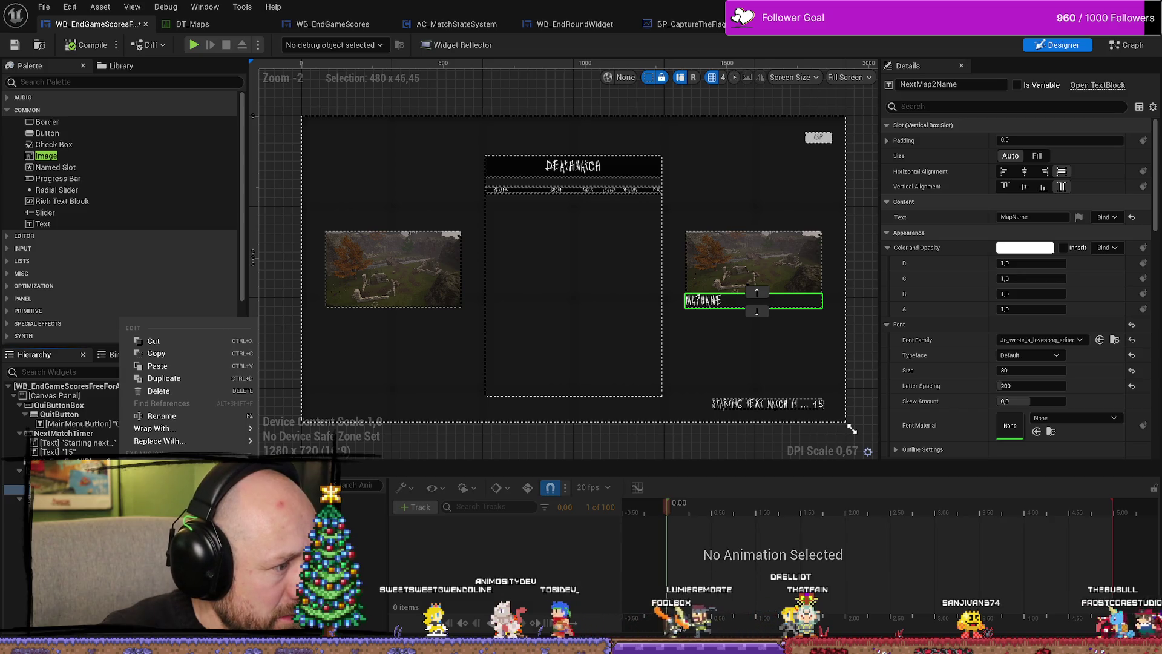
left_click(979, 237)
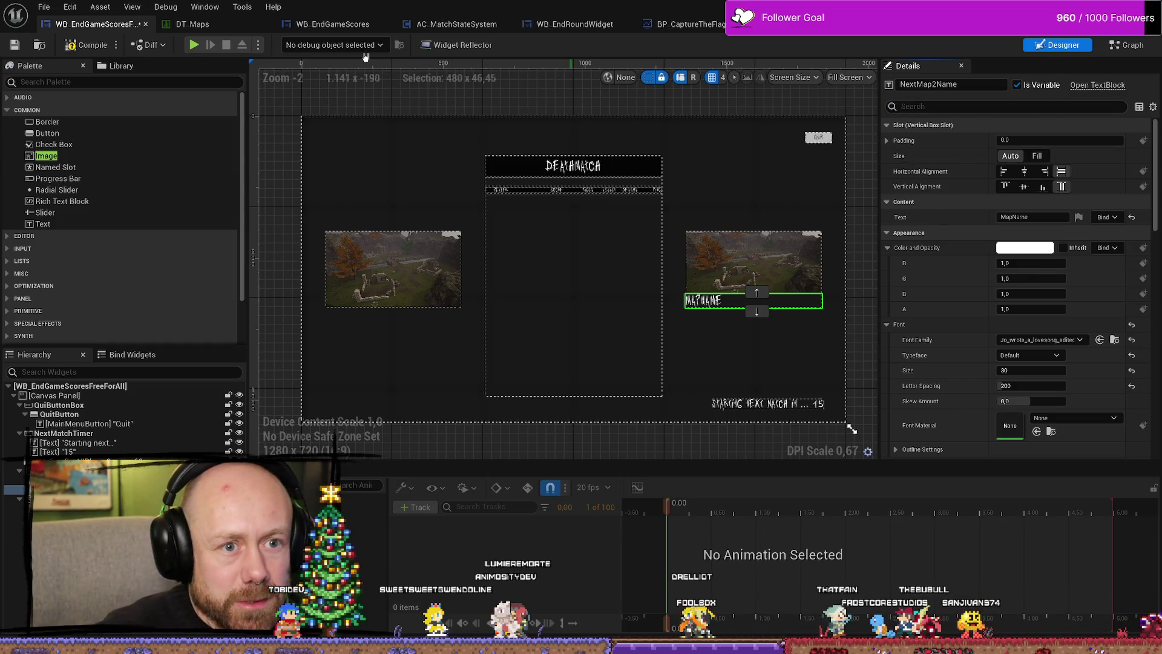
left_click(14, 44)
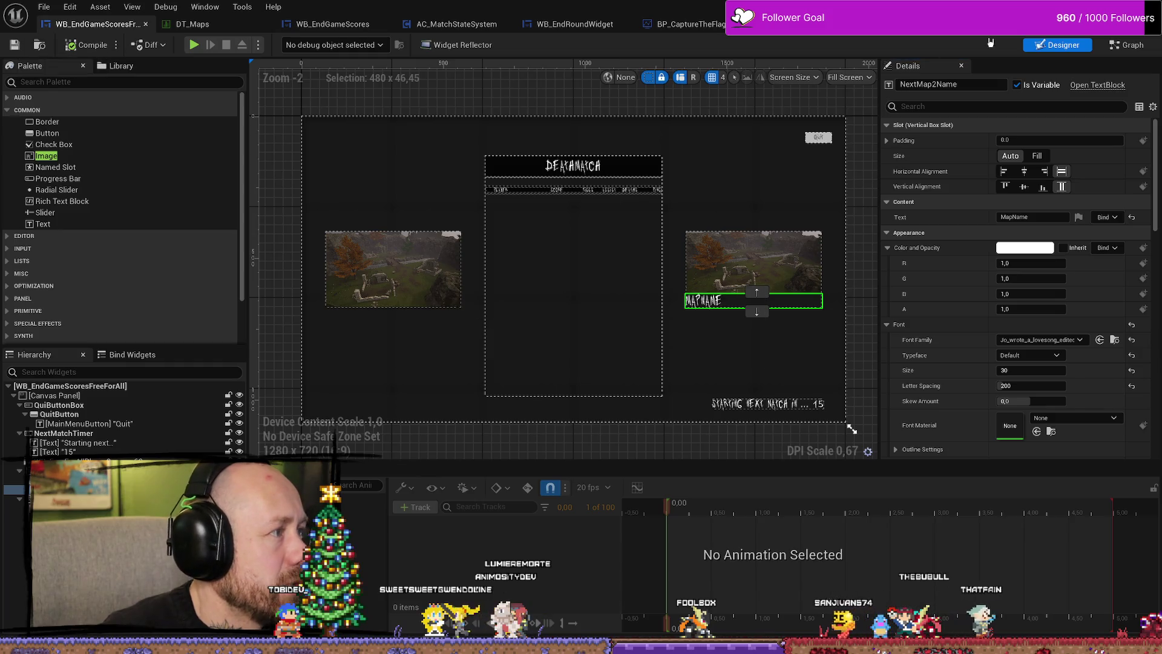
Place a NextMap2Name getter and a SetText node in the Event Graph.
left_click(1129, 45)
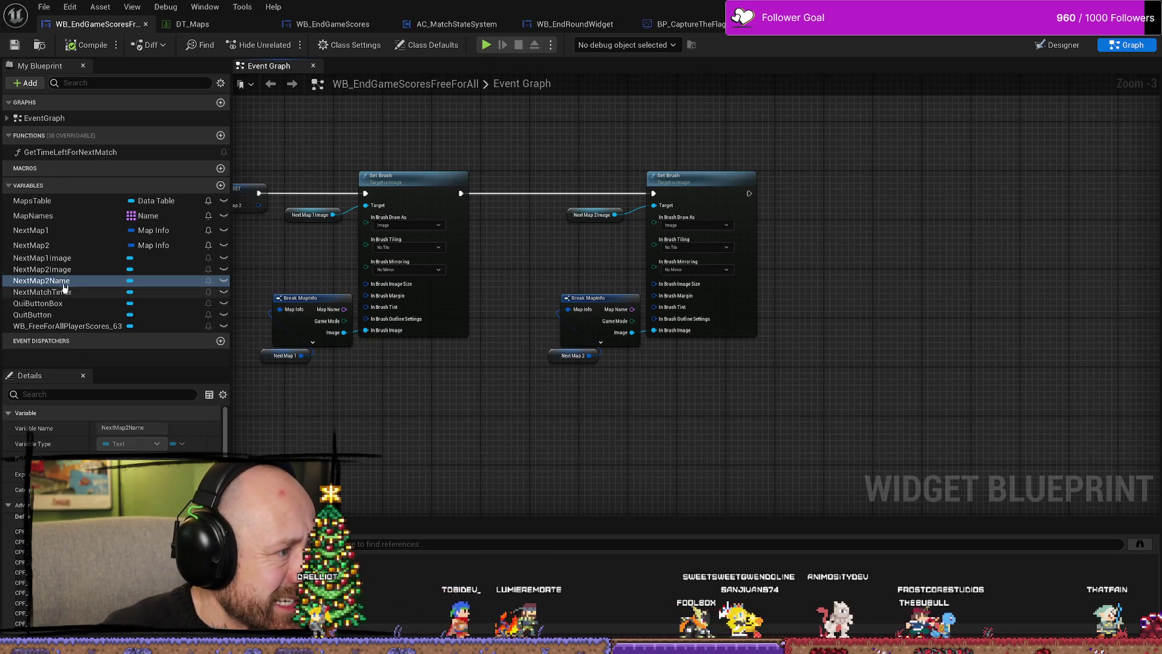
mouse_move(41, 281)
left_mouse_down()
mouse_move(54, 295)
mouse_move(851, 251)
left_mouse_up()
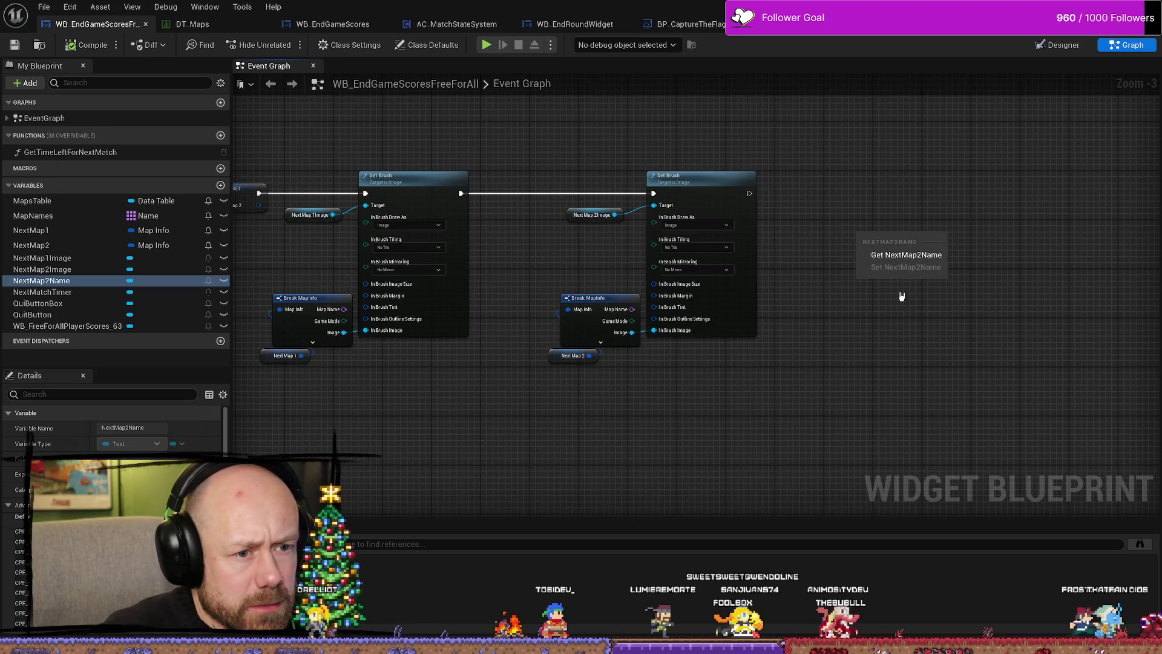
mouse_move(66, 279)
left_mouse_down()
mouse_move(774, 379)
mouse_move(756, 386)
mouse_move(776, 303)
left_mouse_up()
left_click(780, 398)
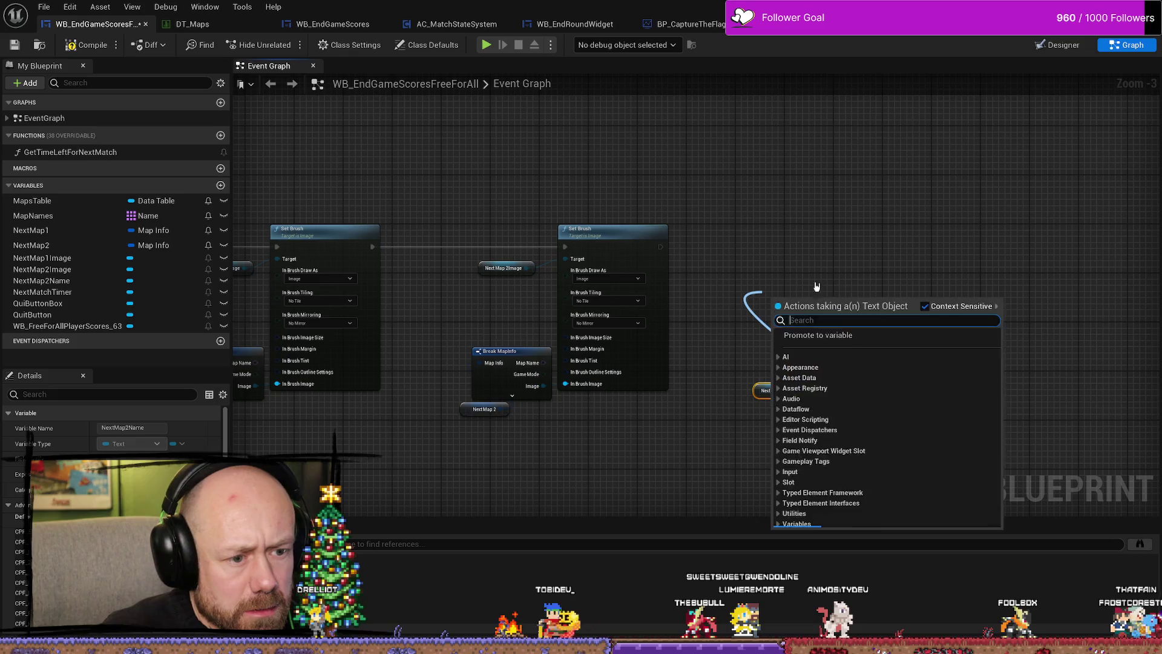
type("set")
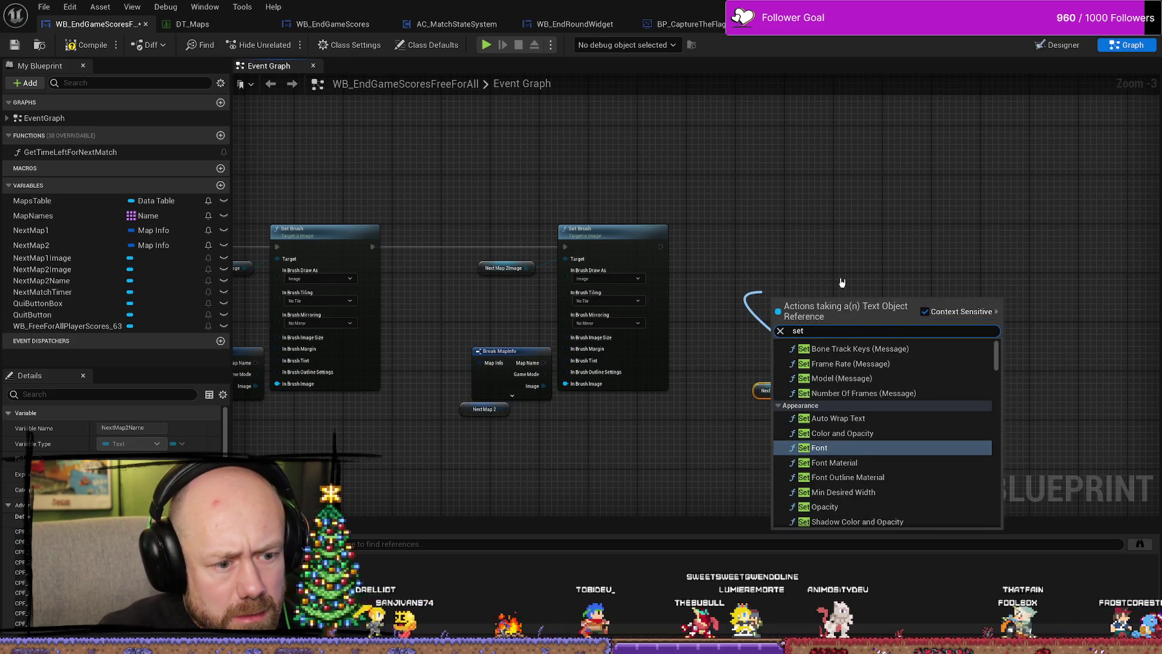
type(" tex")
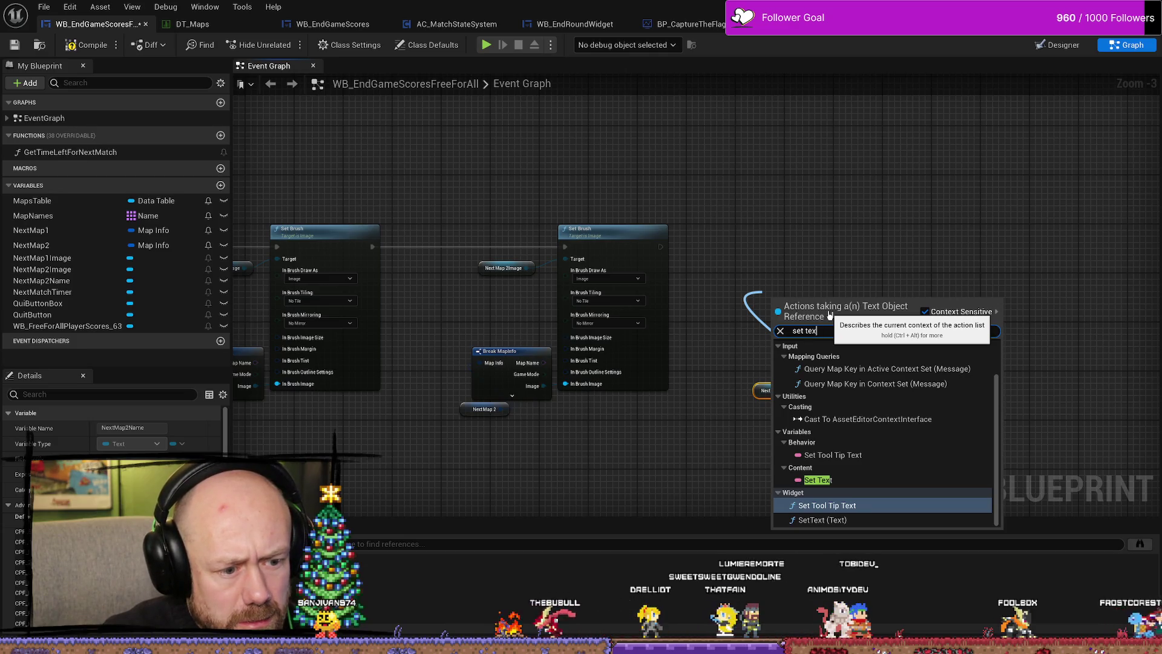
key("Down")
key("Return")
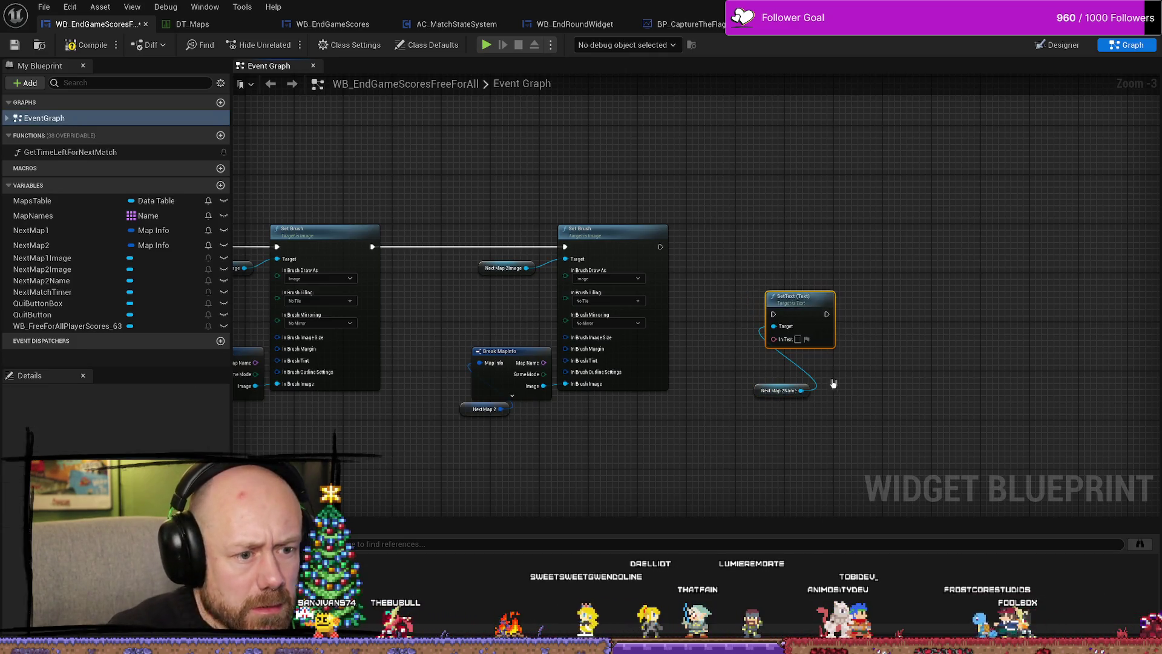
Run SetText after the second Set Brush, with the NextMap2Name getter beneath it.
left_click_drag(803, 300, 827, 226)
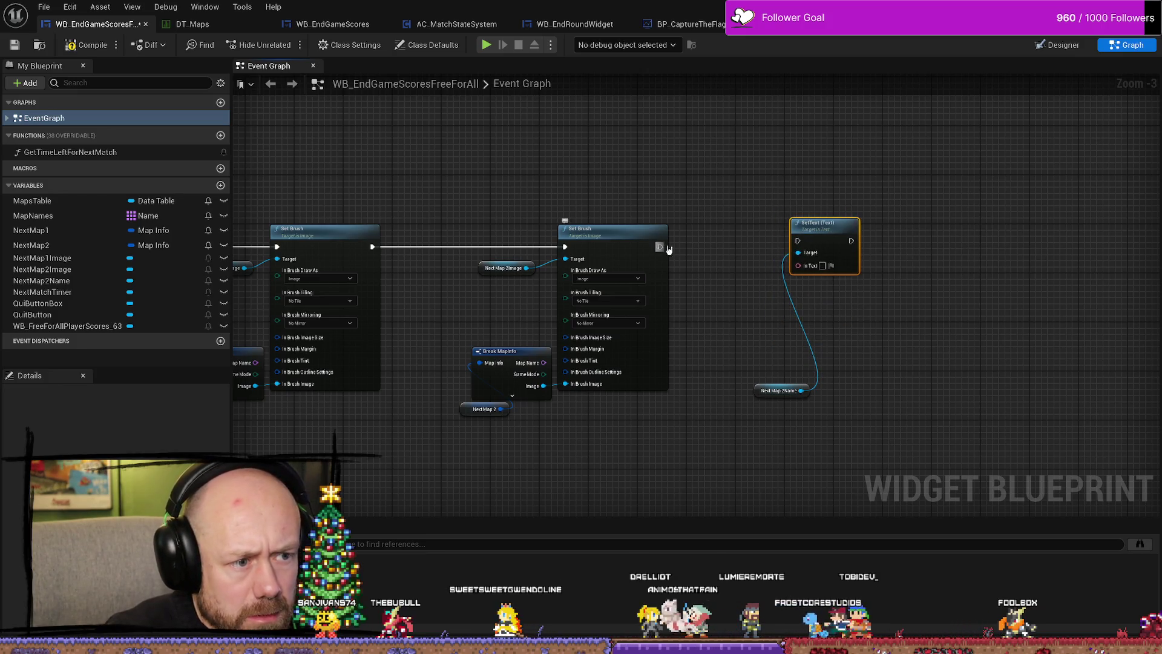
left_click_drag(660, 246, 822, 231)
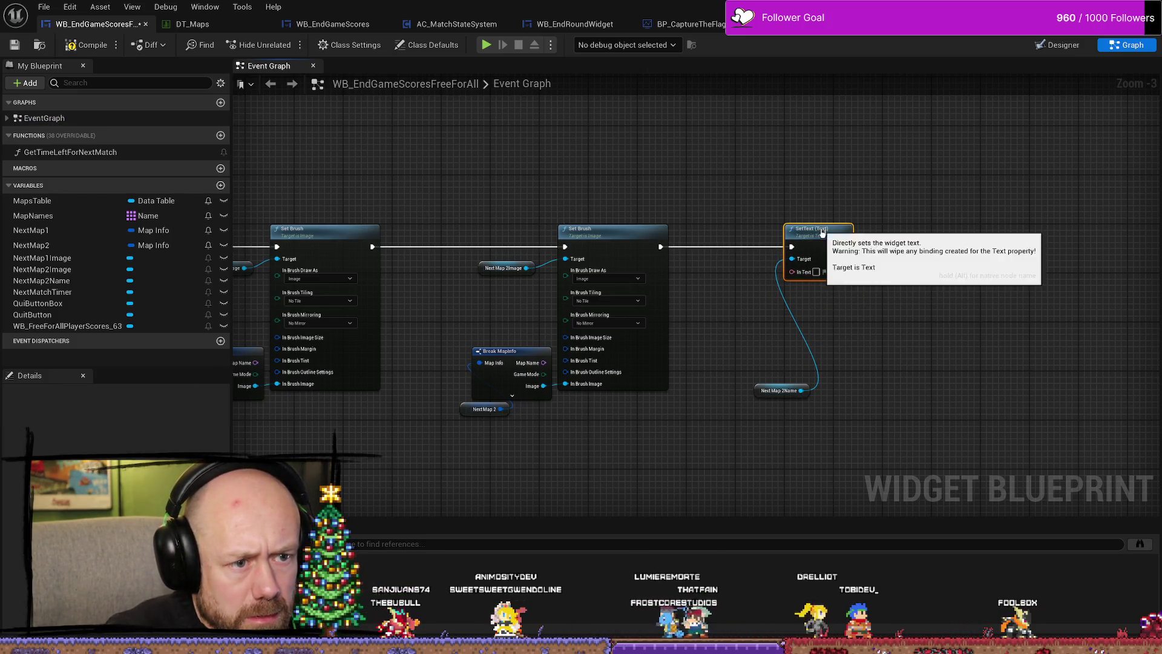
mouse_move(782, 390)
left_mouse_down()
mouse_move(766, 358)
mouse_move(780, 302)
mouse_move(813, 303)
left_mouse_up()
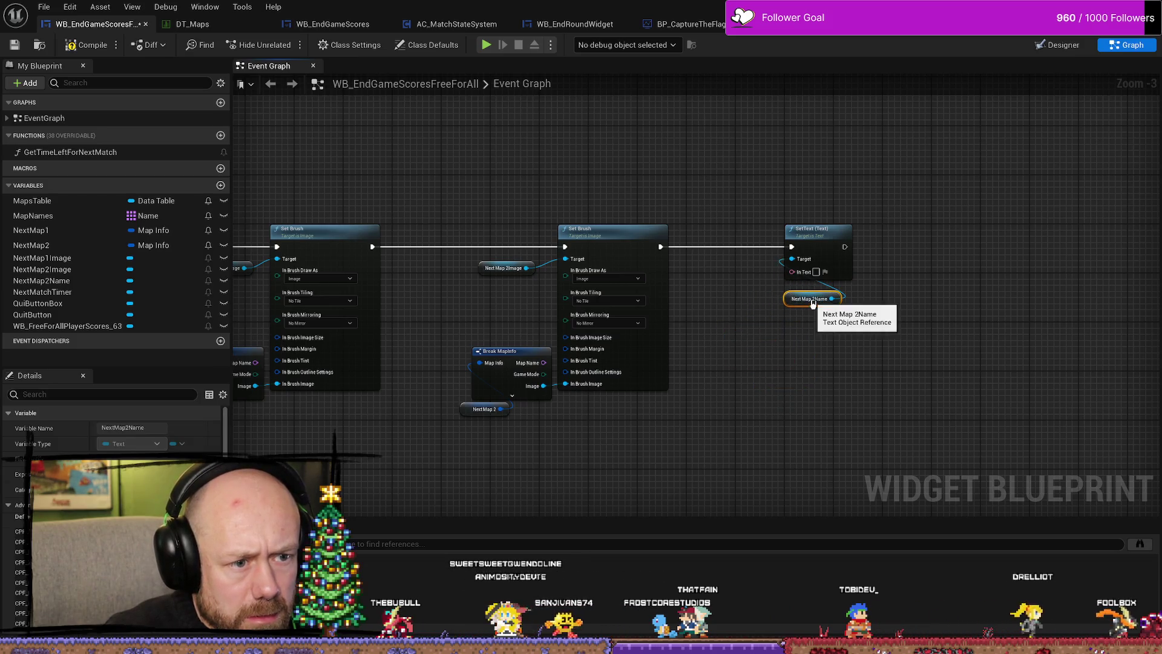
left_click_drag(718, 360, 778, 358)
Duplicate the Break MapInfo and Next Map 2 nodes and wire Description into SetText's In Text.
left_click_drag(571, 492, 592, 469)
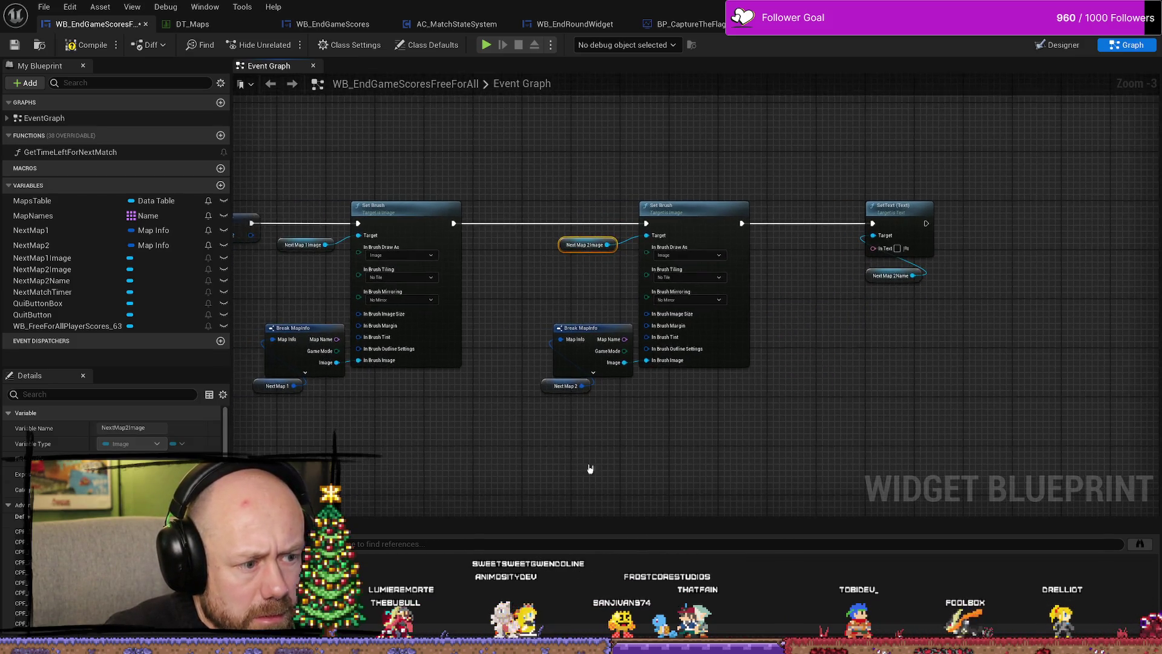
left_click_drag(538, 371, 649, 456)
key("ctrl+c")
key("ctrl+v")
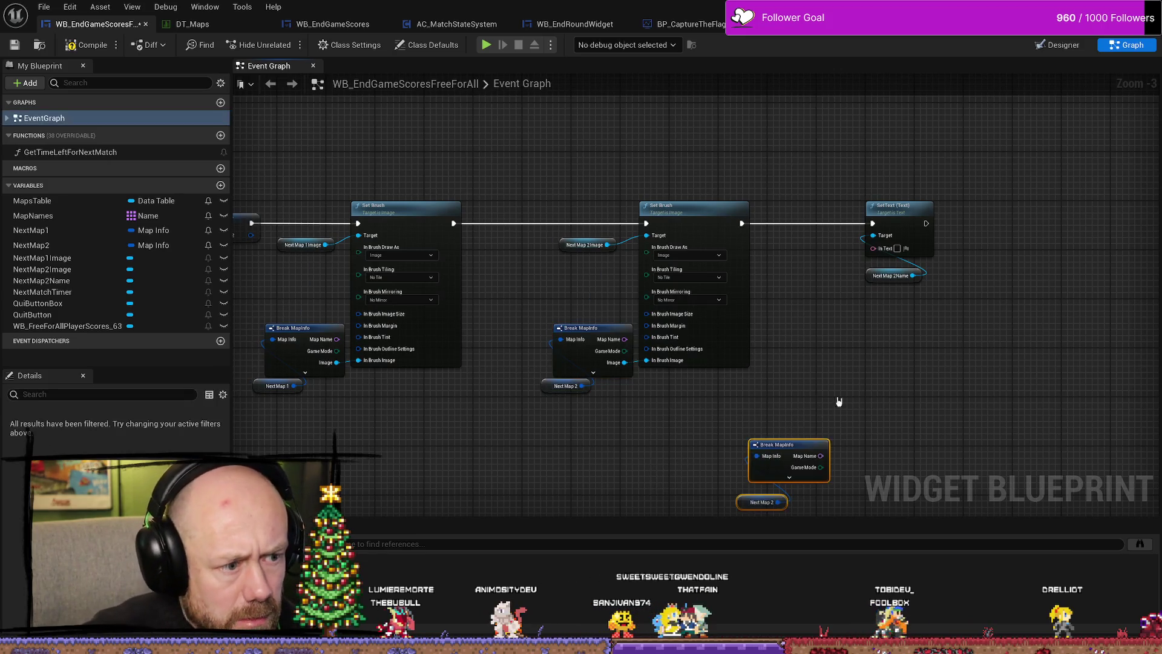
left_click(795, 478)
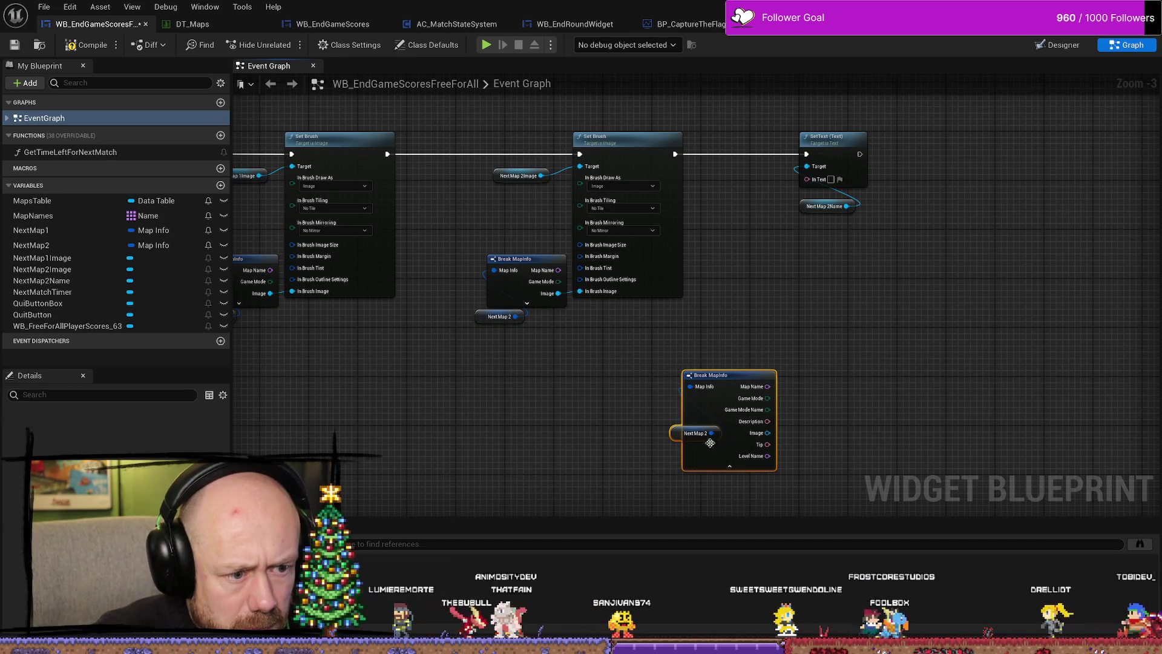
mouse_move(768, 421)
left_mouse_down()
mouse_move(829, 161)
mouse_move(822, 179)
left_mouse_up()
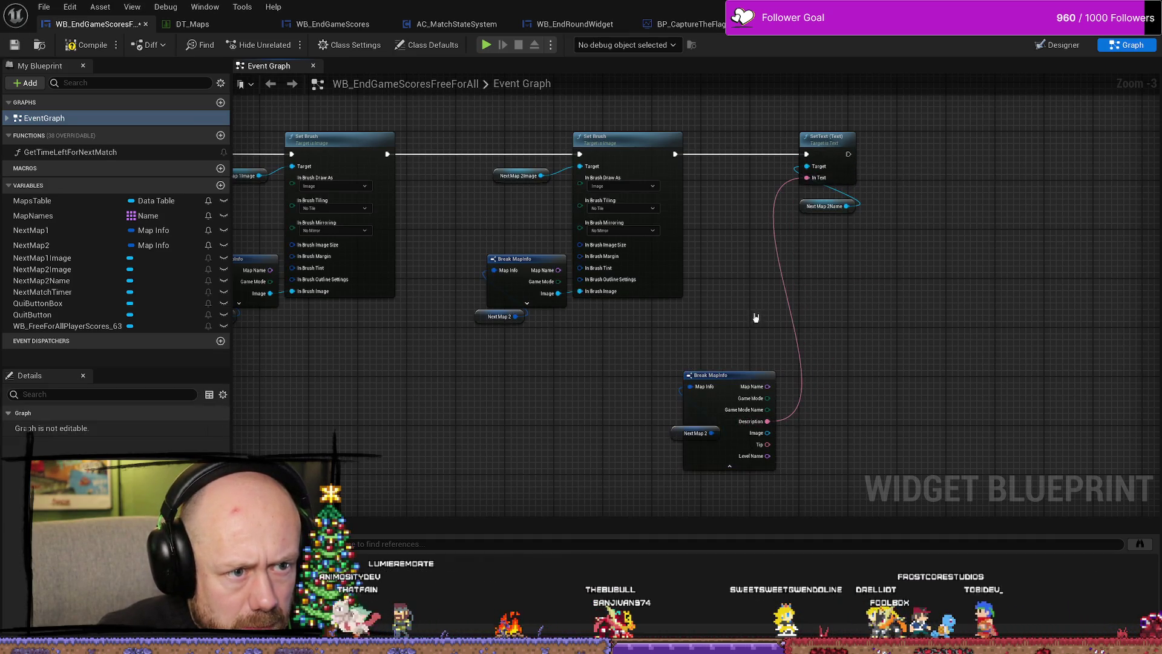
mouse_move(714, 375)
left_mouse_down()
mouse_move(769, 314)
mouse_move(757, 207)
mouse_move(715, 338)
left_mouse_up()
Arrange Break MapInfo between Set Brush and SetText, save the blueprint and launch Play.
left_click_drag(715, 244, 757, 245)
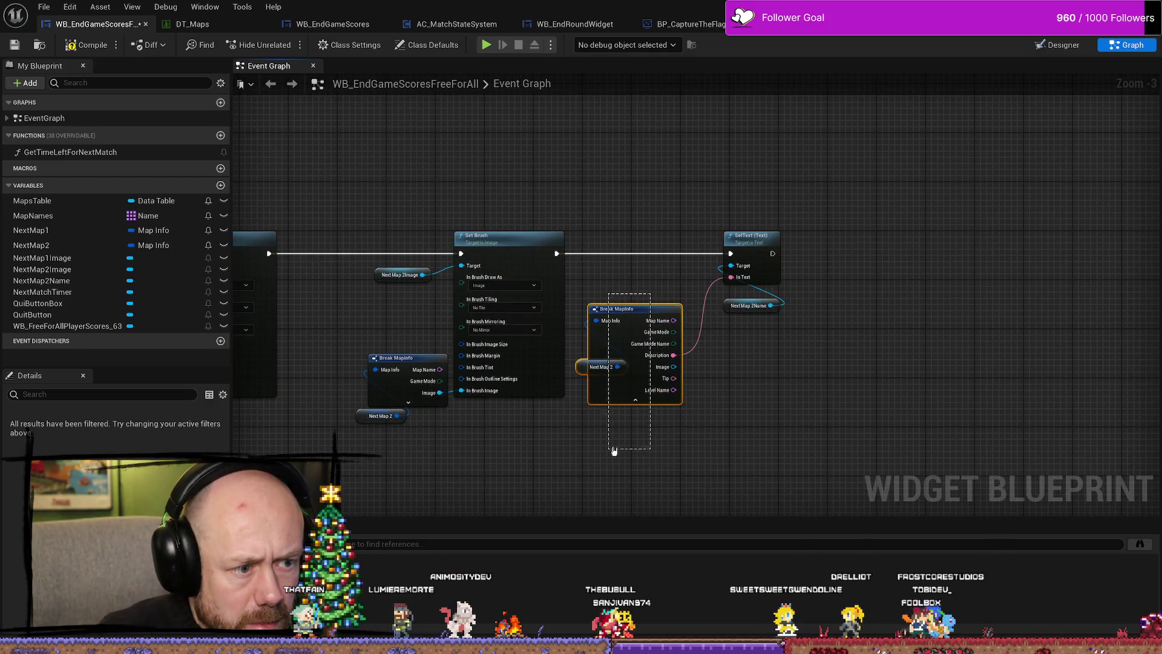
left_click_drag(639, 319, 665, 277)
left_click(750, 385)
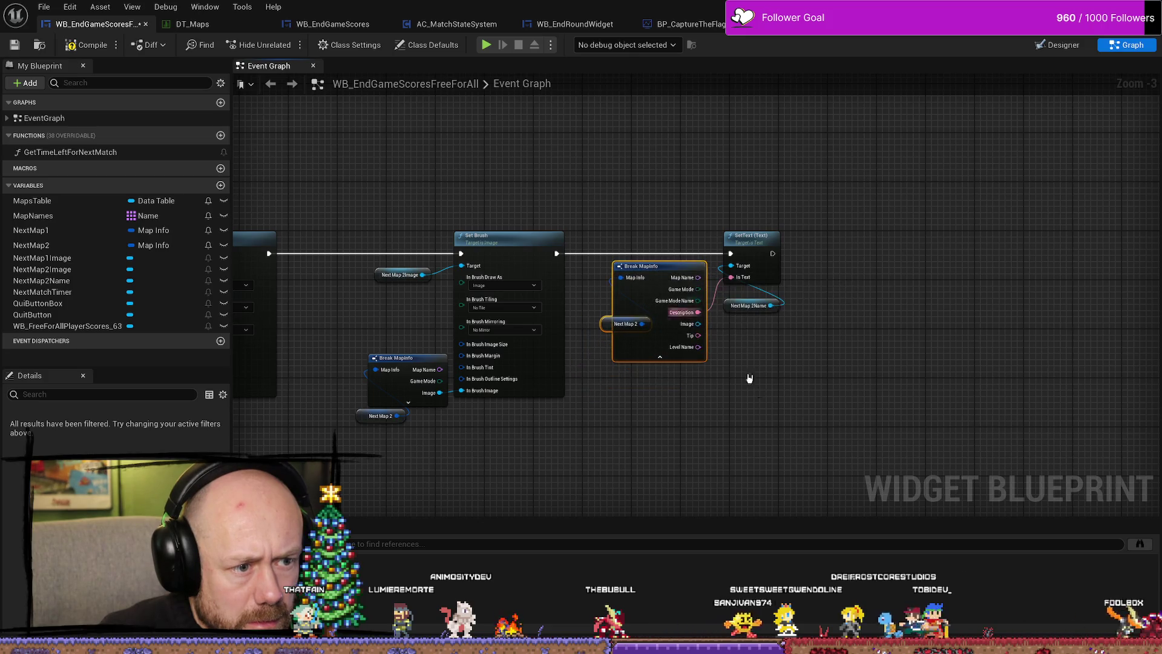
scroll(763, 412, "up", 3)
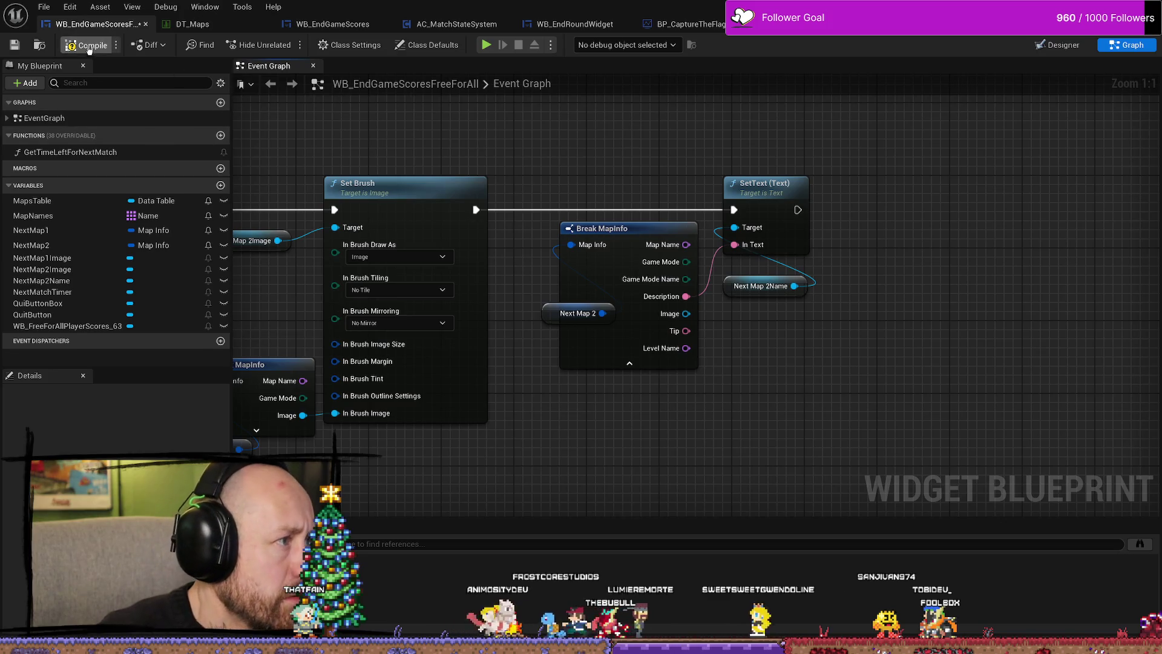
left_click(16, 46)
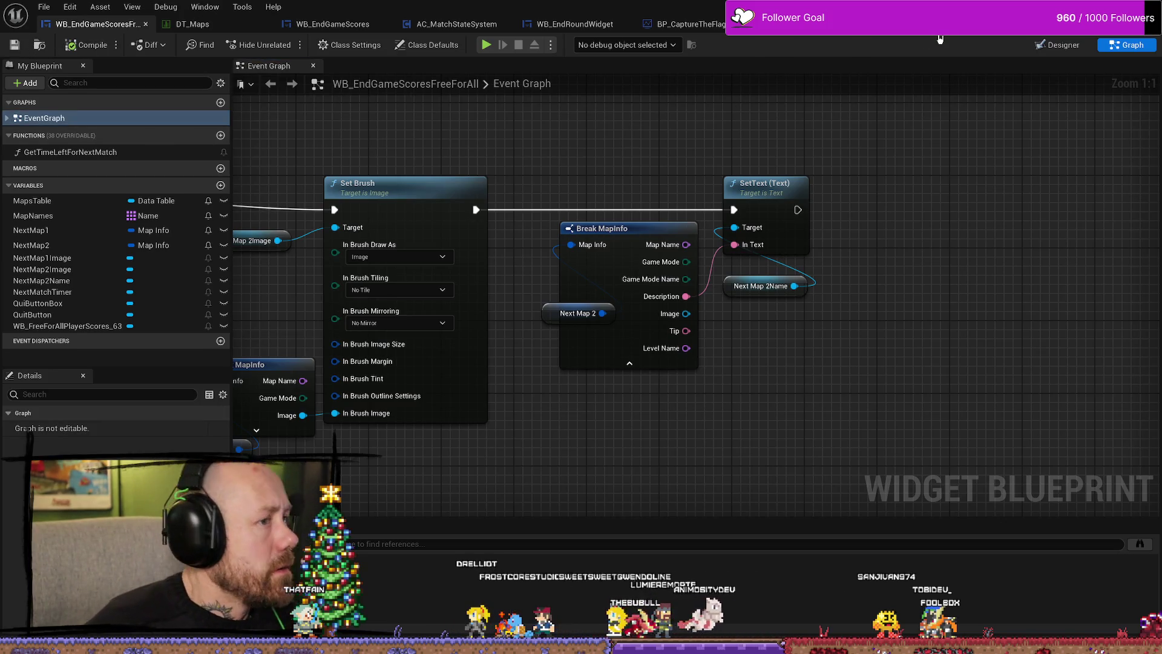
left_click(486, 45)
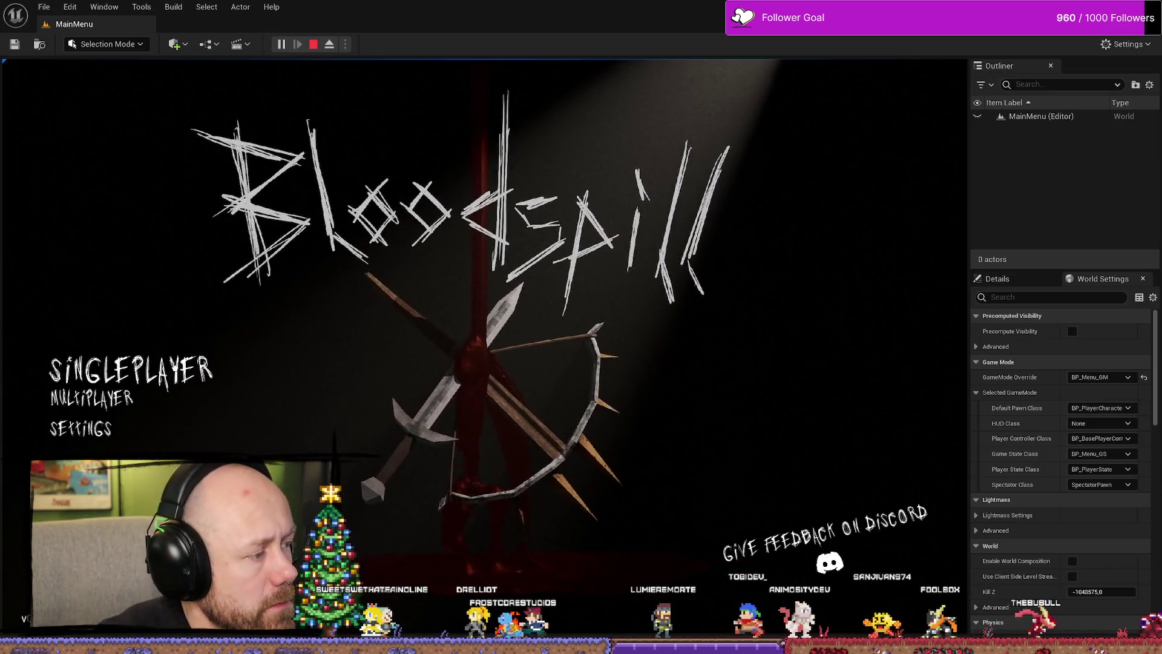
Play a multiplayer deathmatch on Ruined Village to the scores screen, then stop and open the Content Drawer.
left_click(146, 403)
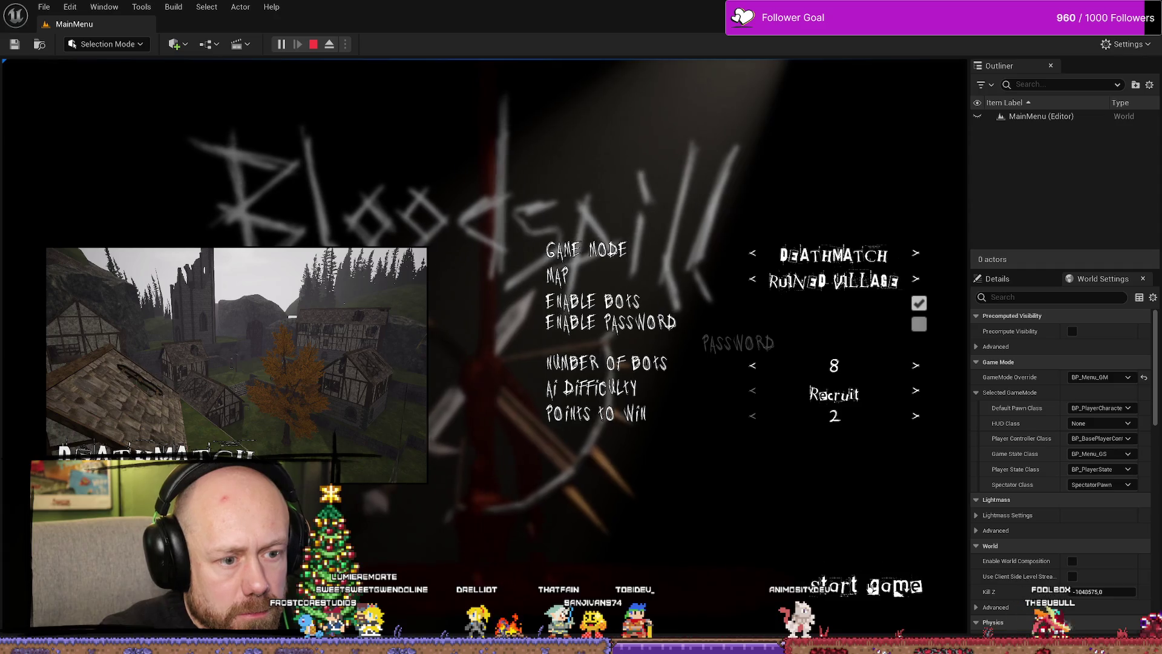
left_click(896, 590)
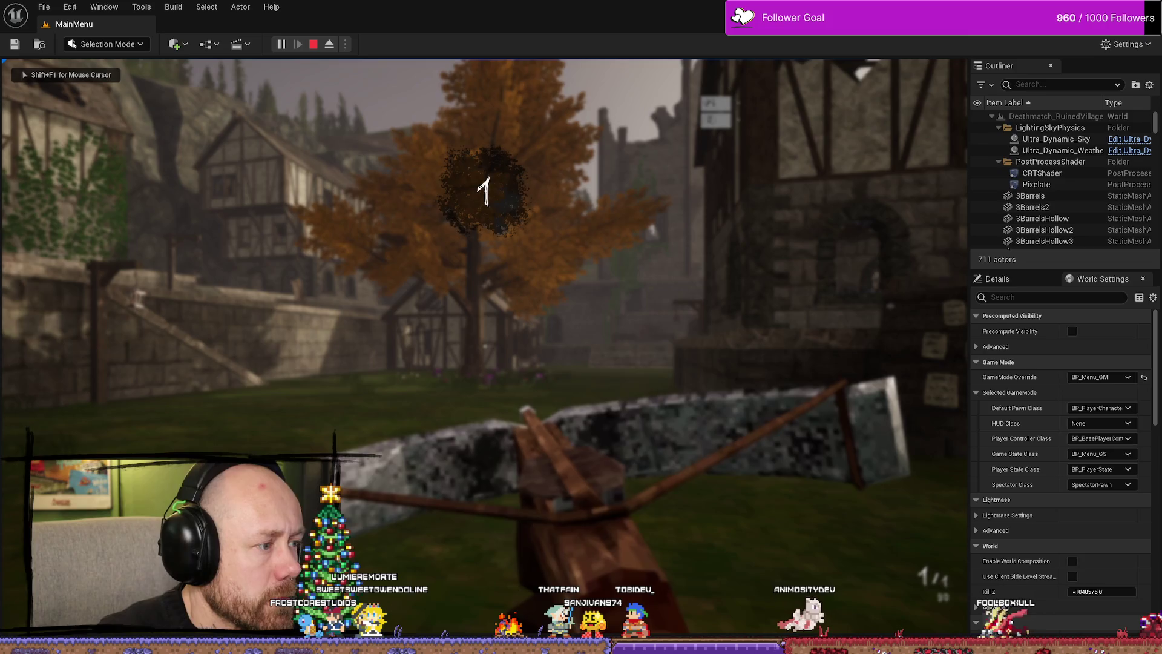
key("w")
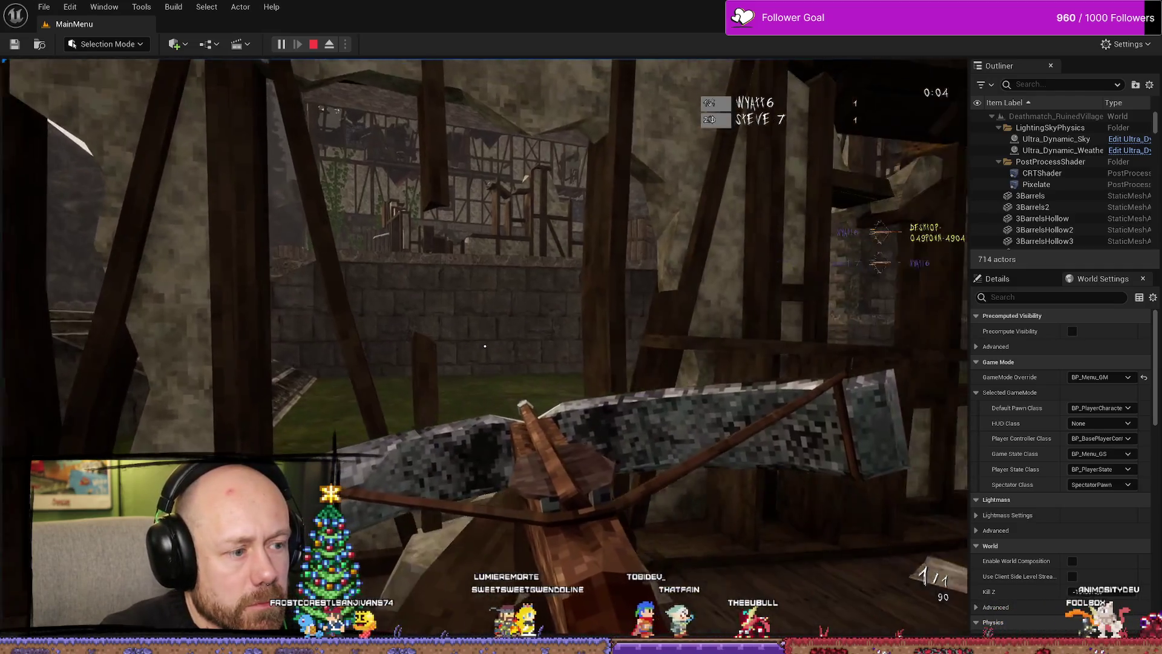
key("w")
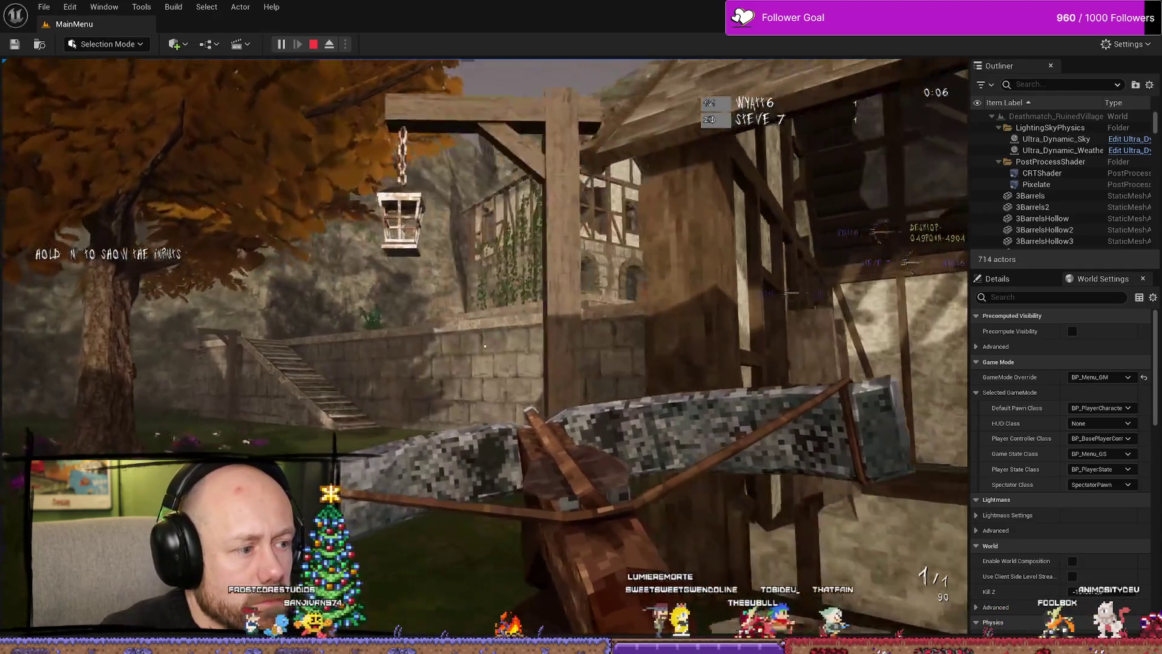
left_click(485, 345)
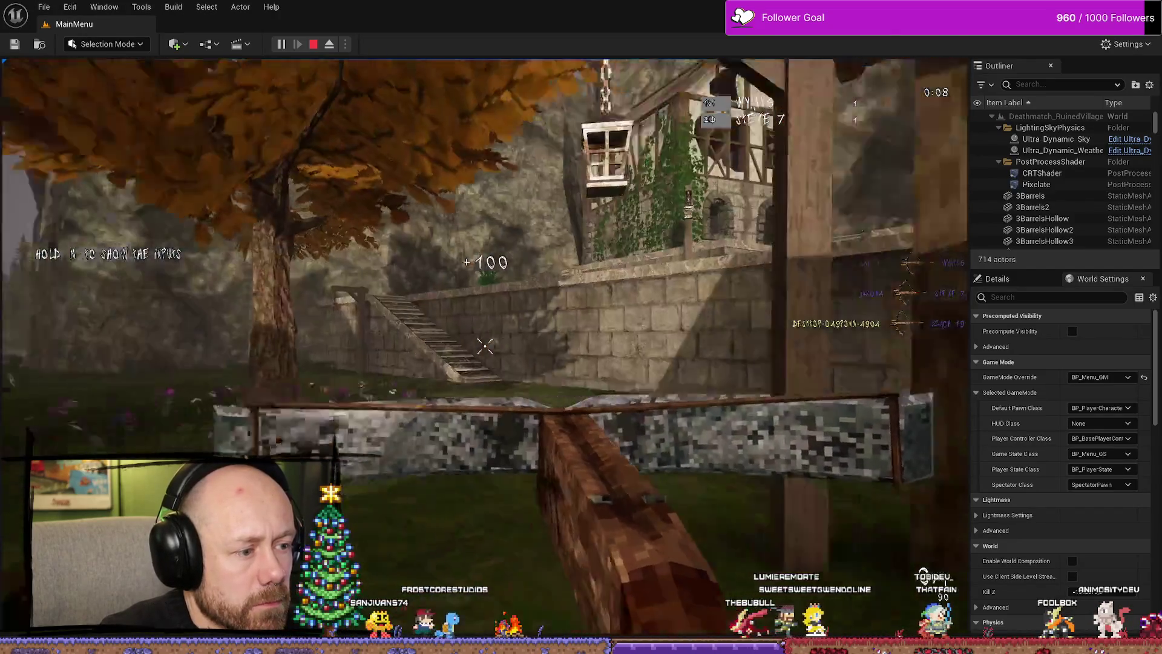
key("w")
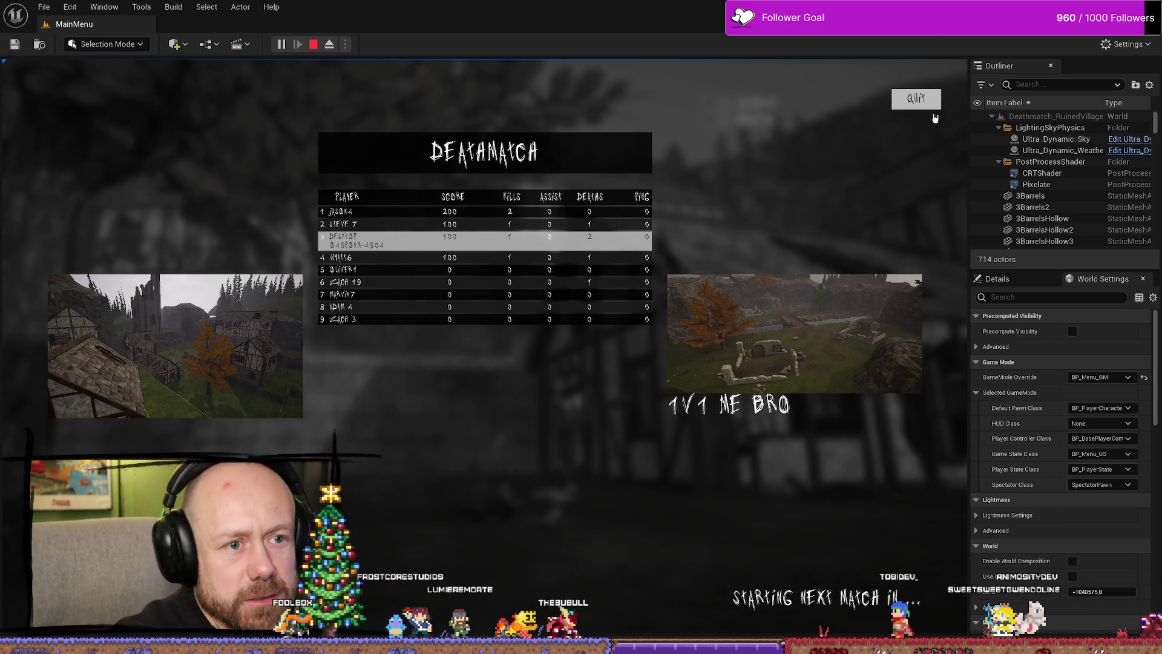
key("Escape")
key("ctrl+space")
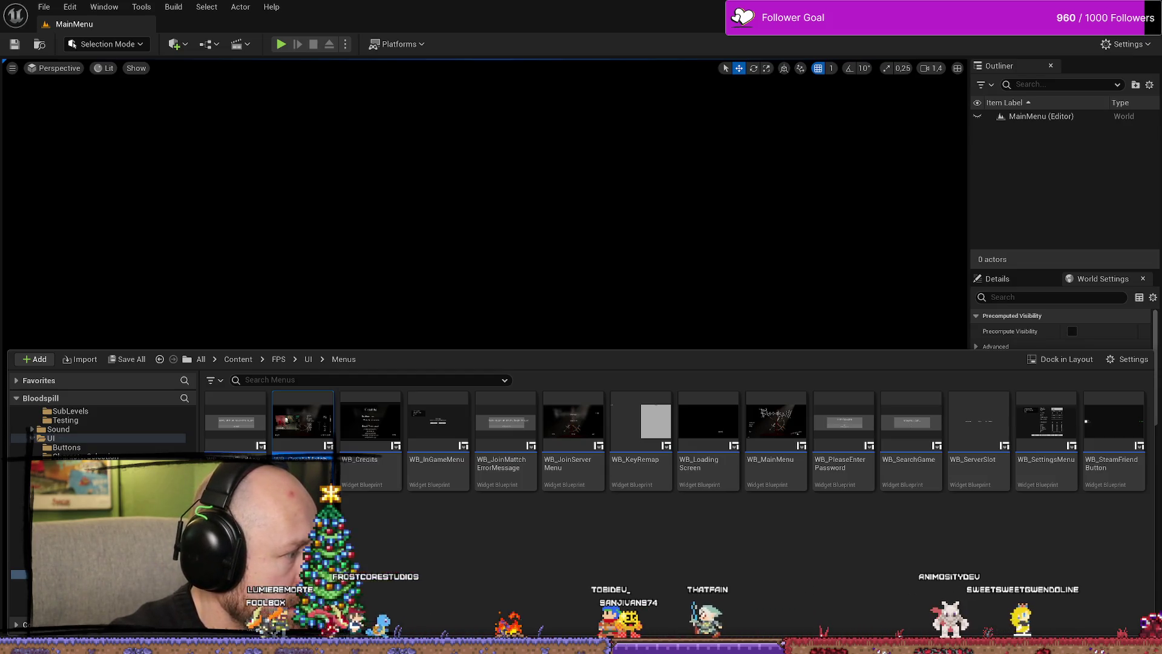
Return to the WB_EndGameScoresFreeForAll graph and try linking Game Mode Name to SetText's In Text.
key("alt+Tab")
mouse_move(736, 307)
left_mouse_down()
mouse_move(719, 304)
mouse_move(714, 242)
left_mouse_up()
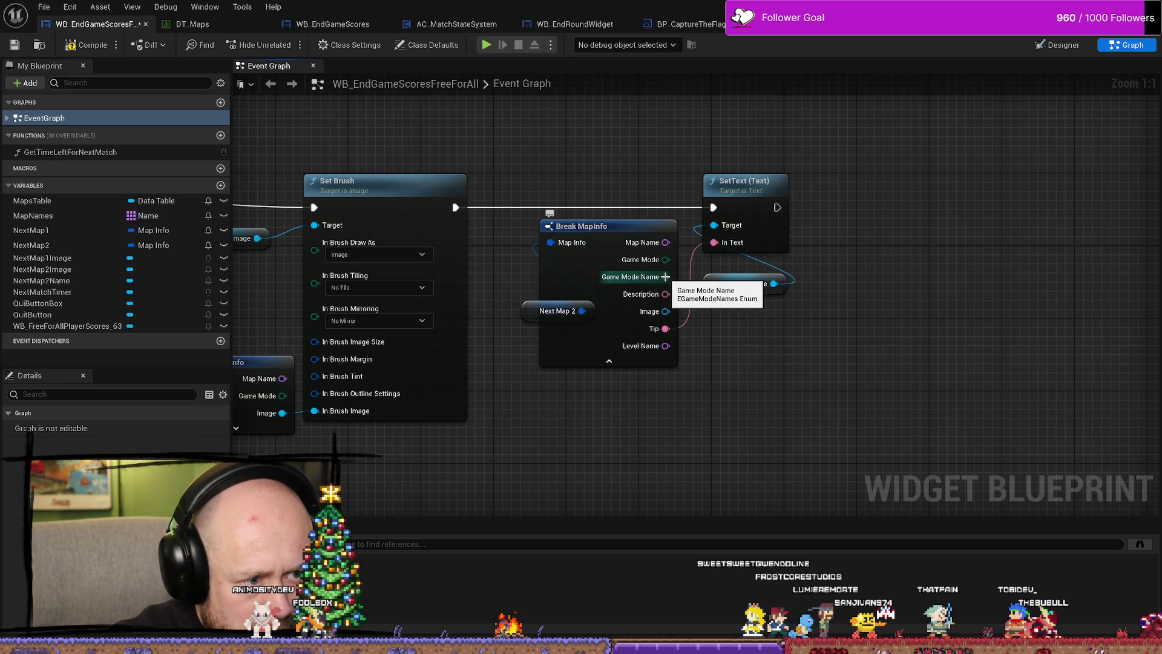
mouse_move(665, 277)
left_mouse_down()
mouse_move(721, 320)
mouse_move(722, 246)
mouse_move(745, 365)
left_mouse_up()
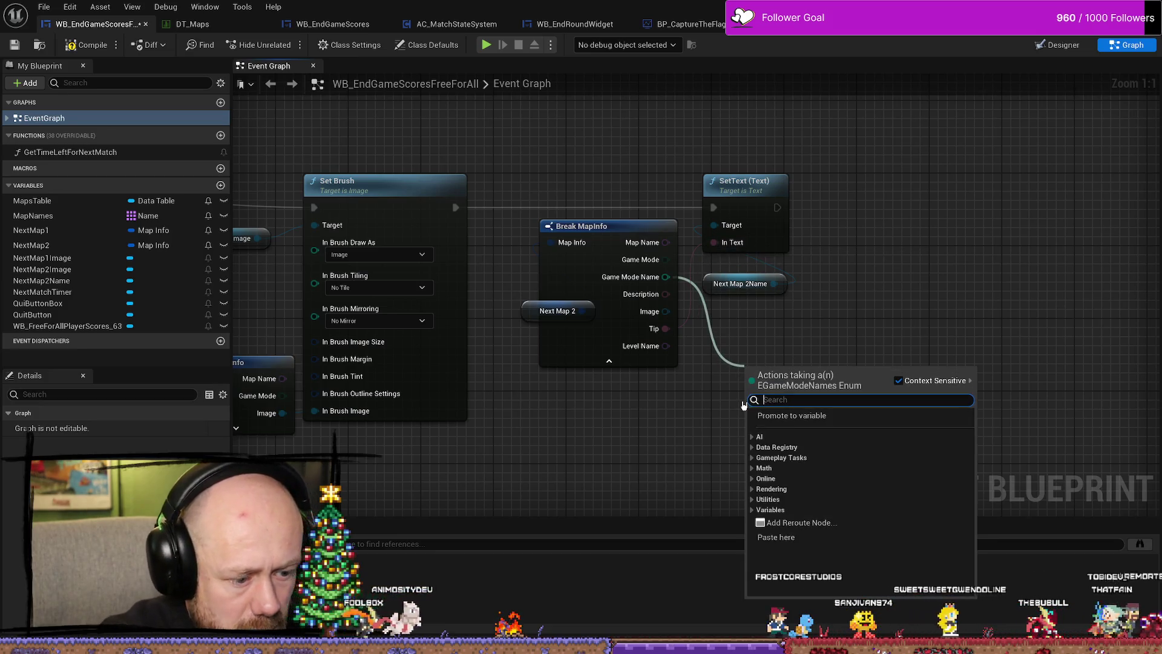
Add a To String (Byte) conversion from Game Mode Name, then delete it.
type("to st")
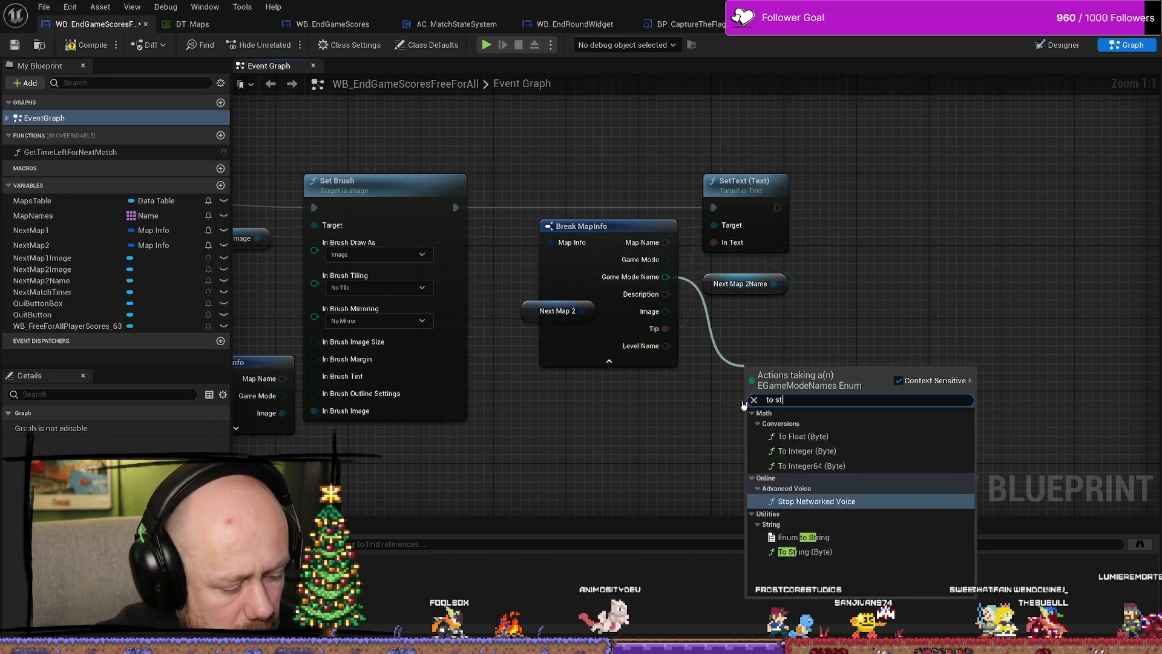
type("ring")
key("Return")
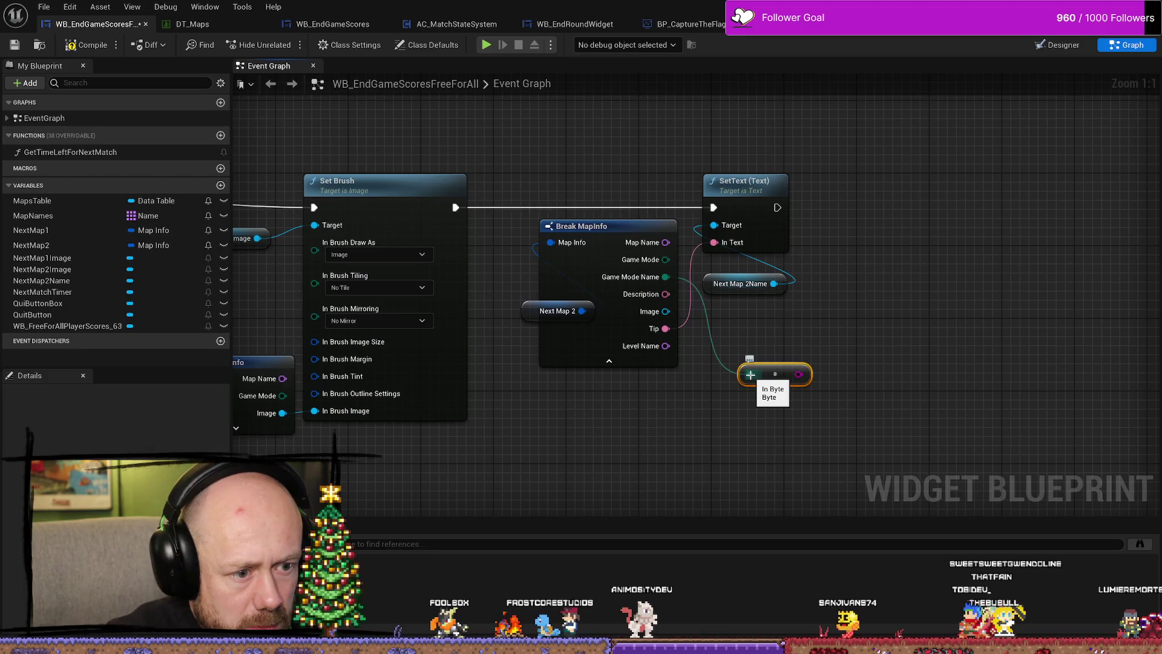
key("Delete")
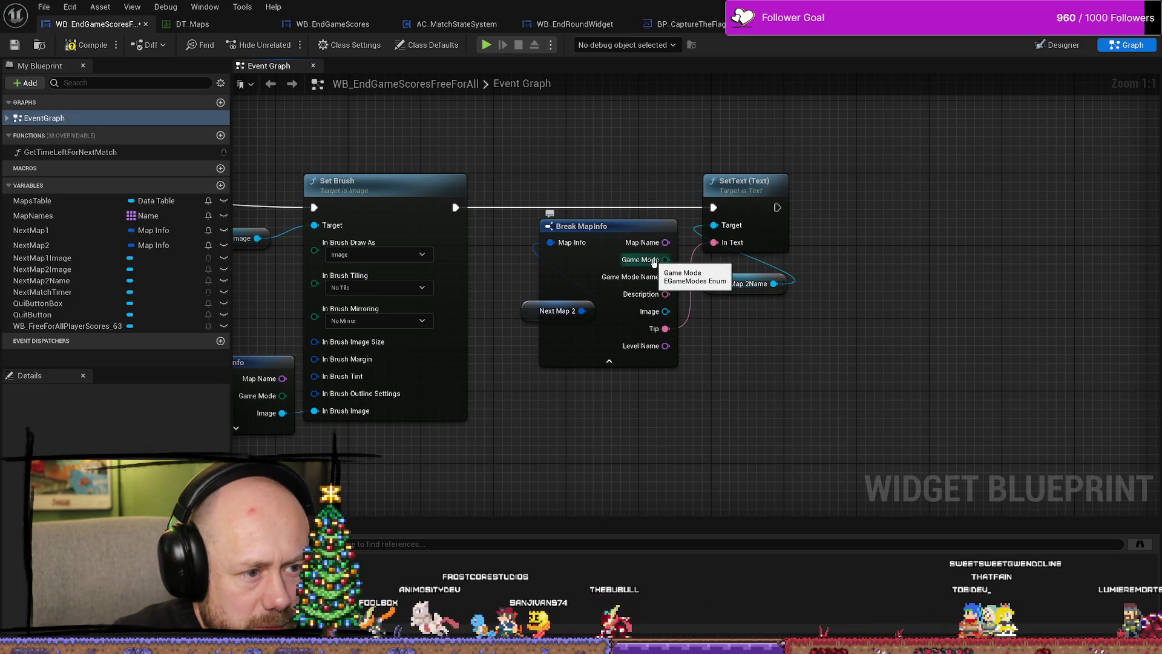
Create an Enum to String node from Game Mode and route it through To Text into SetText's In Text.
left_click_drag(669, 259, 795, 404)
type("get name")
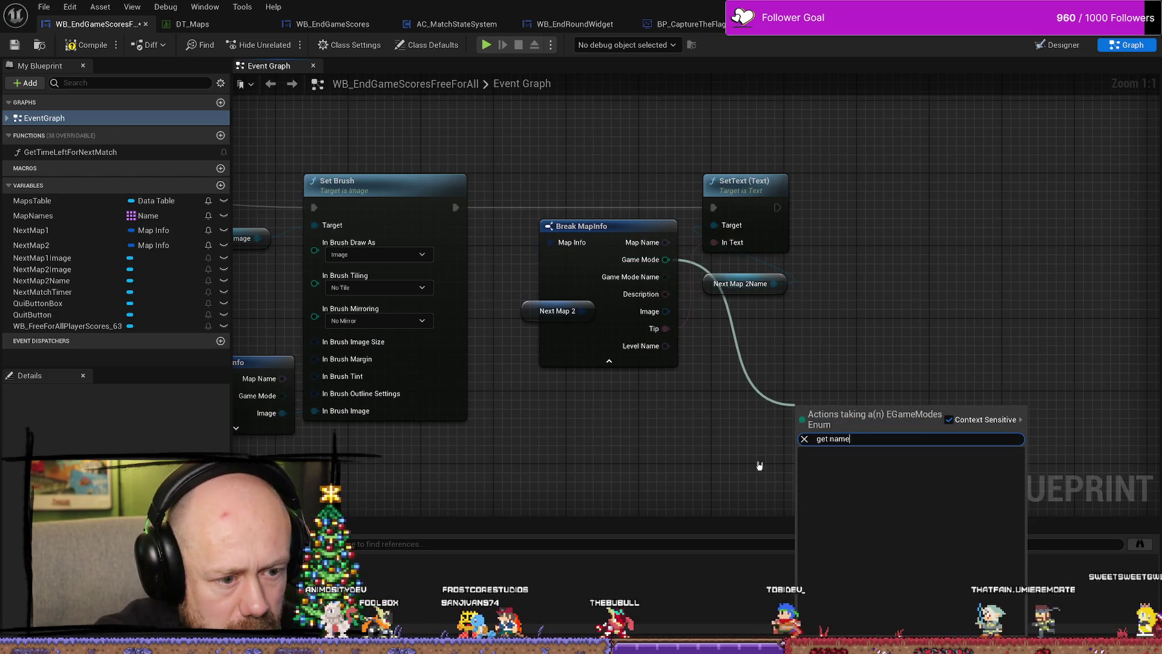
key("BackSpace")
key("BackSpace")
key("BackSpace")
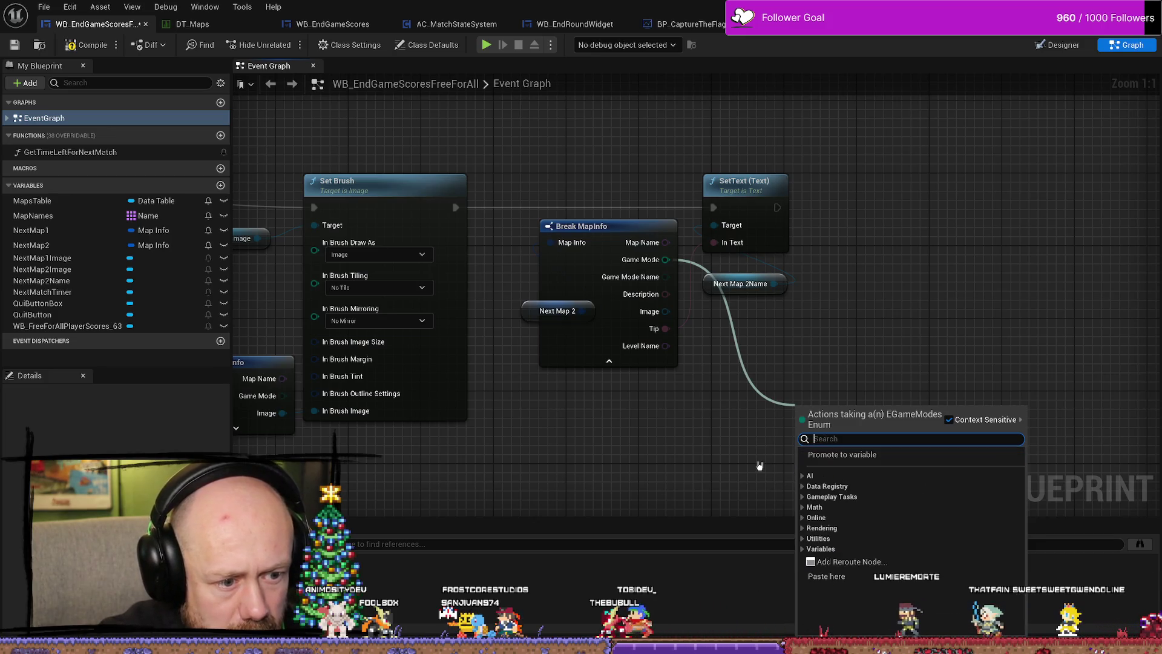
type("to strin")
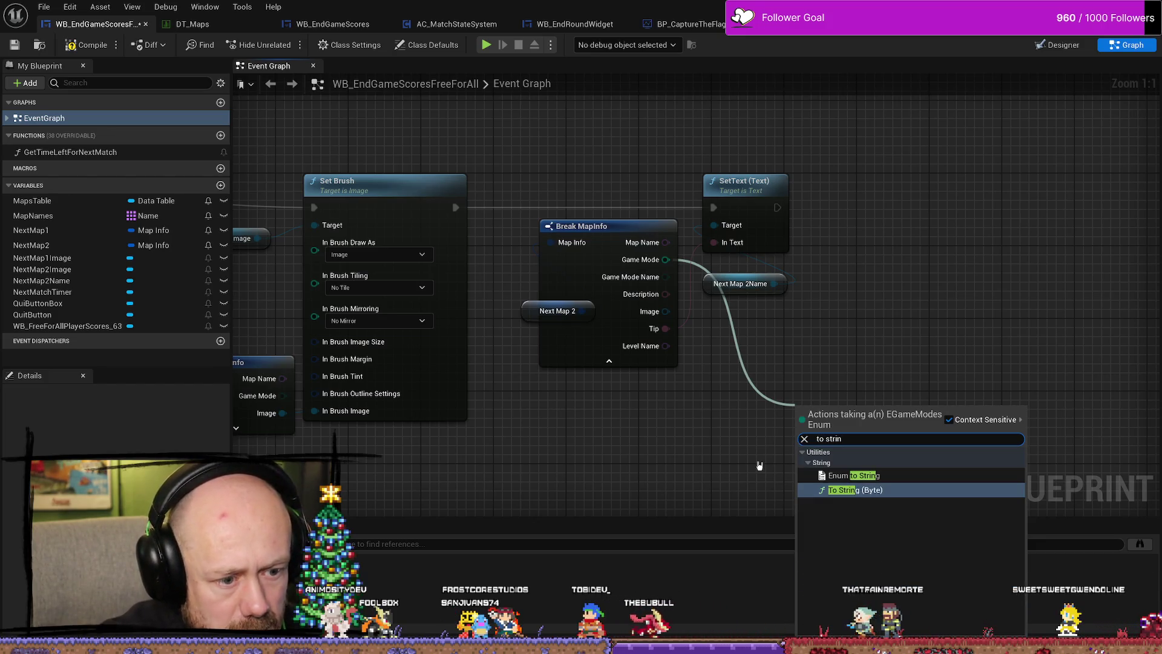
key("Up")
key("Return")
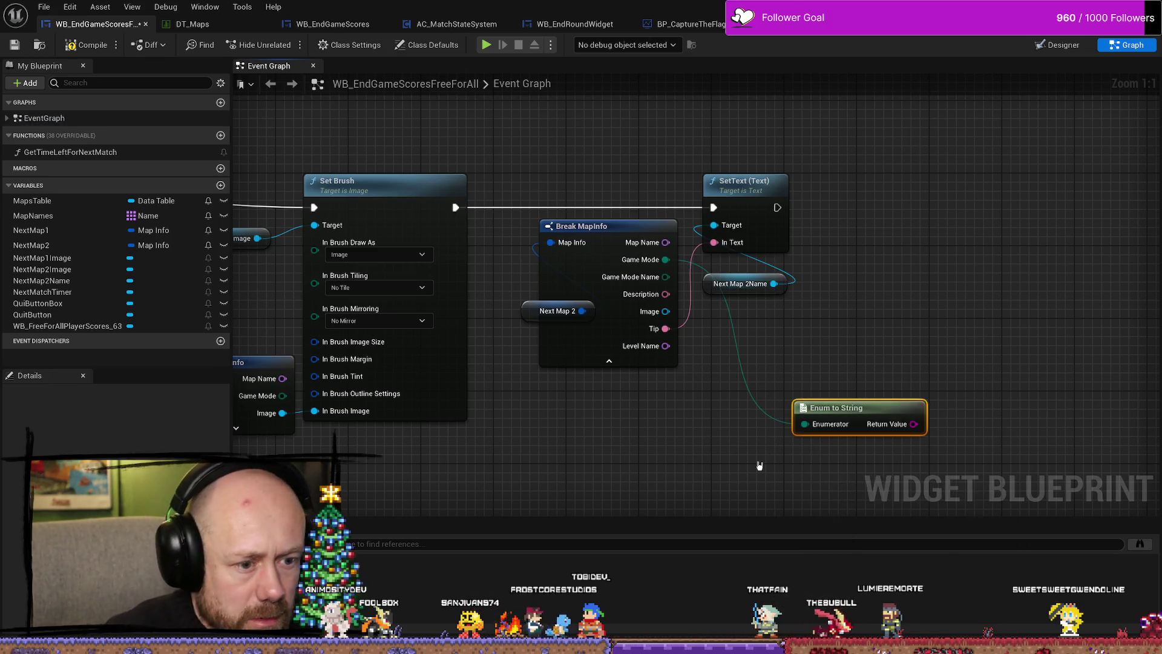
mouse_move(877, 407)
left_mouse_down()
mouse_move(813, 389)
mouse_move(722, 242)
mouse_move(717, 284)
mouse_move(723, 243)
left_mouse_up()
mouse_move(792, 303)
left_mouse_down()
mouse_move(825, 357)
mouse_move(858, 332)
left_mouse_up()
left_click_drag(802, 297, 847, 342)
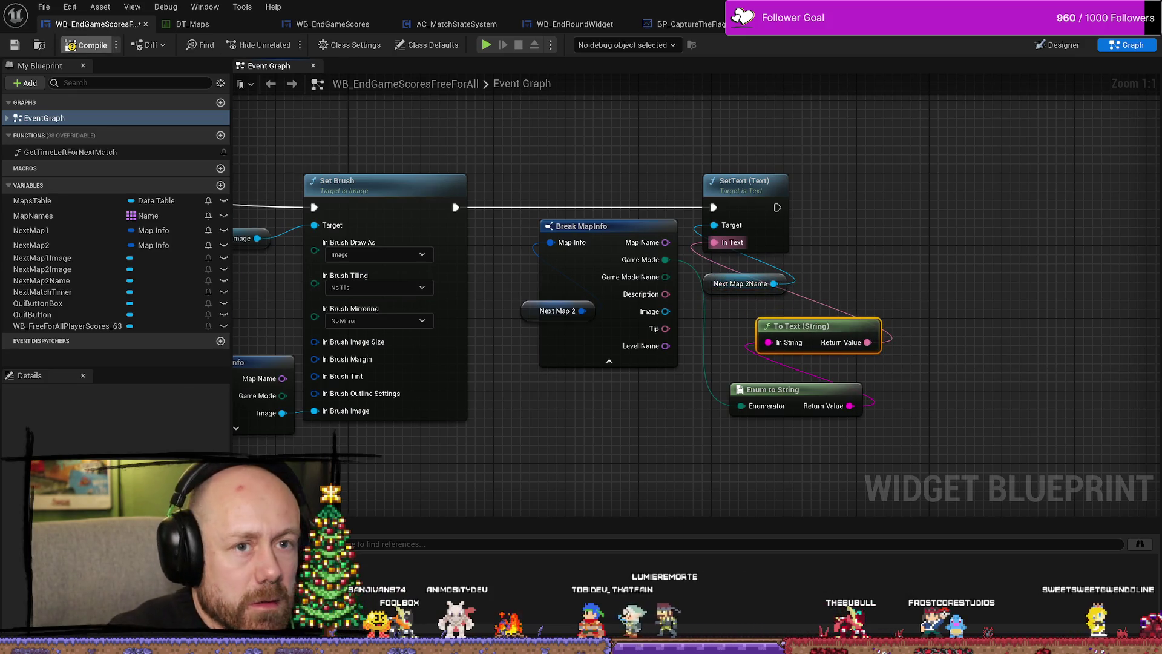
Start a singleplayer match with Points to Win lowered to 2 and extra bots.
key("alt+p")
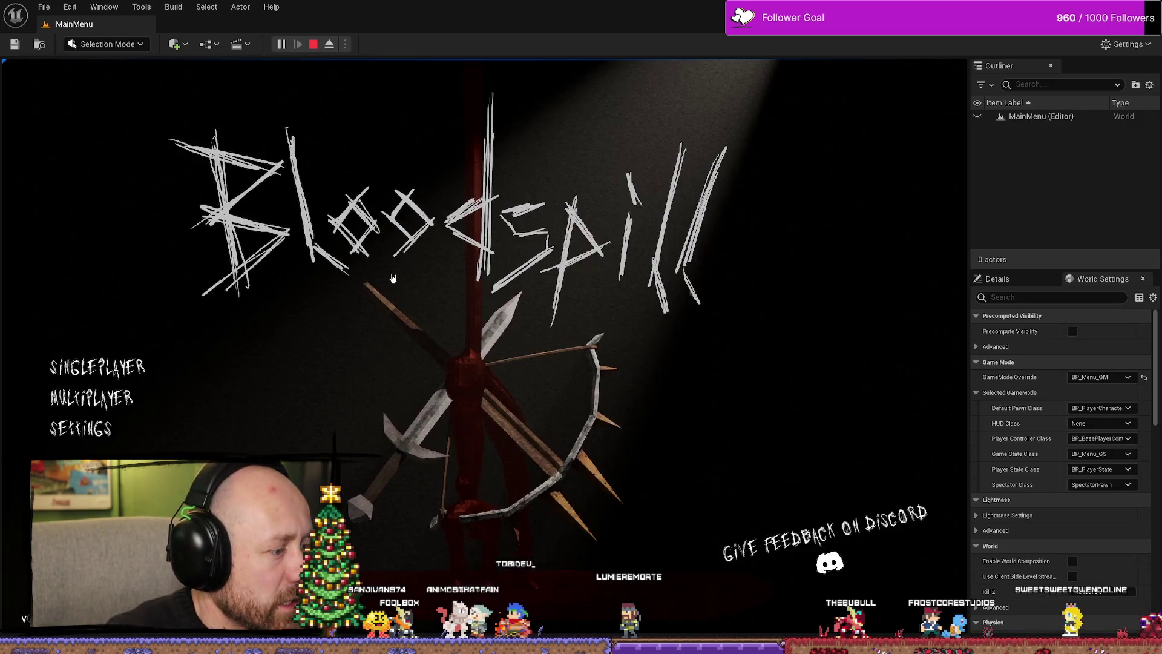
left_click(97, 368)
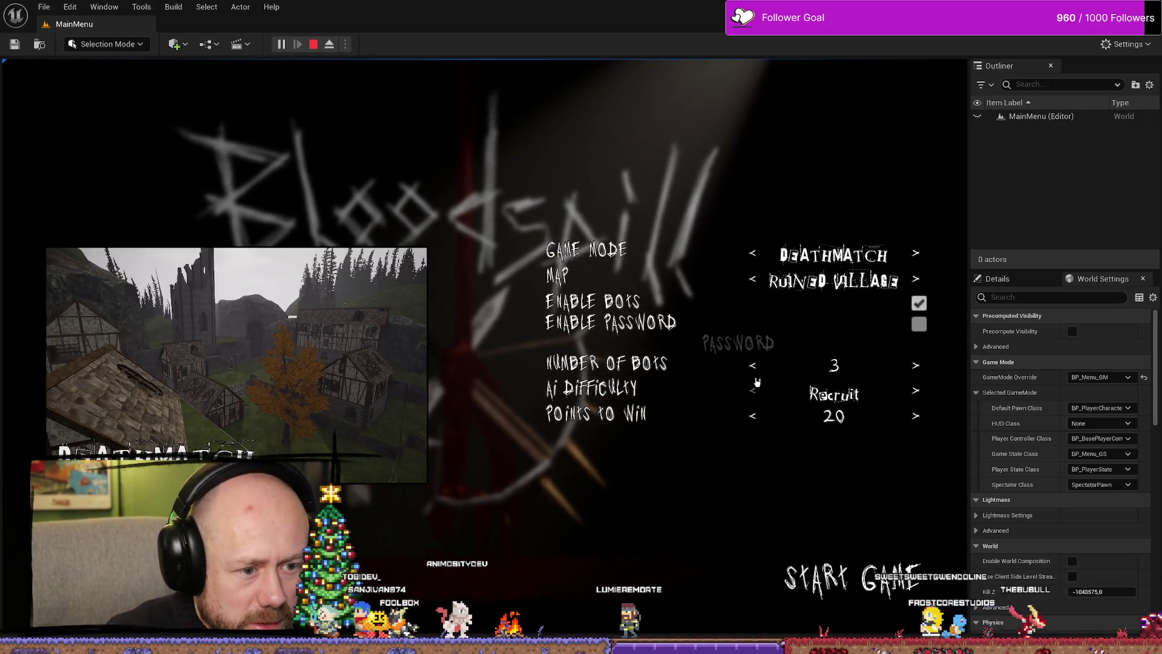
left_click(753, 416)
left_click(753, 416)
left_click(753, 416)
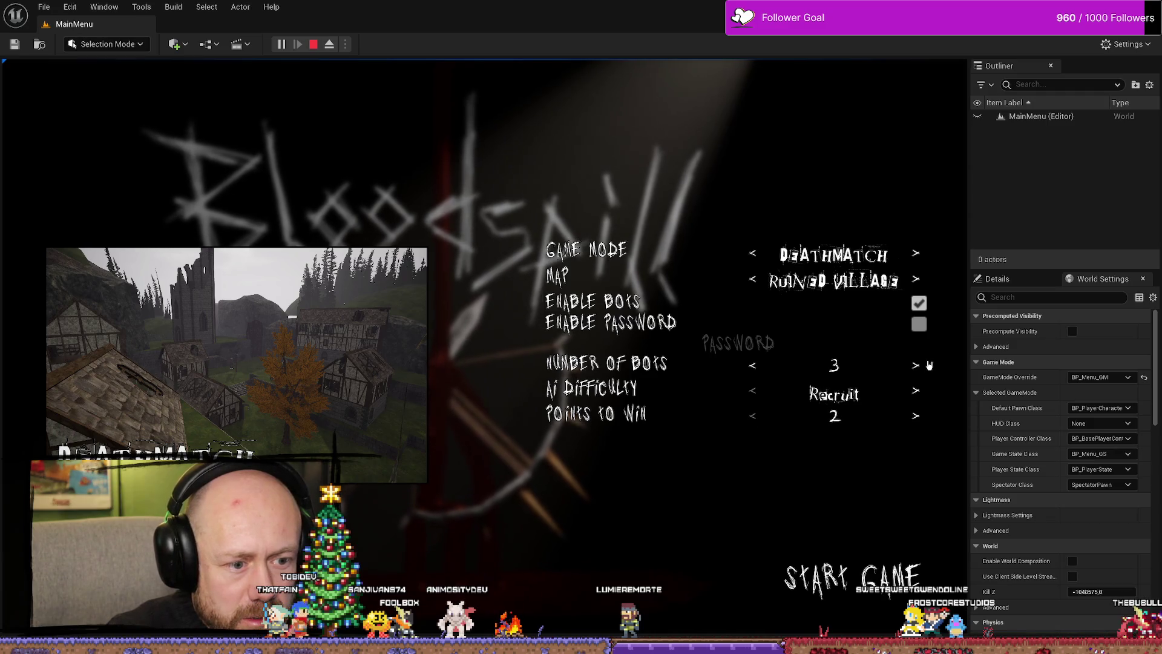
left_click(929, 365)
left_click(929, 365)
left_click(929, 365)
left_click(853, 578)
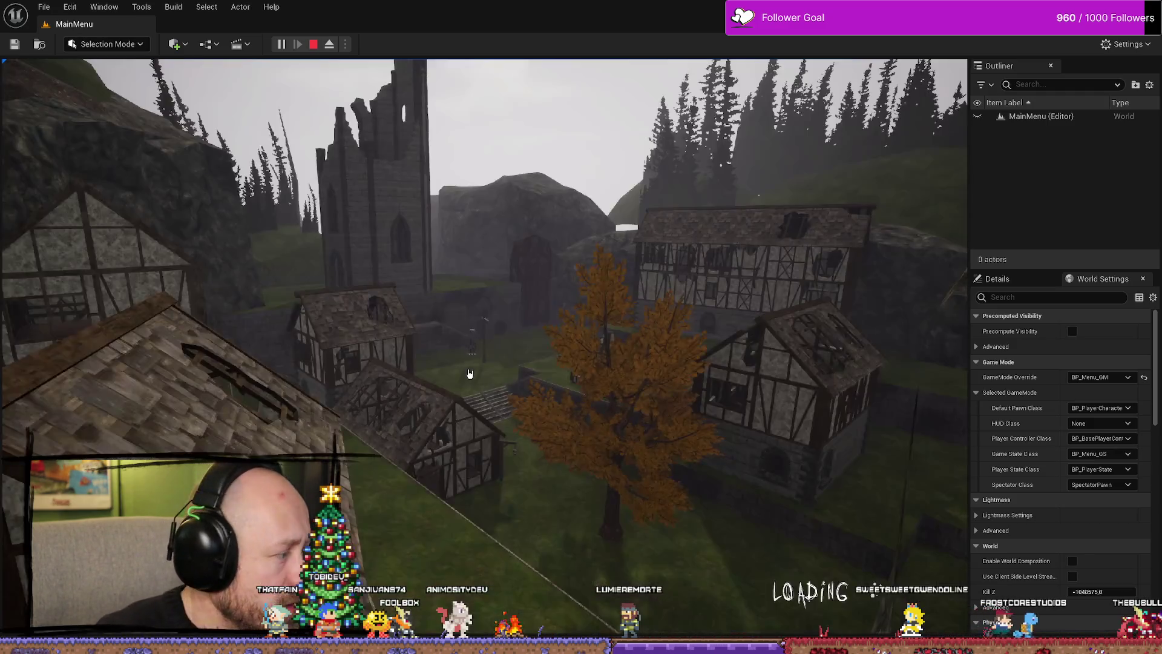
Play through to the scoreboard, deploy into a second round, then quit to the main menu.
left_click(484, 560)
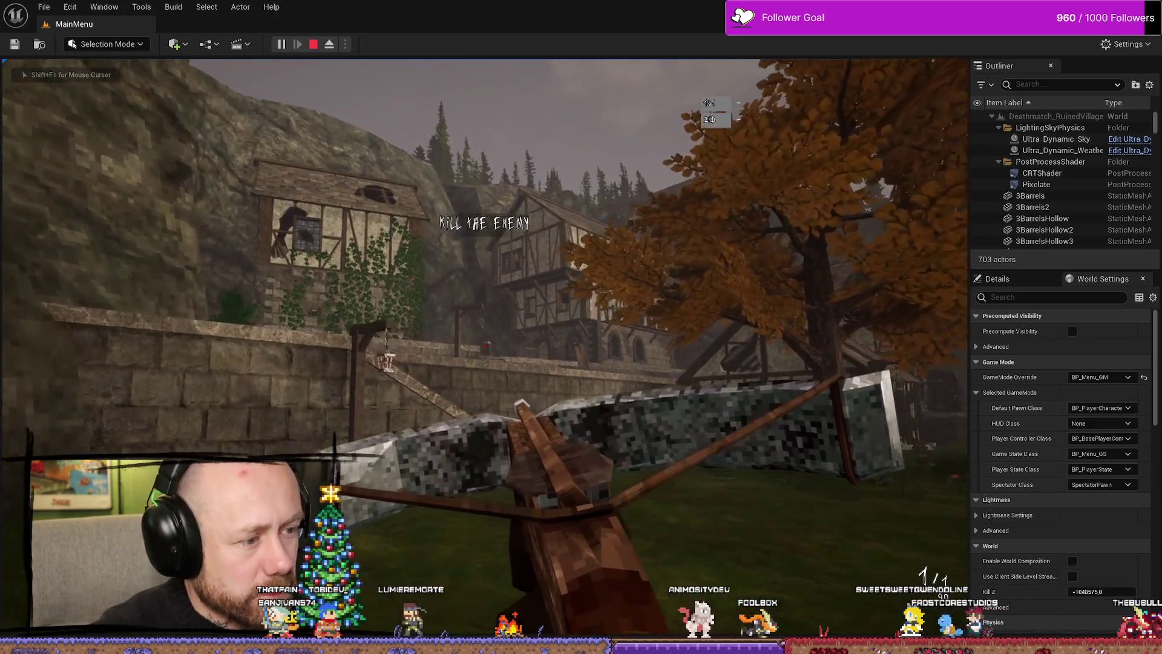
left_click(484, 346)
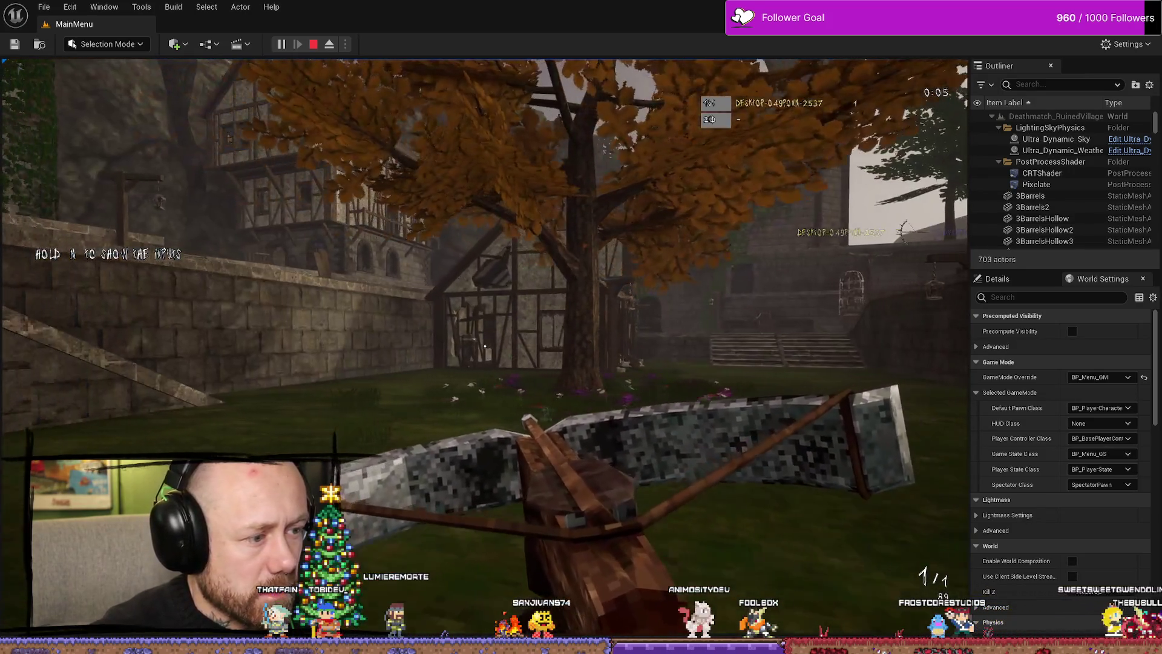
left_click(484, 346)
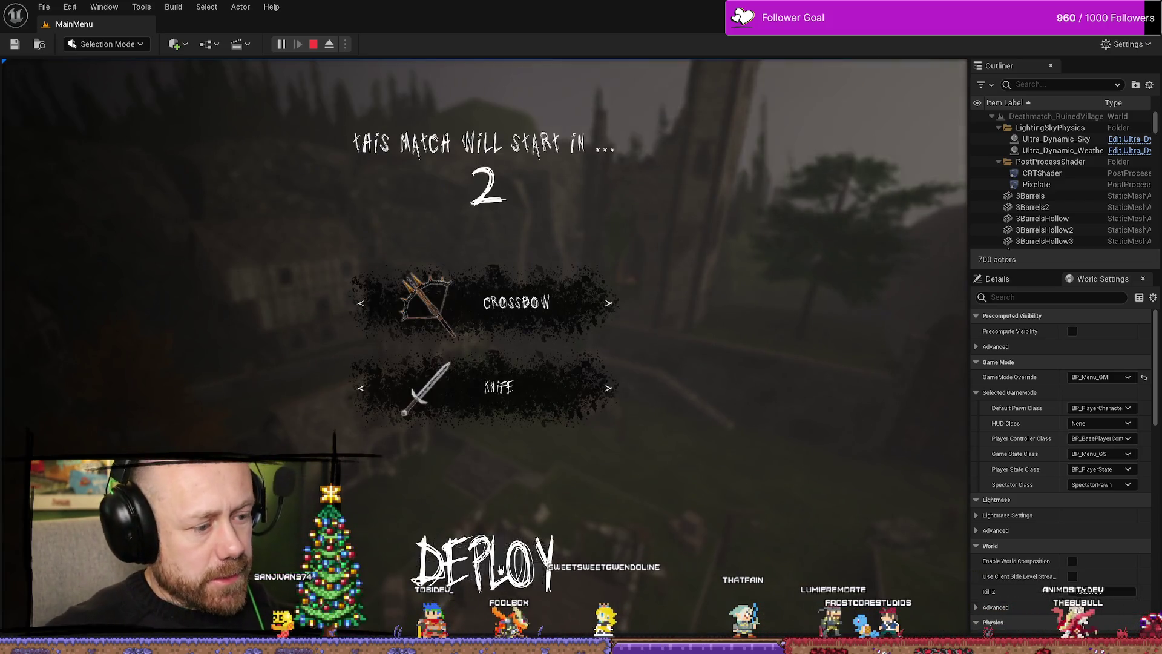
left_click(480, 301)
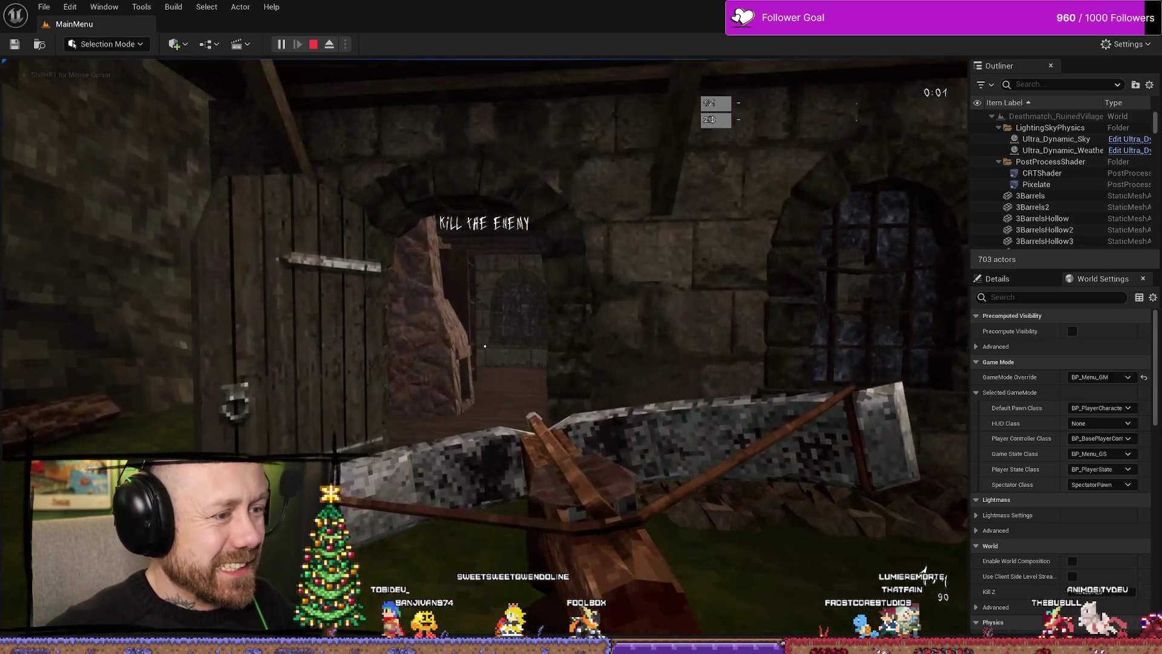
key("2")
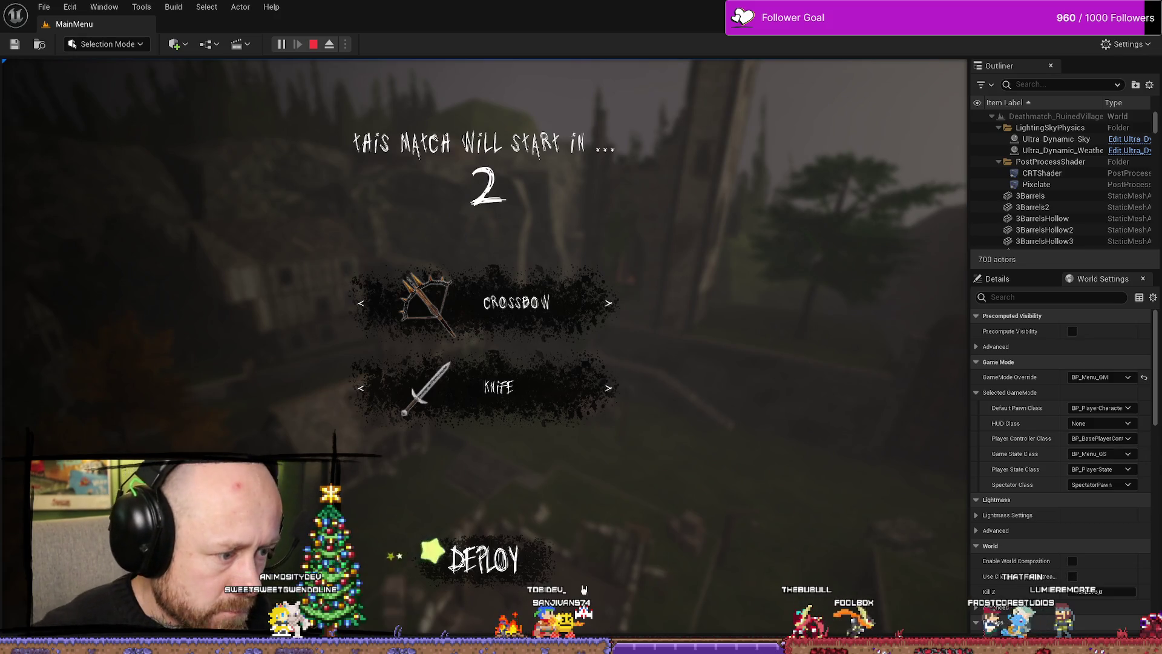
left_click(480, 553)
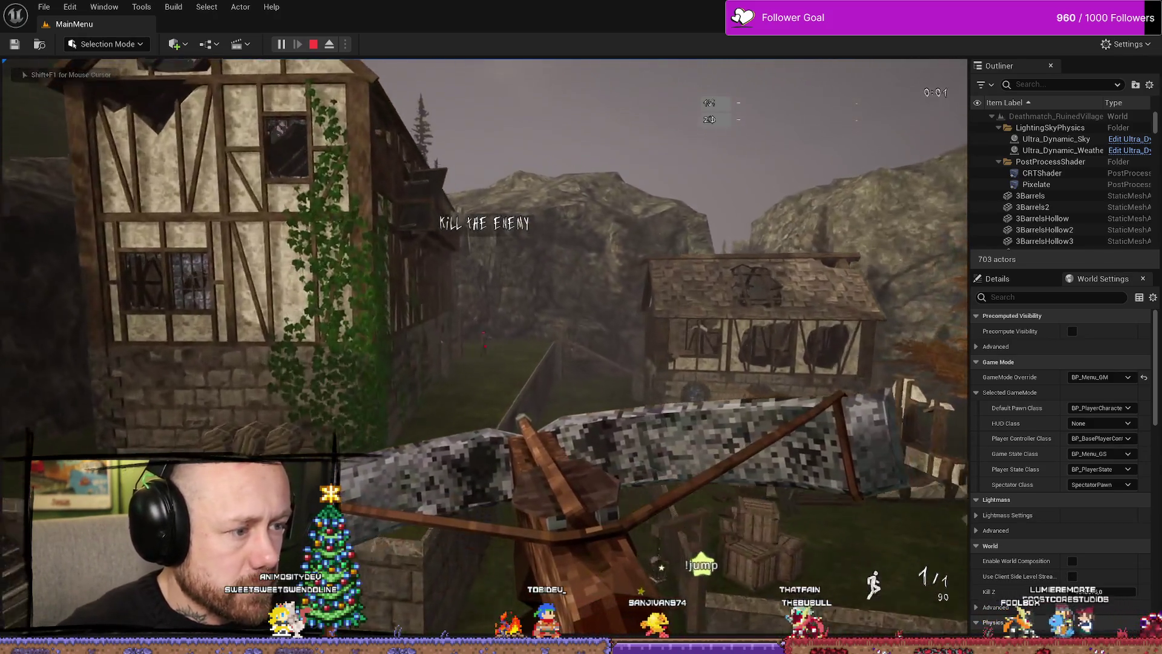
left_click(485, 345)
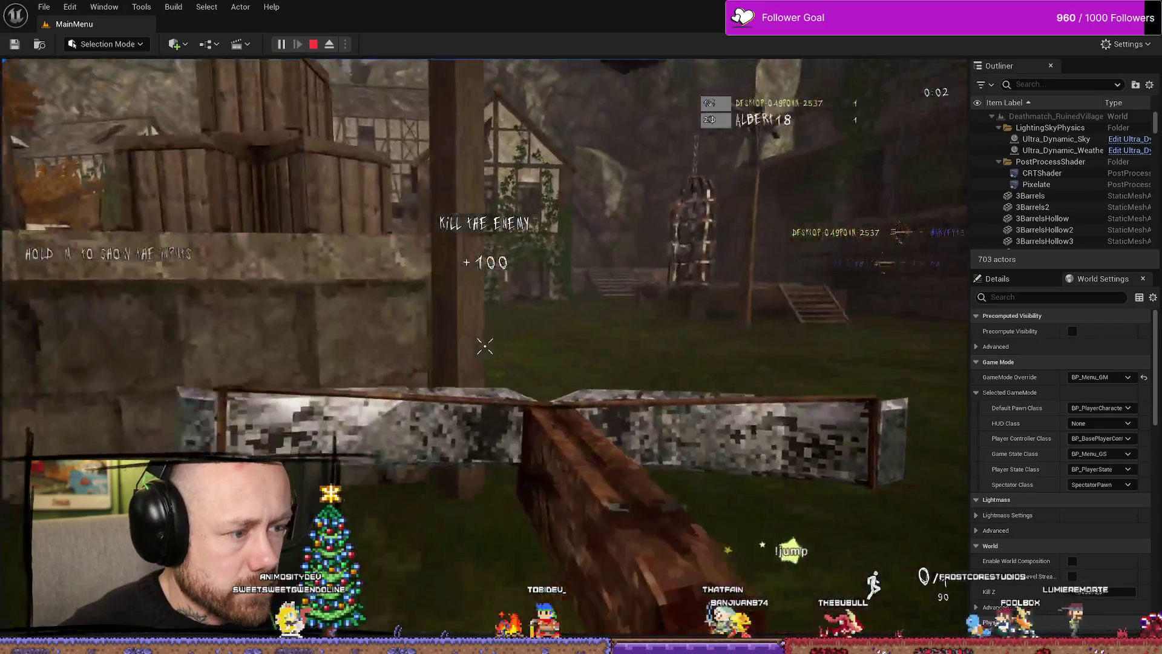
key("w")
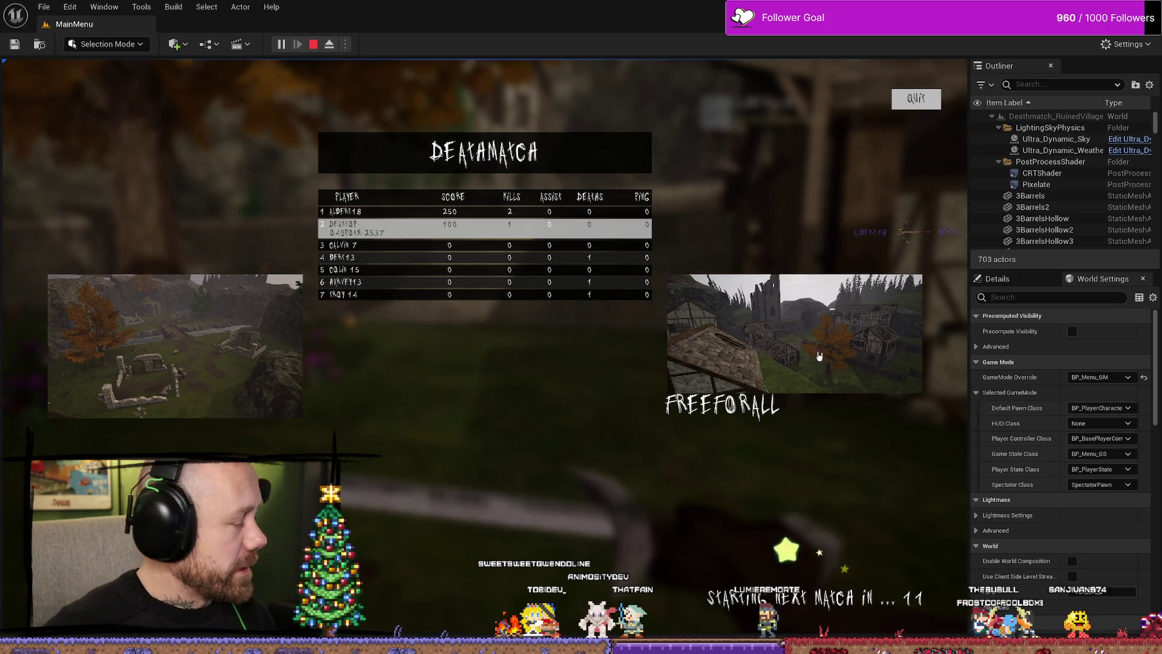
left_click(916, 99)
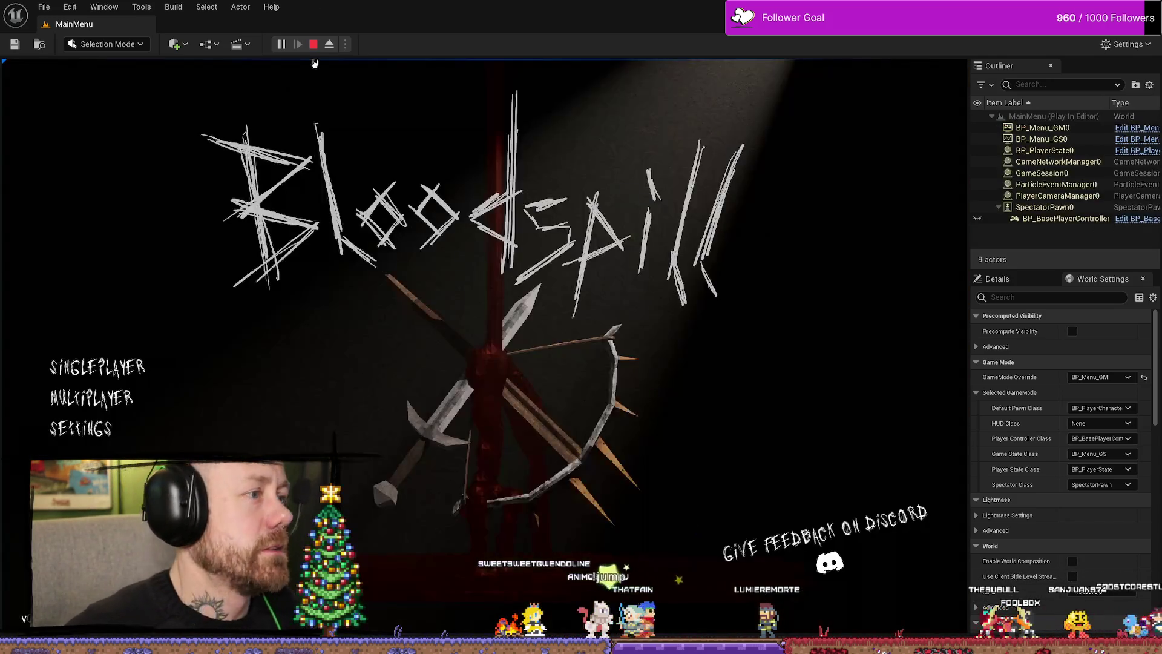
Stop the play session, zoom out of the Event Graph, and switch to the Firefox window.
key("Escape")
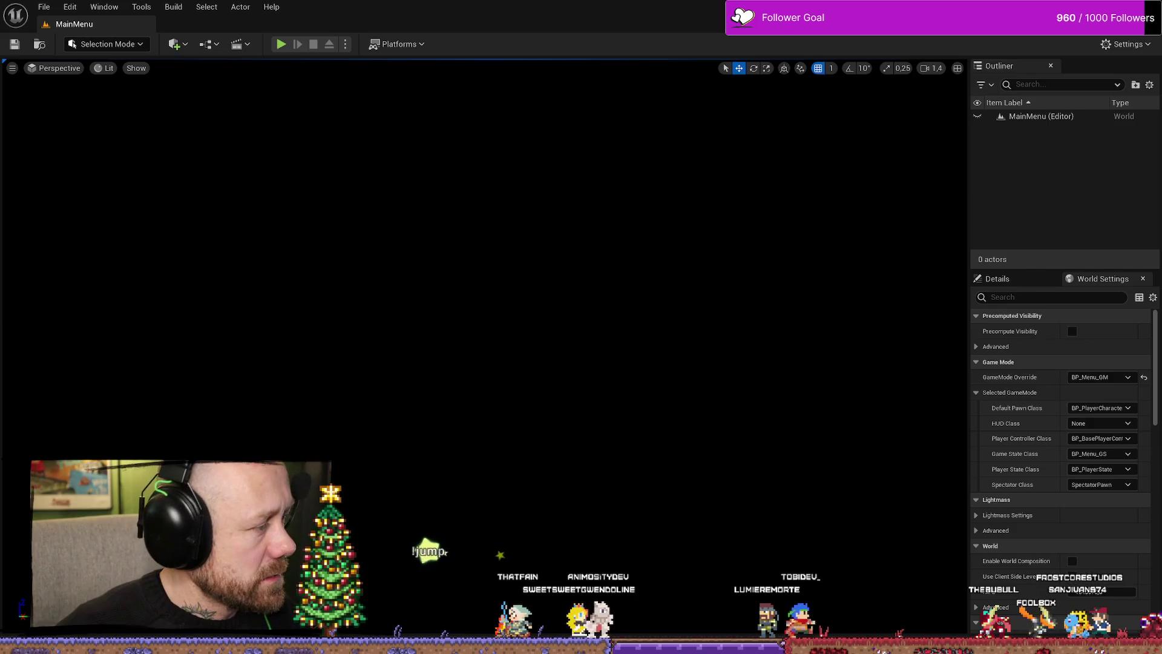
scroll(947, 252, "down", 2)
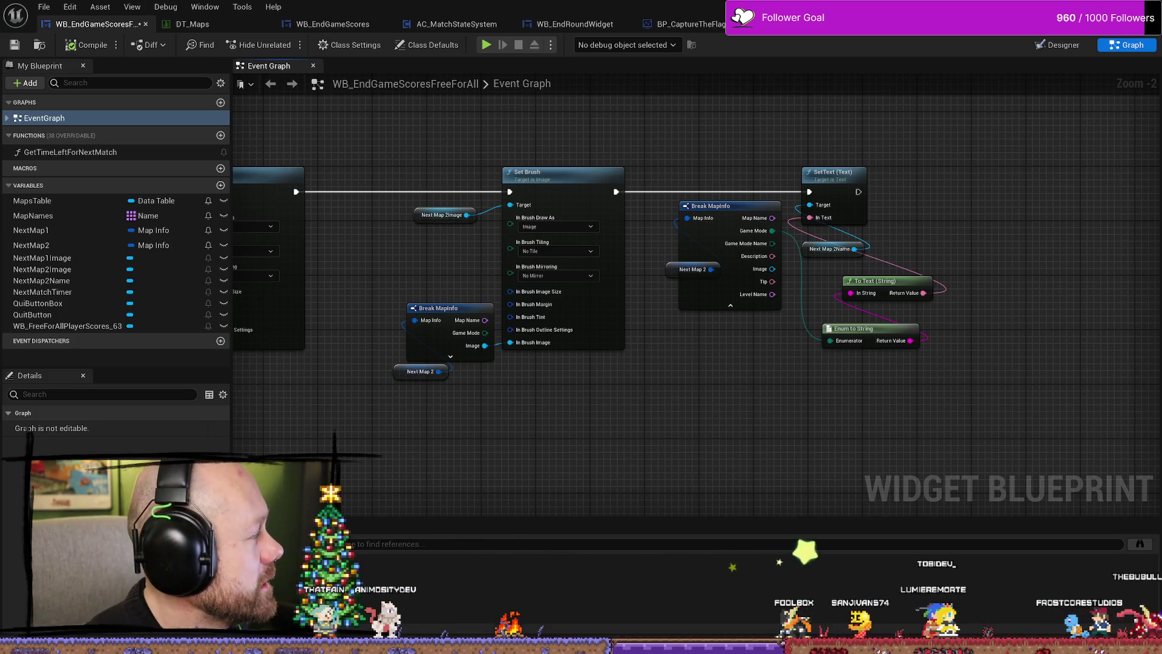
key("alt+Tab")
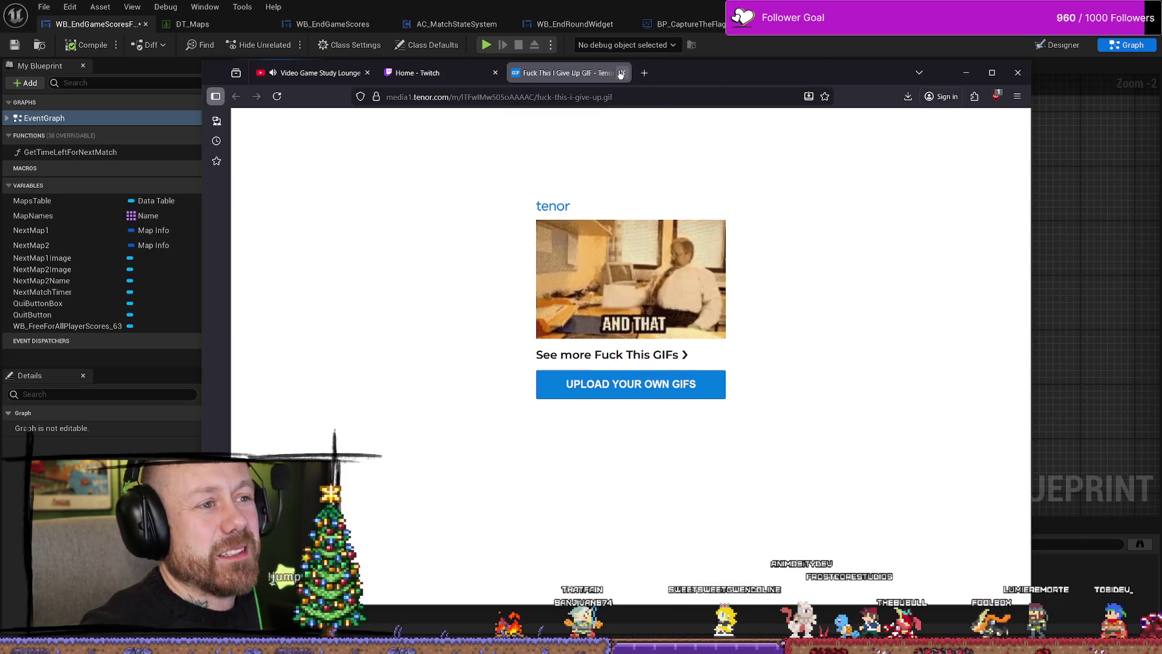
Close the Tenor GIF tab in Firefox and return to the Unreal editor.
left_click(622, 73)
key("alt+Tab")
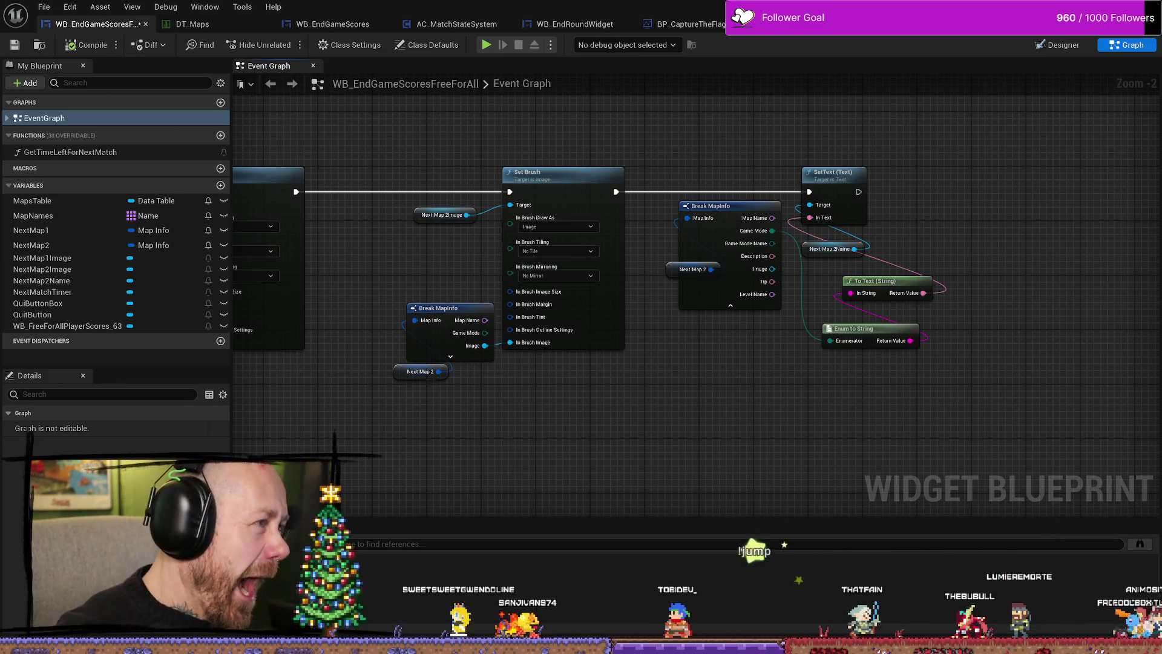
Save the WB_EndGameScoresFreeForAll blueprint and look through the File menu.
left_click(17, 46)
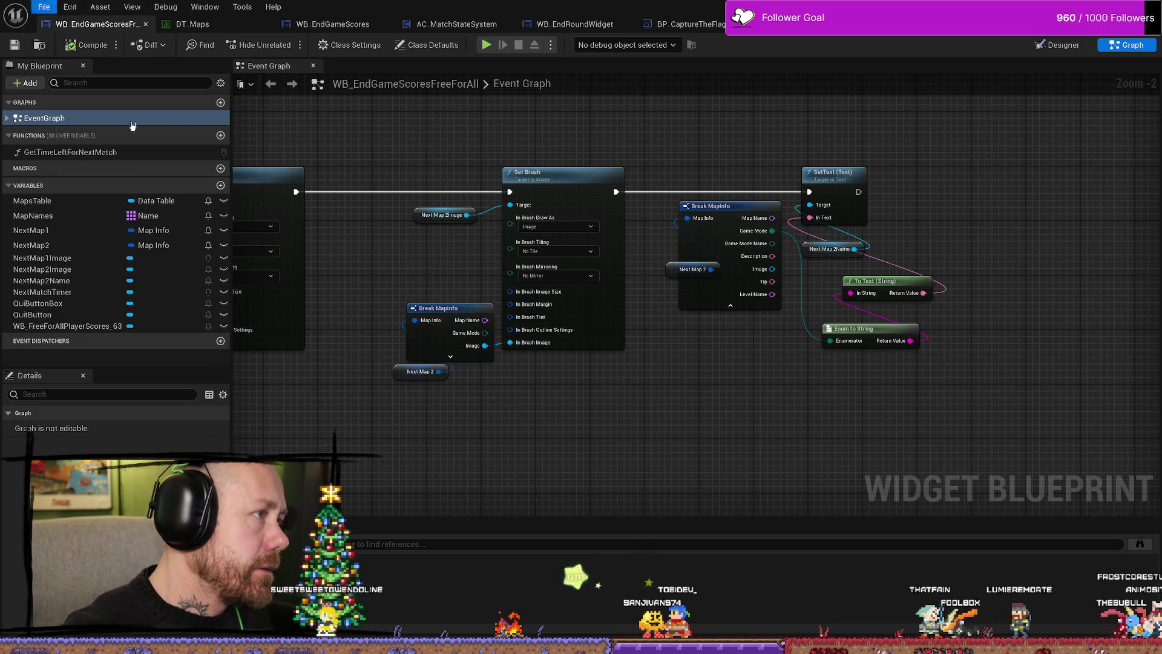
left_click(44, 7)
Close the File menu again.
left_click(112, 89)
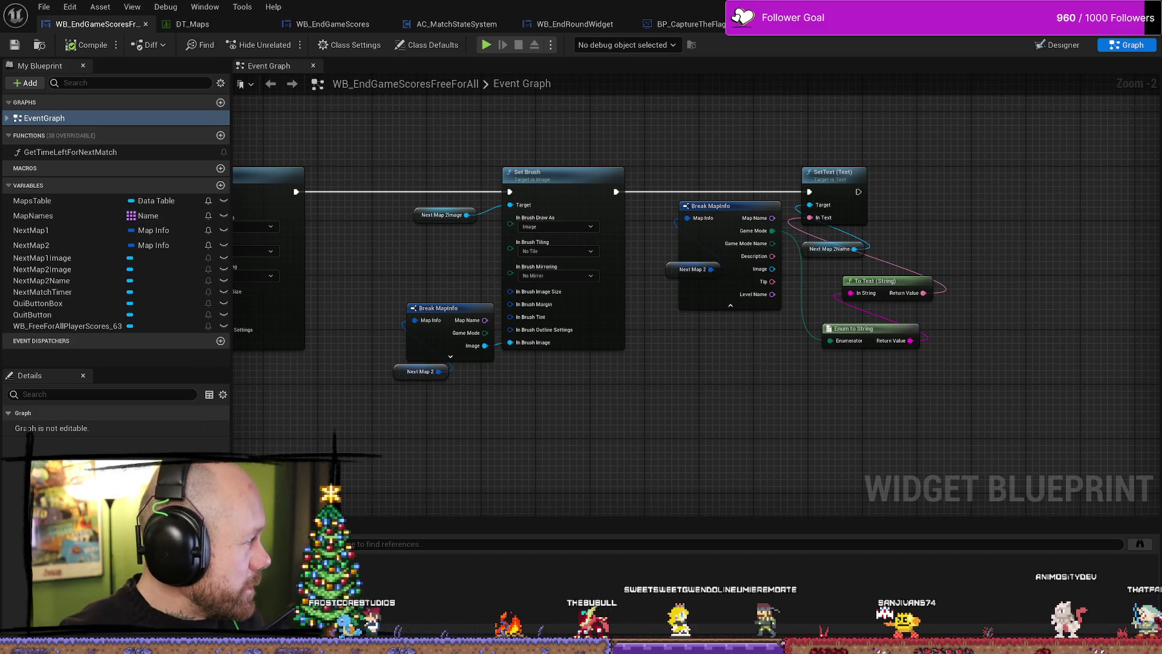
key("alt+Tab")
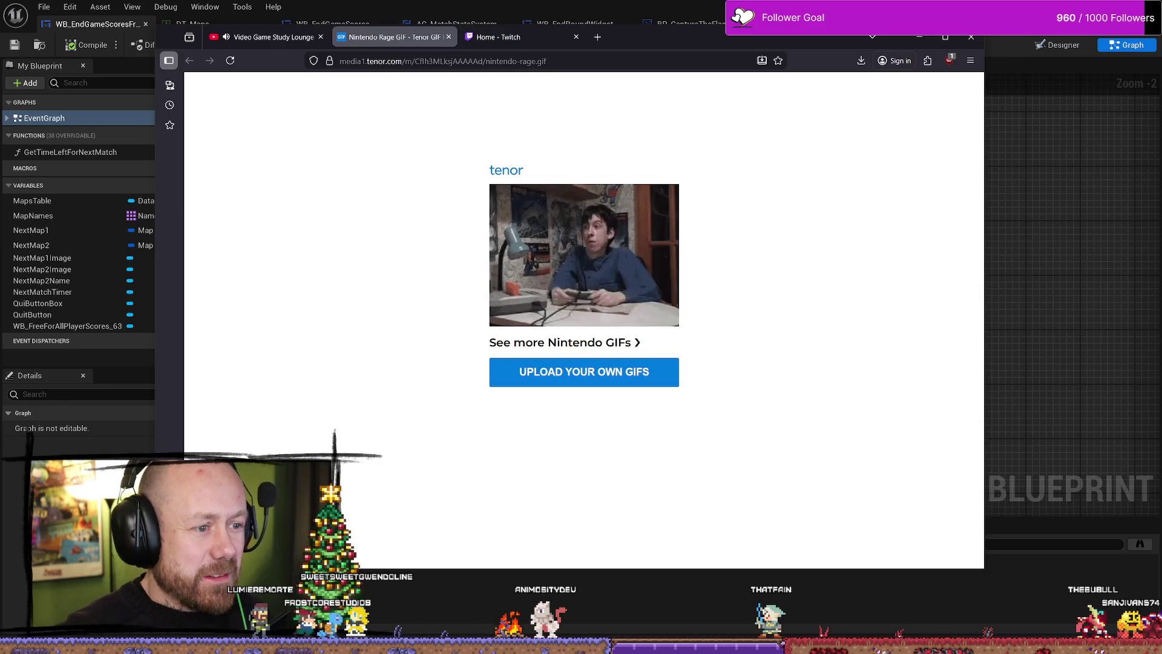
left_click(449, 37)
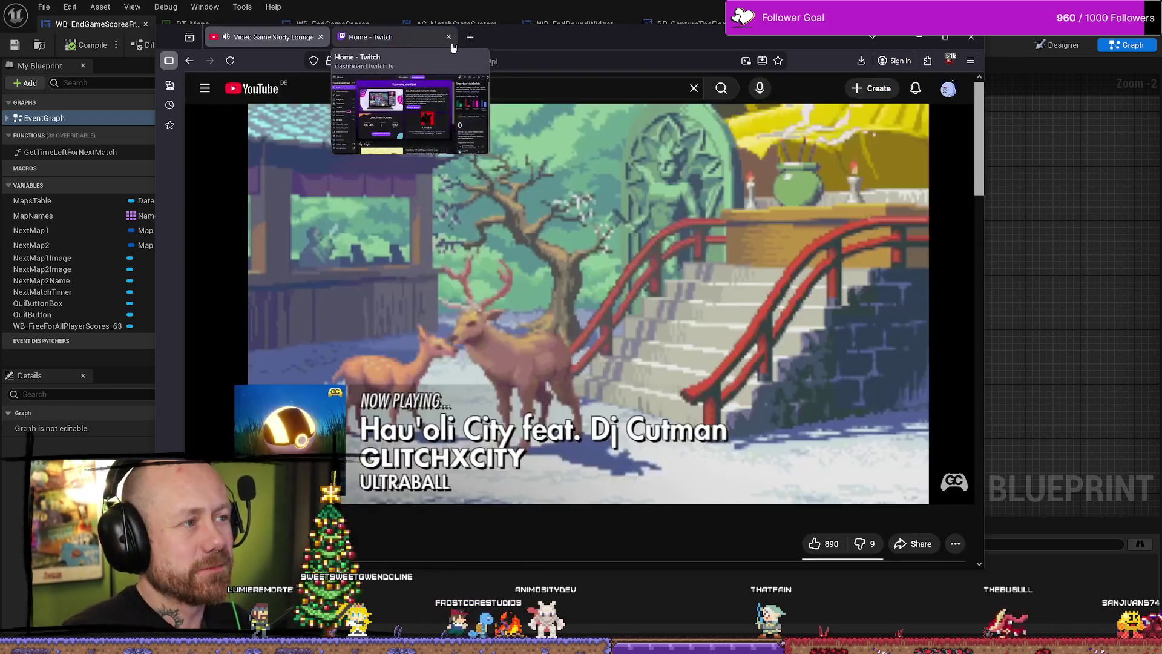
left_click(919, 36)
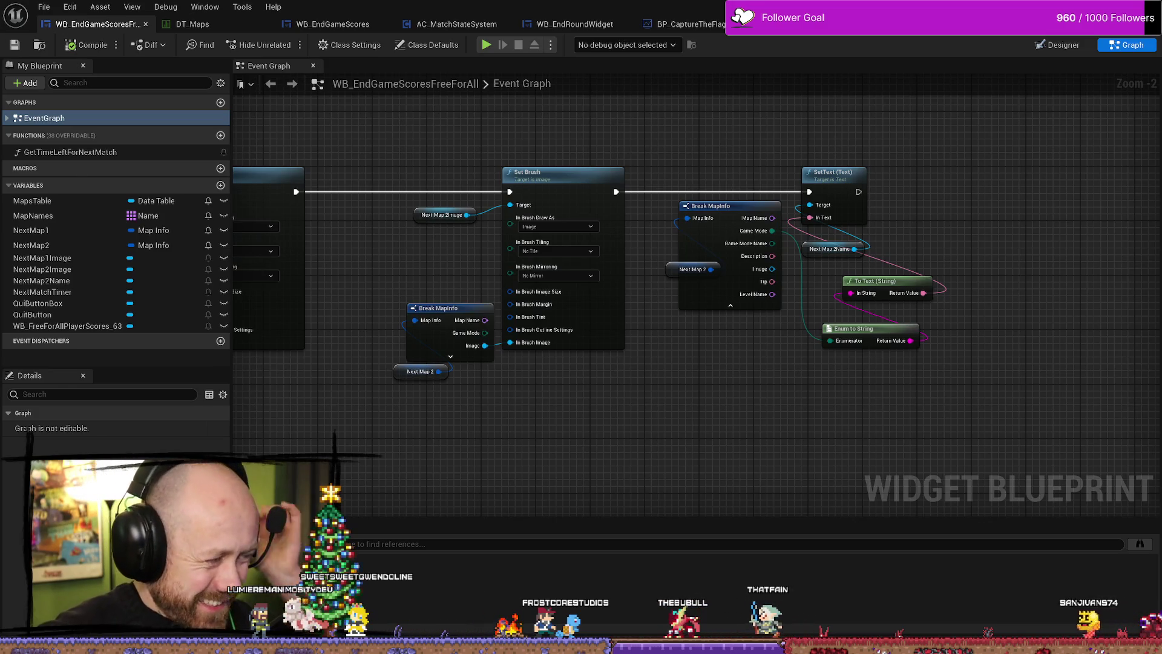
Move the Break MapInfo and Next Map 2 nodes lower and to the left.
left_click_drag(661, 409, 595, 405)
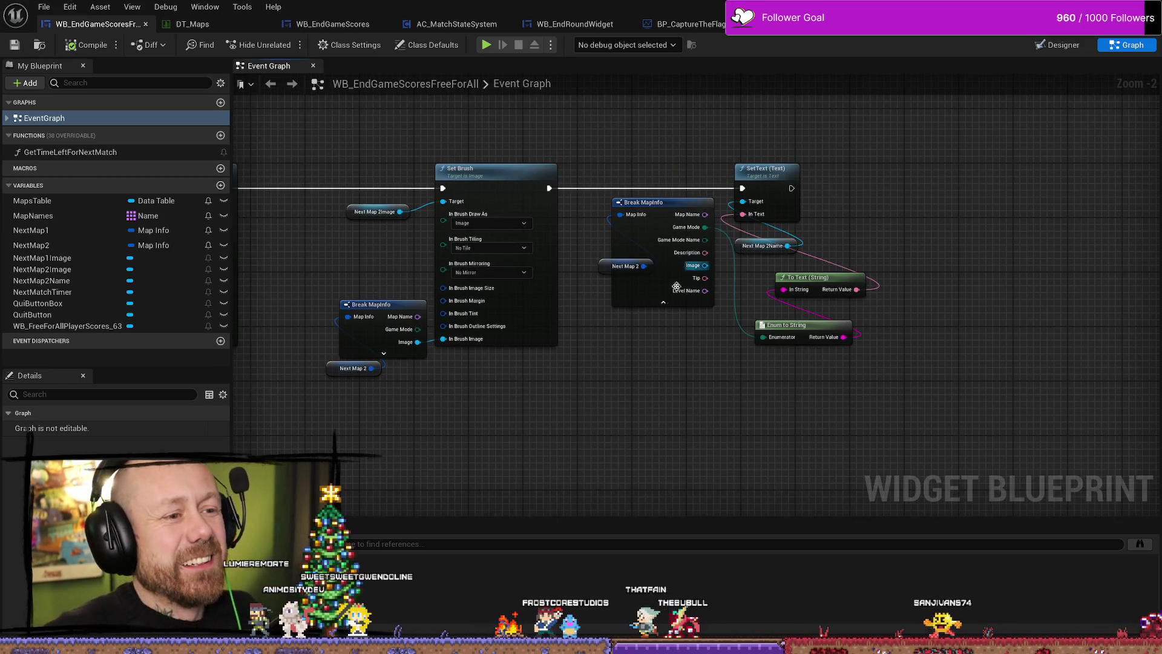
left_click_drag(646, 217, 657, 325)
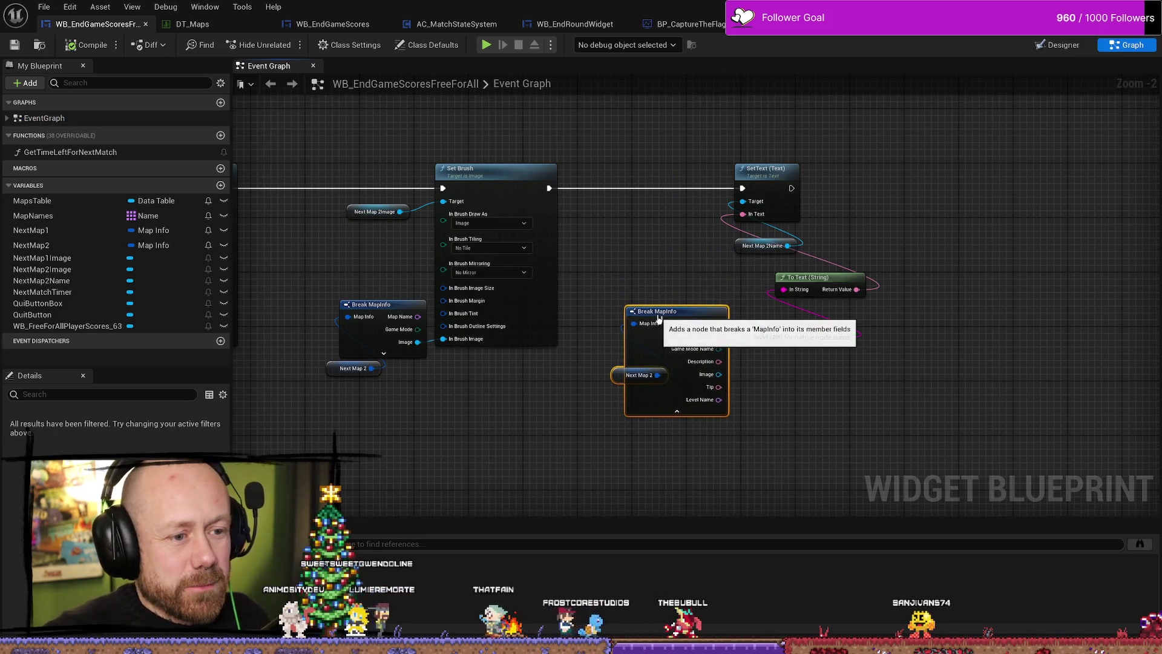
scroll(709, 355, "up", 2)
left_click_drag(708, 355, 762, 355)
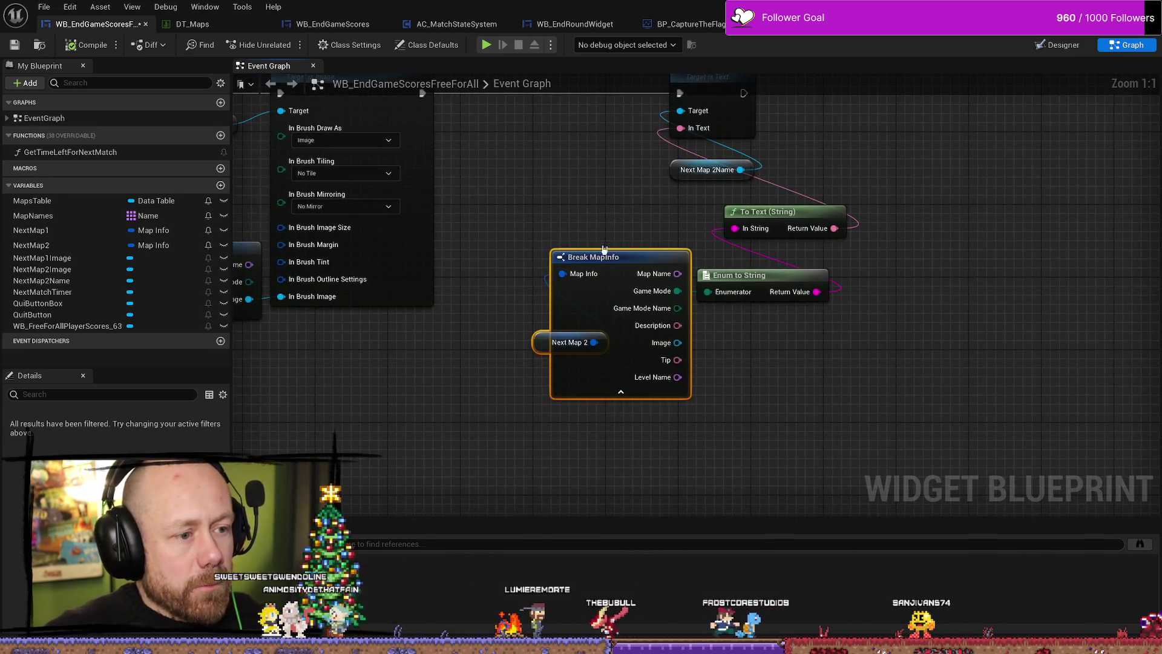
left_click_drag(535, 345, 427, 345)
left_click(687, 436)
Wire Map Name into To Text (Name) and delete the To Text (String) and Enum to String nodes.
left_click_drag(590, 348, 638, 204)
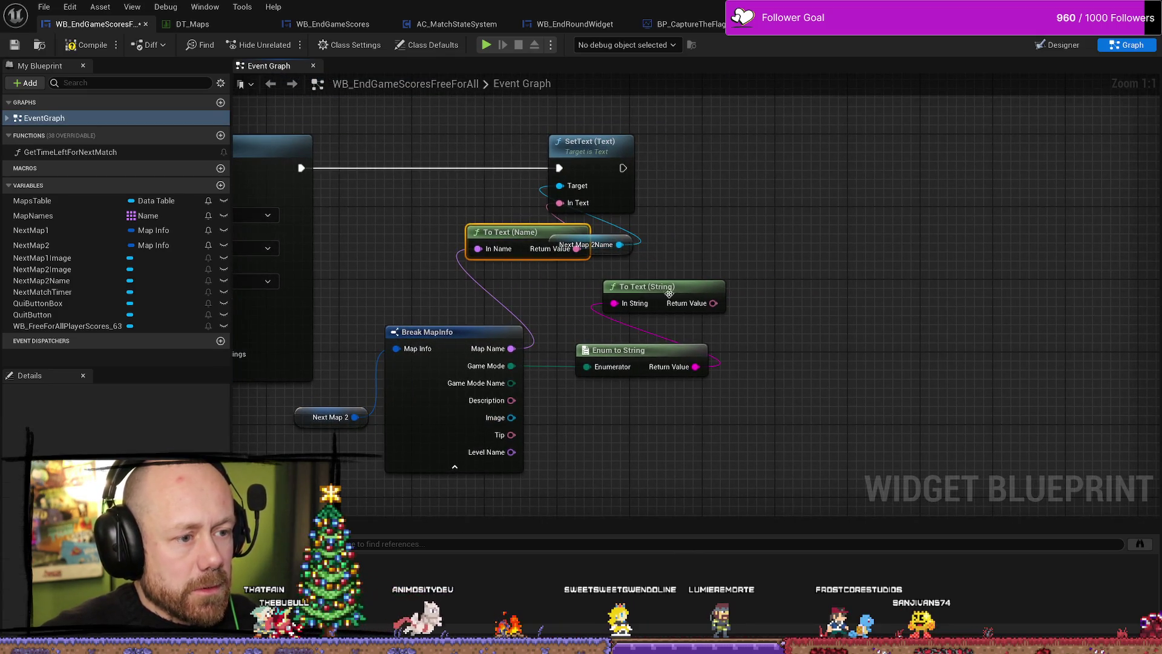
left_click(668, 294)
left_click_drag(779, 301, 652, 390)
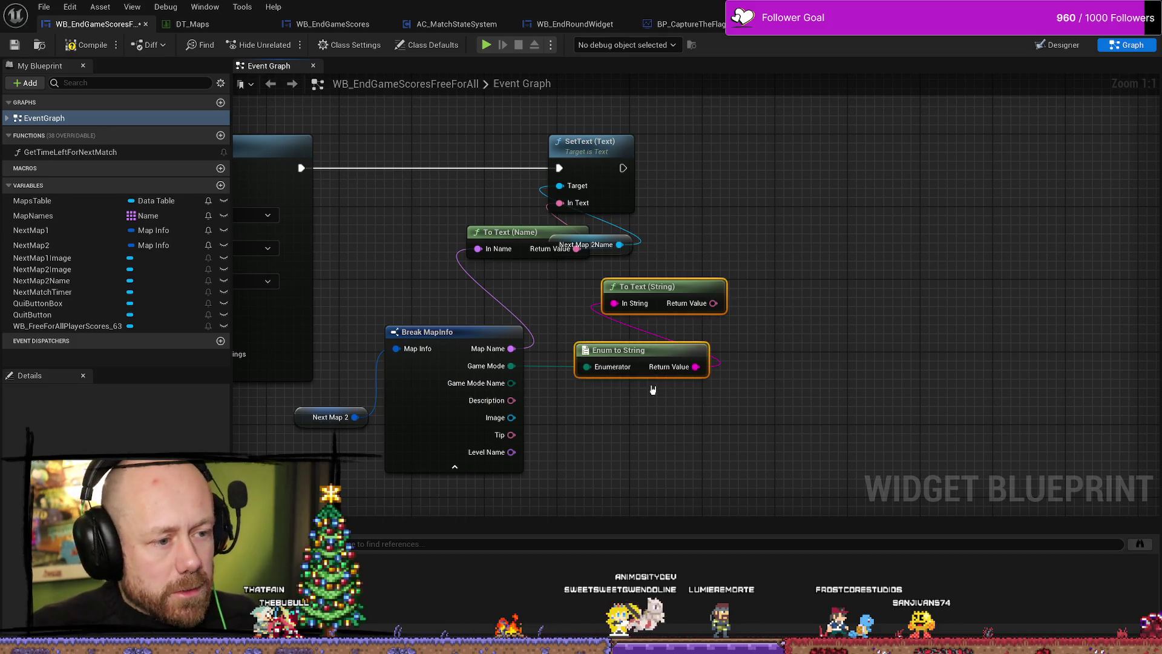
key("Delete")
mouse_move(506, 247)
left_mouse_down()
mouse_move(448, 244)
mouse_move(449, 227)
left_mouse_up()
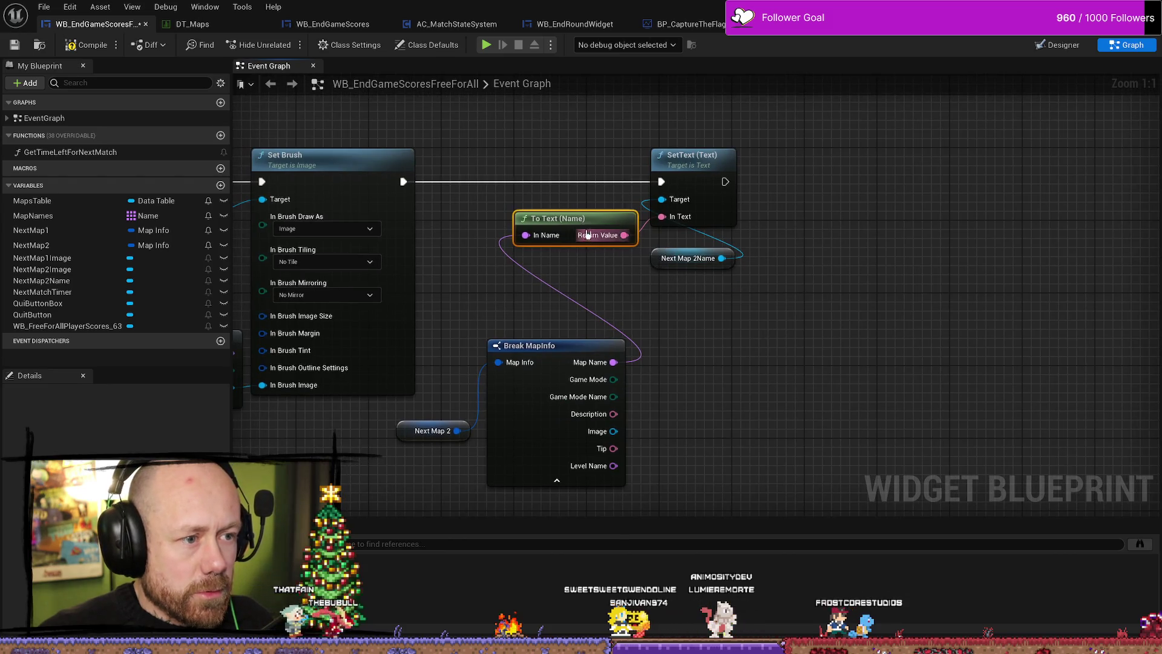
Tuck Break MapInfo and Next Map 2 neatly beneath the To Text (Name) node.
left_click_drag(587, 234, 587, 226)
mouse_move(460, 367)
left_mouse_down()
mouse_move(428, 434)
mouse_move(527, 424)
mouse_move(572, 394)
mouse_move(563, 362)
left_mouse_up()
left_click_drag(578, 218, 569, 227)
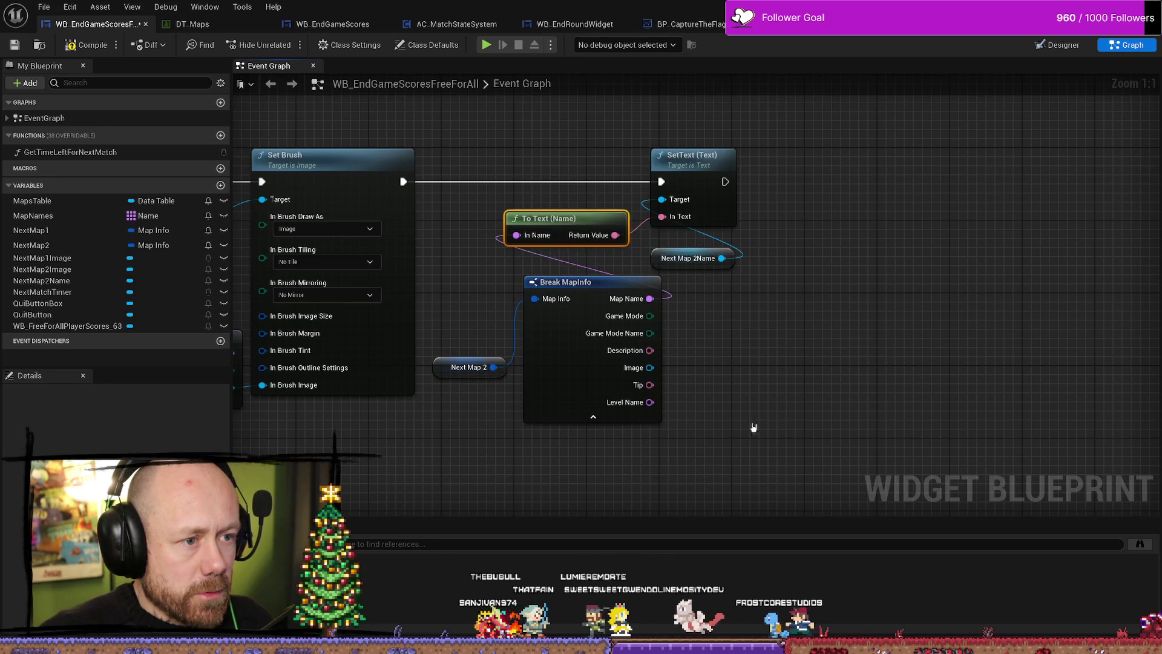
mouse_move(593, 352)
left_mouse_down()
mouse_move(575, 441)
mouse_move(682, 424)
left_mouse_up()
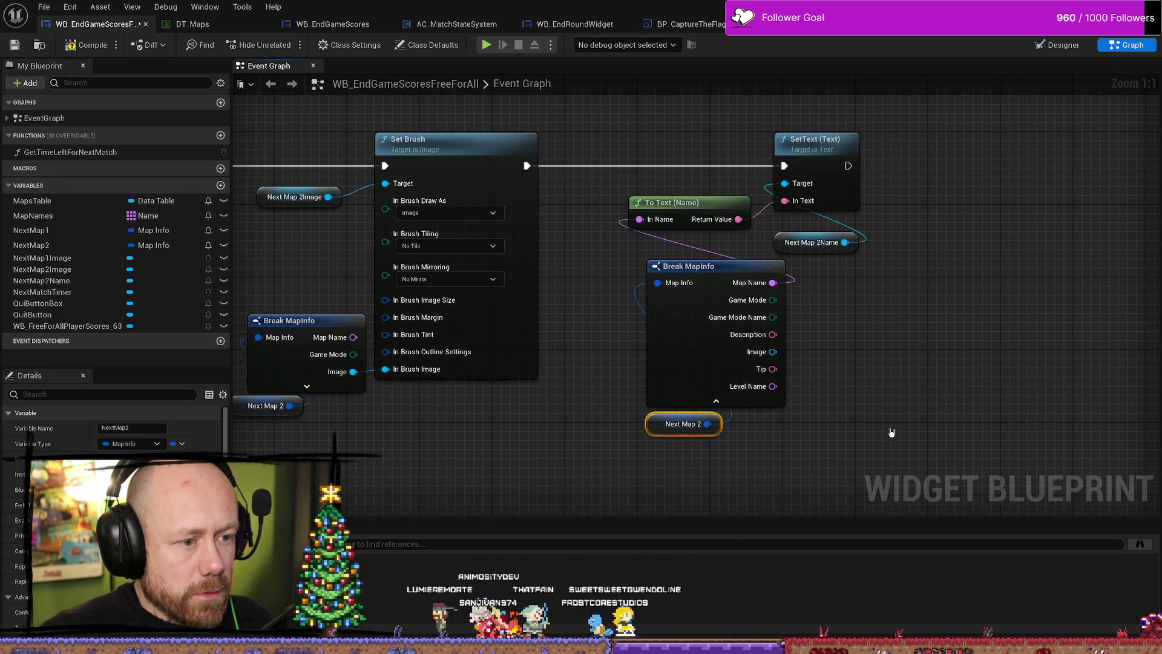
left_click_drag(891, 432, 838, 395)
left_click(630, 229)
left_click_drag(605, 245, 592, 233)
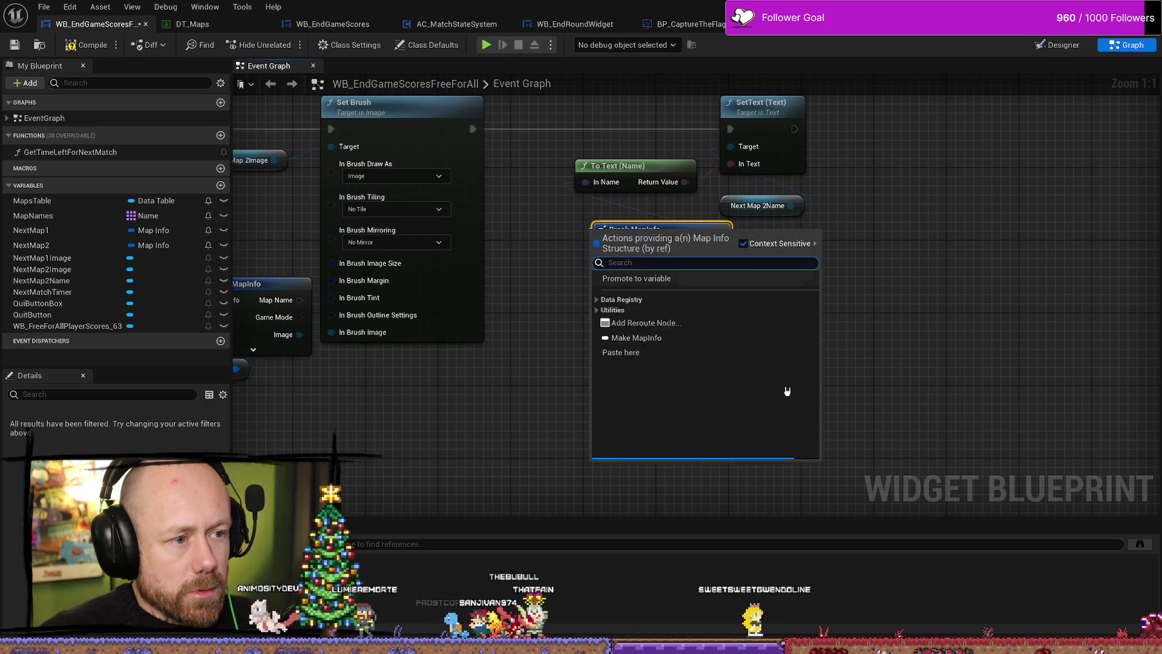
left_click(876, 320)
left_click_drag(602, 346, 575, 328)
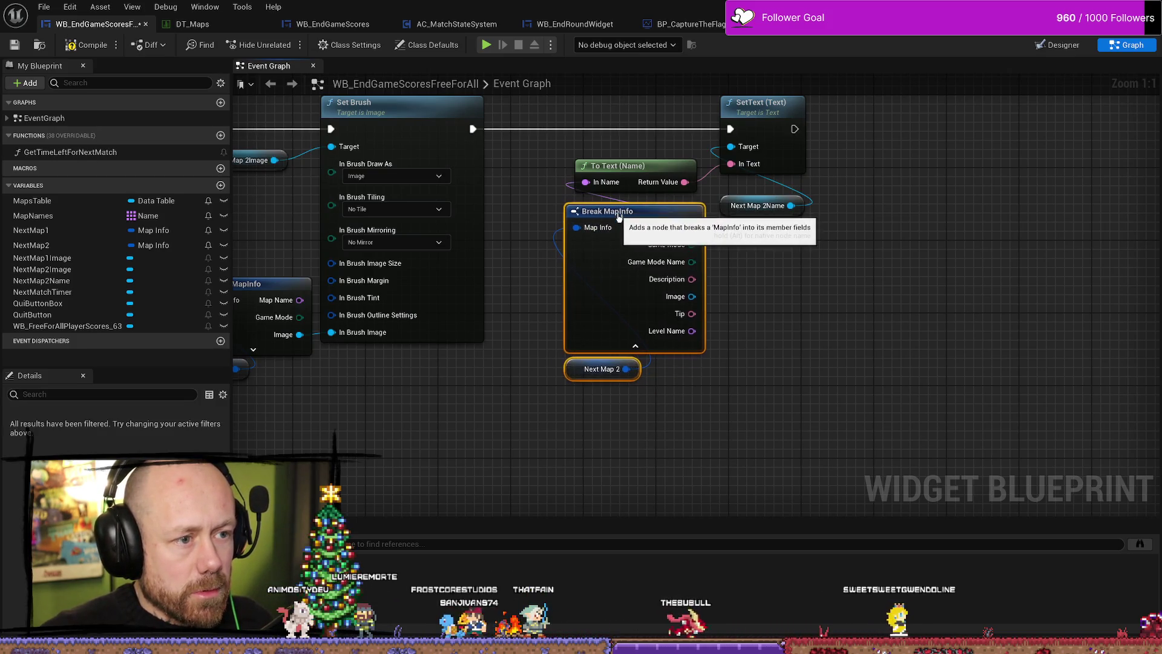
left_click_drag(941, 258, 925, 390)
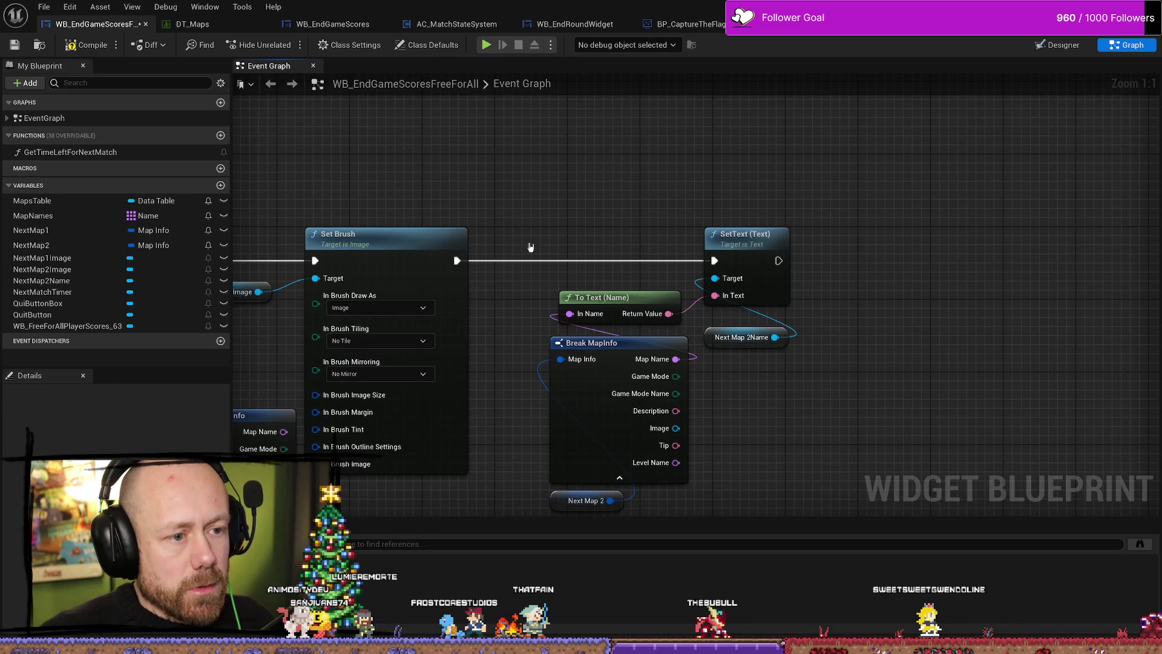
Duplicate the Next Map 2 SetText chain and place the copy after the second Set Brush.
scroll(798, 351, "down", 2)
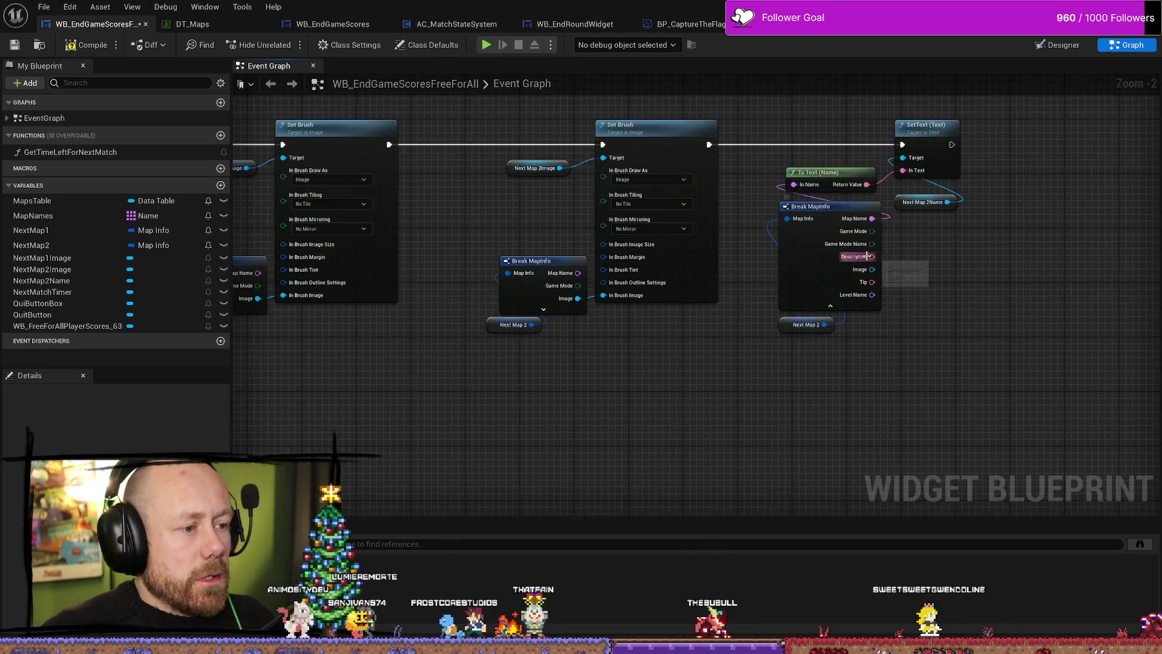
left_click_drag(1015, 252, 951, 252)
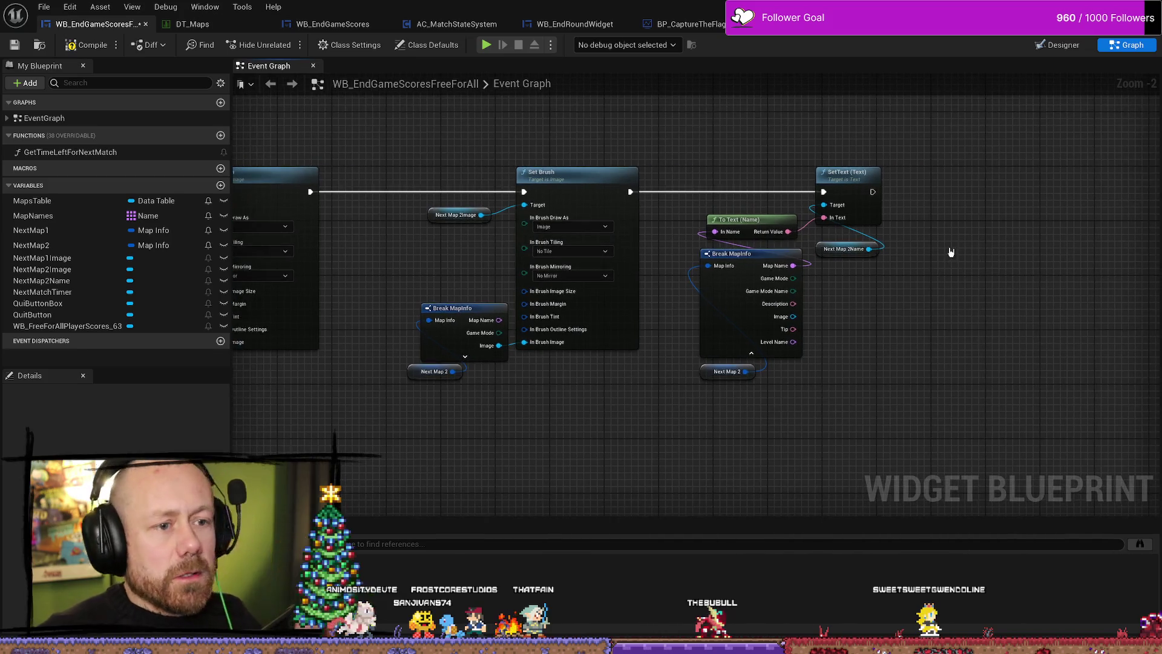
mouse_move(781, 277)
left_mouse_down()
mouse_move(672, 389)
mouse_move(953, 163)
mouse_move(696, 372)
left_mouse_up()
left_click_drag(848, 204, 1018, 204)
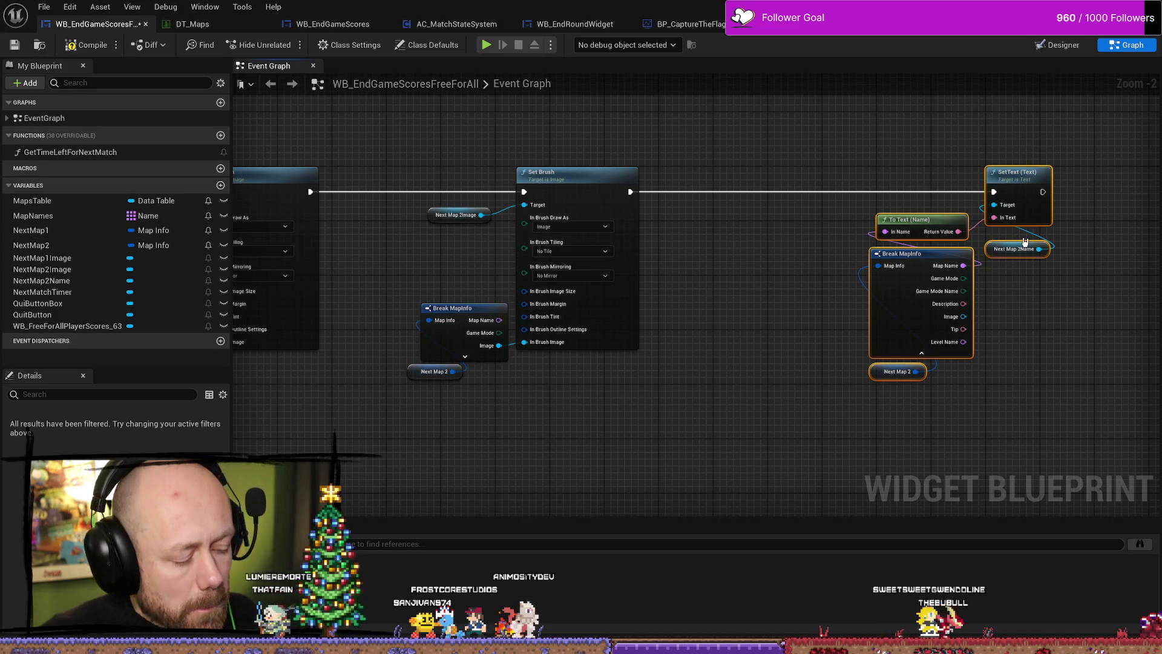
key("ctrl+c")
key("ctrl+v")
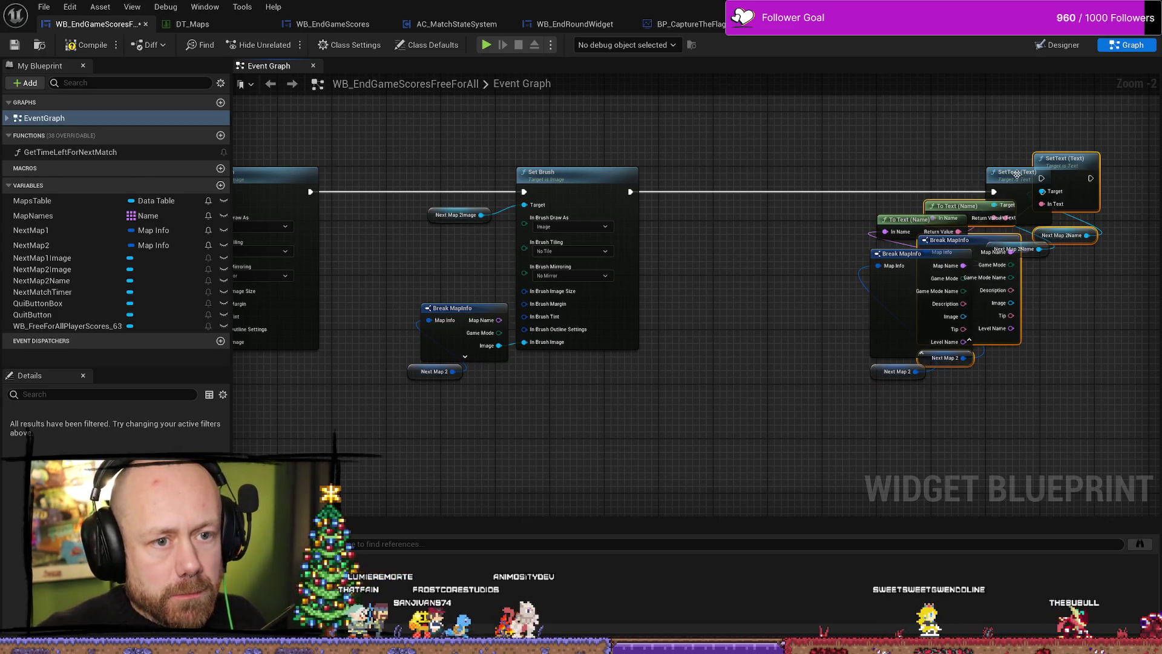
left_click_drag(1085, 184, 833, 246)
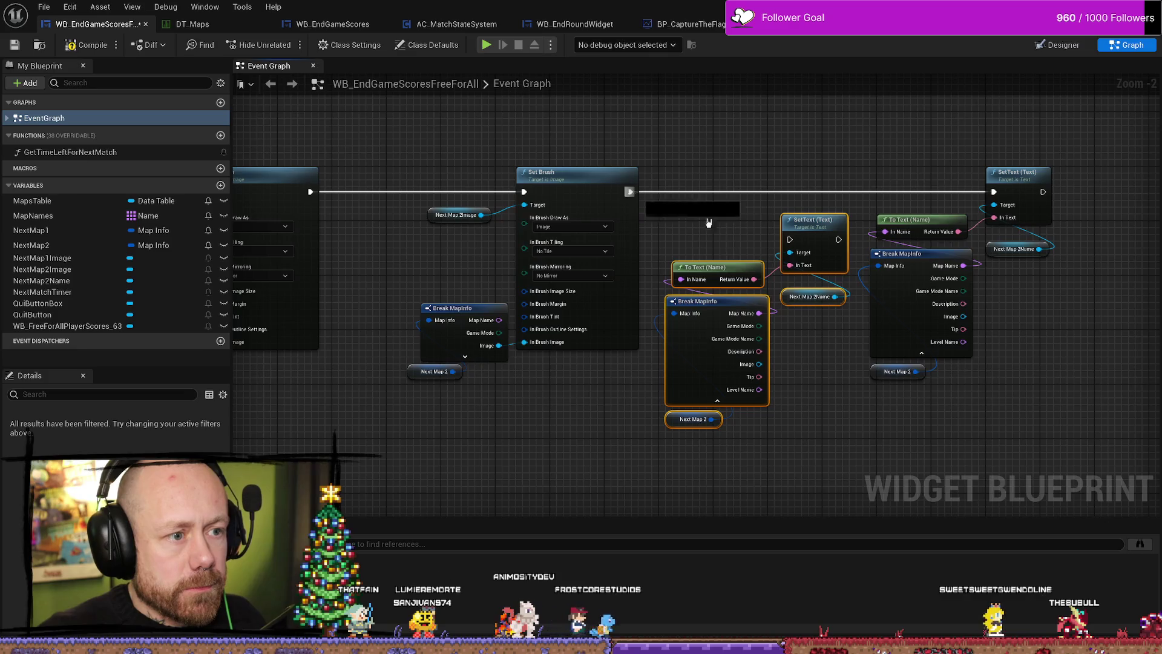
Wire the copy between the second Set Brush and final SetText, fed by Next Map 1.
mouse_move(630, 191)
left_mouse_down()
mouse_move(790, 239)
mouse_move(865, 213)
mouse_move(830, 192)
mouse_move(856, 207)
mouse_move(826, 198)
mouse_move(992, 191)
left_mouse_up()
key("Escape")
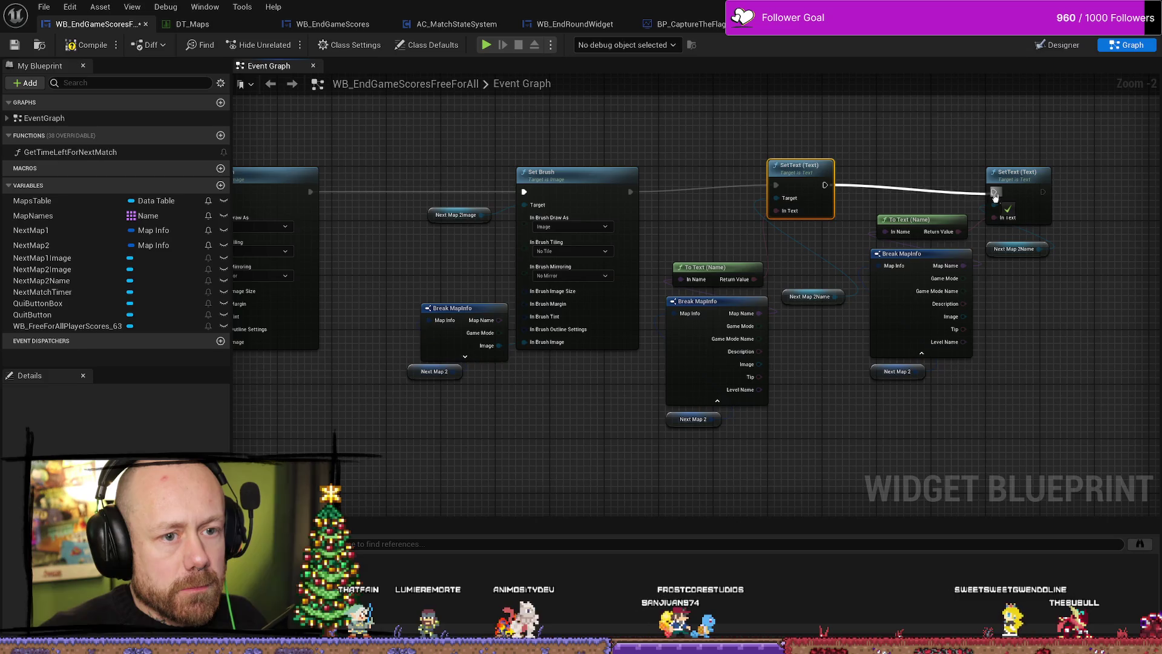
left_click_drag(799, 170, 793, 169)
left_click(810, 297)
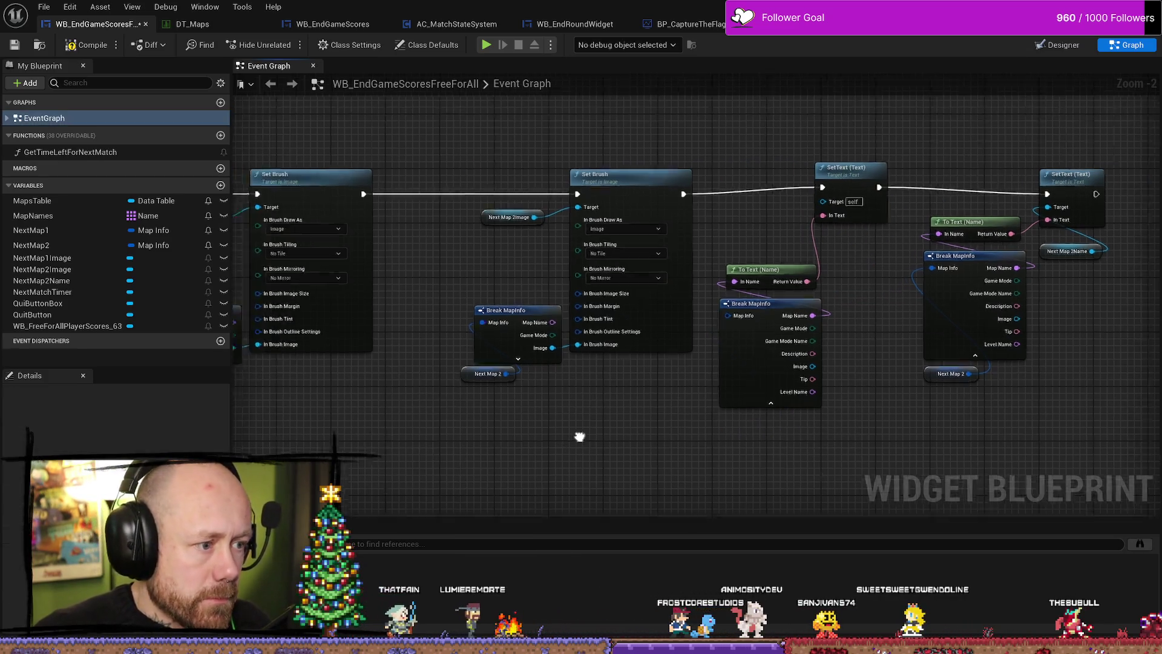
left_click(333, 379)
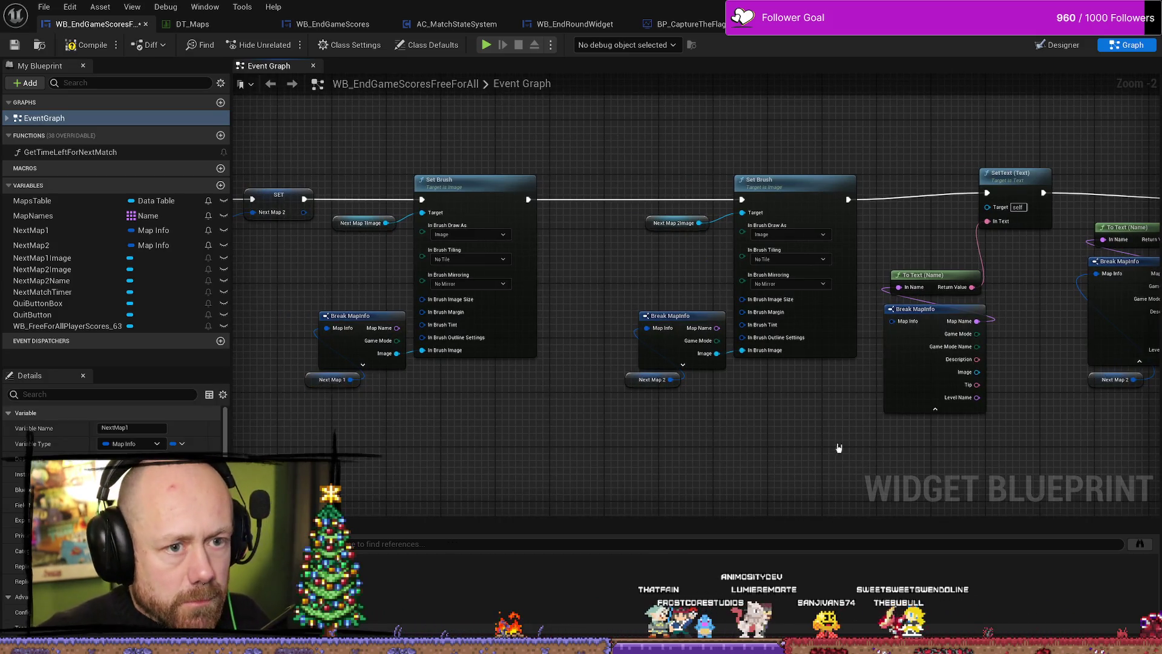
mouse_move(333, 379)
left_mouse_down()
mouse_move(666, 404)
mouse_move(847, 394)
mouse_move(701, 278)
left_mouse_up()
left_click_drag(651, 409, 698, 387)
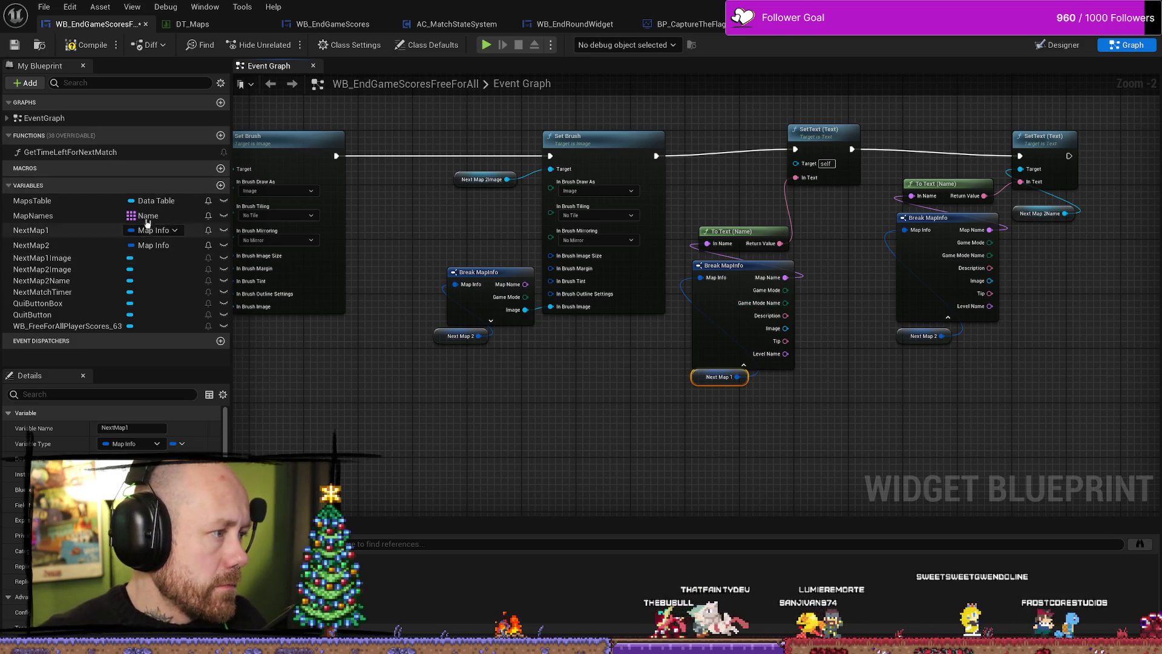
left_click_drag(821, 136, 820, 143)
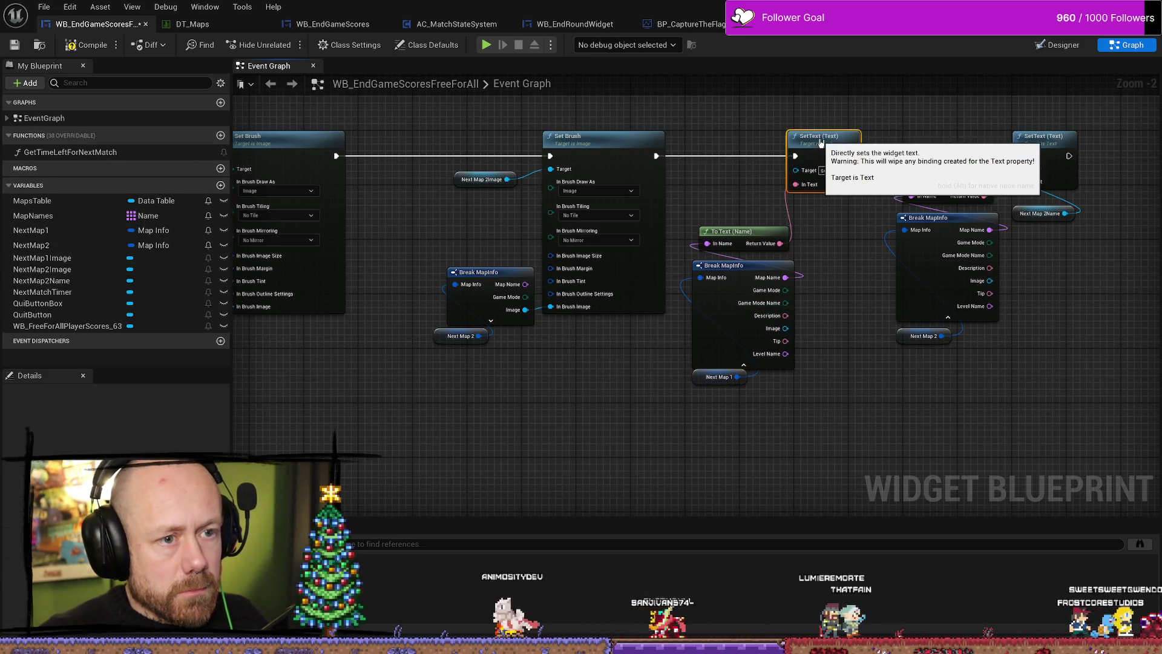
mouse_move(702, 448)
left_mouse_down()
mouse_move(741, 236)
mouse_move(762, 209)
left_mouse_up()
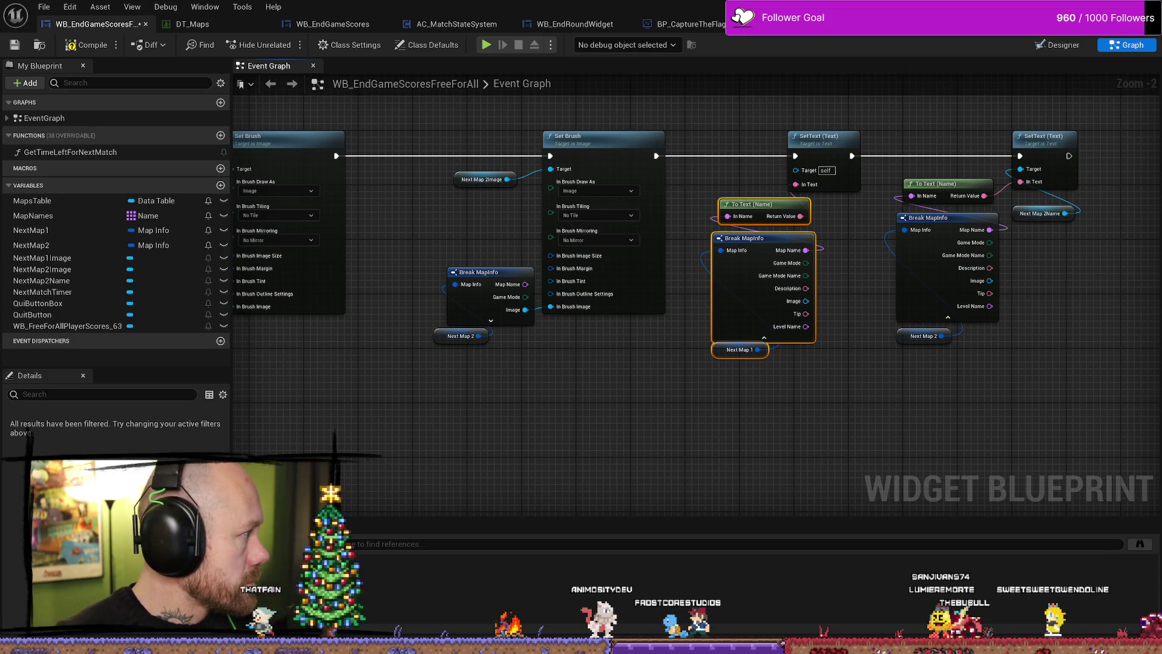
Compile the widget blueprint, which fails, and switch to the Designer.
left_click(324, 430)
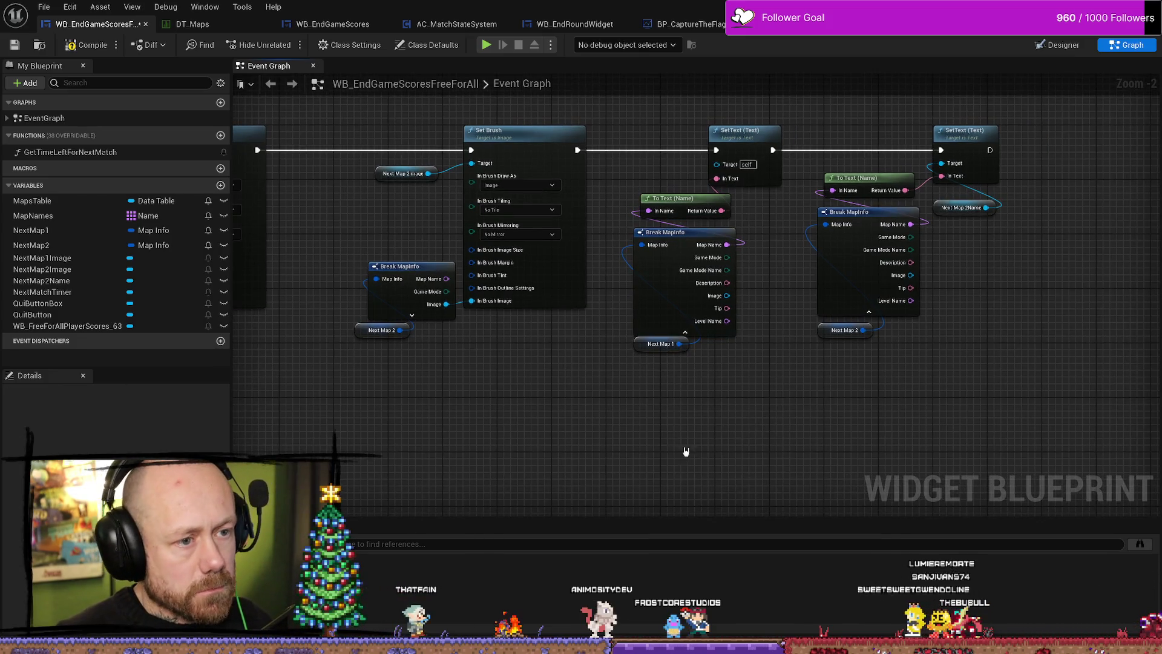
left_click(88, 44)
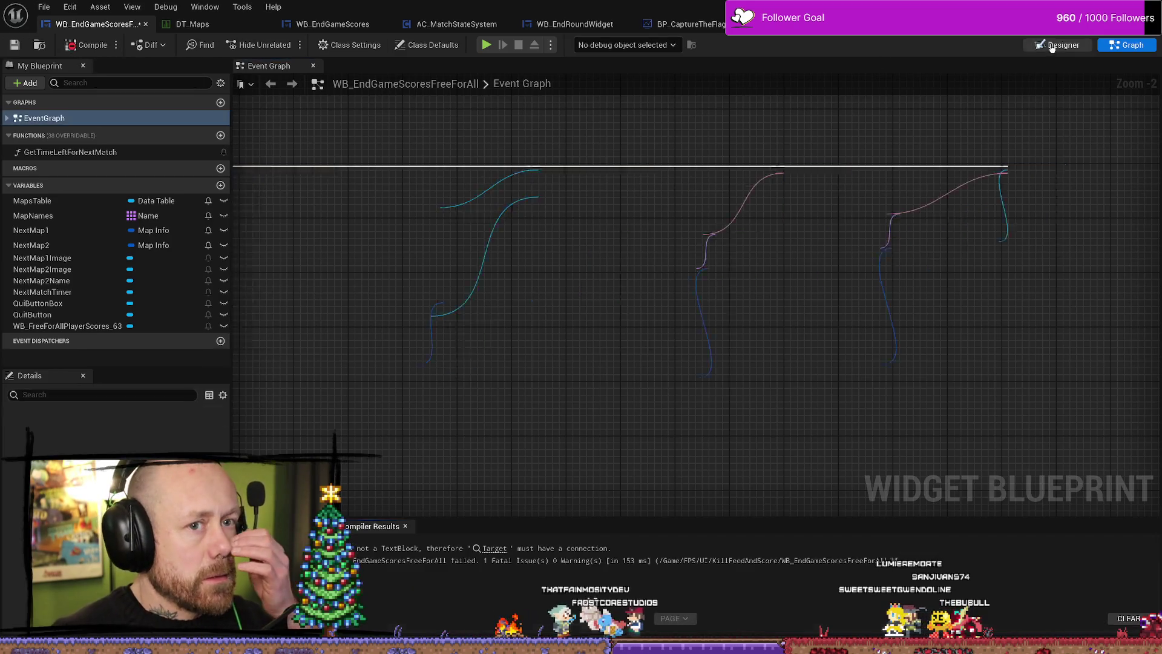
left_click(1058, 45)
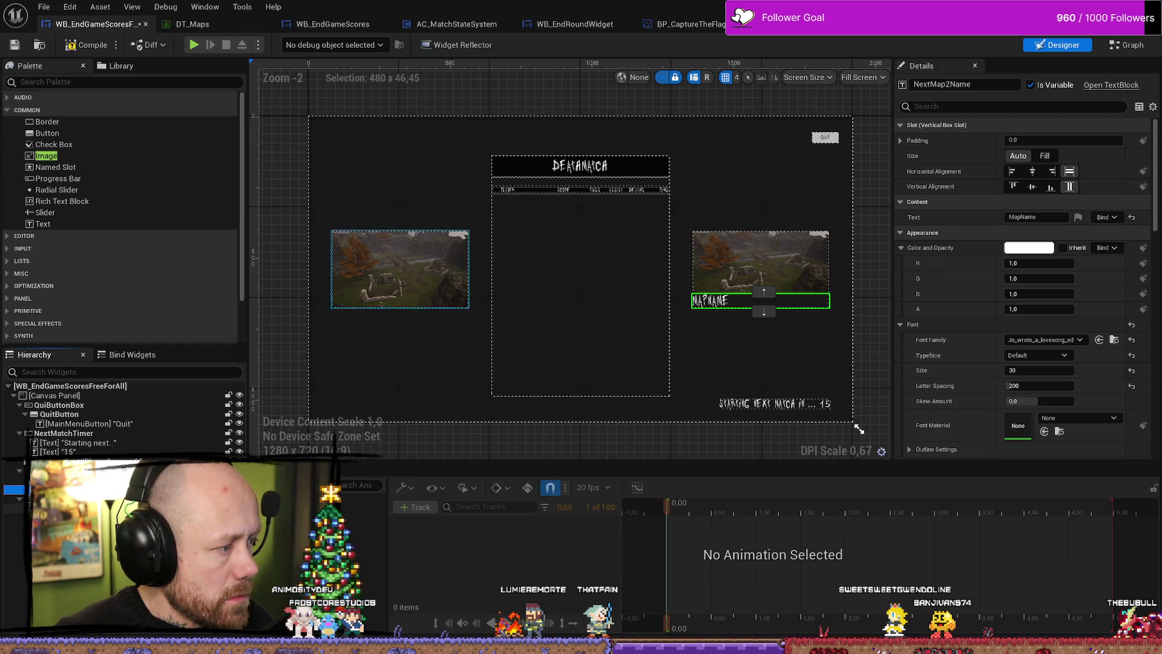
Move the MAPNAME text out of the Vertical Box onto the canvas beneath the right map image.
left_click_drag(399, 269, 400, 269)
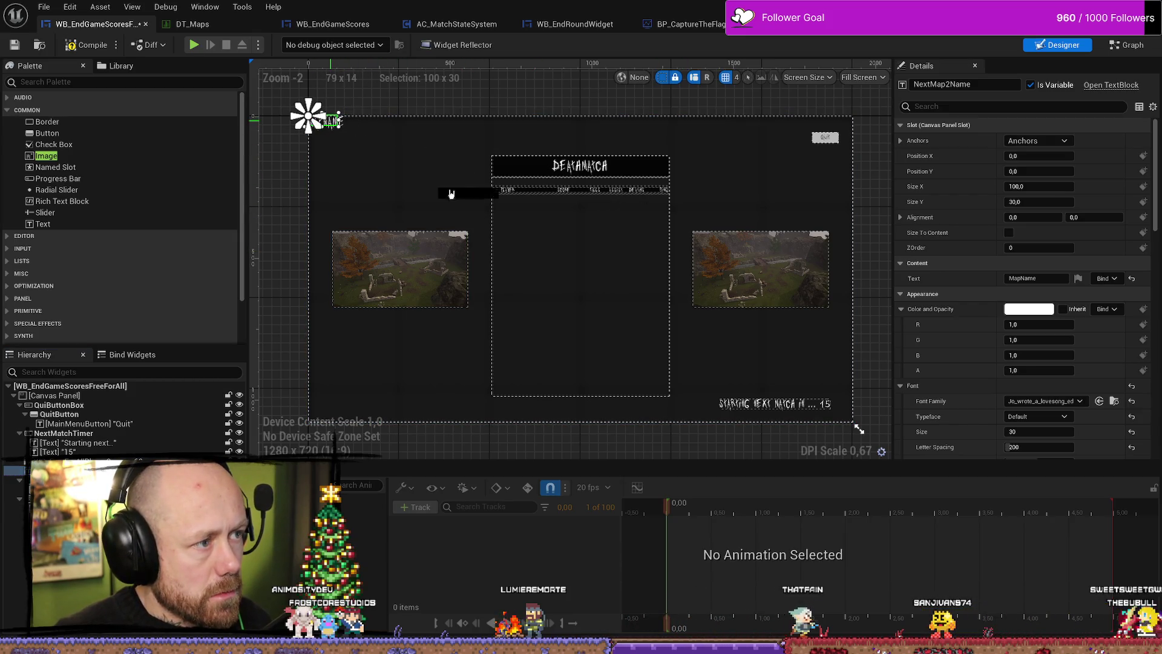
left_click_drag(451, 194, 719, 315)
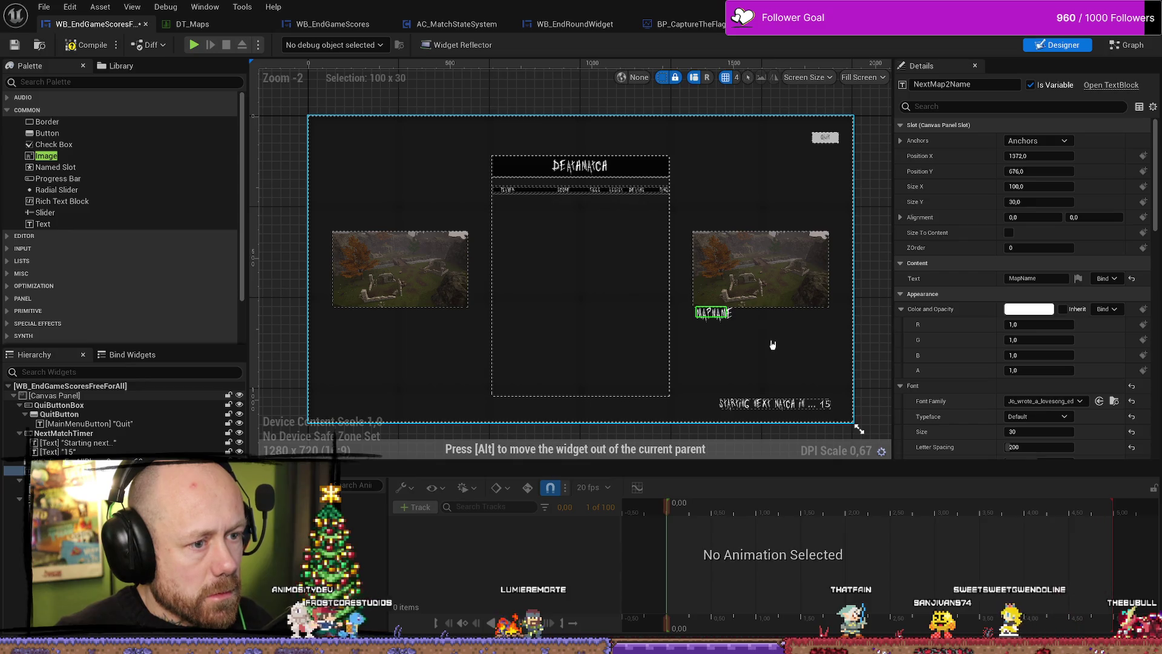
scroll(820, 348, "up", 4)
mouse_move(616, 284)
left_mouse_down()
mouse_move(726, 286)
mouse_move(691, 284)
left_mouse_up()
scroll(726, 303, "down", 6)
scroll(791, 316, "up", 4)
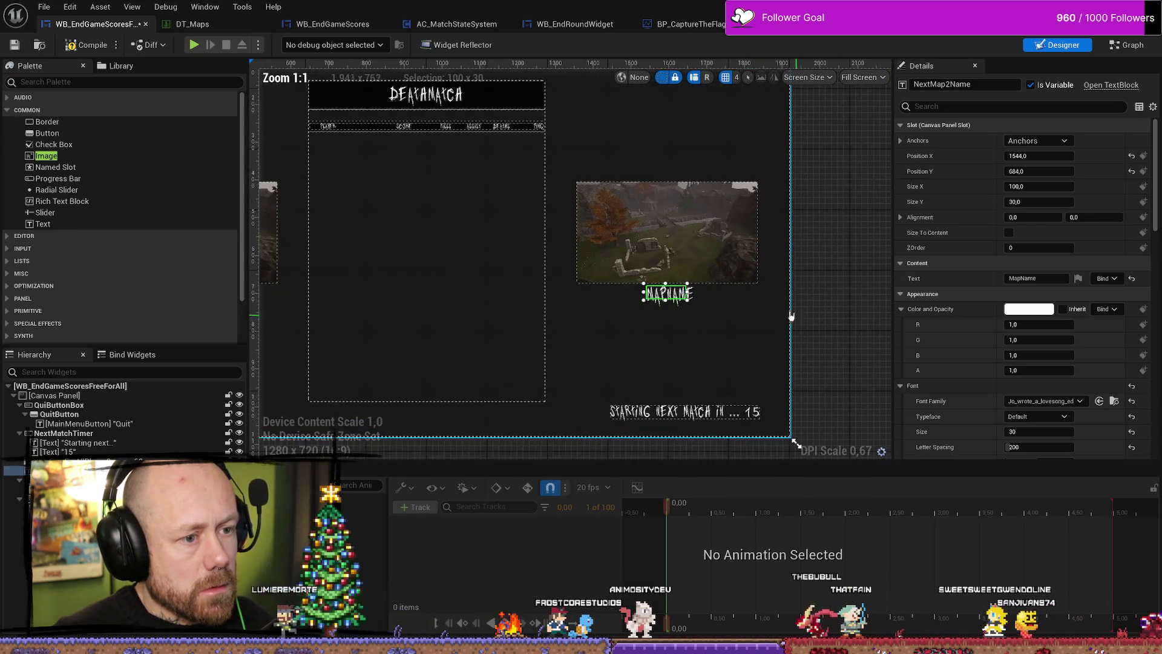
scroll(793, 284, "down", 1)
left_click(685, 237)
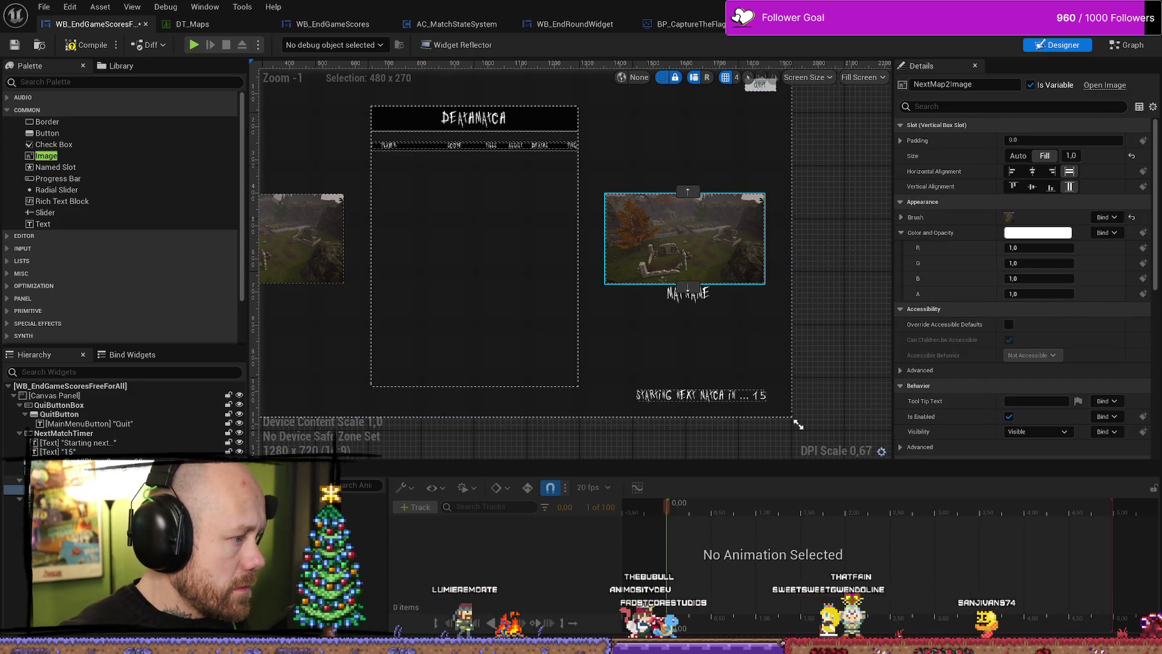
left_click(96, 480)
right_click(96, 480)
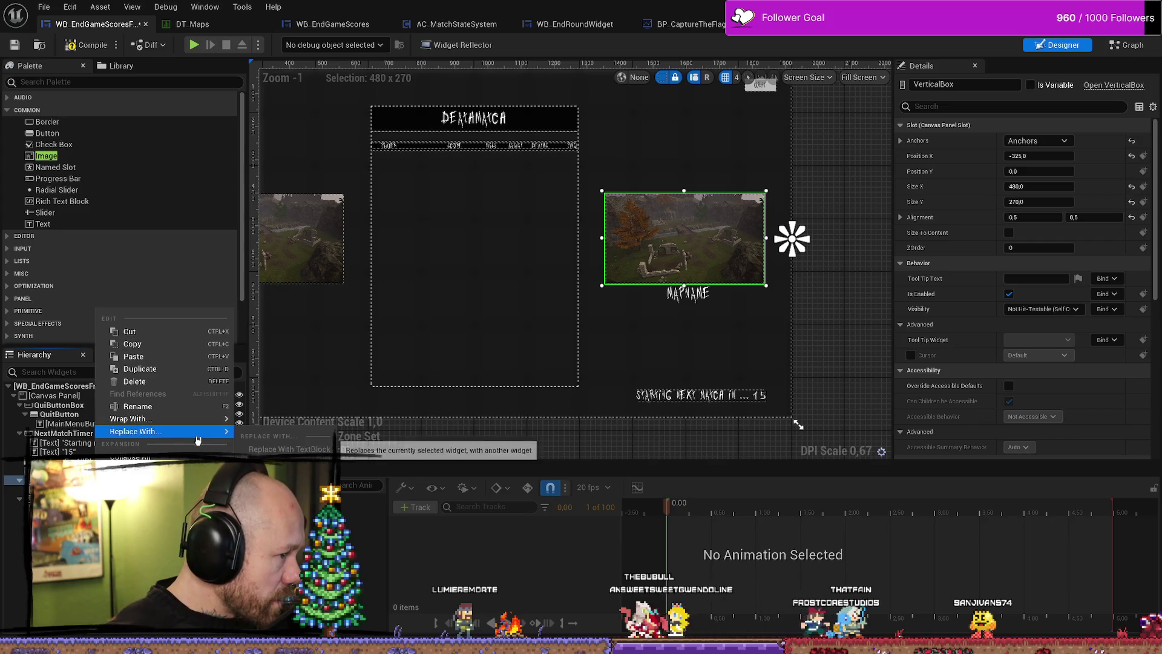
mouse_move(181, 418)
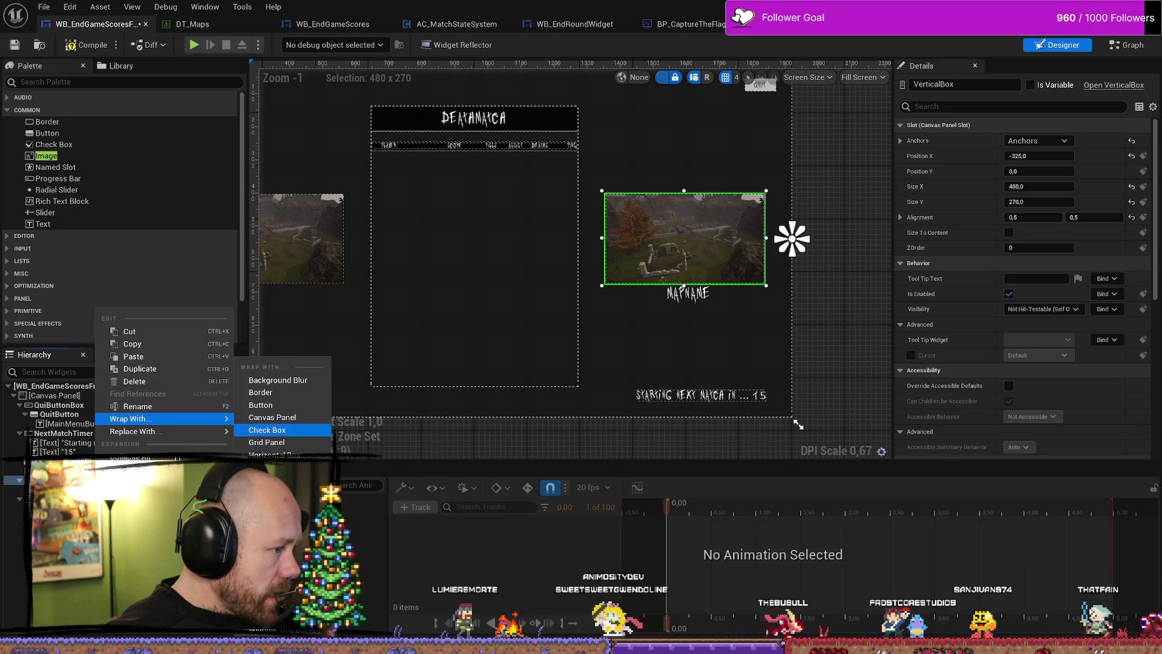
key("Escape")
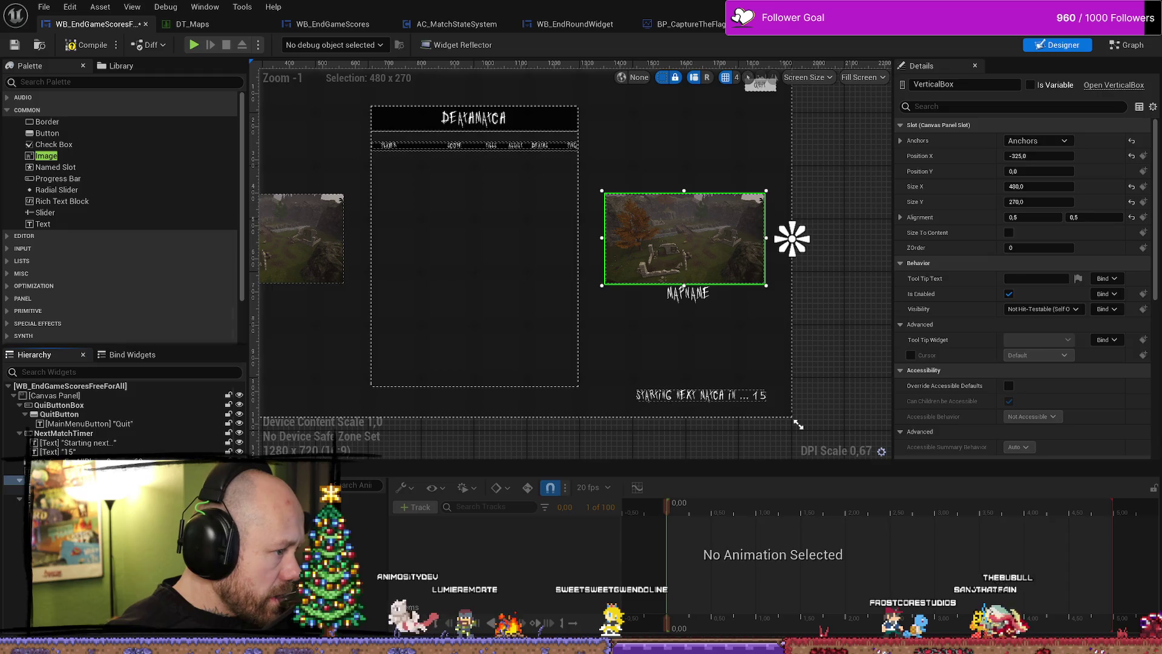
right_click(220, 357)
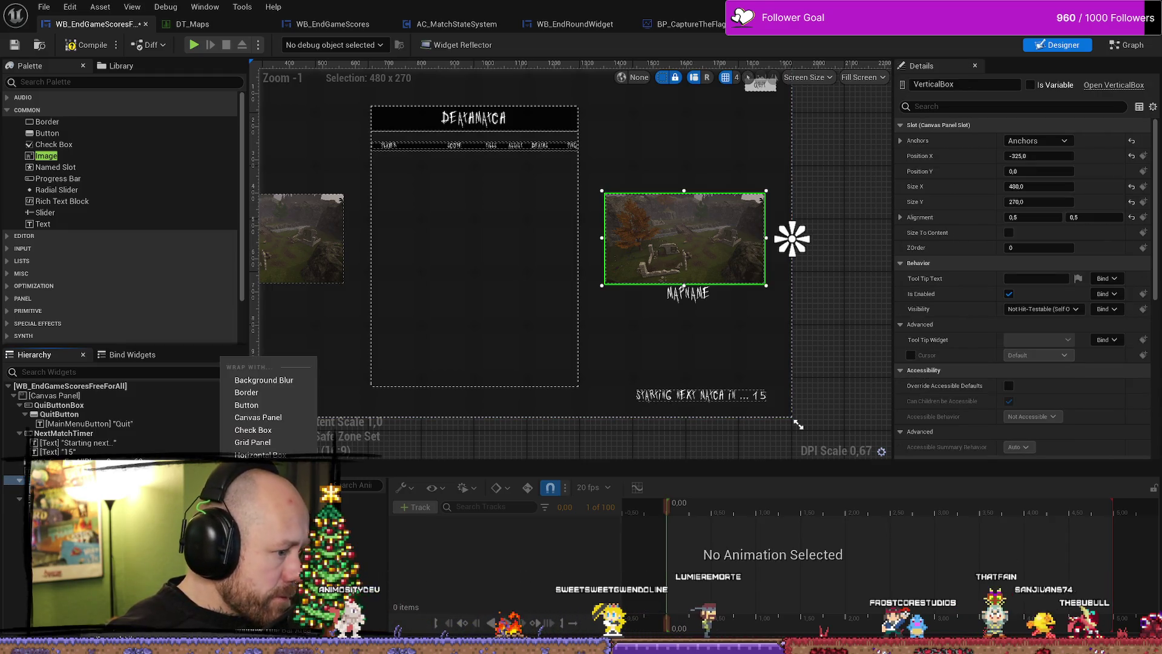
left_click(255, 591)
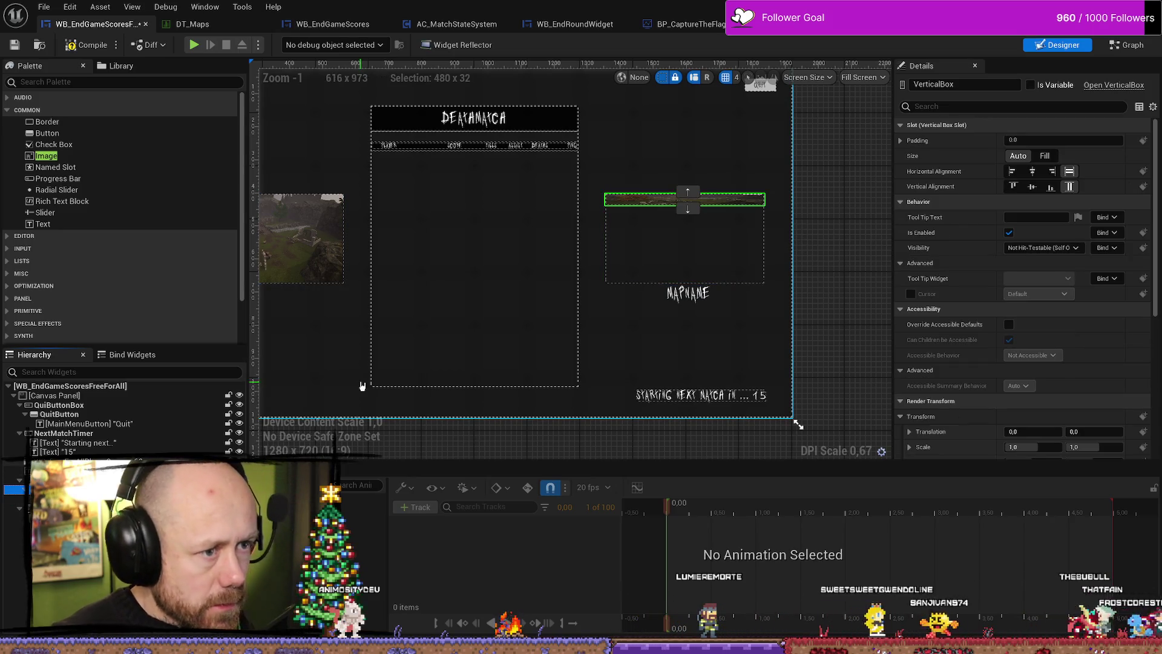
left_click(792, 238)
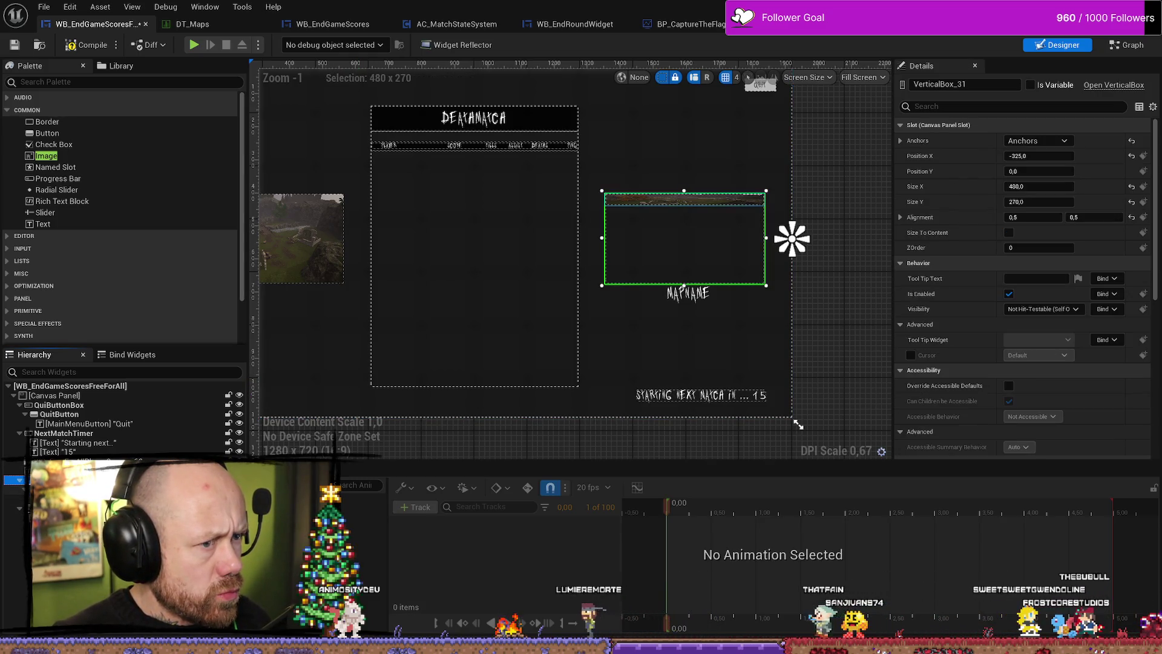
left_click(60, 489)
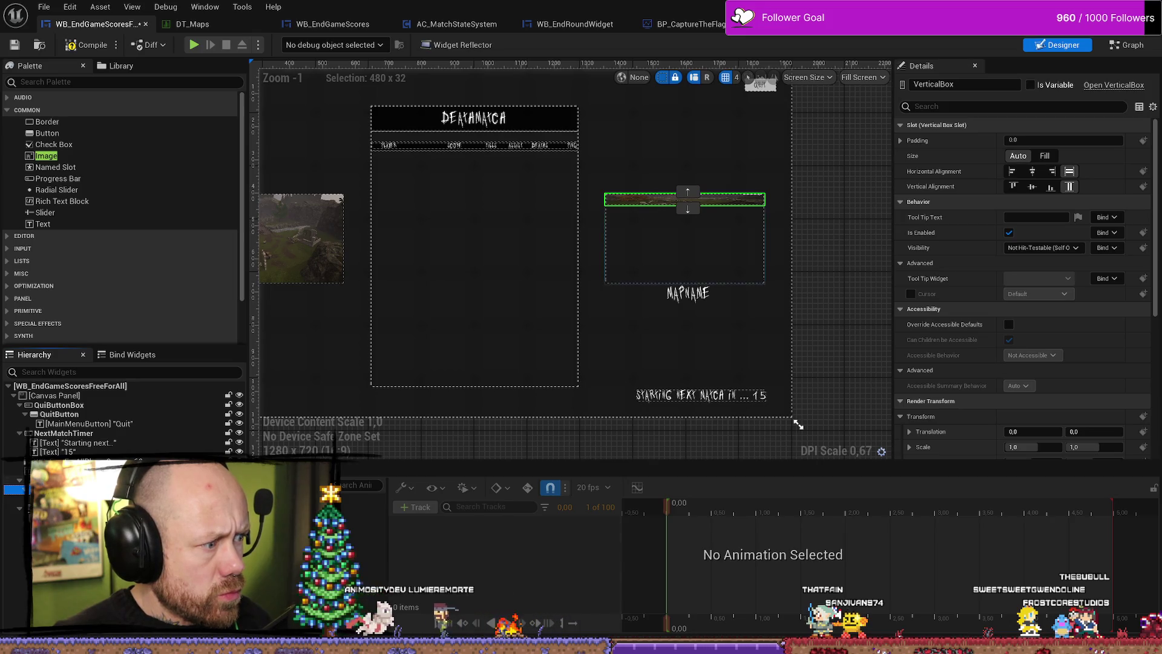
left_click(60, 499)
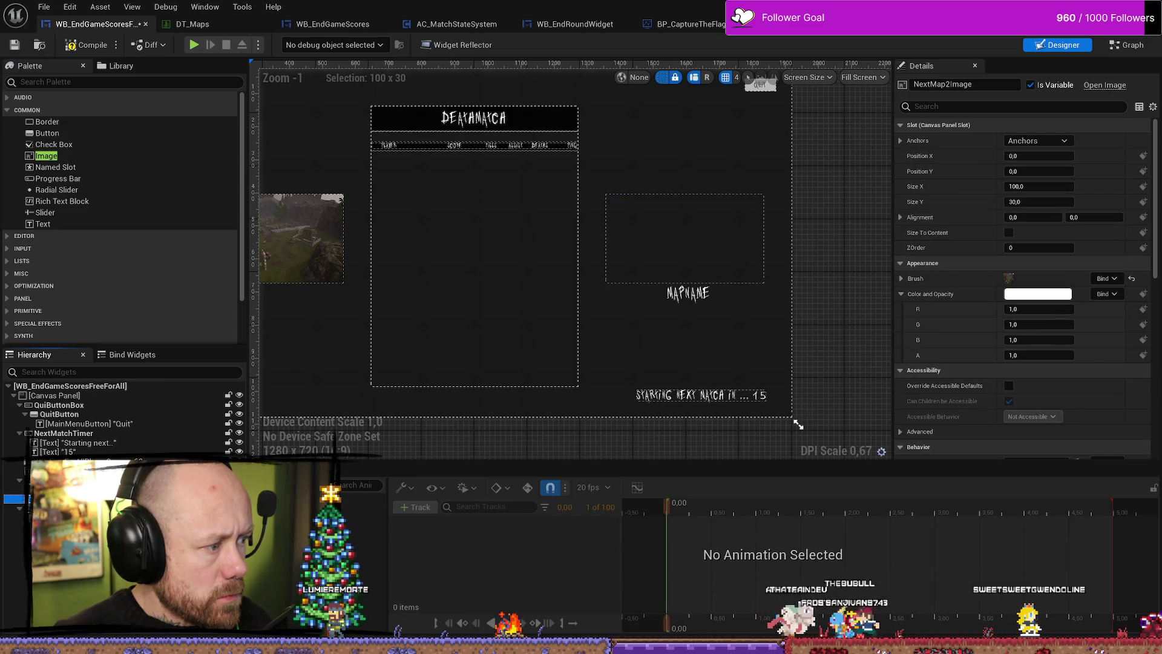
left_click(60, 489)
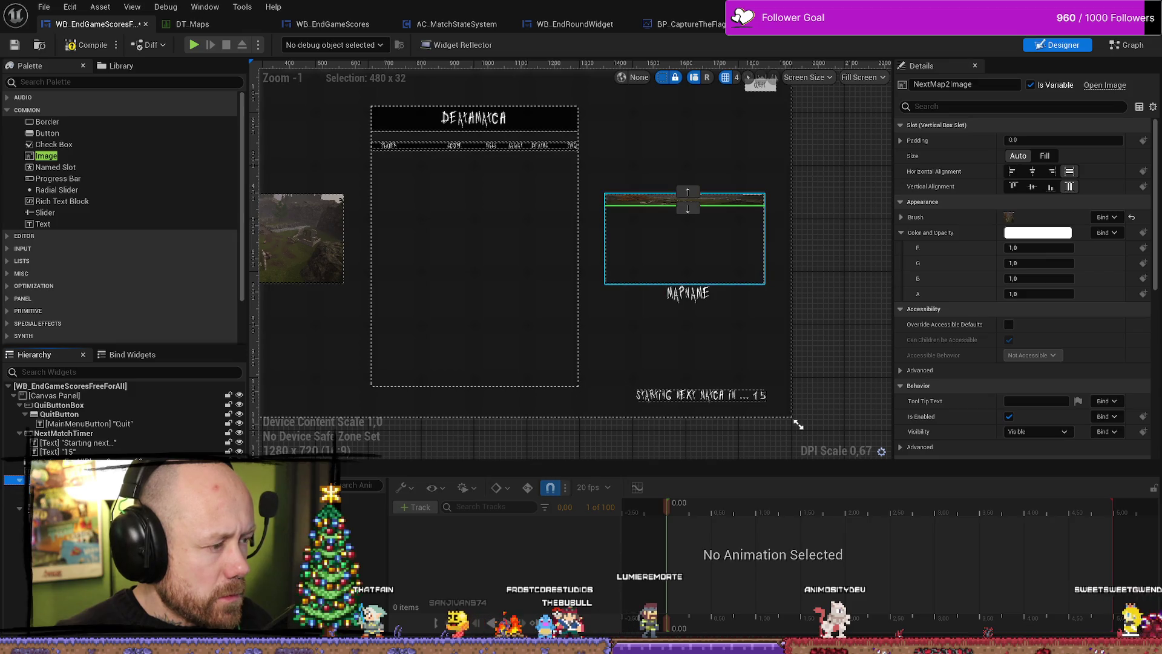
left_click(750, 239)
left_click(688, 206)
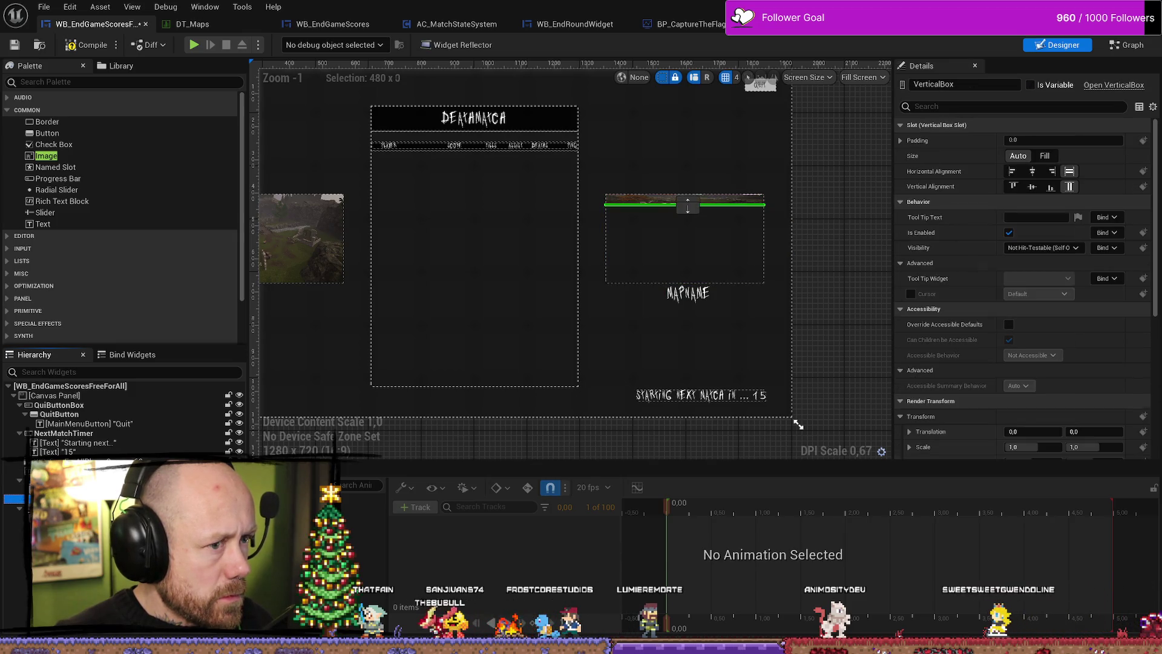
left_click(684, 199)
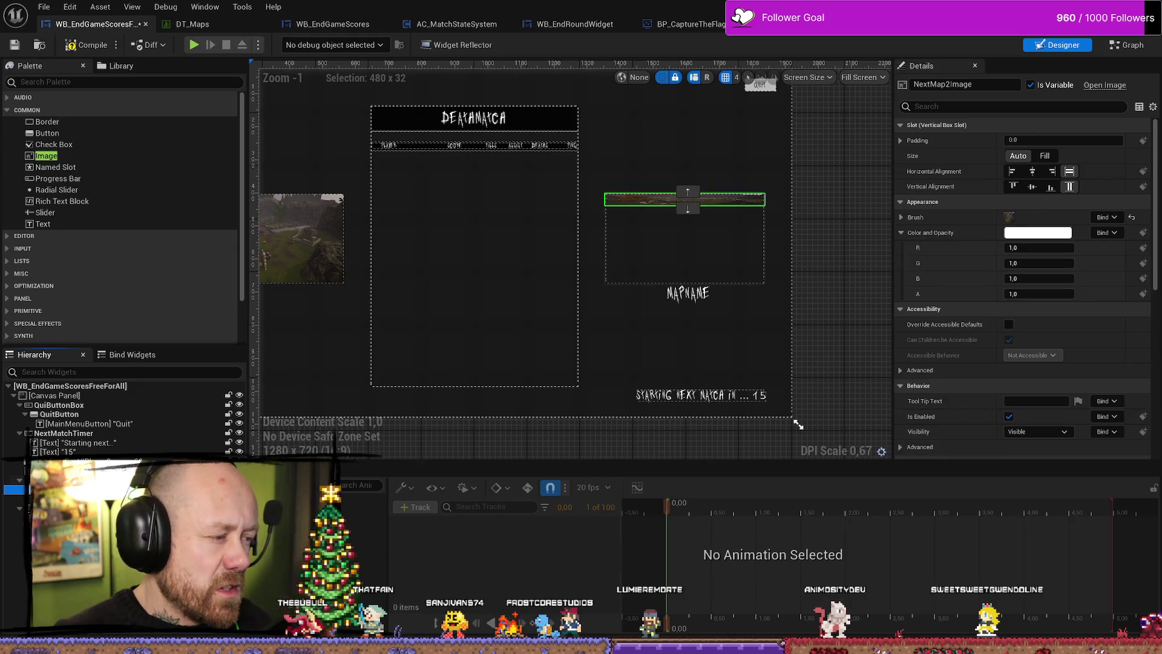
left_click(792, 238)
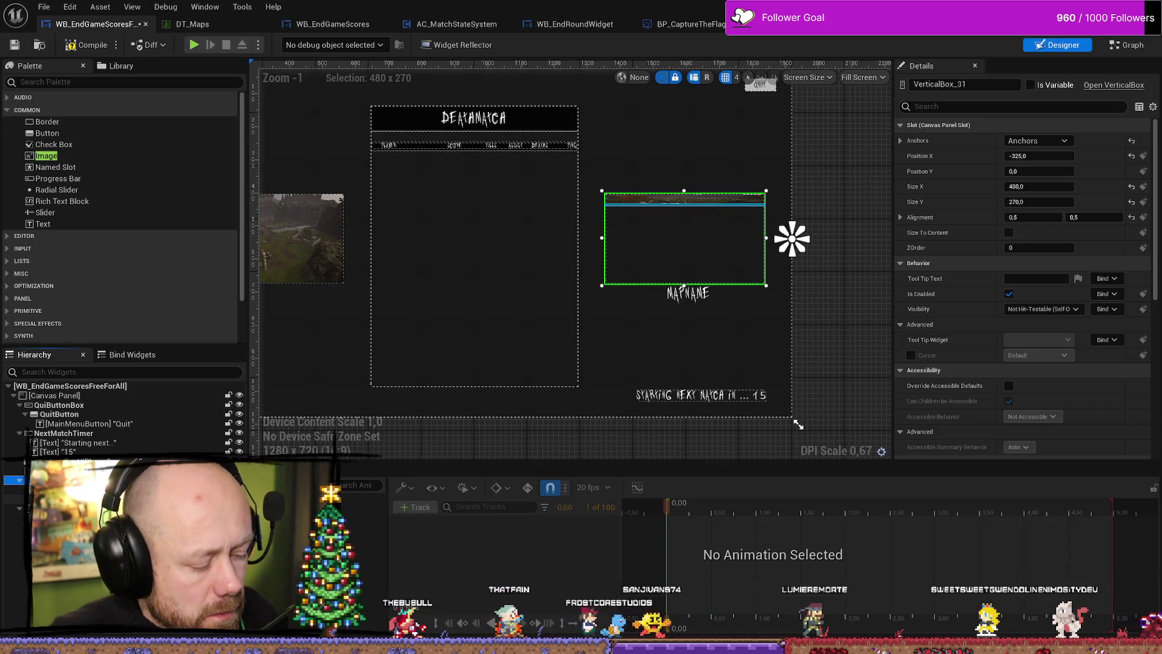
key("ctrl+z")
key("ctrl+z")
key("ctrl+z")
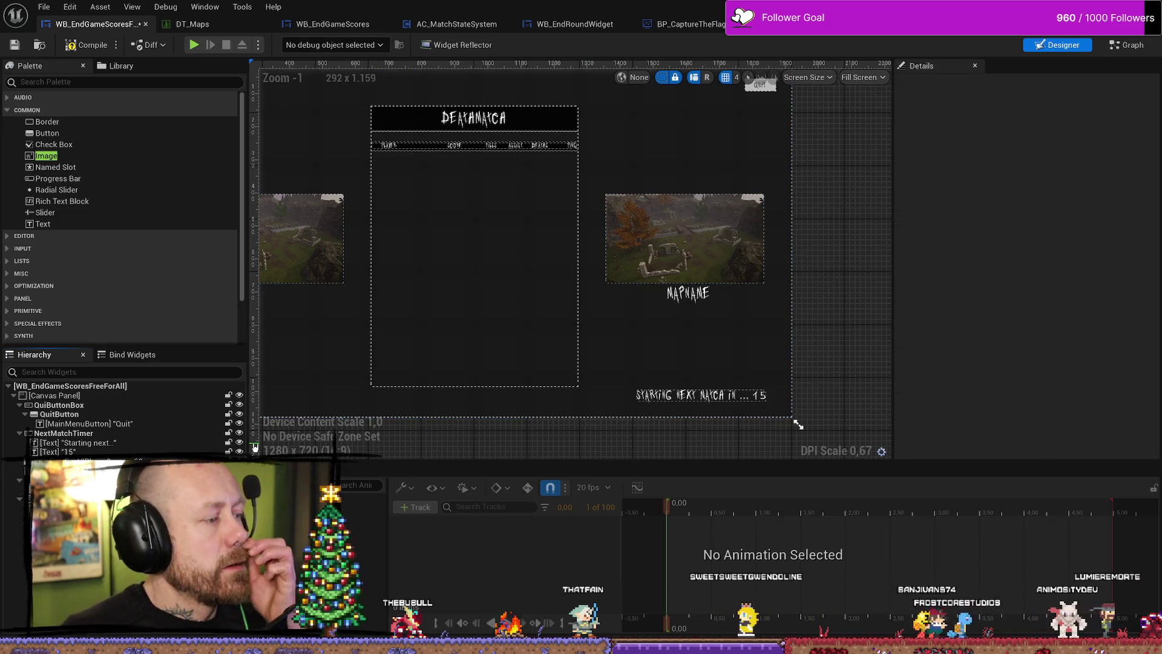
left_click(686, 292)
left_click(72, 479)
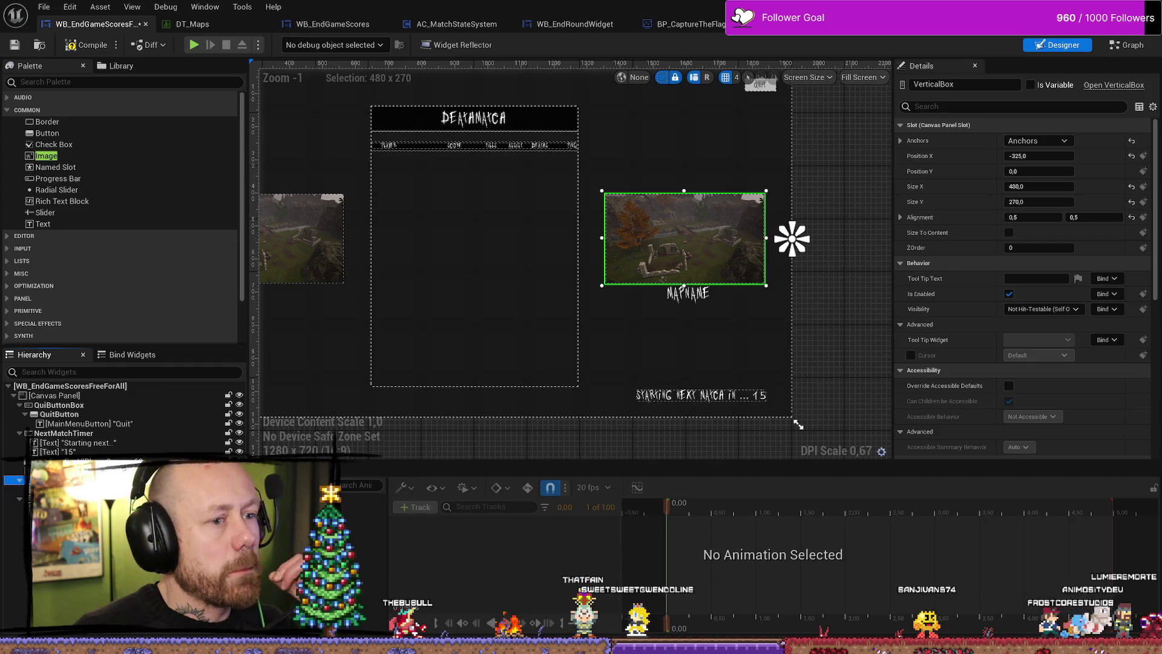
right_click(79, 479)
mouse_move(121, 420)
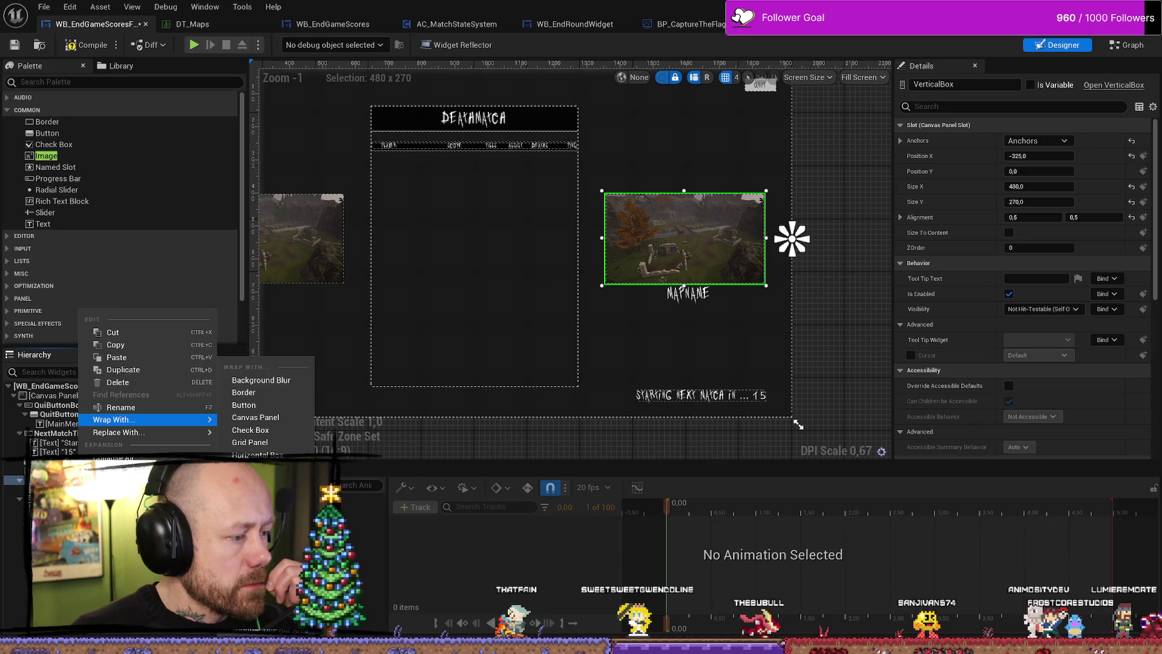
left_click(255, 603)
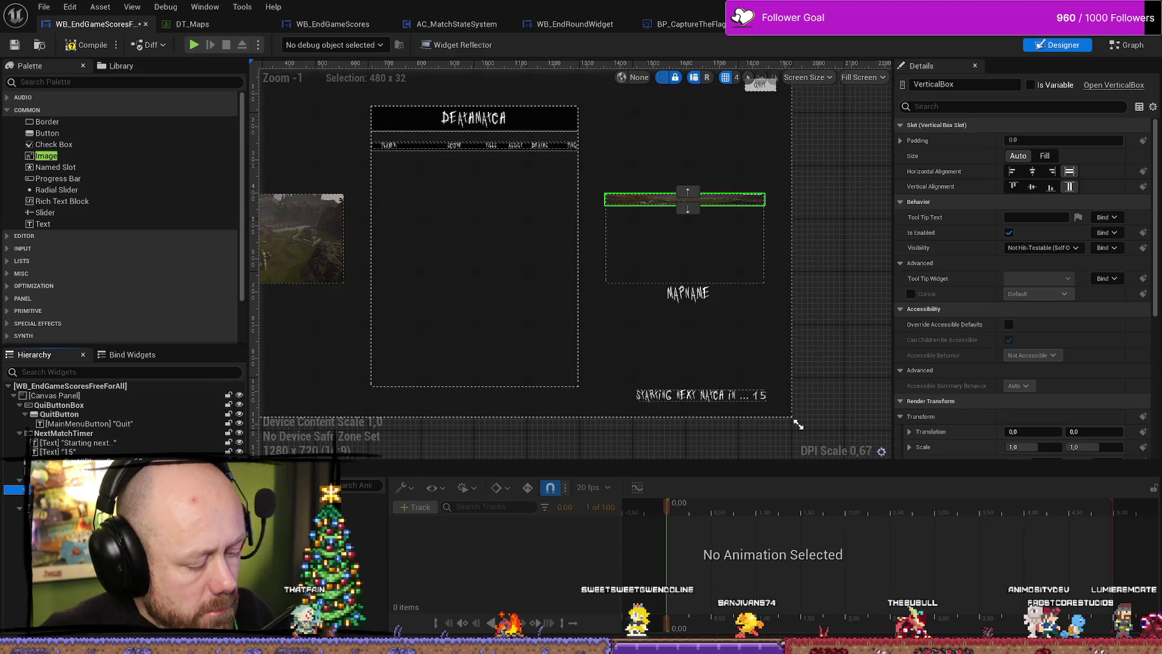
key("ctrl+z")
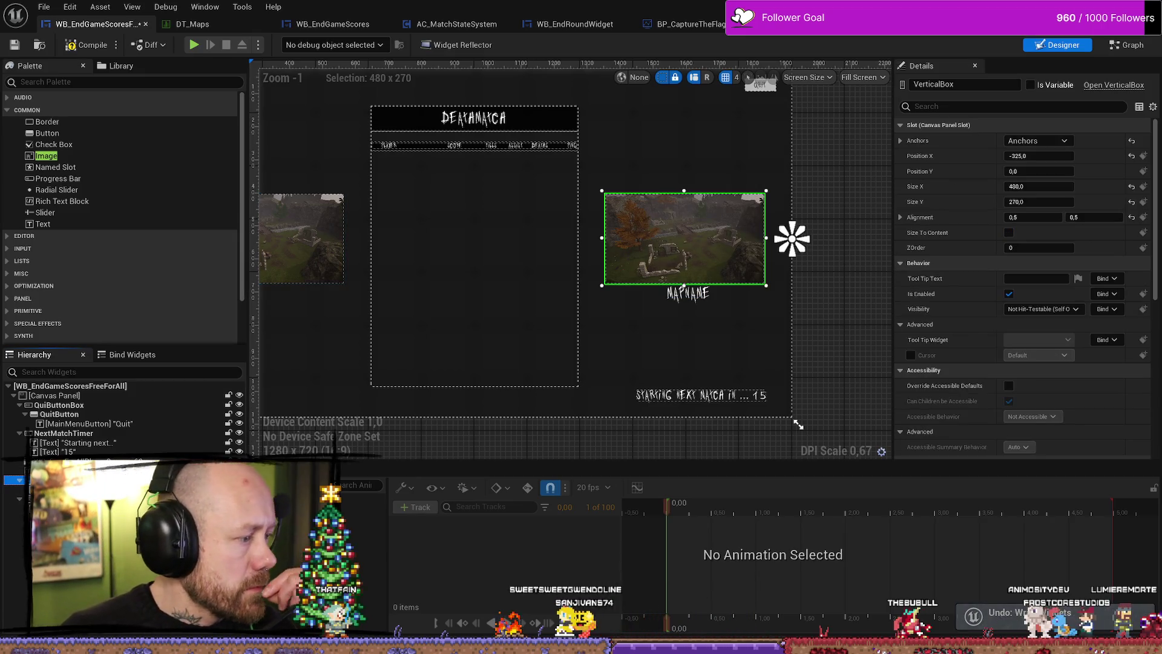
mouse_move(139, 484)
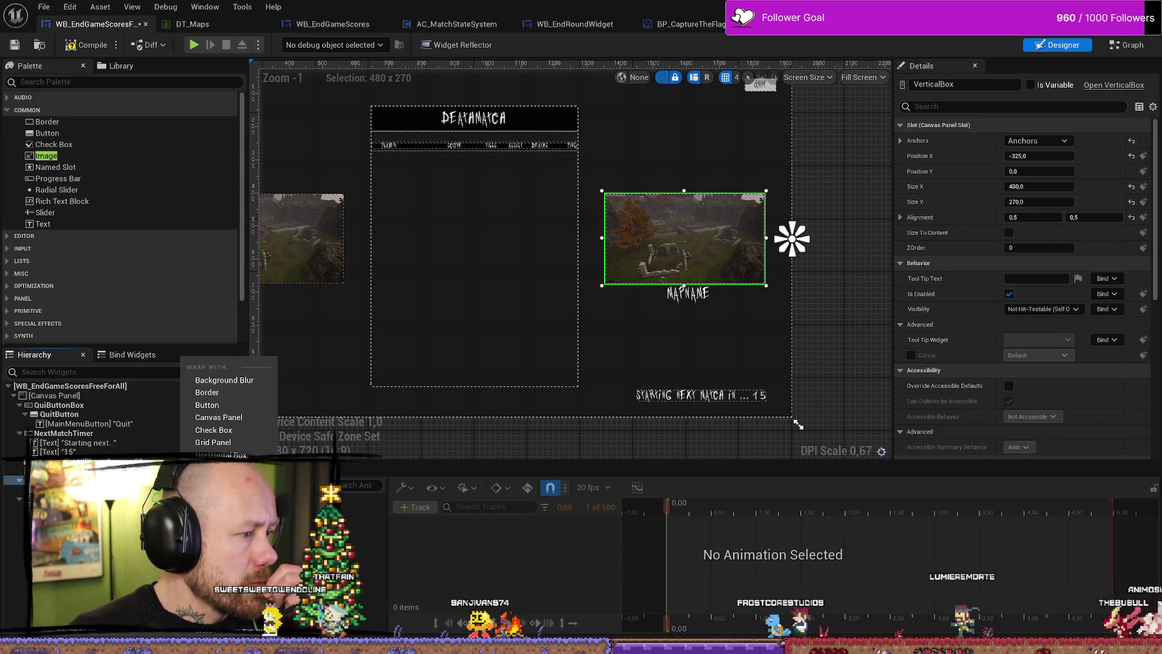
Wrap the right map image's VerticalBox in another Vertical Box via Wrap With.
left_click(662, 447)
left_click(686, 293)
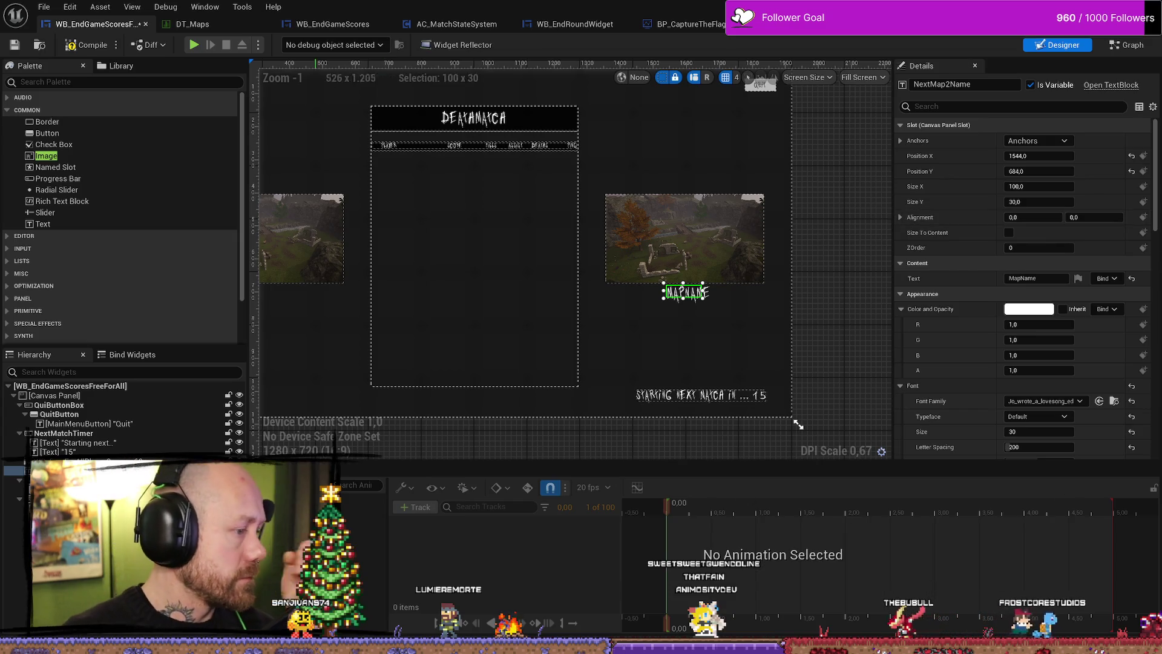
left_click(757, 239)
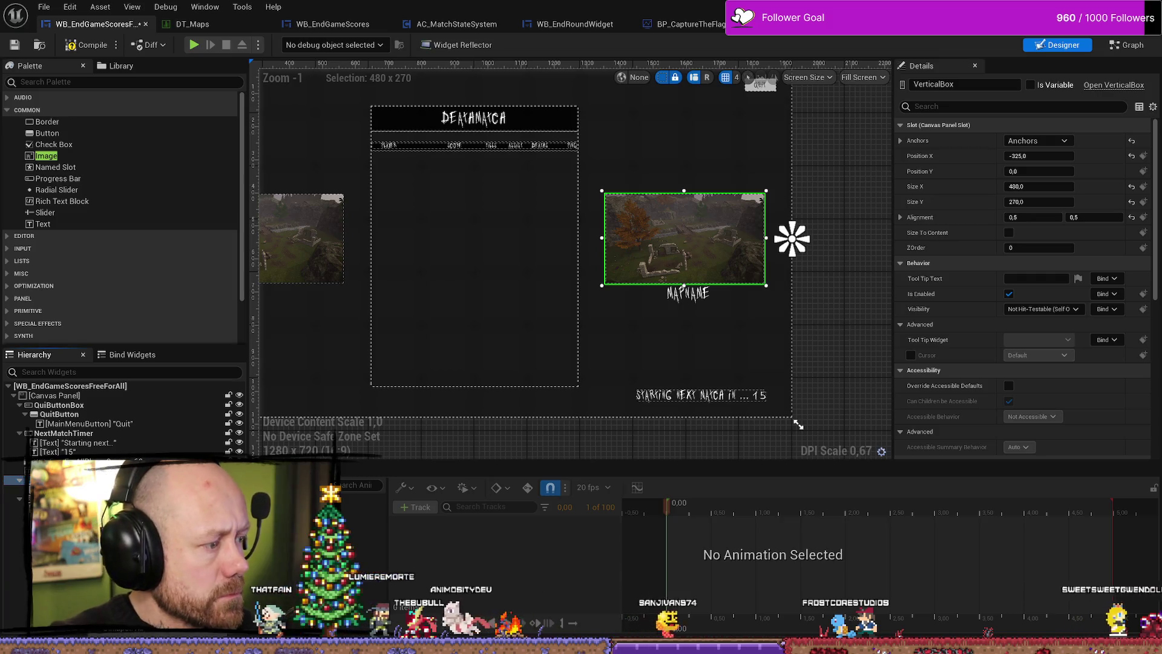
right_click(103, 479)
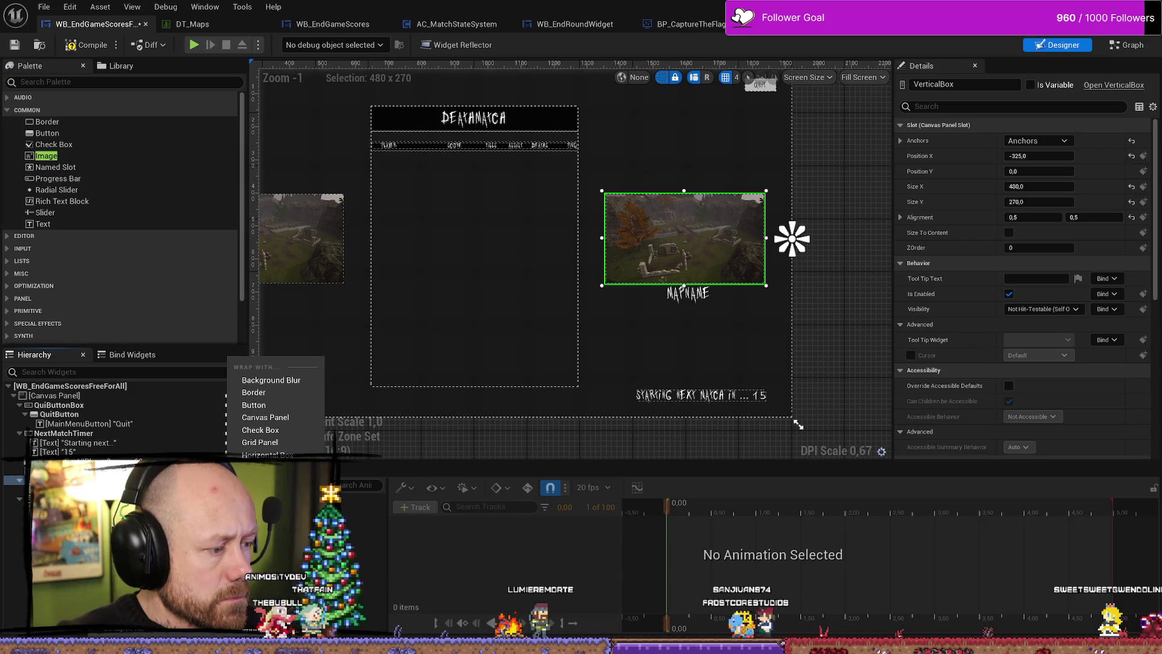
left_click(266, 604)
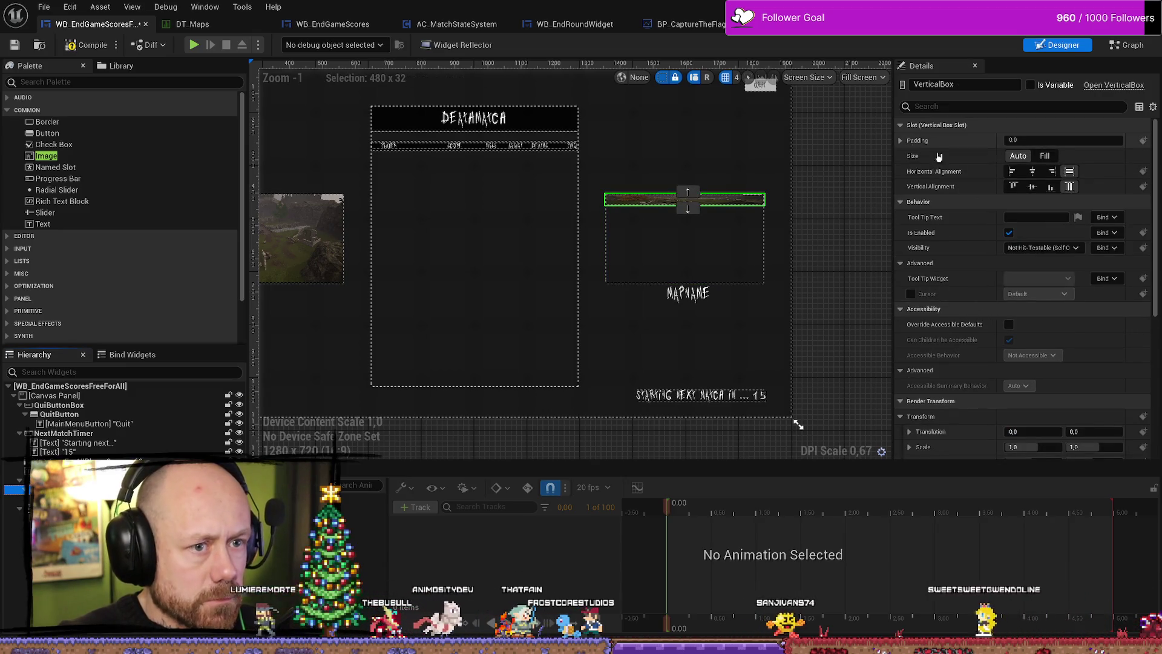
Set the map image to Fill and inspect the outer VerticalBox_33 and its child box.
left_click(1045, 155)
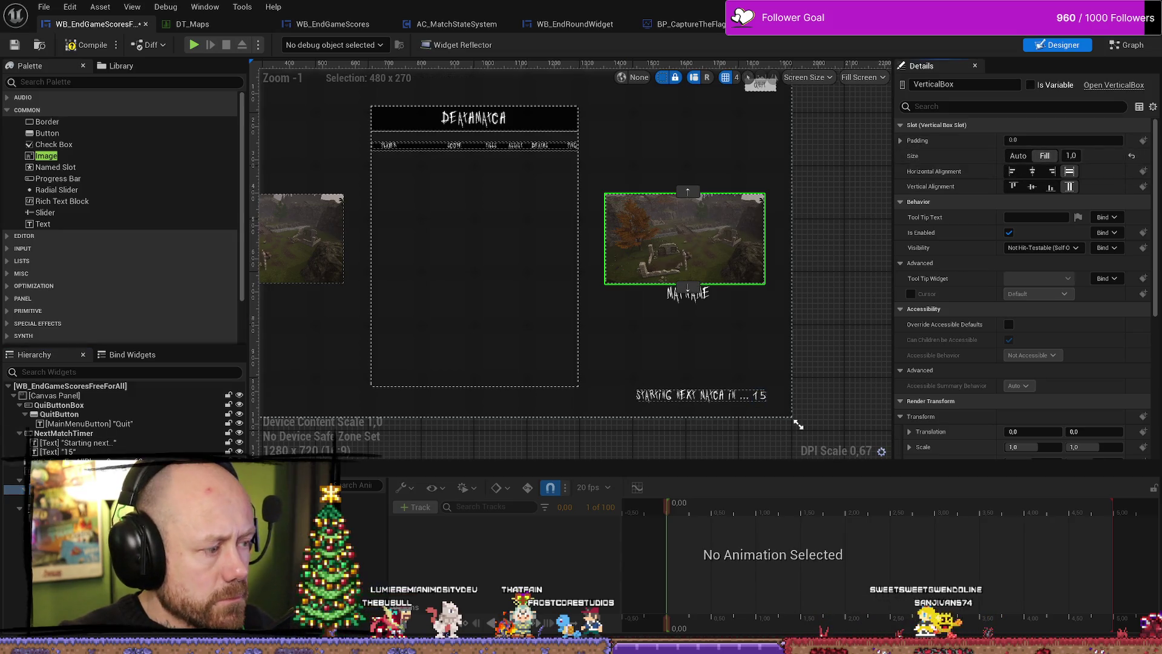
left_click(12, 498)
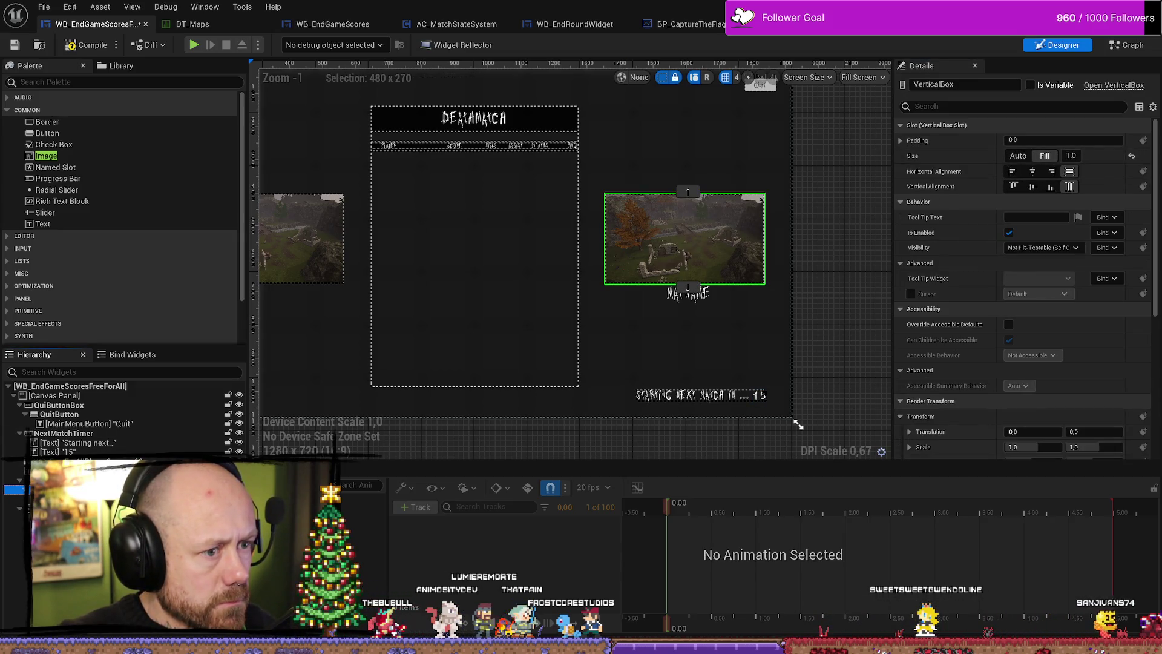
left_click(792, 238)
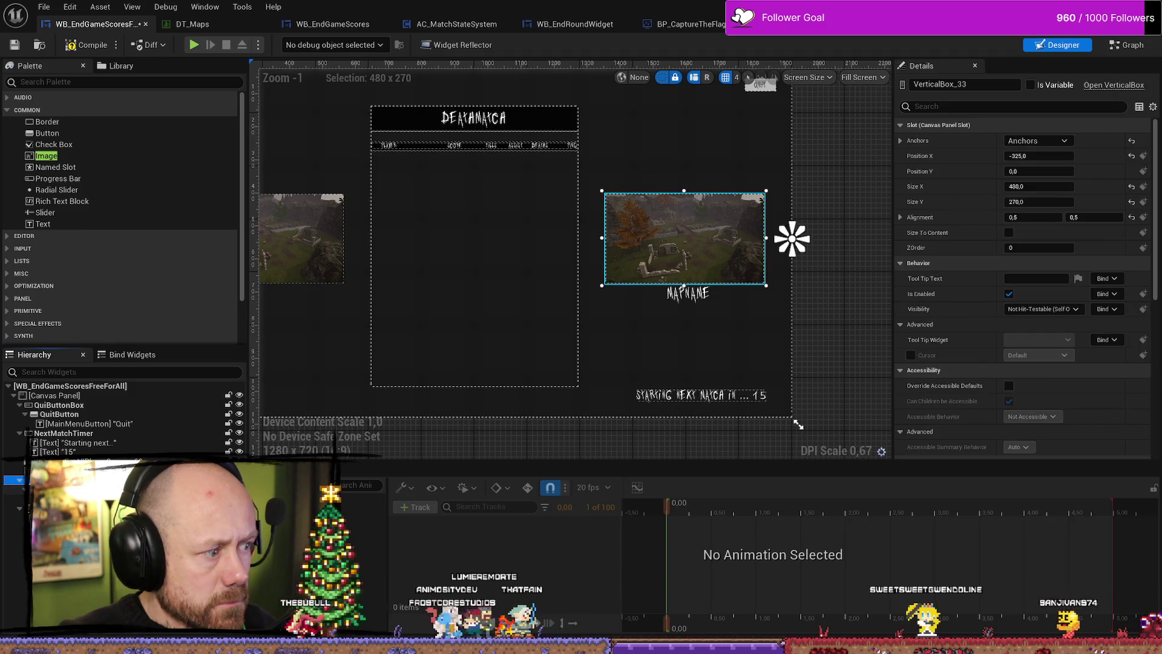
left_click(12, 489)
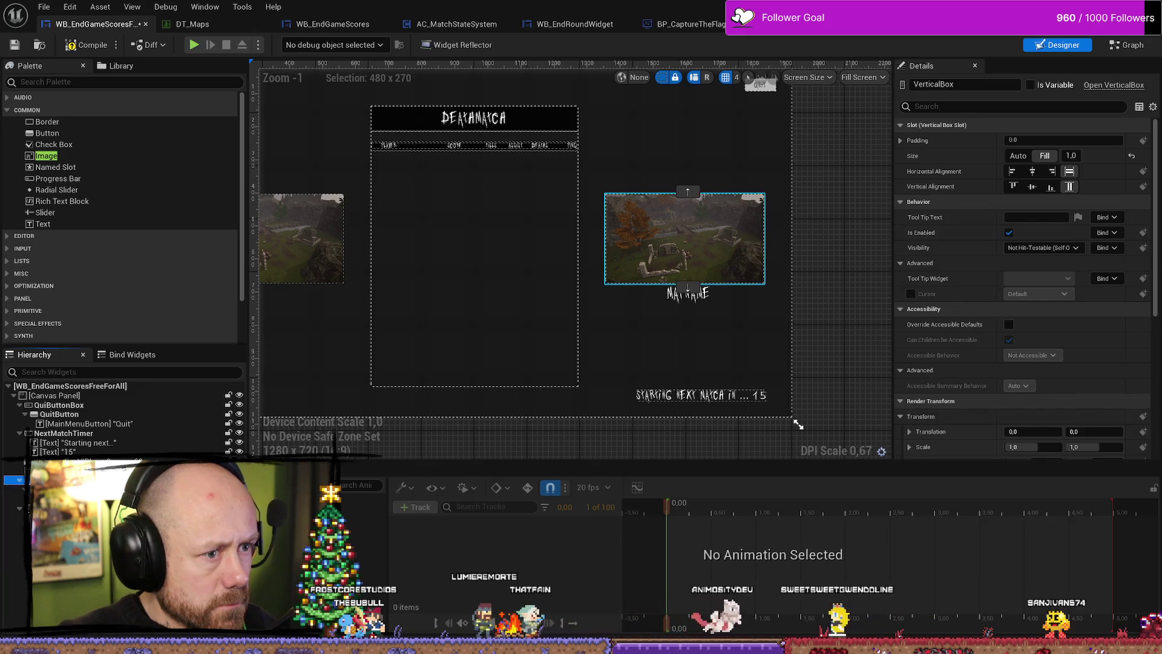
left_click(792, 238)
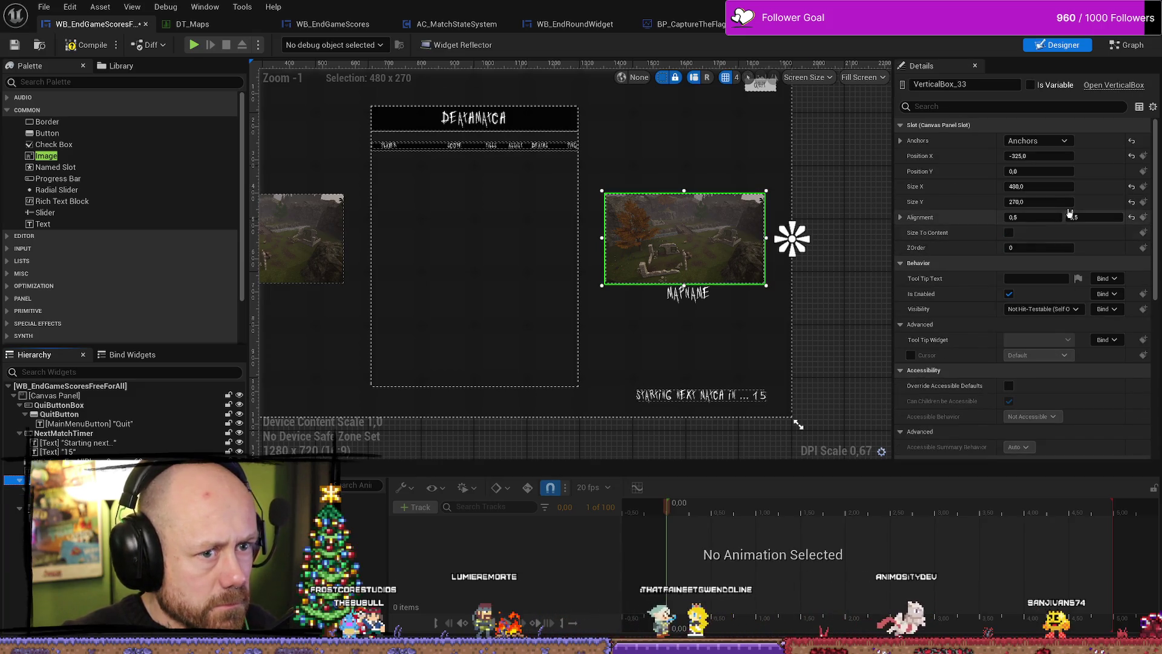
left_click(1054, 189)
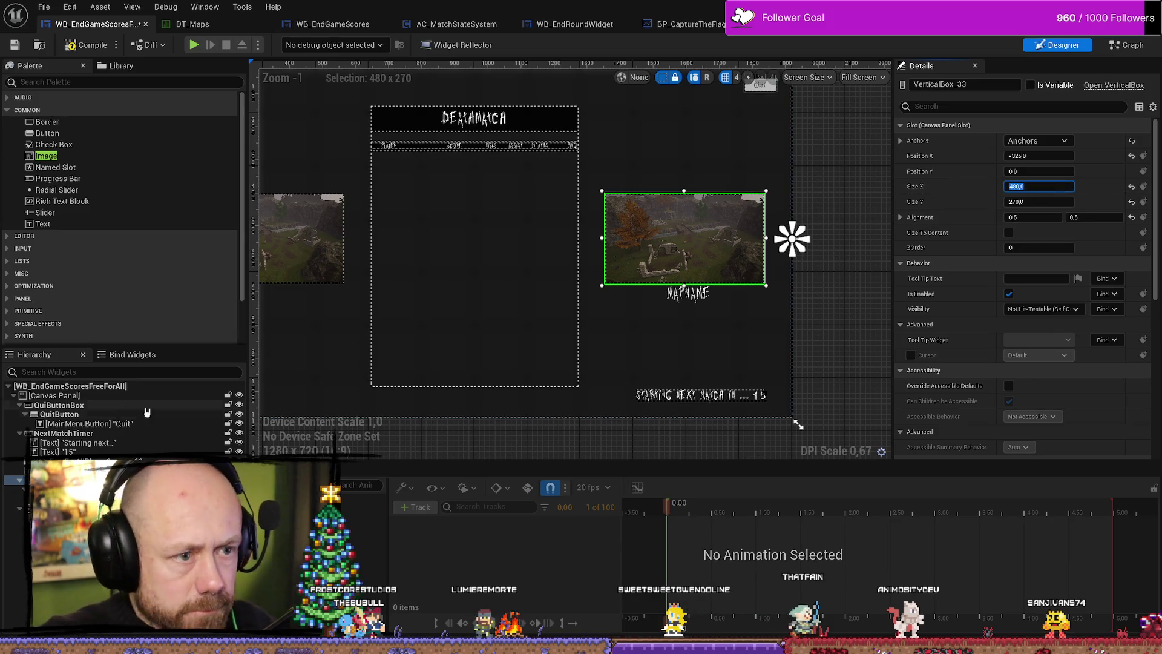
left_click(24, 489)
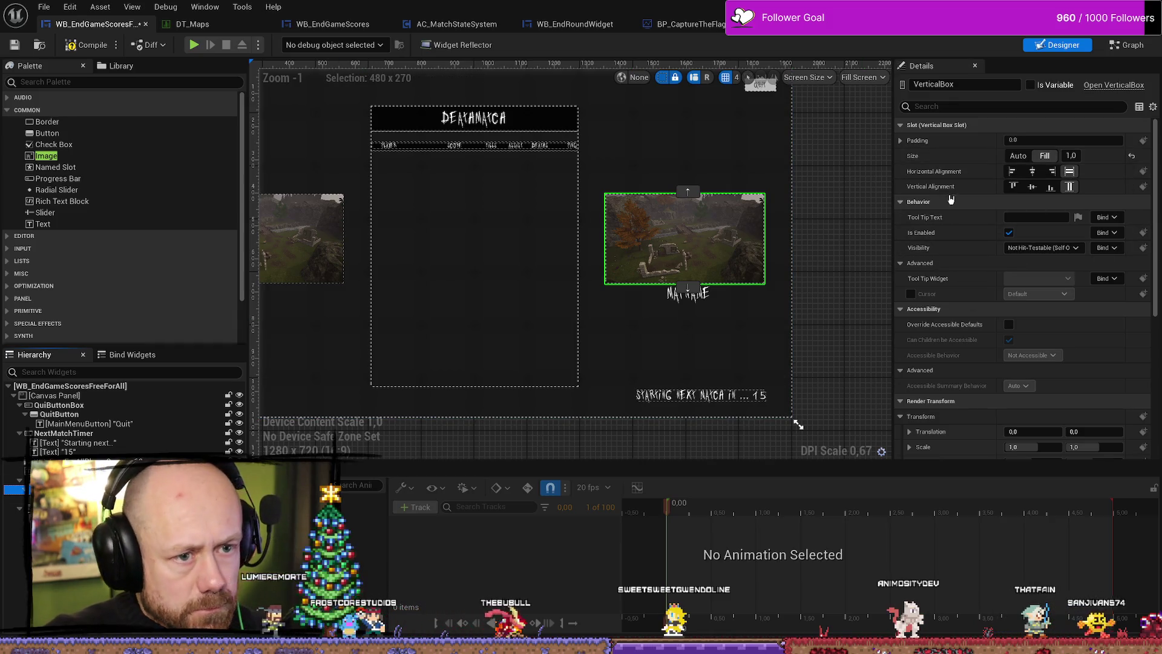
Try Auto size and left alignment on the inner box, then restore Fill both ways.
left_click(1020, 159)
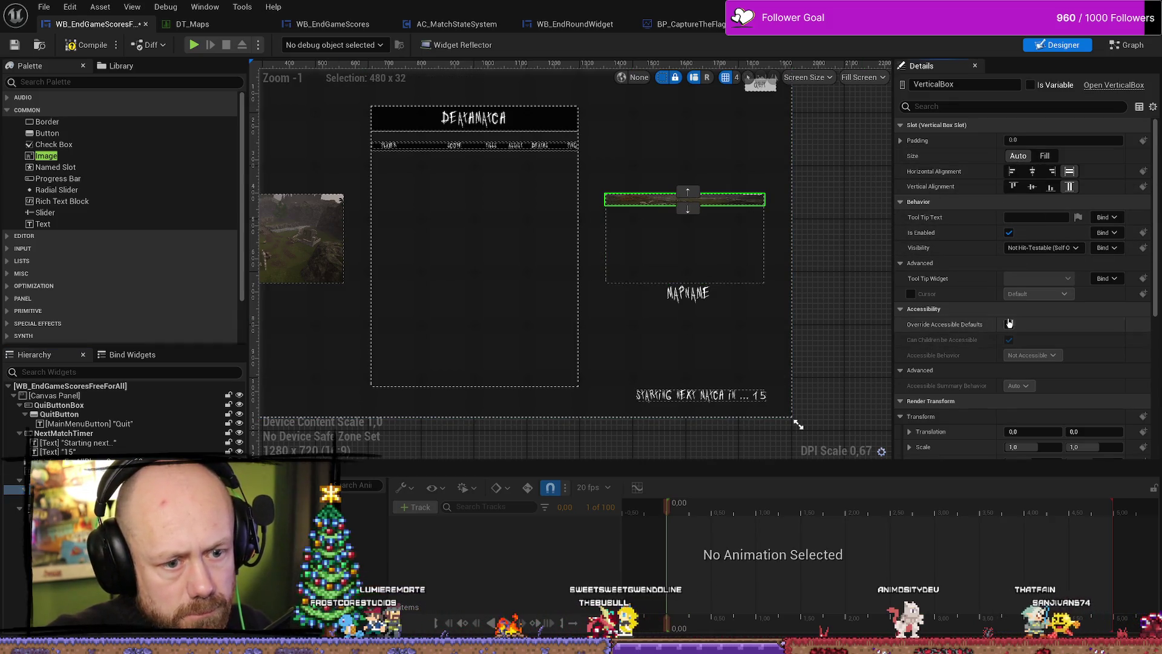
scroll(1008, 320, "down", 5)
scroll(1007, 320, "up", 4)
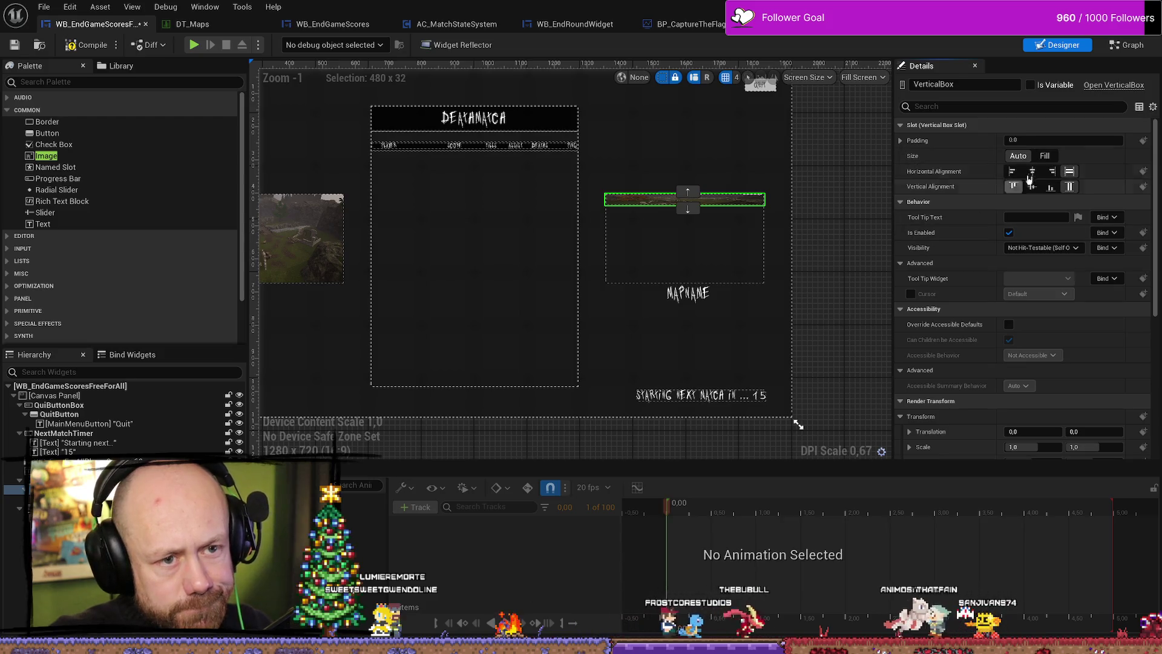
left_click(1013, 172)
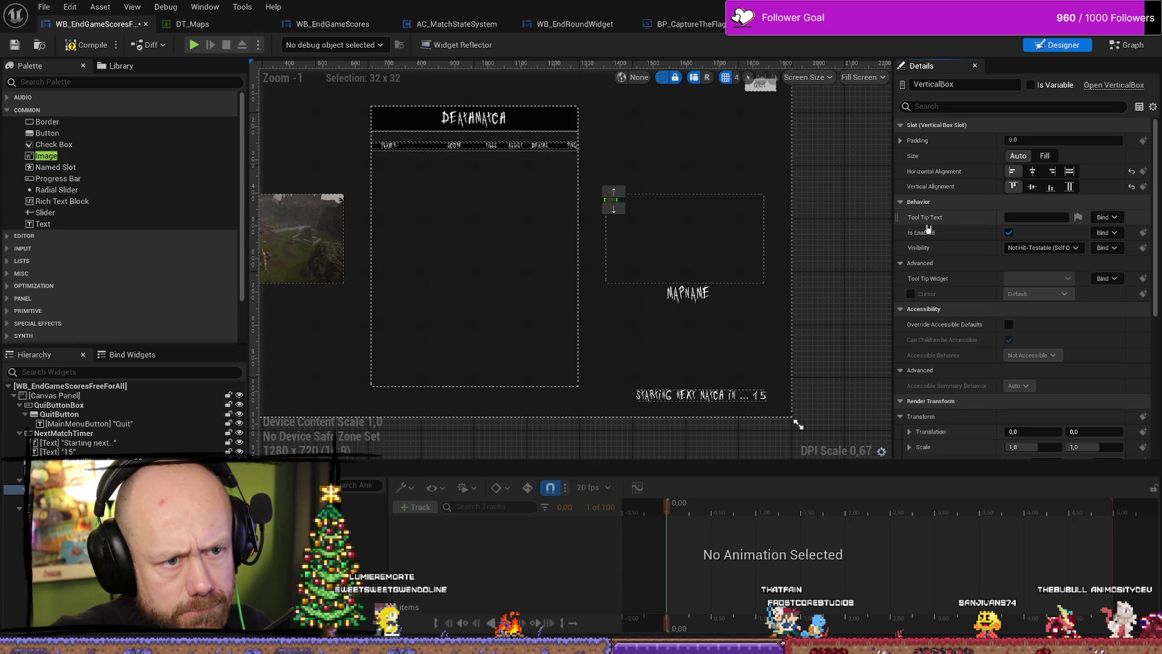
scroll(951, 290, "down", 7)
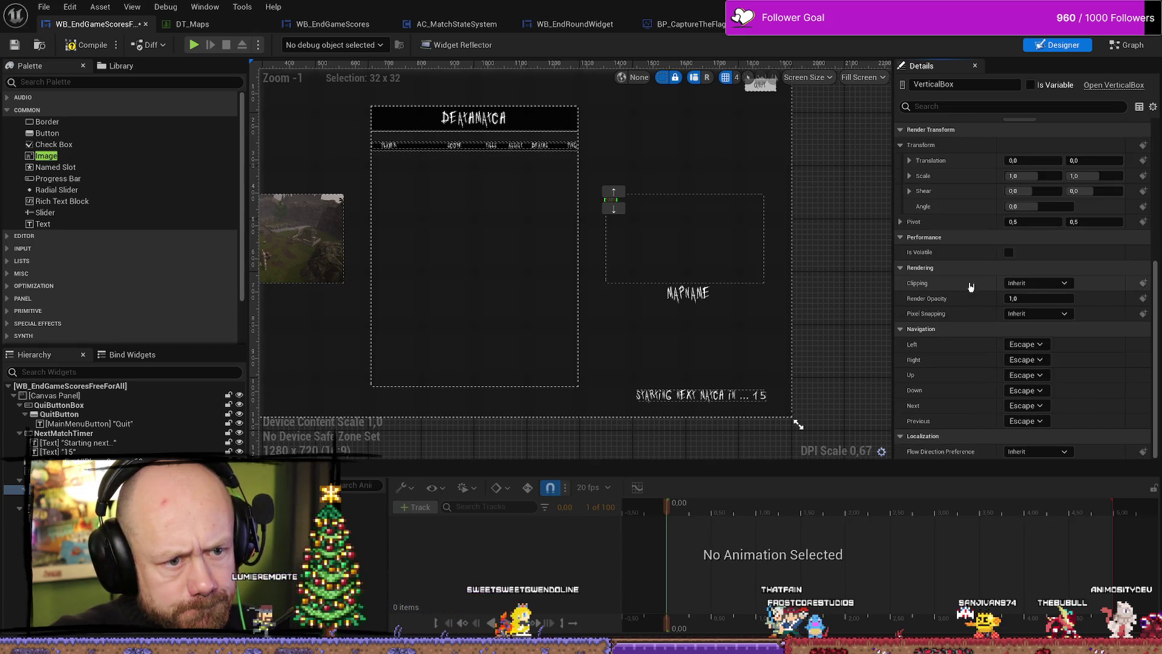
scroll(985, 261, "down", 2)
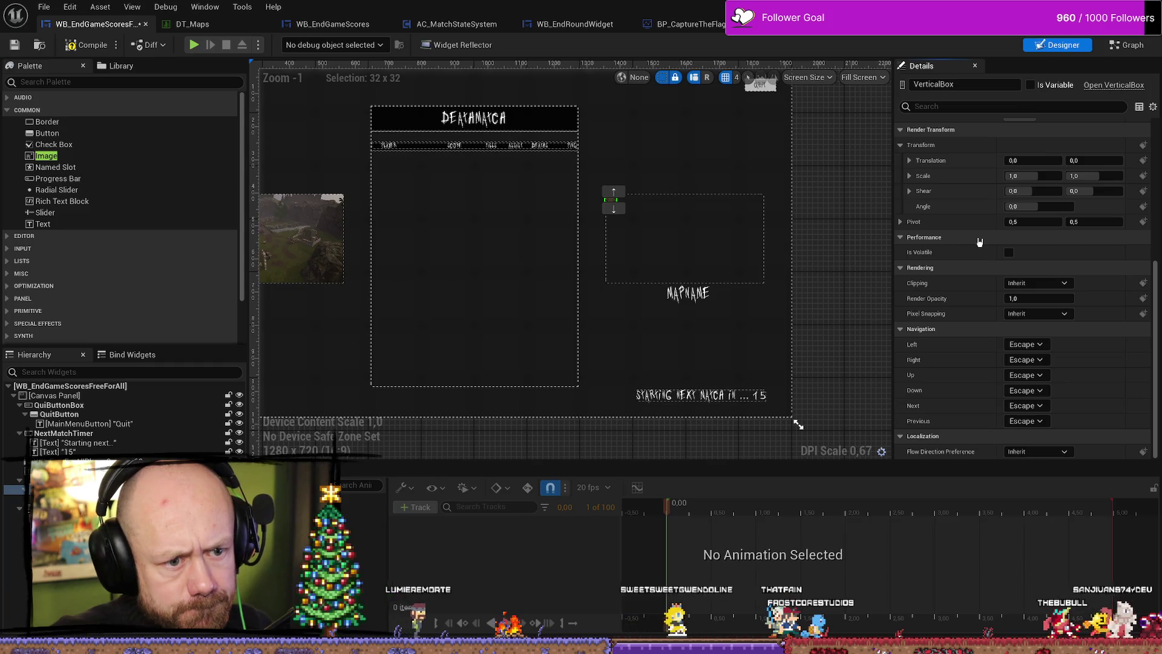
scroll(979, 242, "up", 9)
type("size")
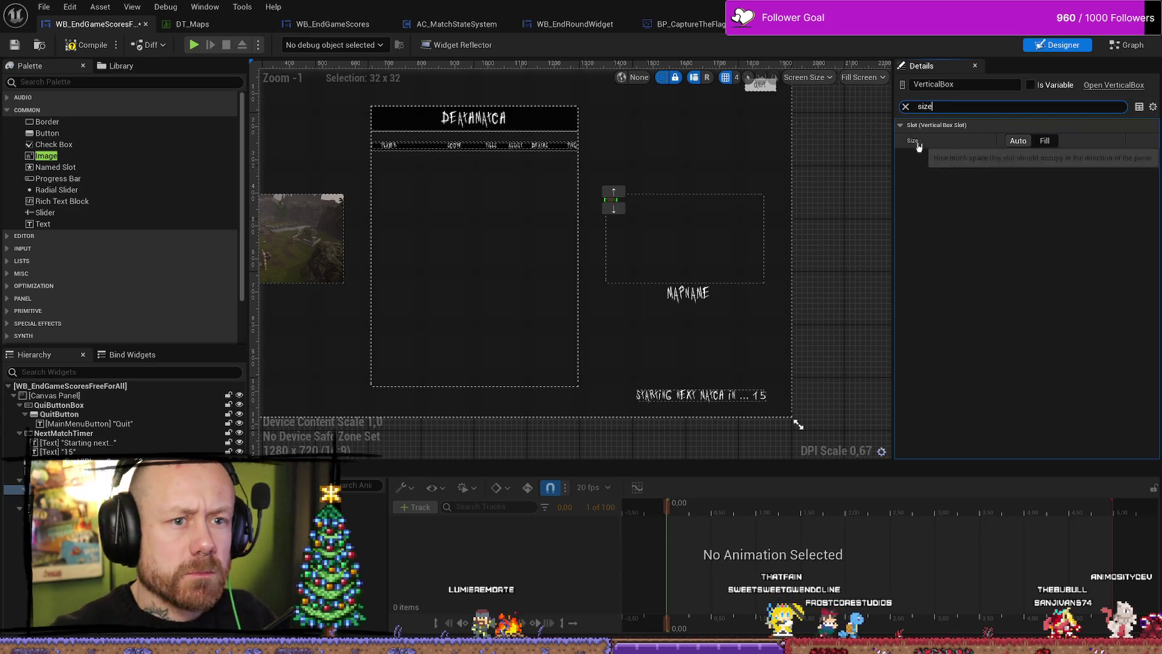
left_click(1045, 141)
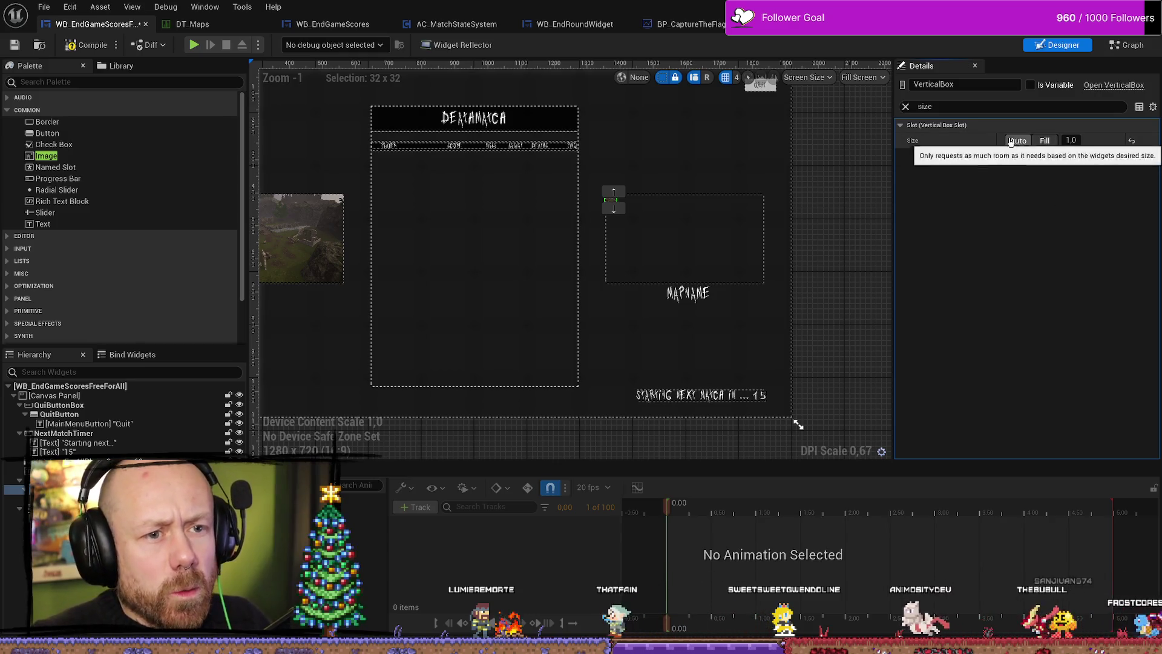
left_click(905, 106)
left_click(1070, 186)
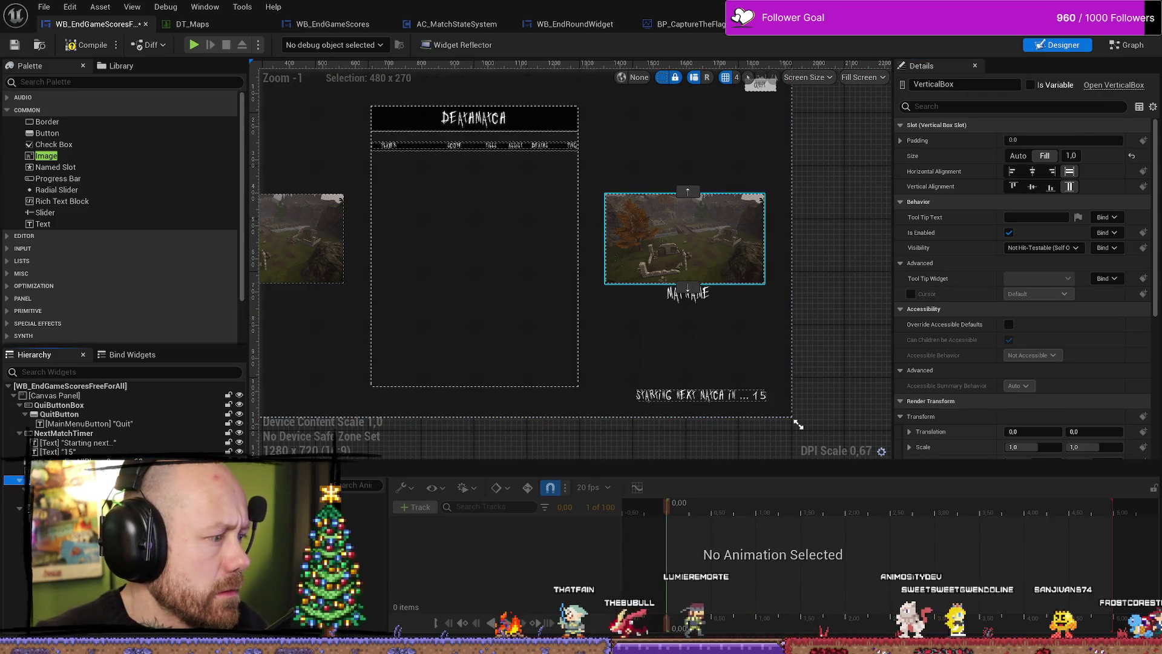
Reselect the outer VerticalBox_33 and then the inner vertical box in the Hierarchy.
left_click(792, 238)
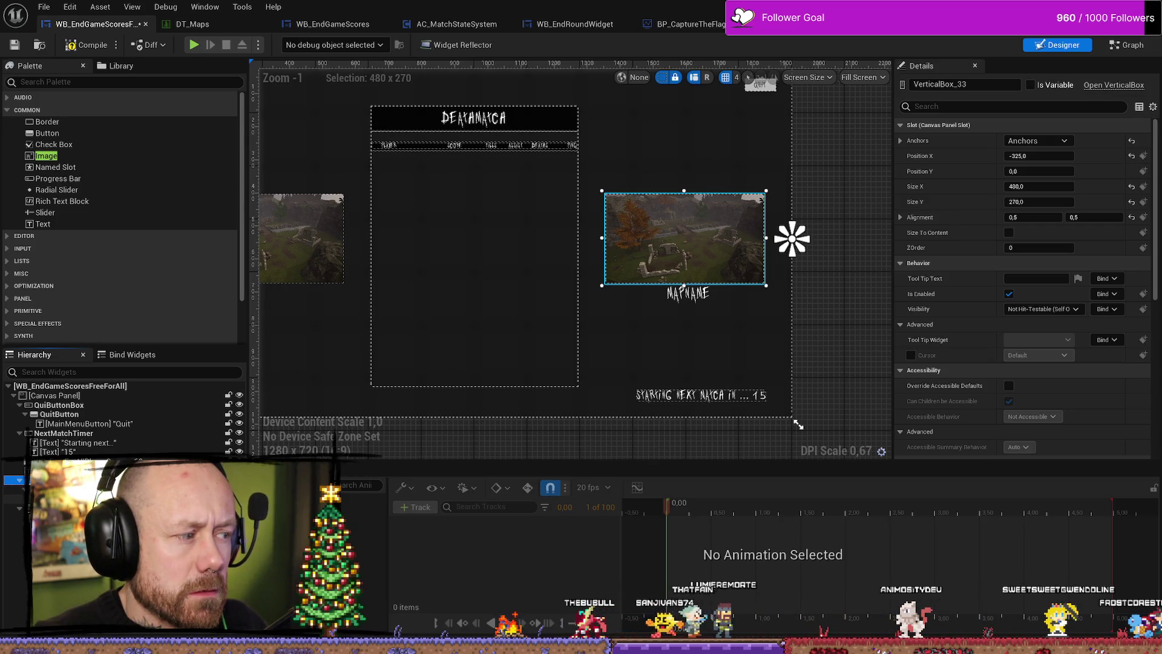
left_click(792, 238)
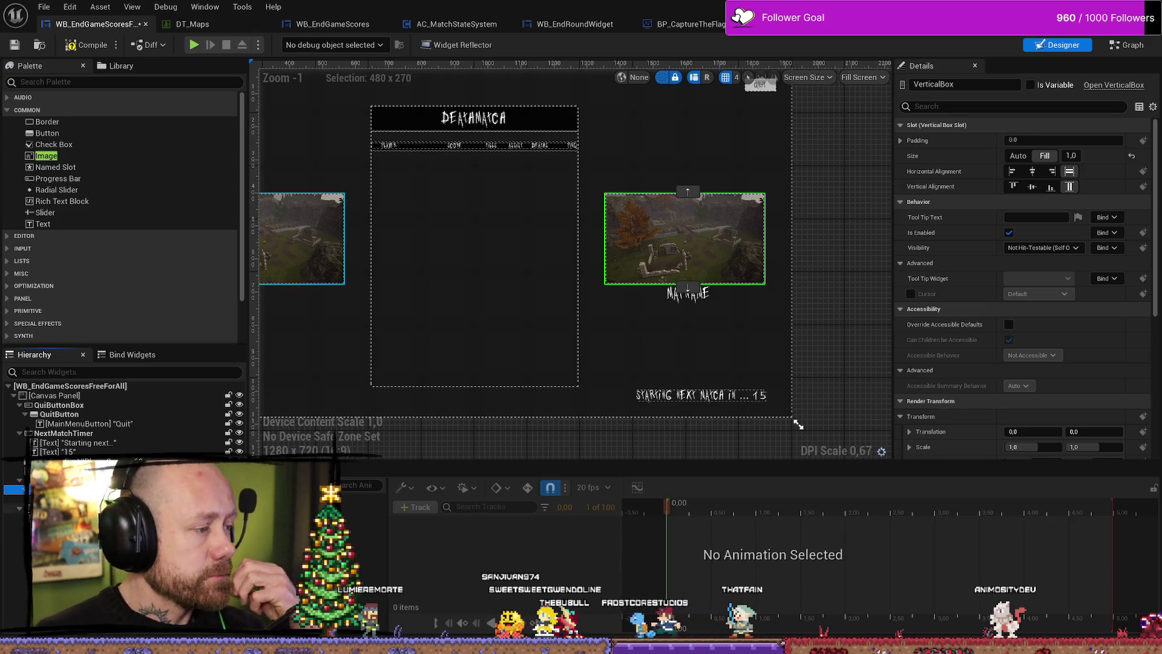
left_click(792, 238)
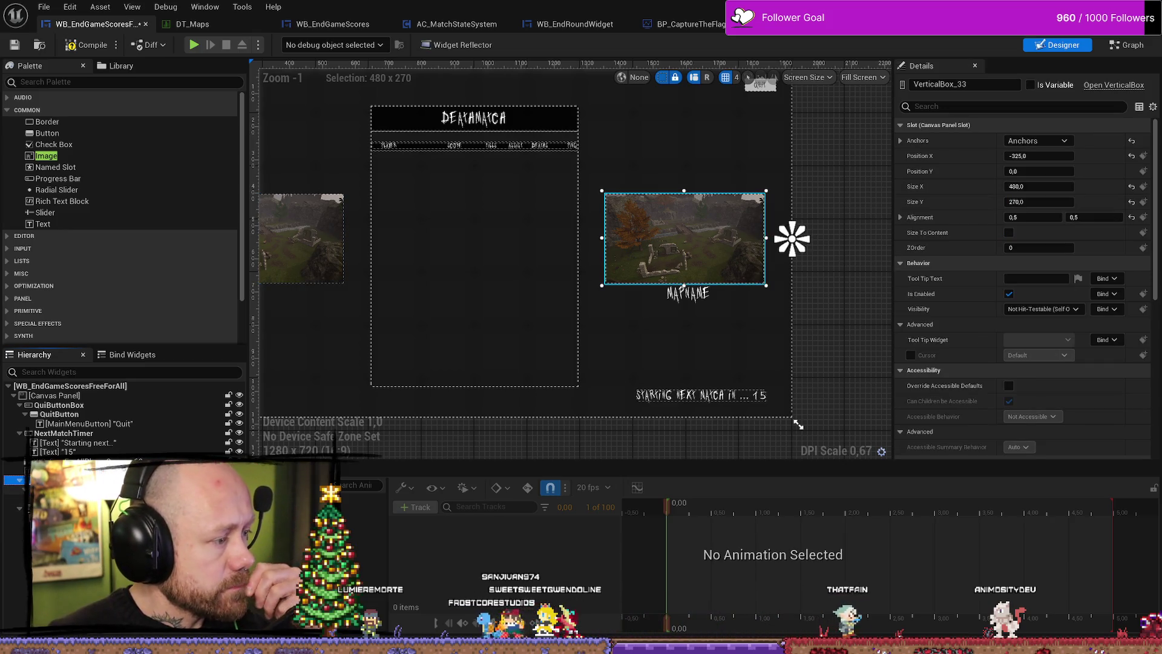
left_click(61, 489)
Wrap the inner vertical box in SizeBox_0 and enable its width override.
right_click(87, 489)
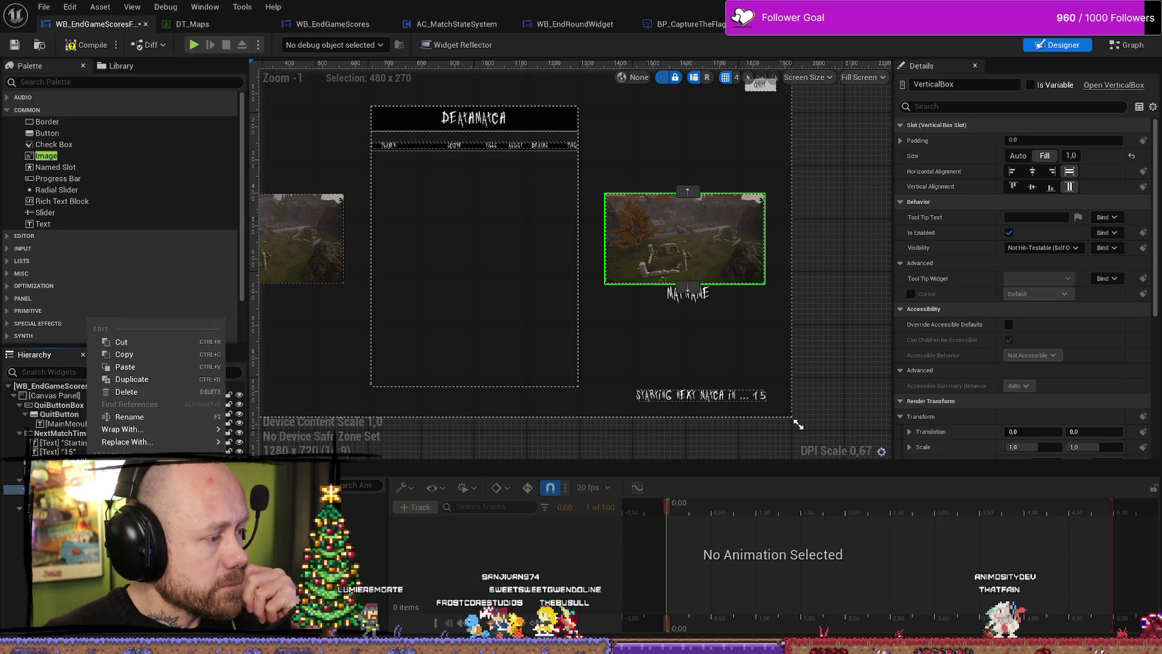
mouse_move(159, 429)
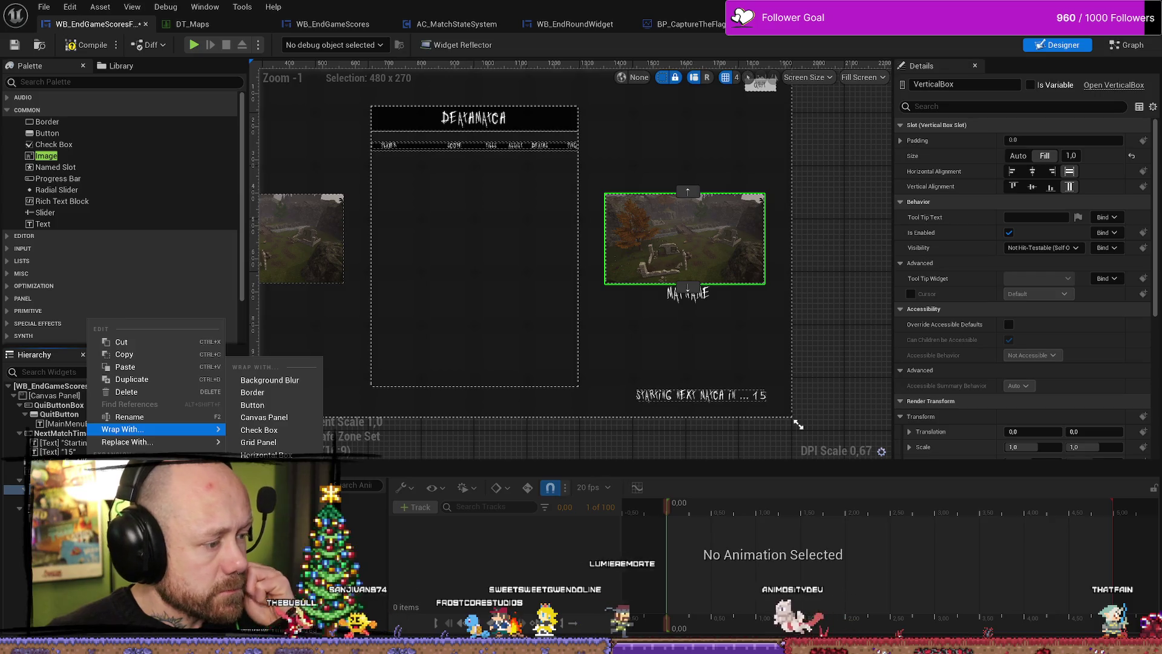
left_click(267, 567)
left_click(61, 489)
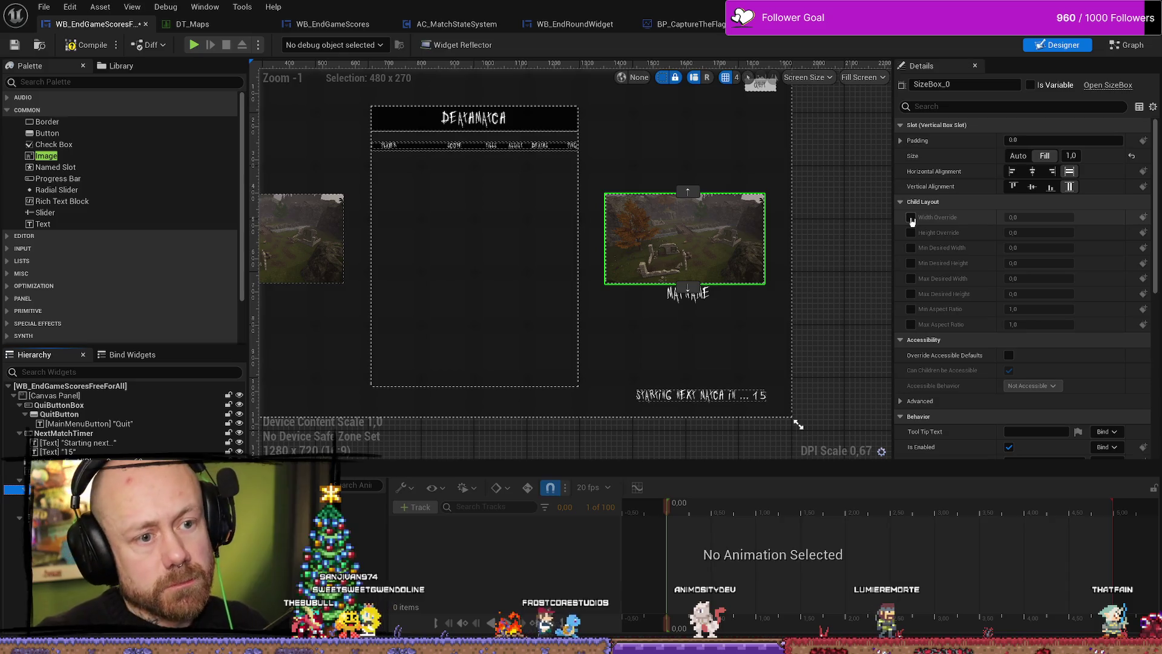
left_click(911, 218)
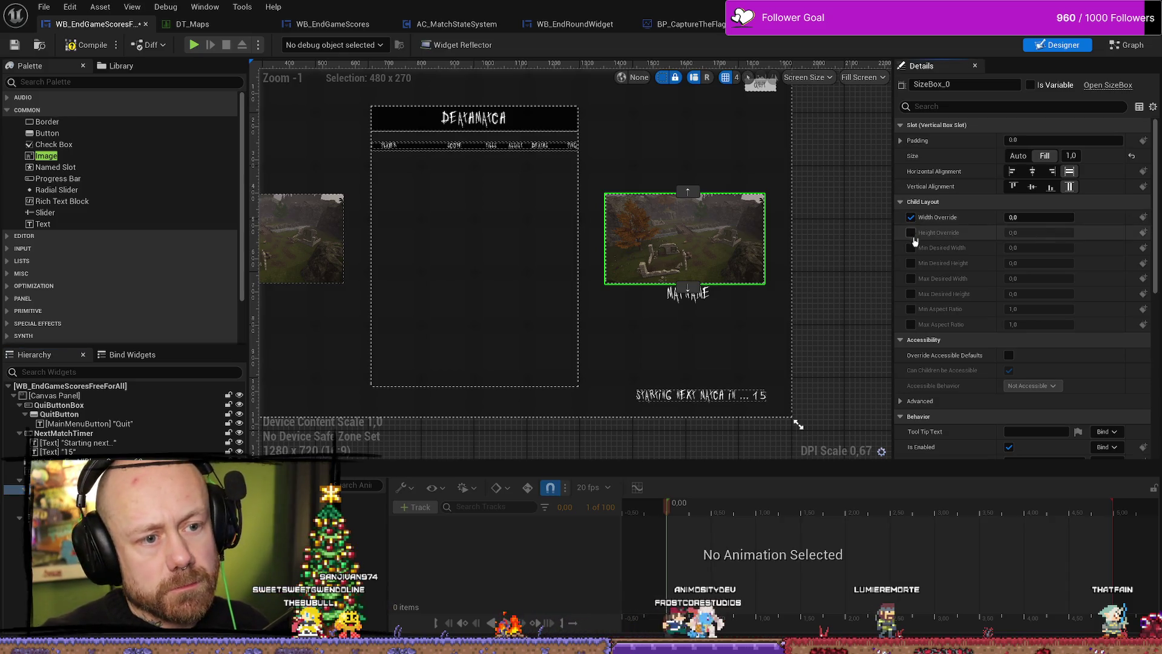
left_click(1036, 217)
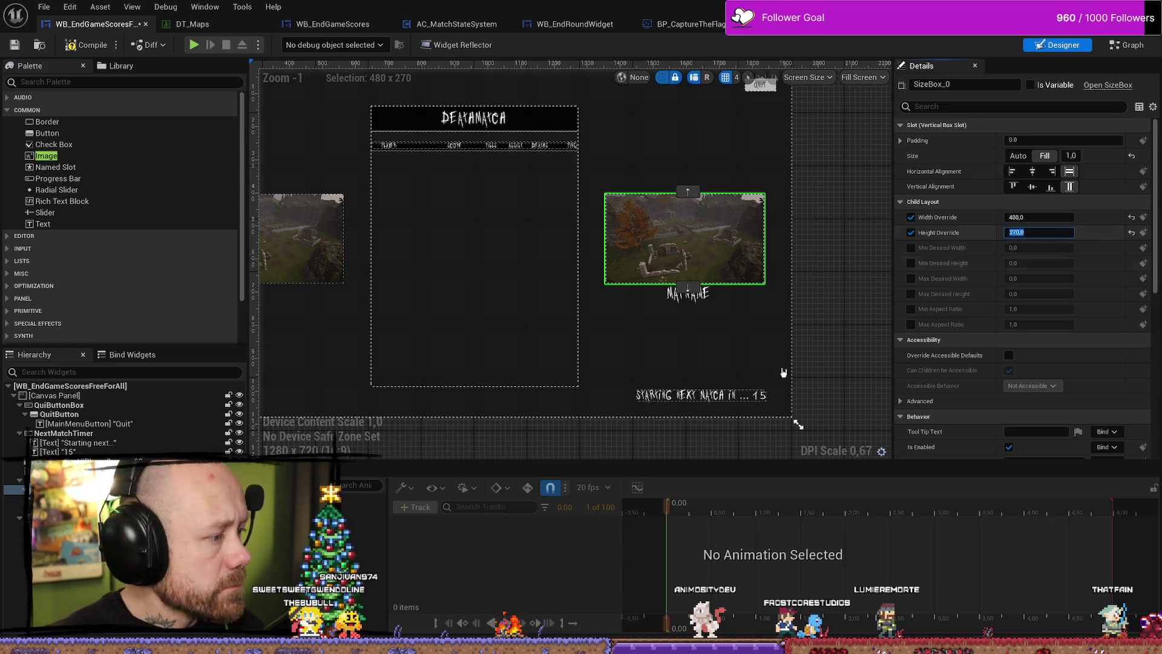
left_click(792, 239)
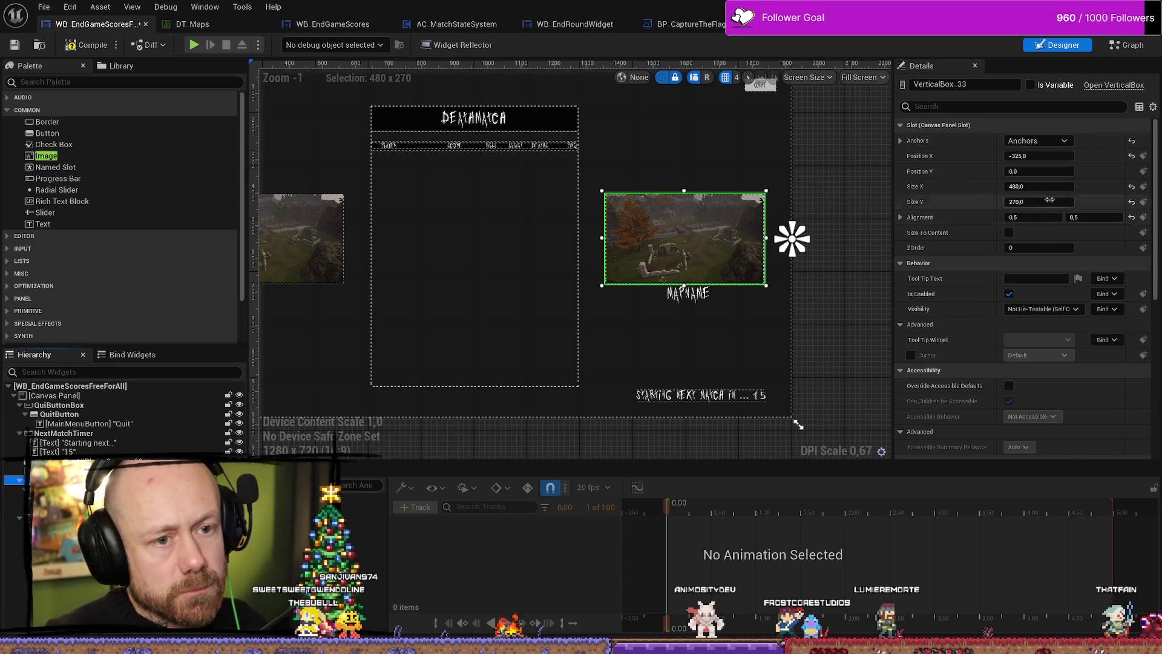
left_click_drag(1034, 189, 1038, 187)
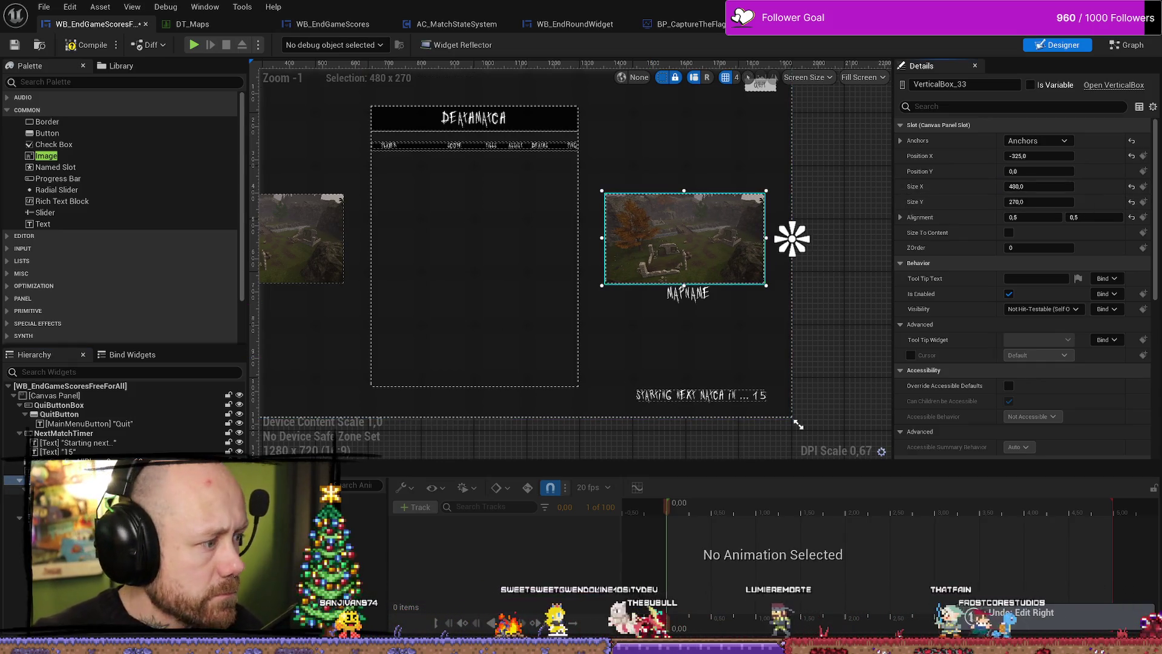
key("ctrl+z")
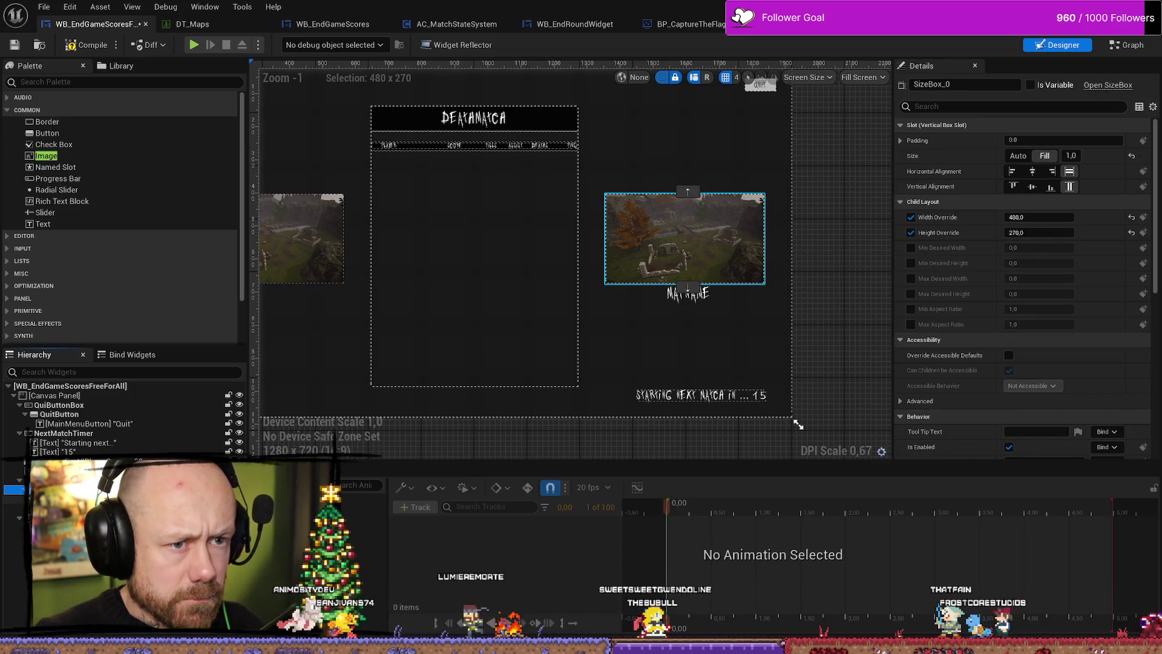
Make SizeBox_0 fill horizontally and set the inner vertical box to fill both ways.
key("Down")
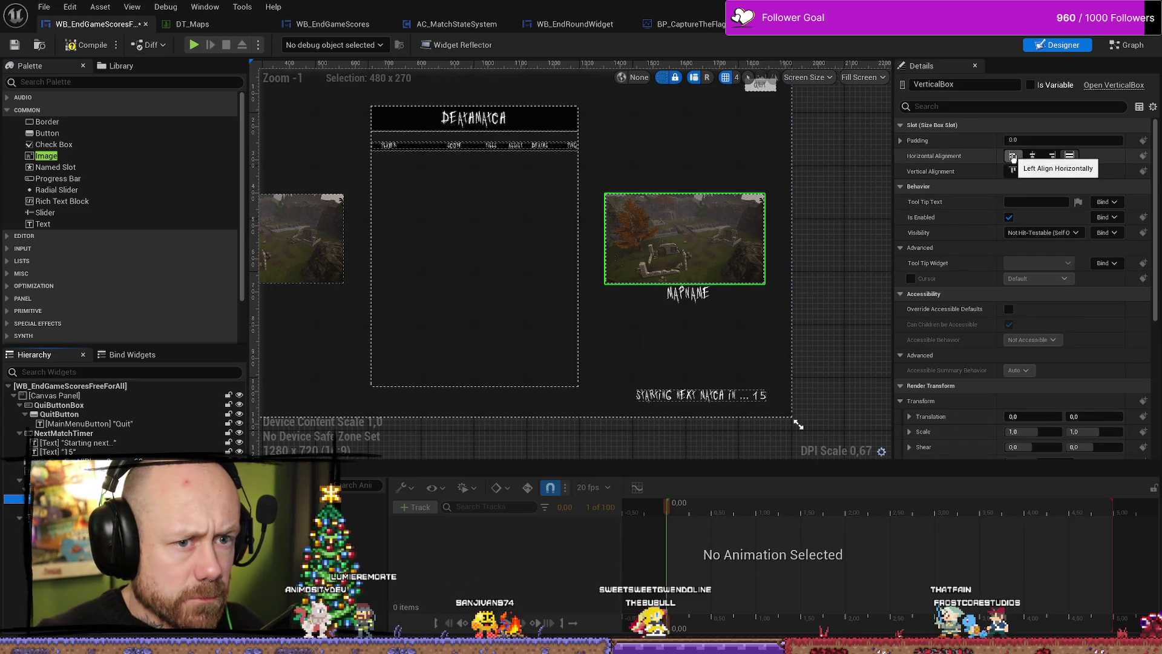
left_click(1033, 156)
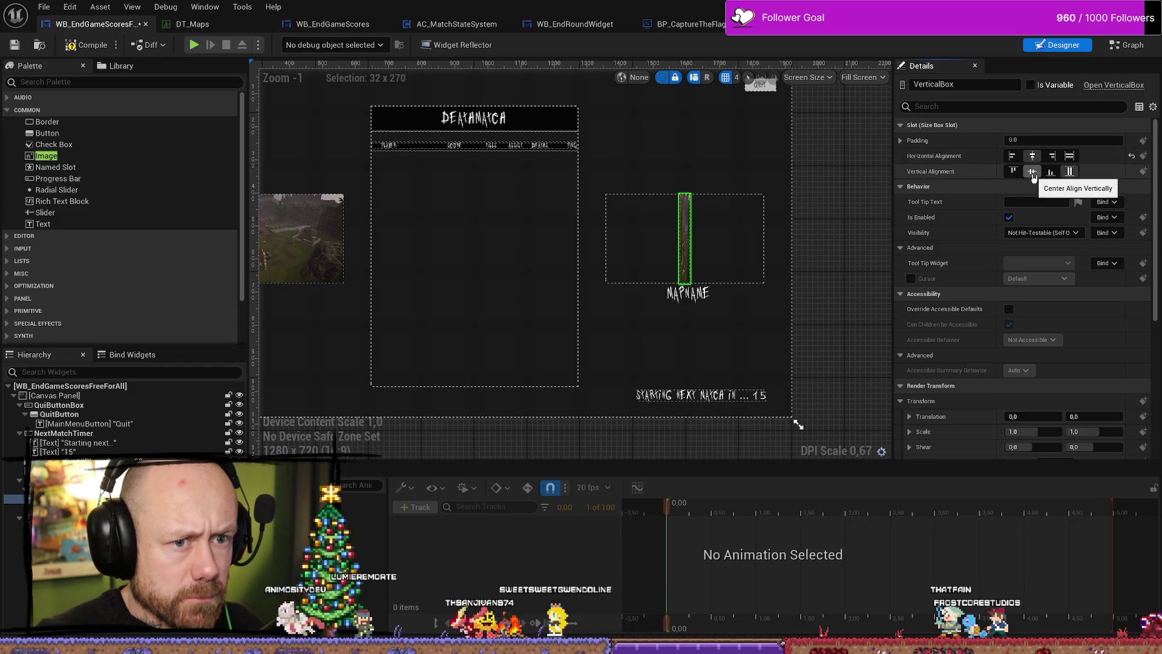
left_click(1032, 172)
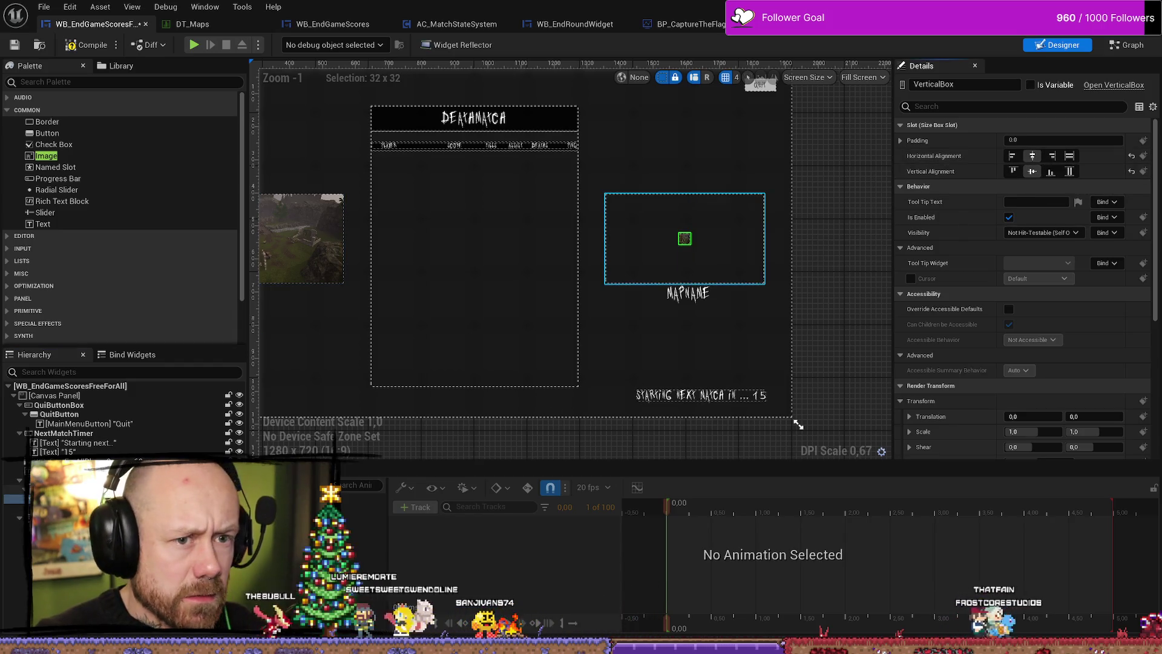
key("Up")
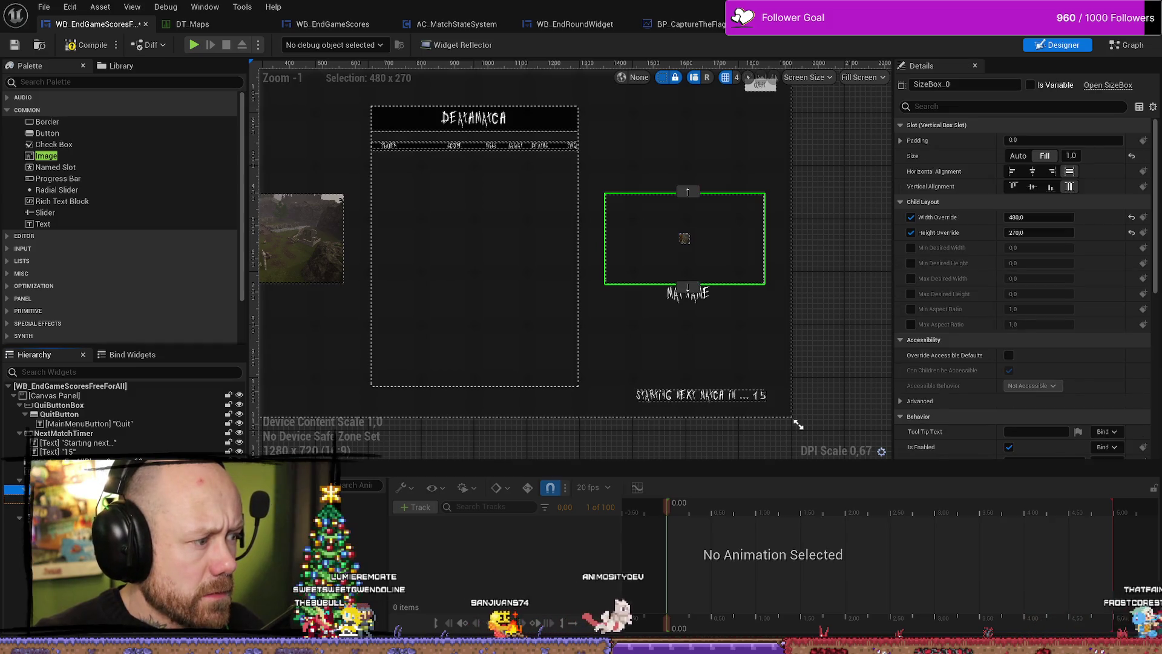
key("Escape")
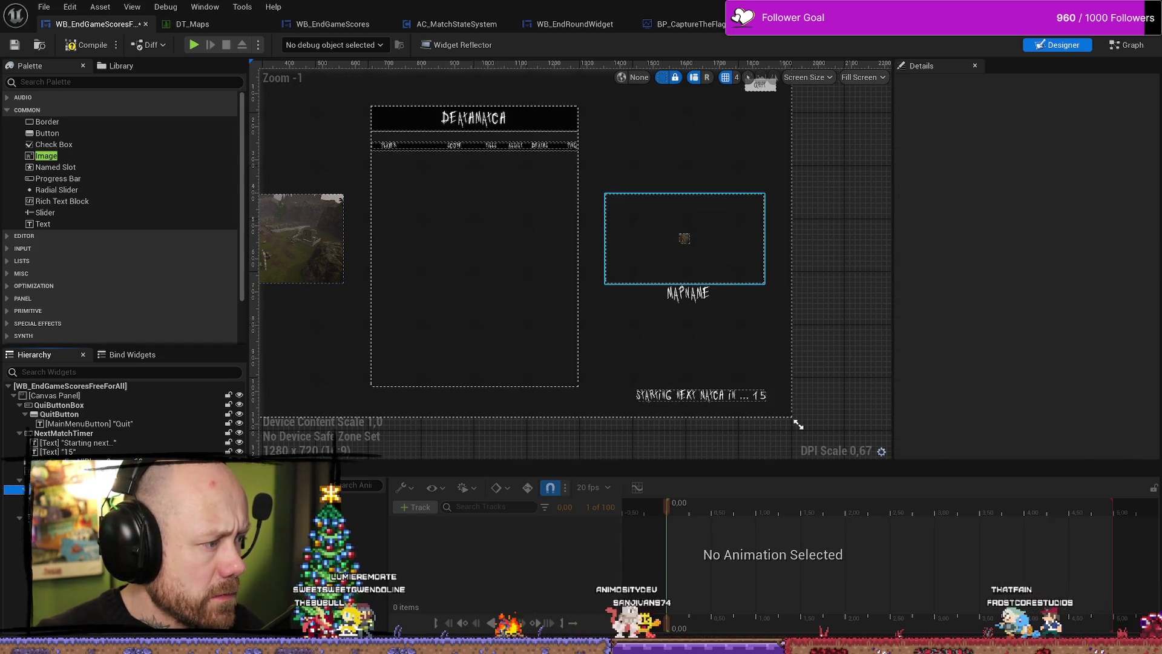
left_click(685, 261)
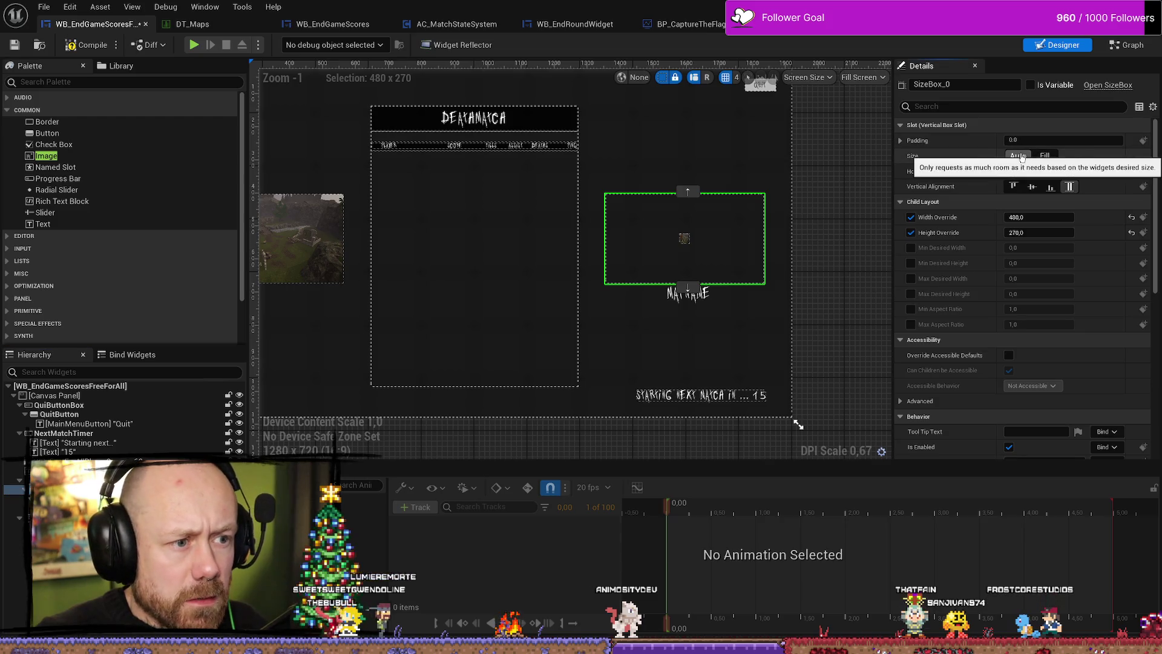
left_click(1012, 172)
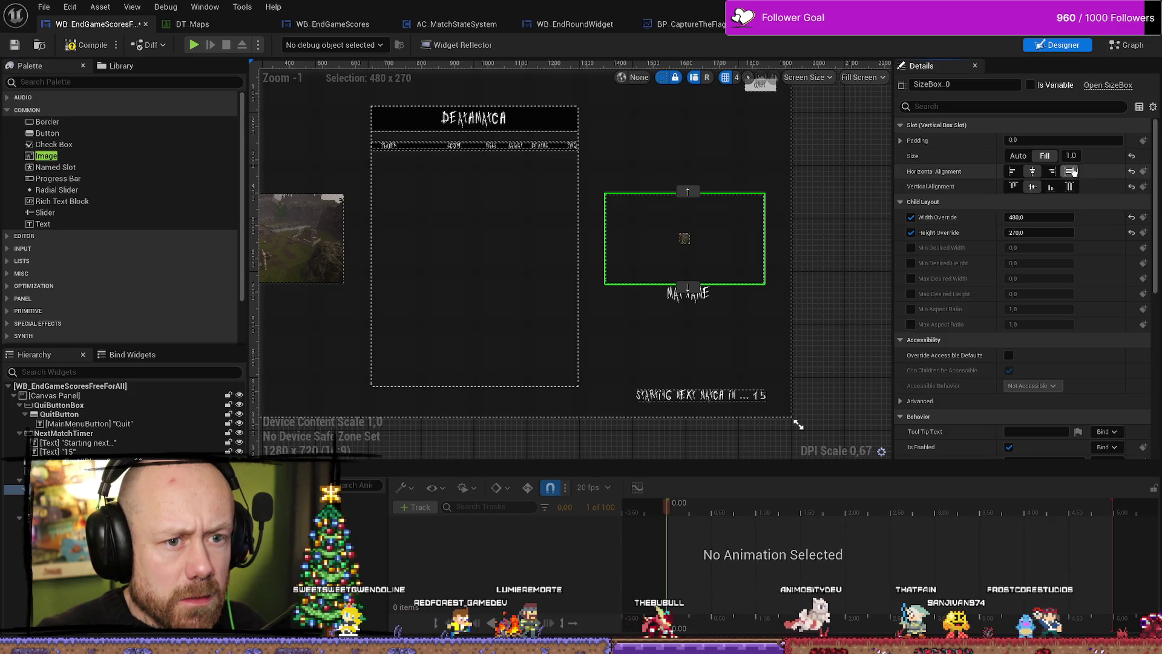
left_click(1070, 172)
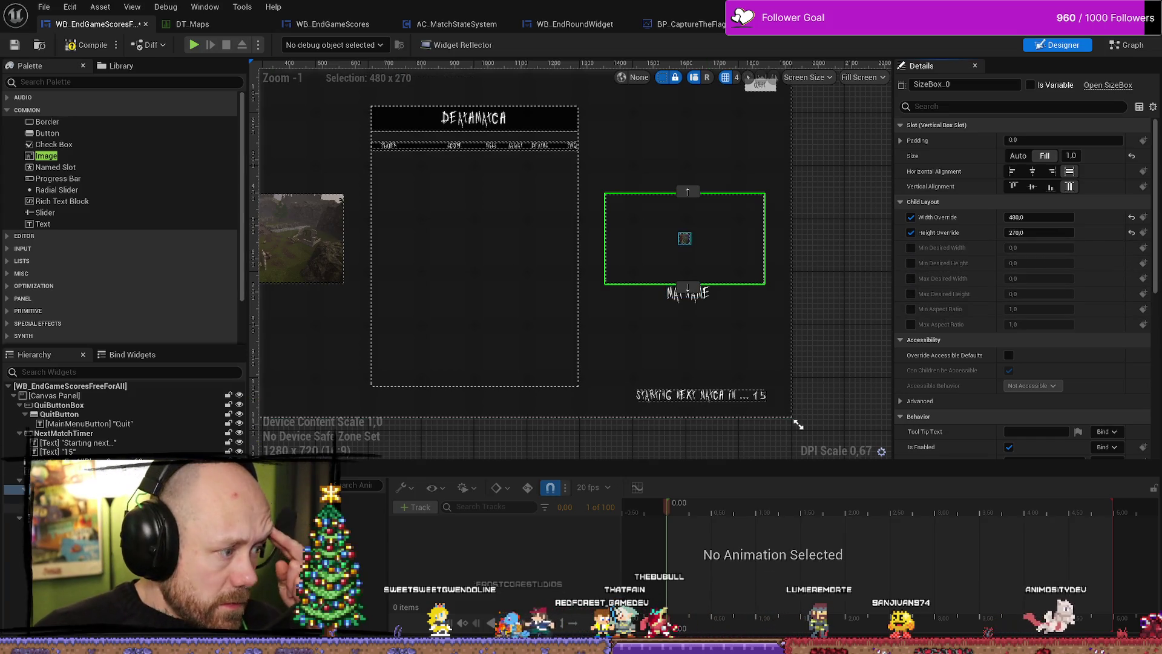
left_click(54, 499)
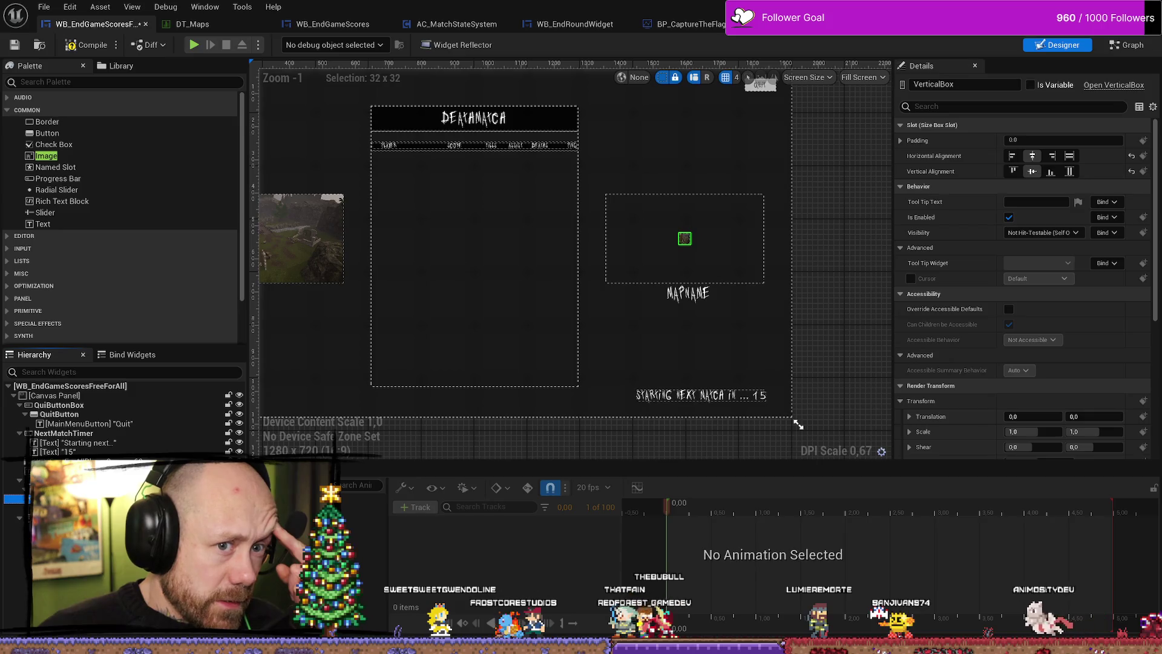
left_click(1070, 156)
left_click(1070, 172)
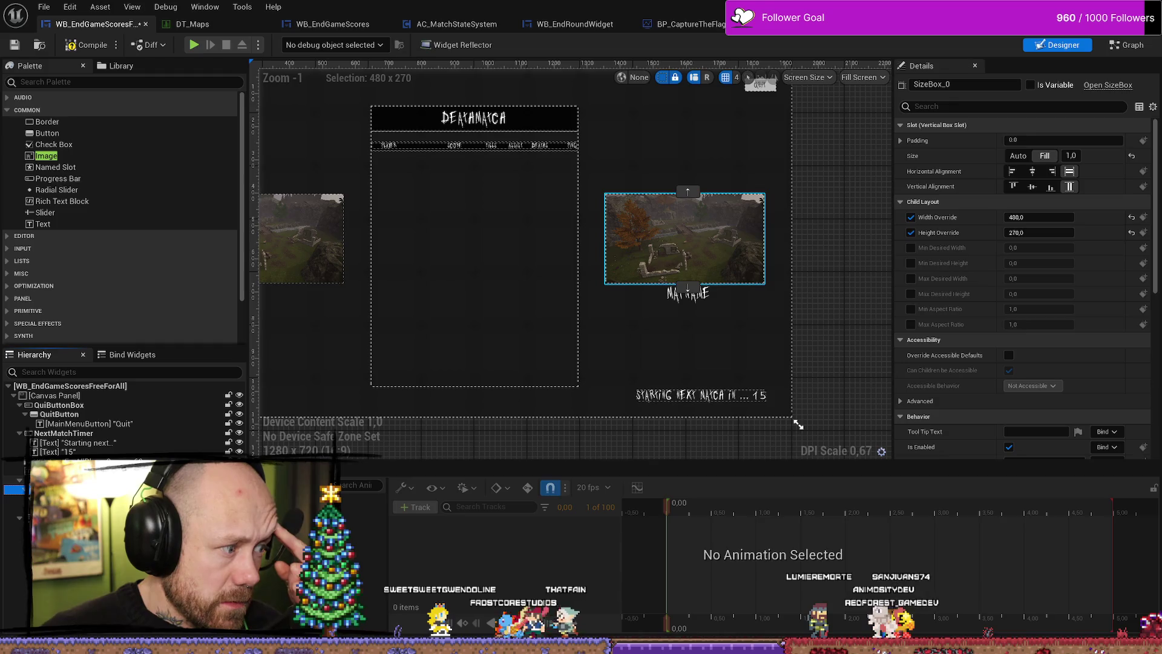
Centre SizeBox_0 horizontally and vertically within its slot.
left_click(55, 480)
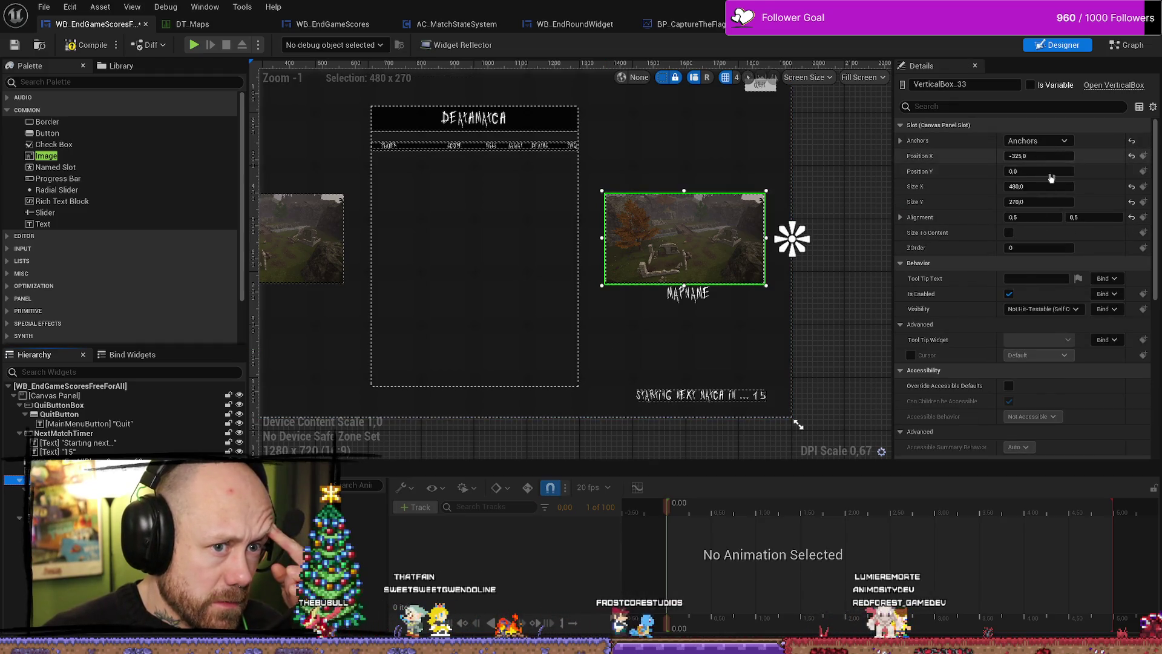
mouse_move(1039, 186)
left_mouse_down()
mouse_move(1056, 186)
mouse_move(1039, 187)
left_mouse_up()
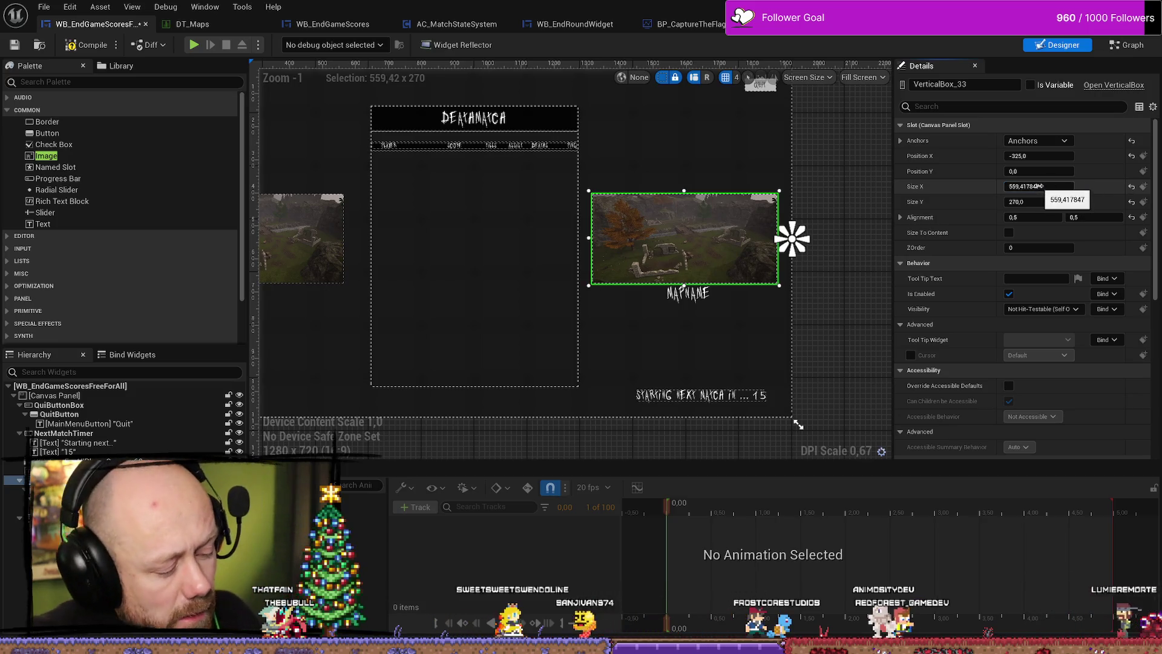
key("ctrl+z")
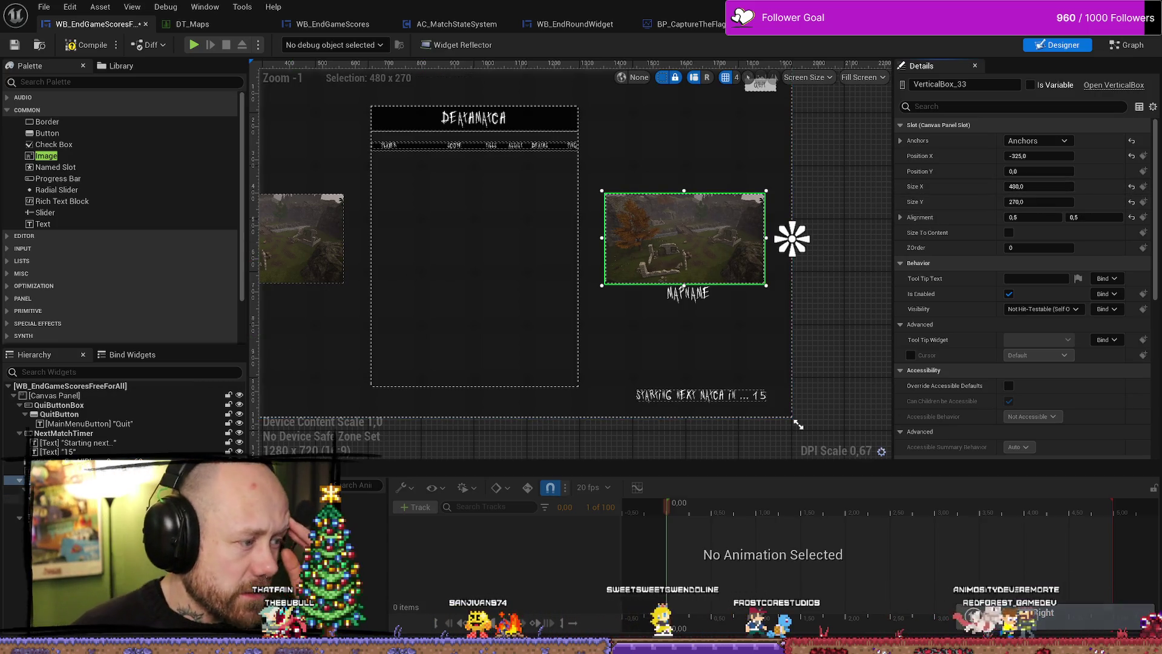
left_click(36, 489)
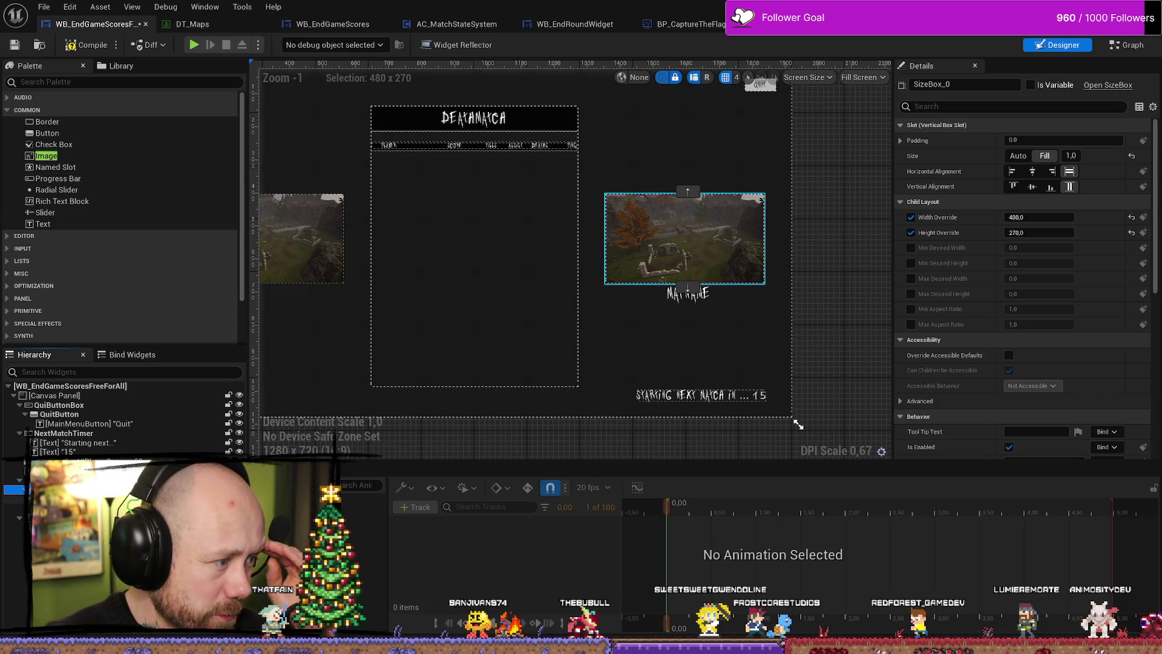
left_click(36, 489)
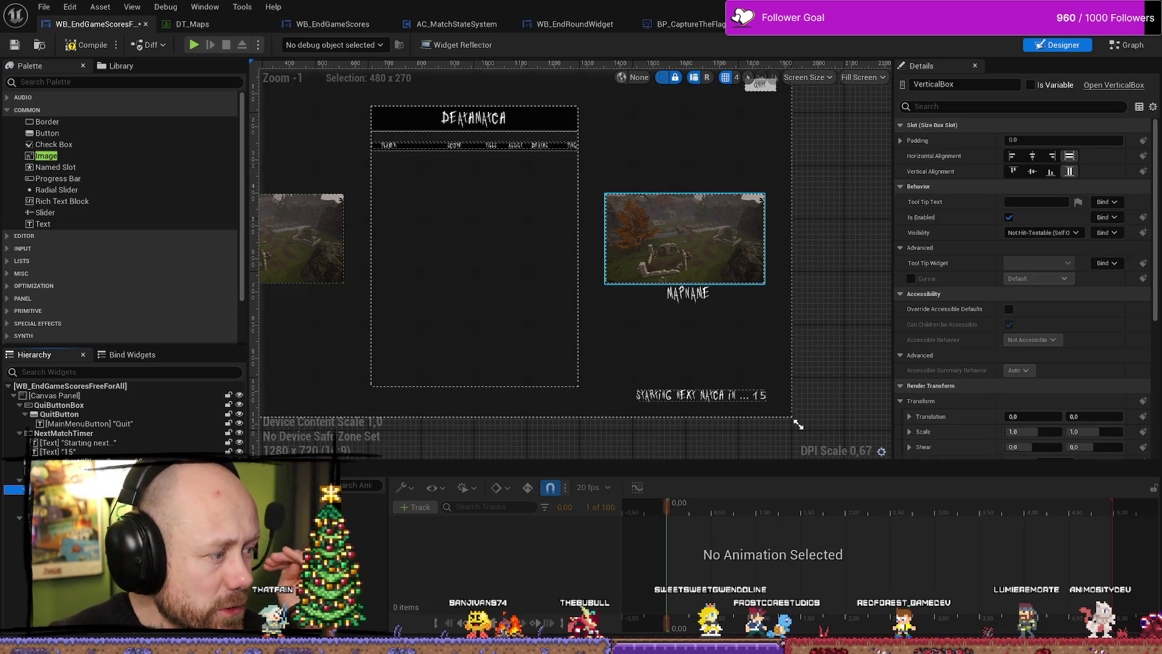
left_click(36, 499)
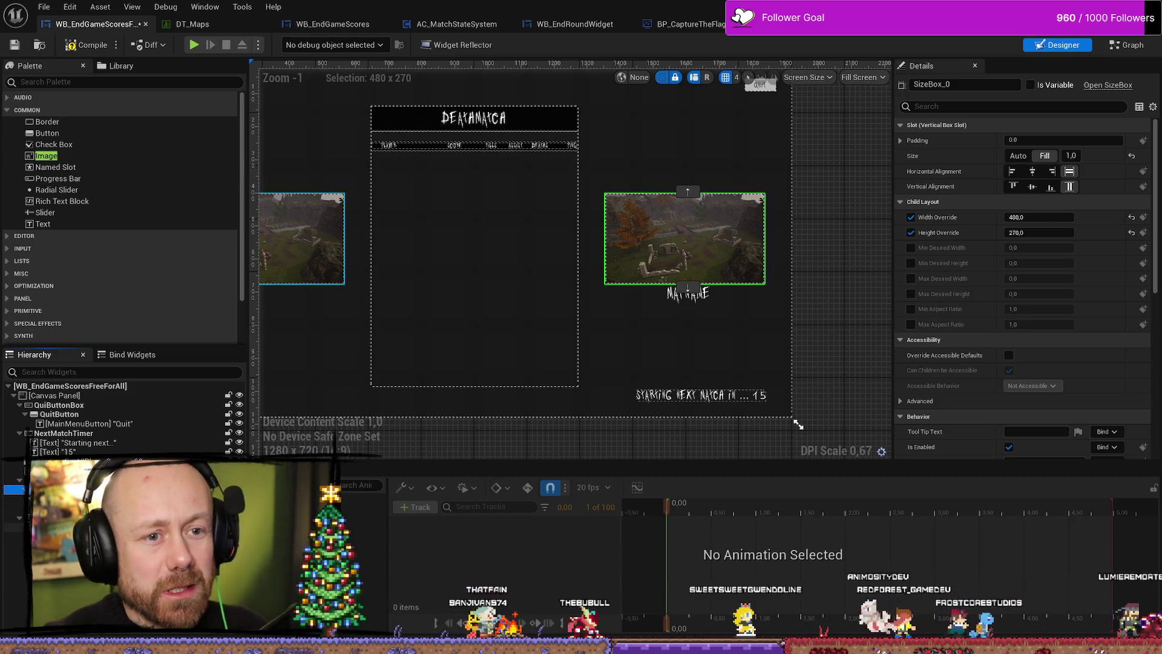
left_click(1033, 171)
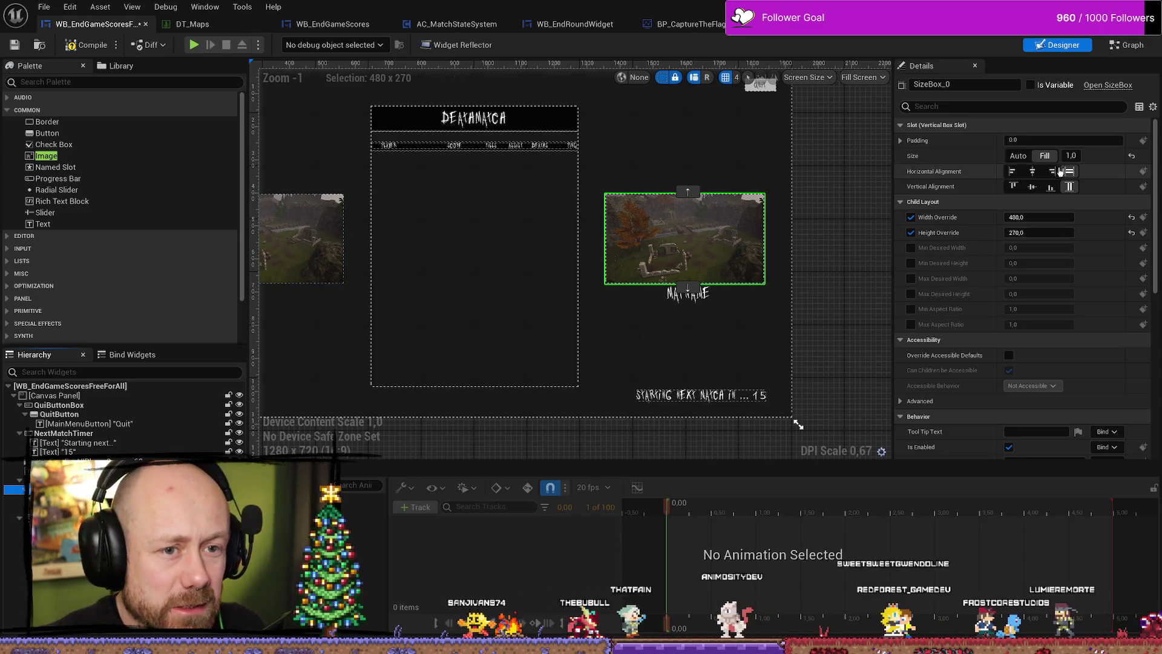
left_click(1033, 187)
left_click(1032, 202)
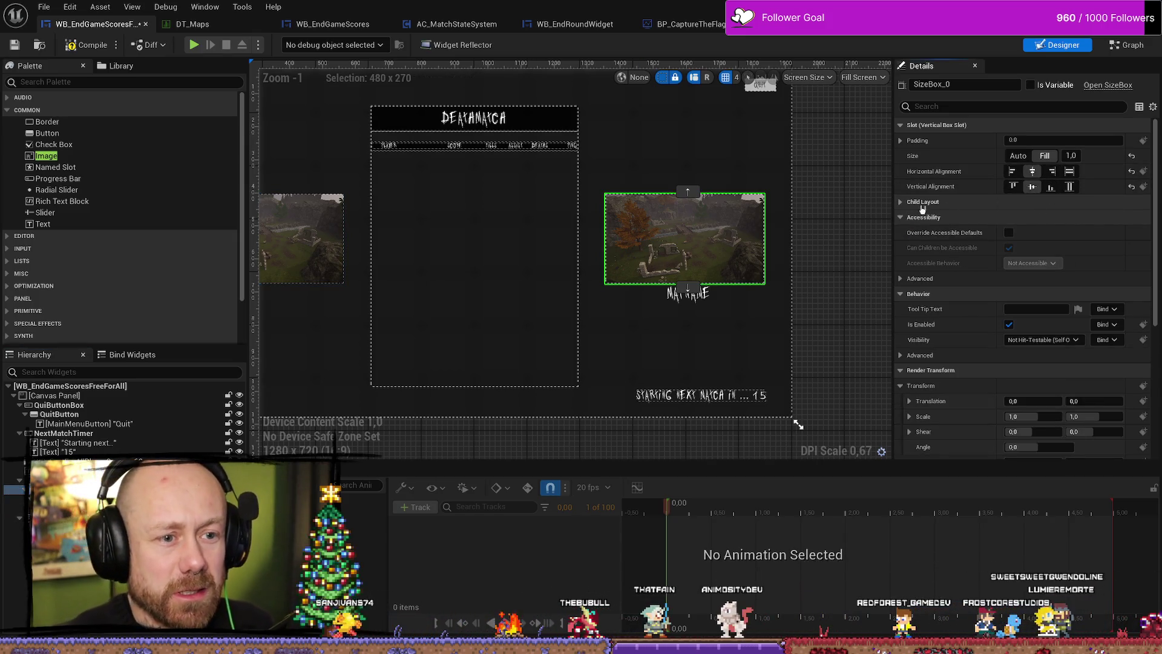
left_click(1077, 201)
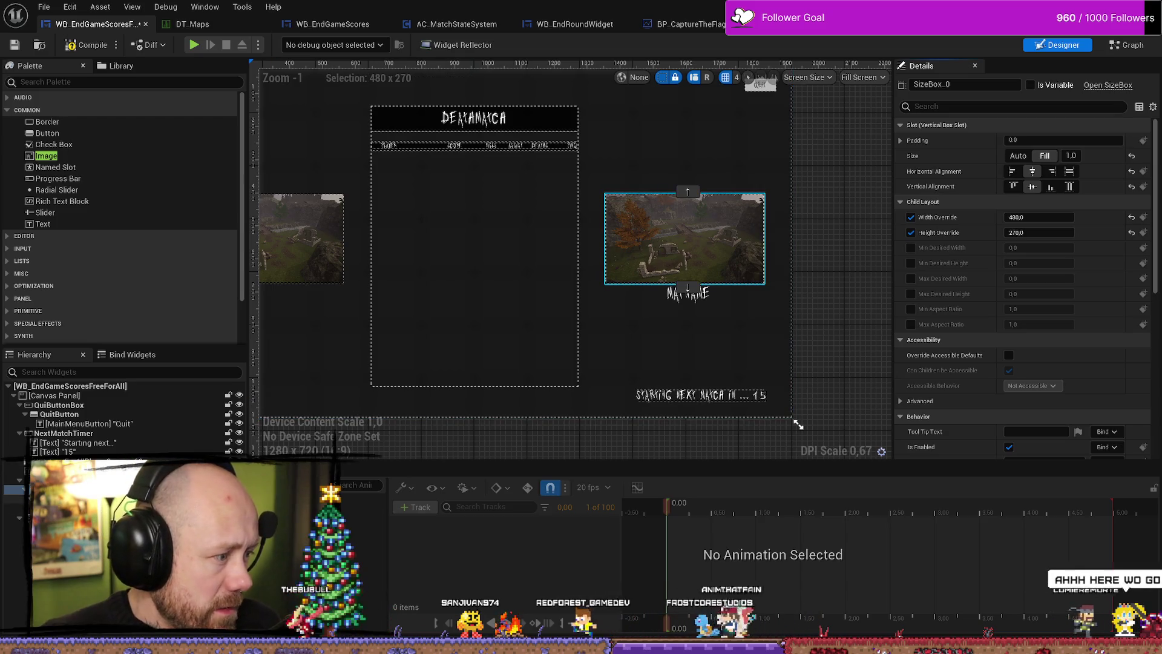
Test alignment options on the inner vertical box and restore Fill both ways.
left_click(67, 498)
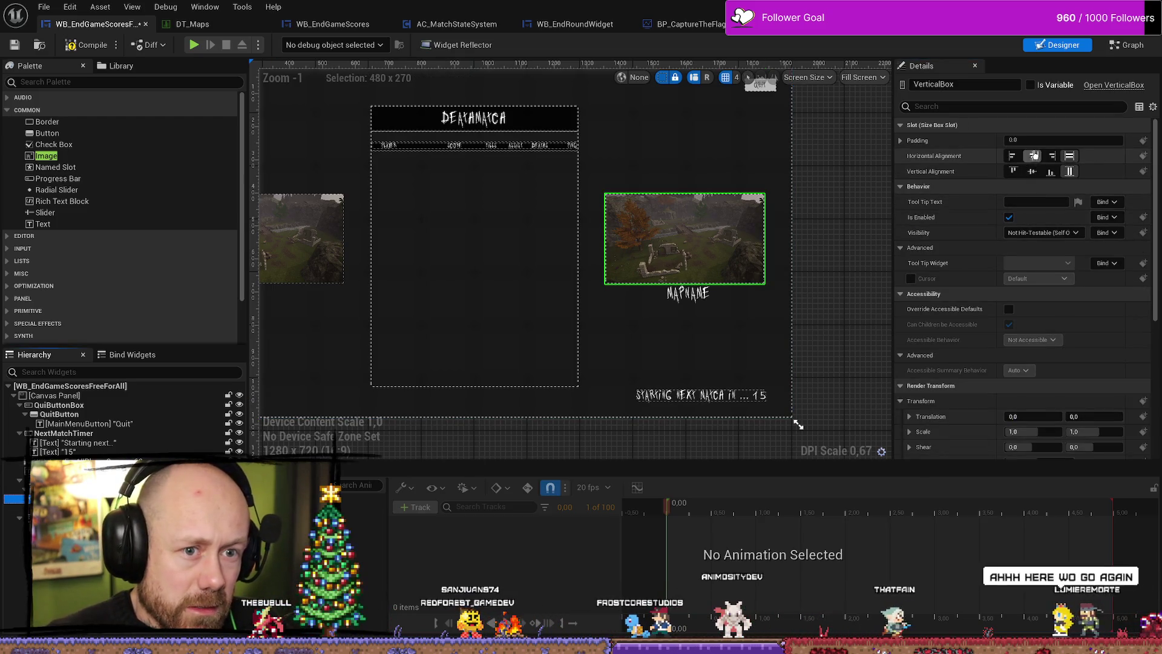
left_click(1033, 156)
left_click(1032, 171)
left_click(1069, 156)
left_click(1070, 171)
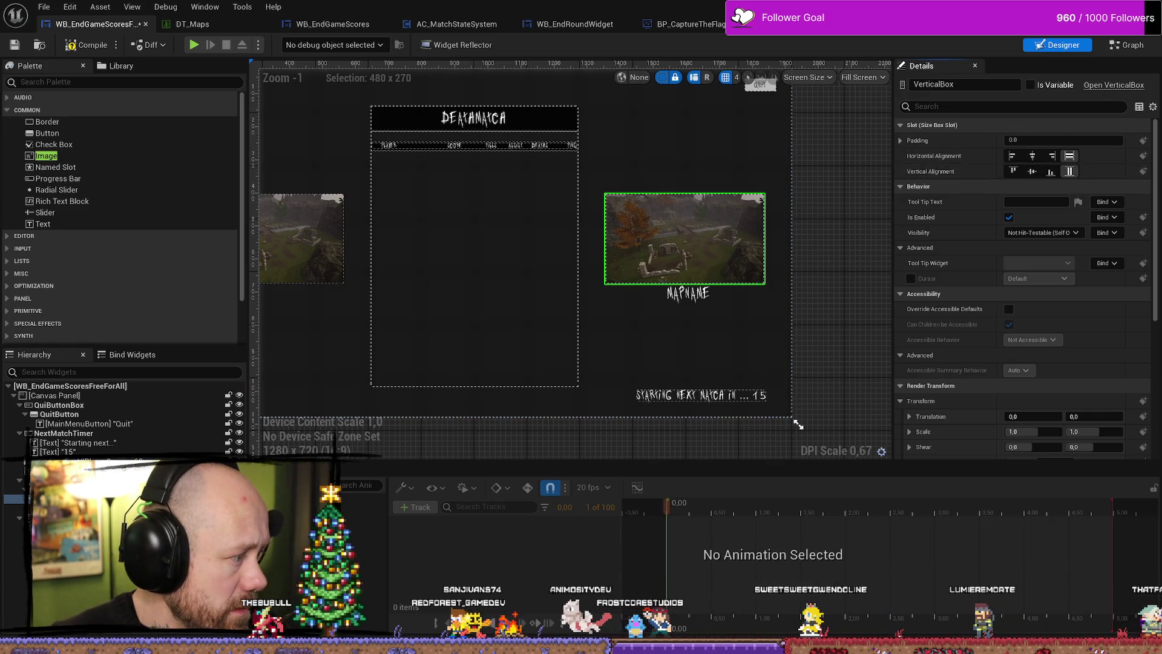
left_click(66, 489)
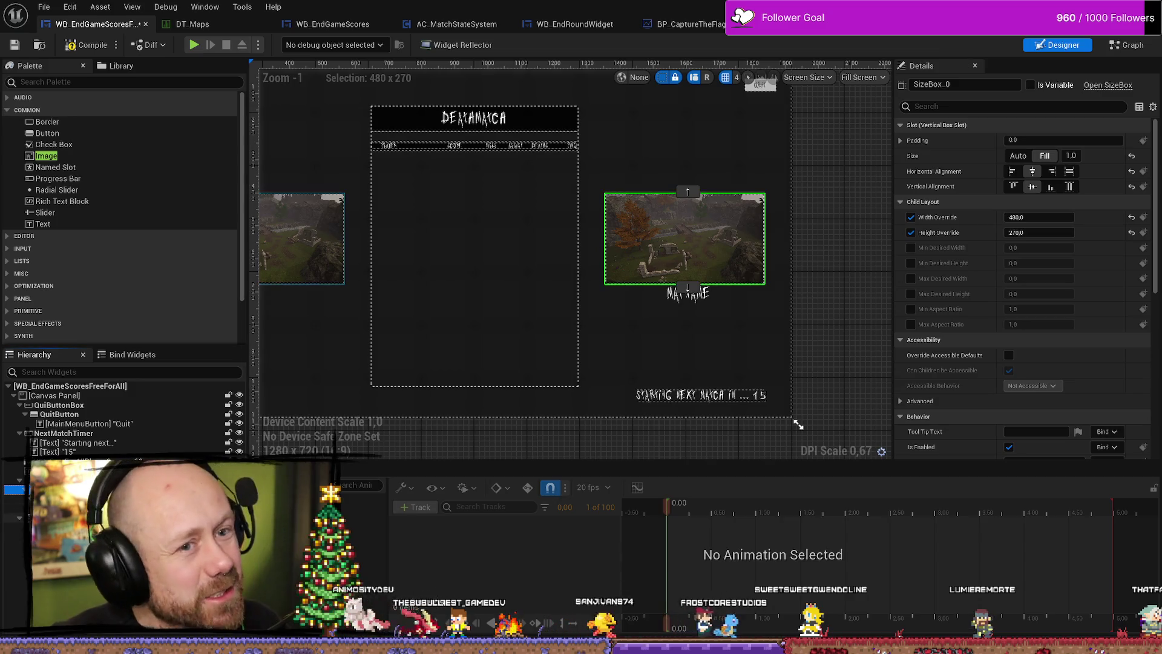
left_click(66, 470)
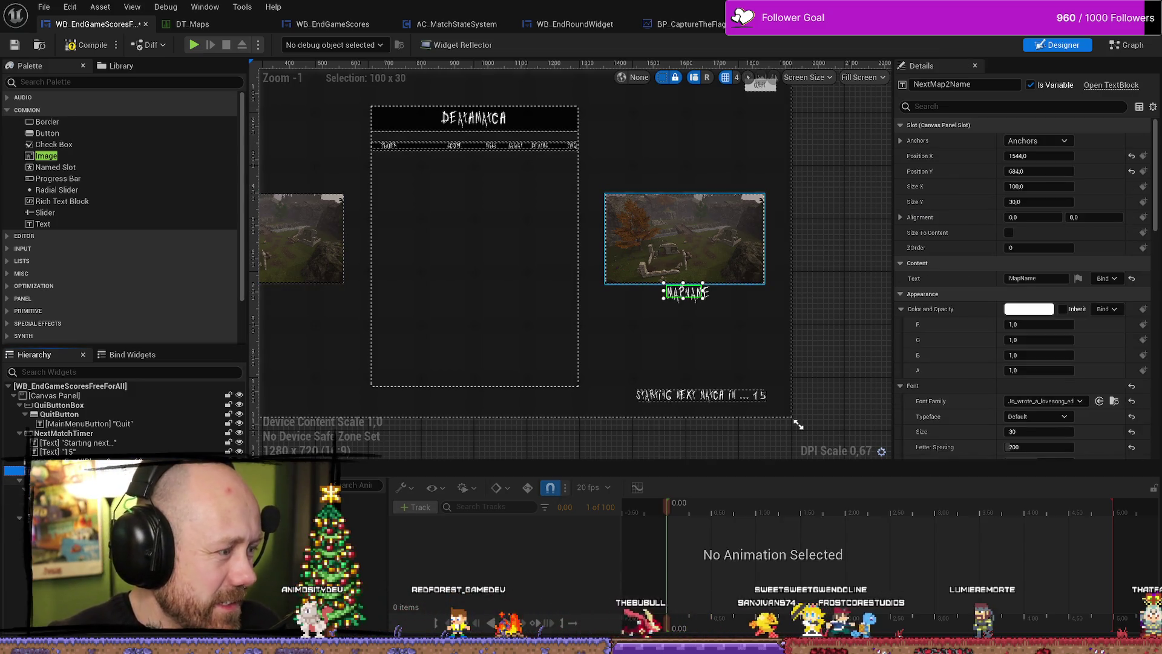
Set VerticalBox_33's slot height to 480 so it measures 480 by 480.
left_click(66, 479)
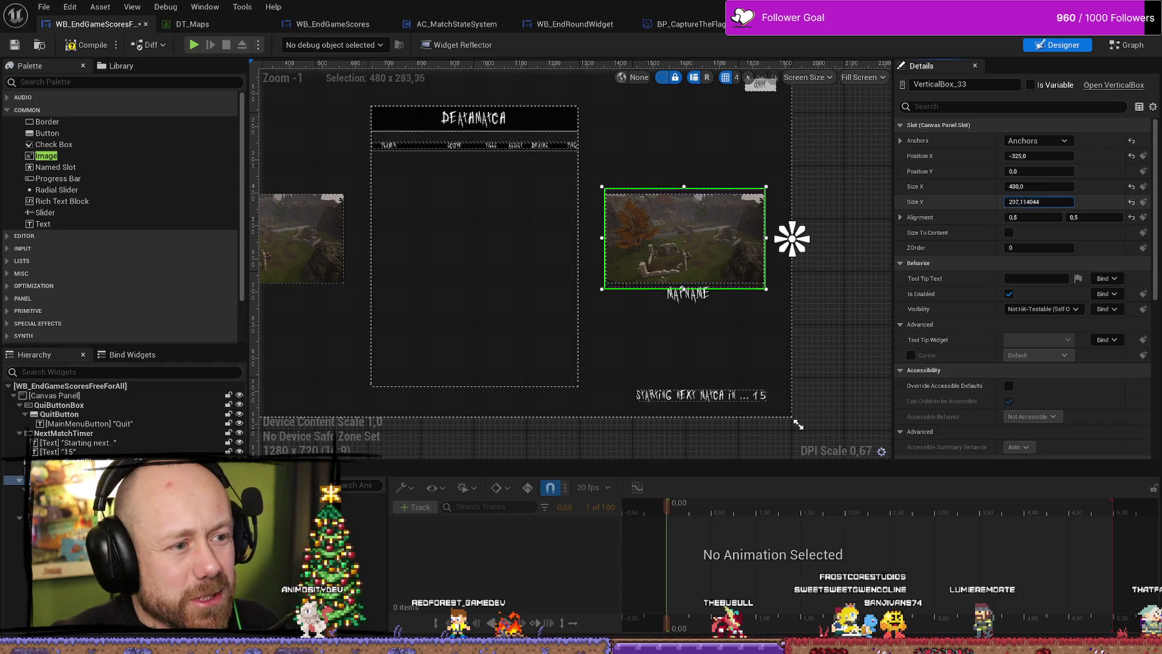
mouse_move(1039, 201)
left_mouse_down()
mouse_move(1053, 202)
mouse_move(1032, 189)
left_mouse_up()
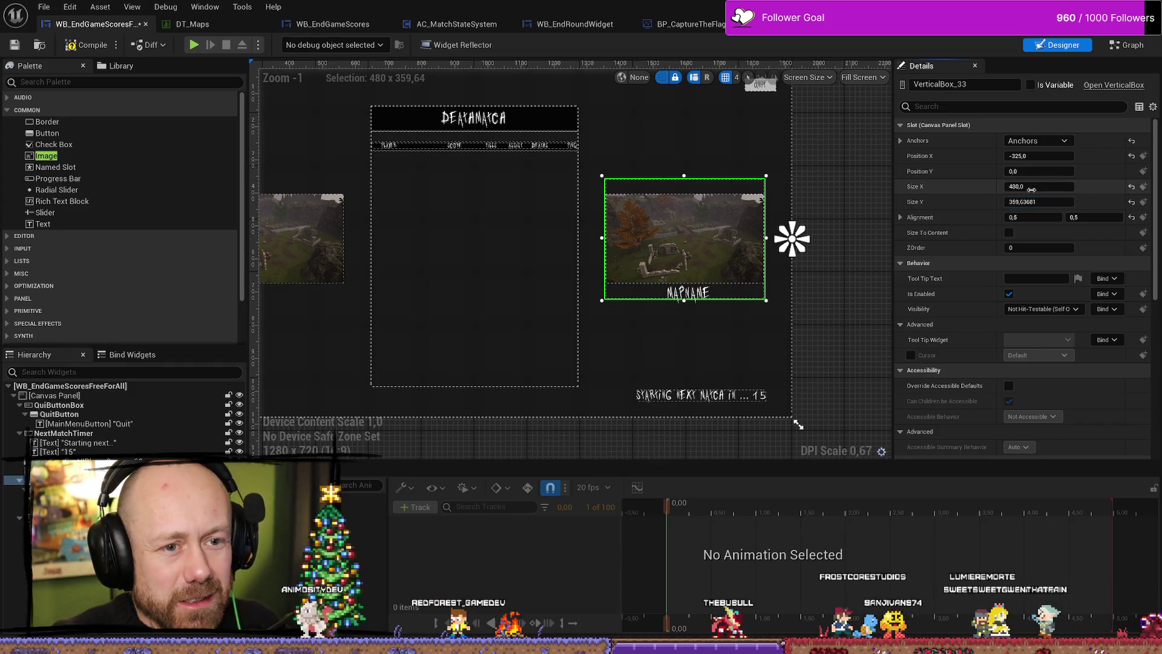
mouse_move(1039, 202)
left_mouse_down()
mouse_move(1059, 202)
mouse_move(1046, 204)
left_mouse_up()
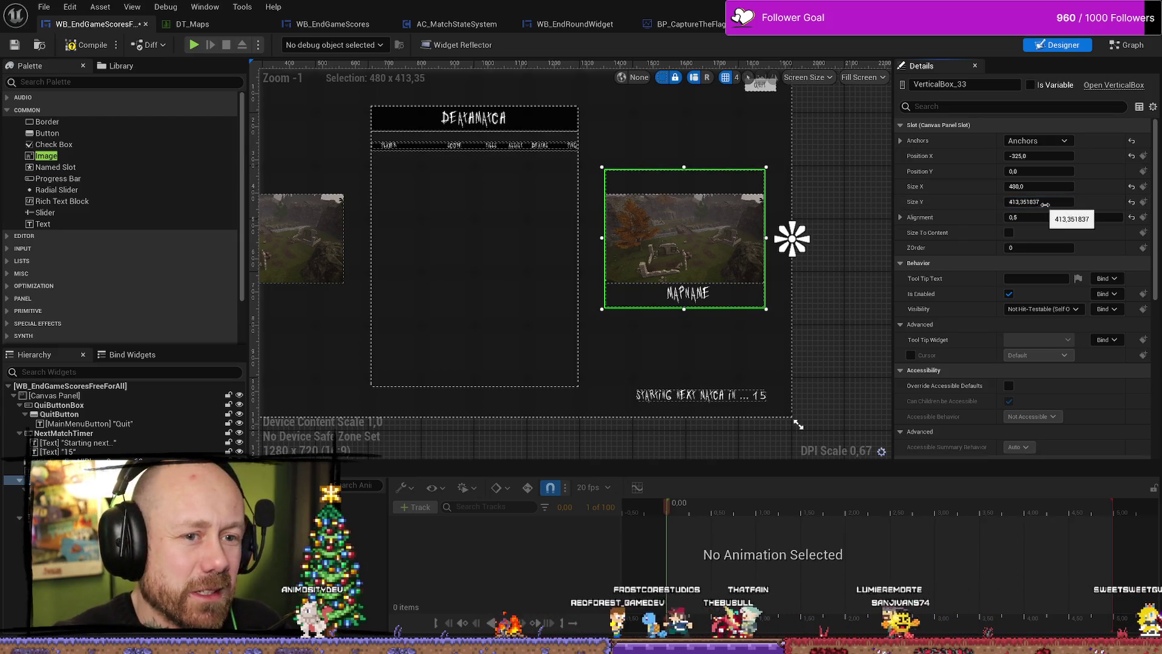
left_click(1045, 204)
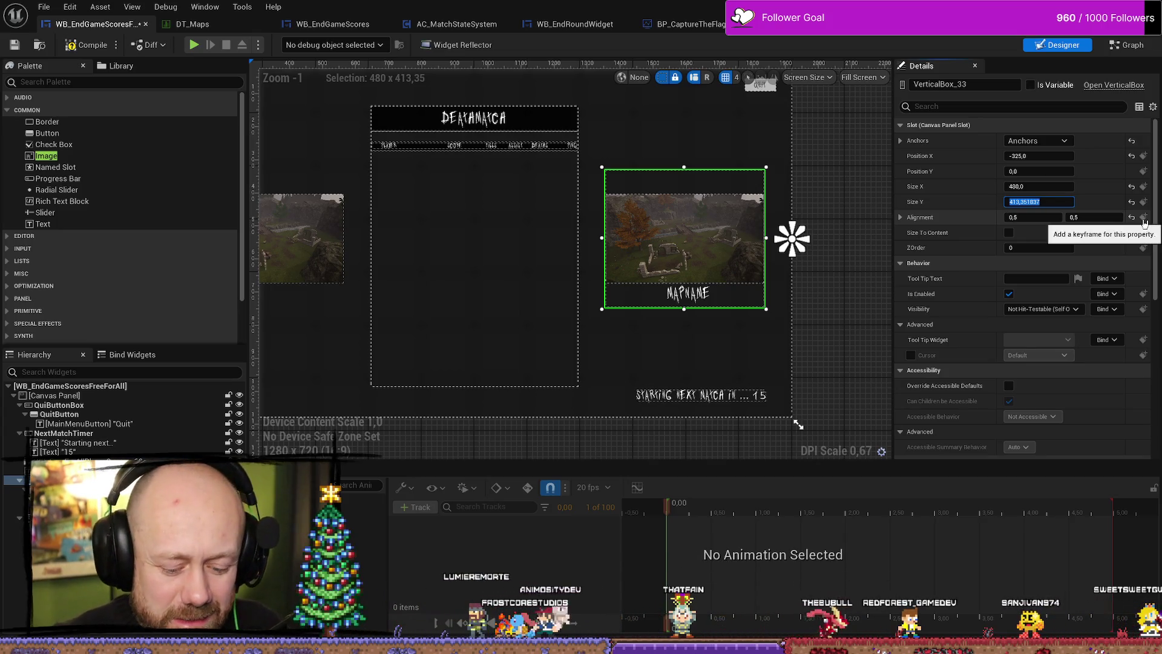
type("480")
key("Return")
left_click(1041, 202)
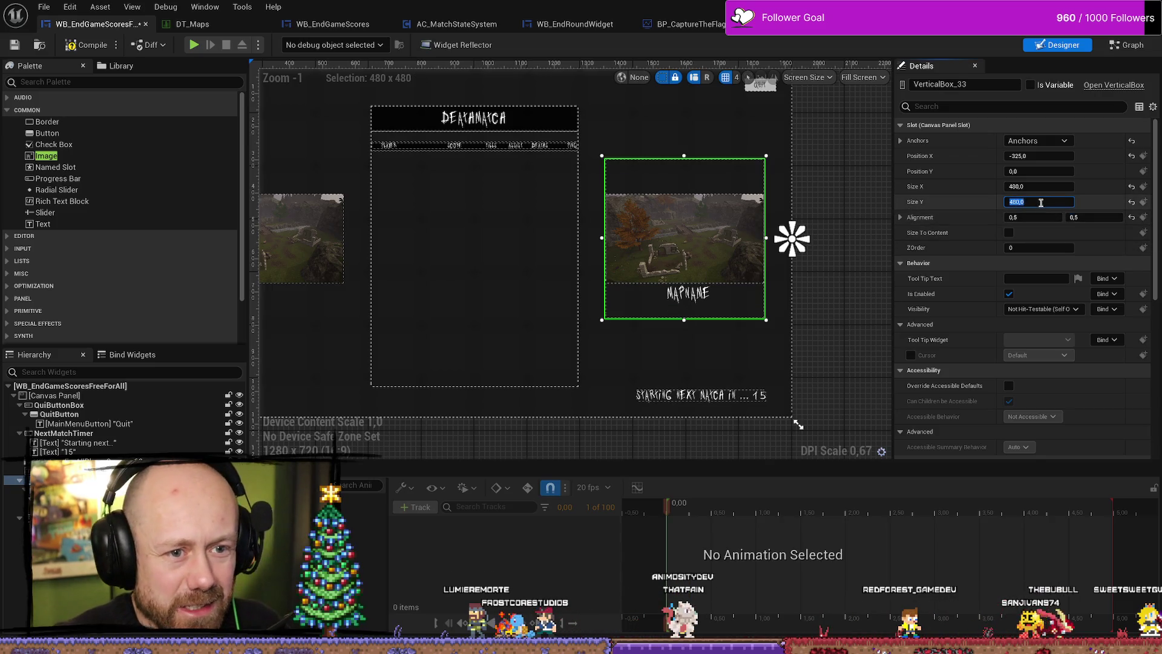
left_click(13, 498)
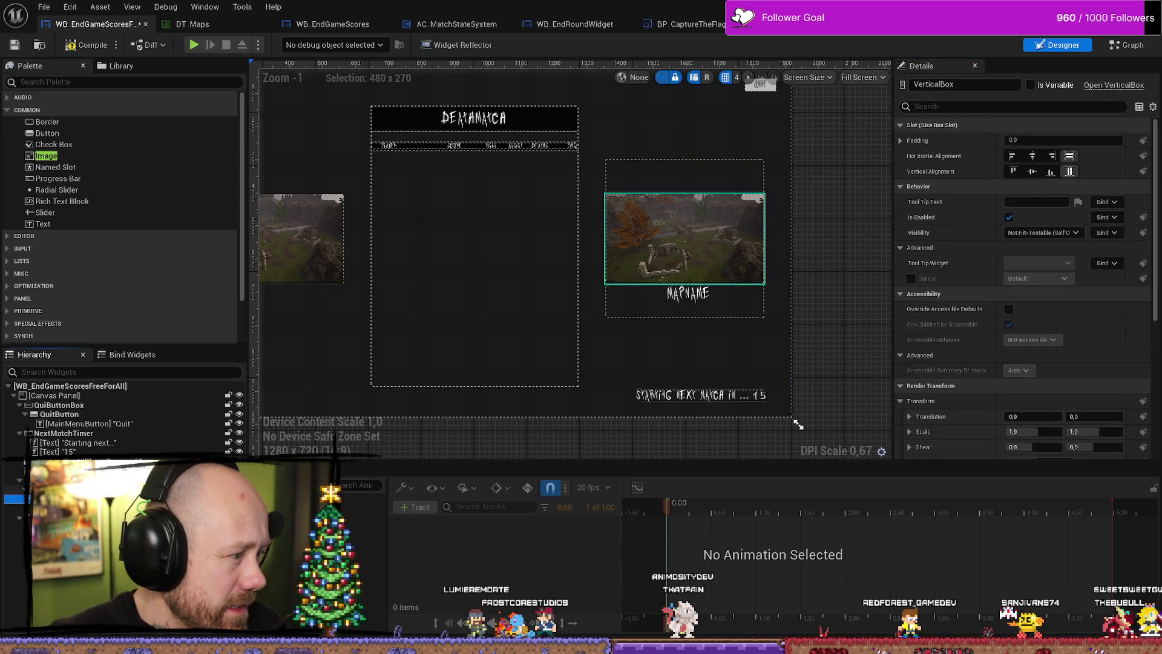
left_click(14, 470)
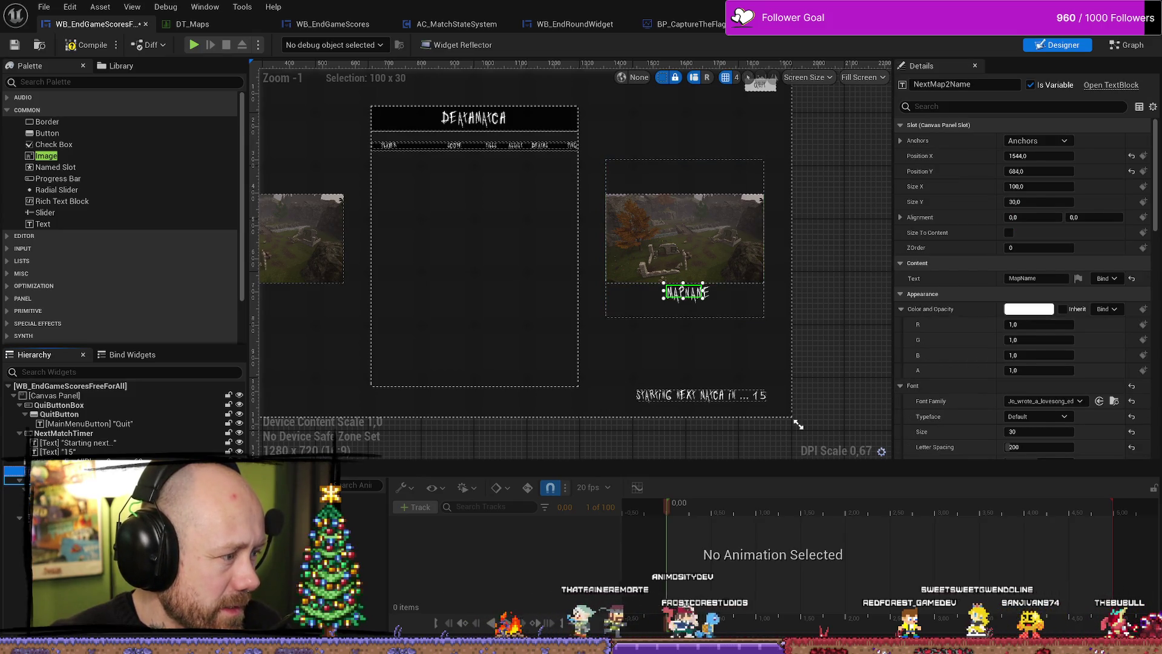
Move the NextMap2Name text into VerticalBox_33 beneath the next-map image.
left_click_drag(13, 469, 24, 507)
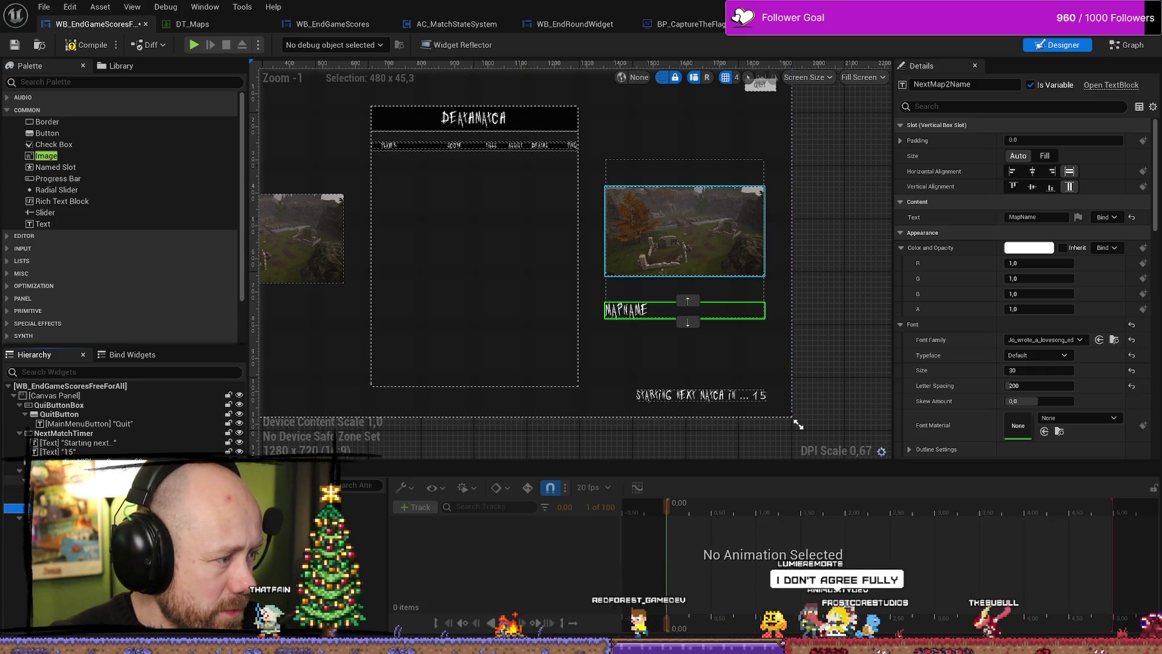
left_click(21, 474)
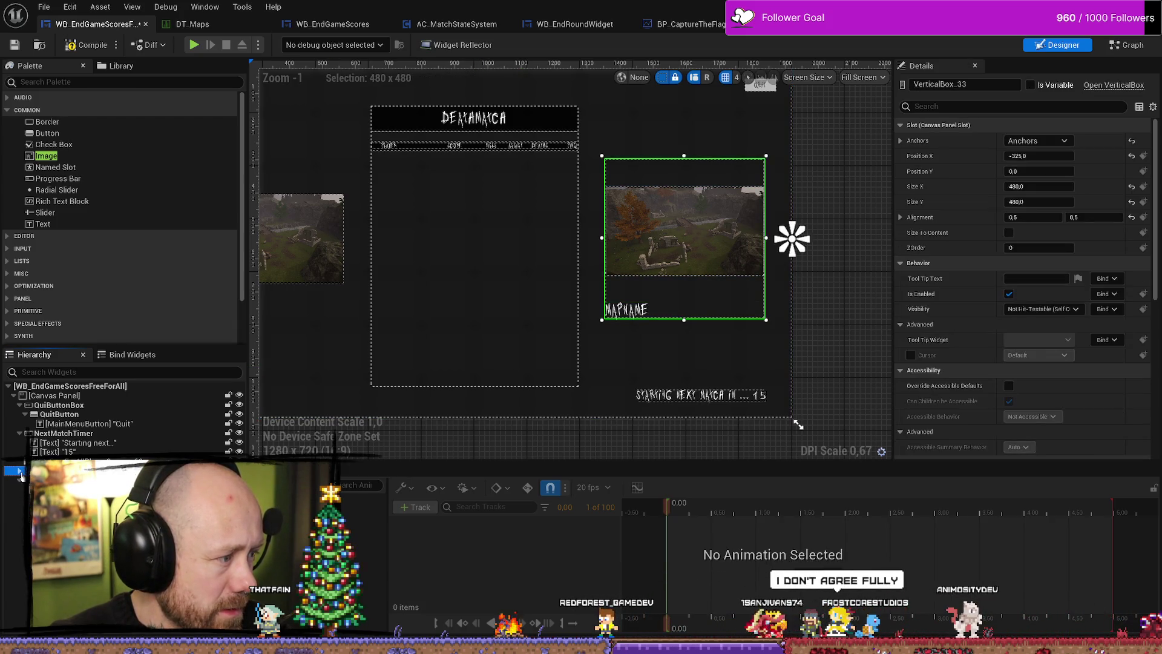
key("Down")
key("Down")
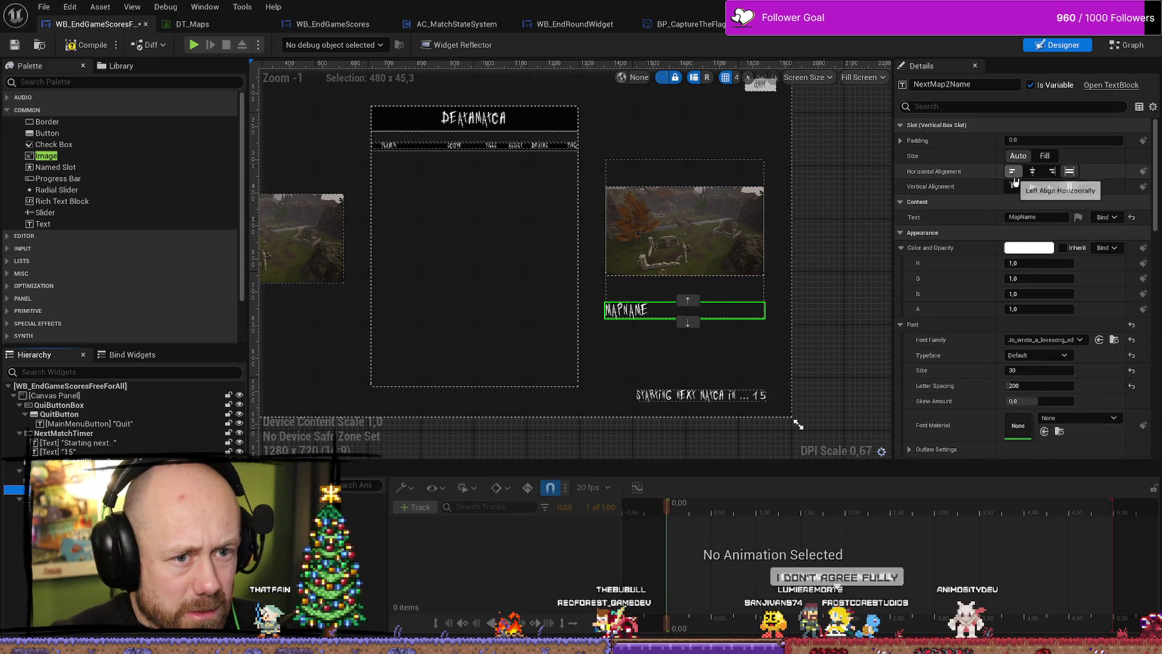
Give the map name text Center horizontal alignment and Auto size.
left_click(1032, 171)
left_click(1013, 186)
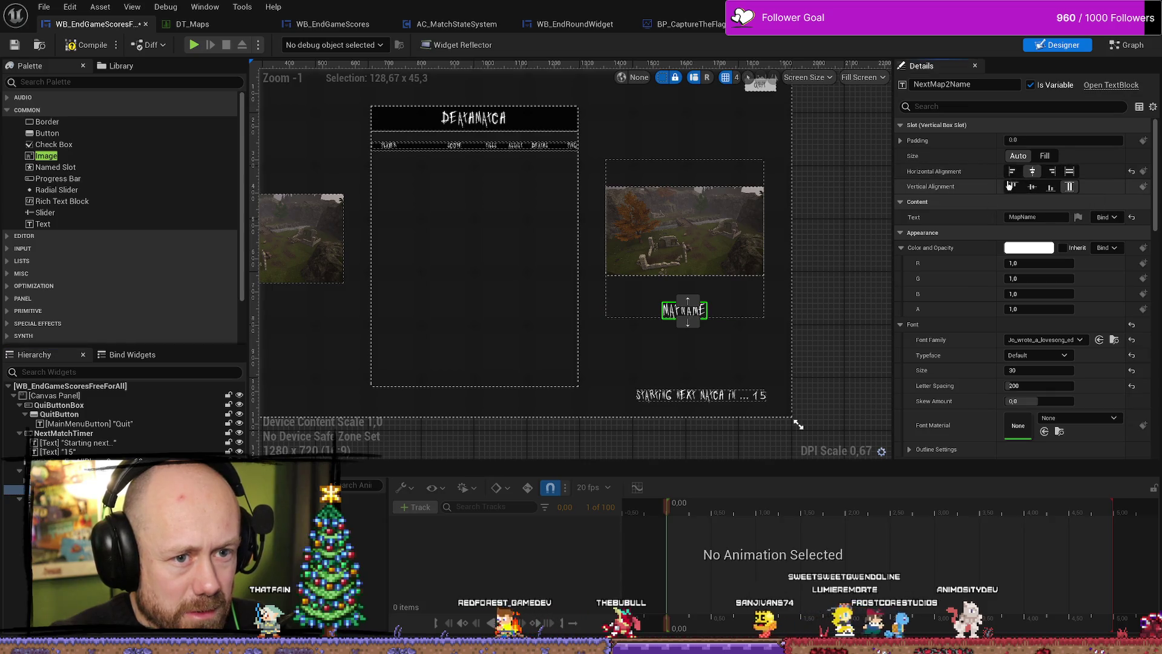
left_click(1012, 171)
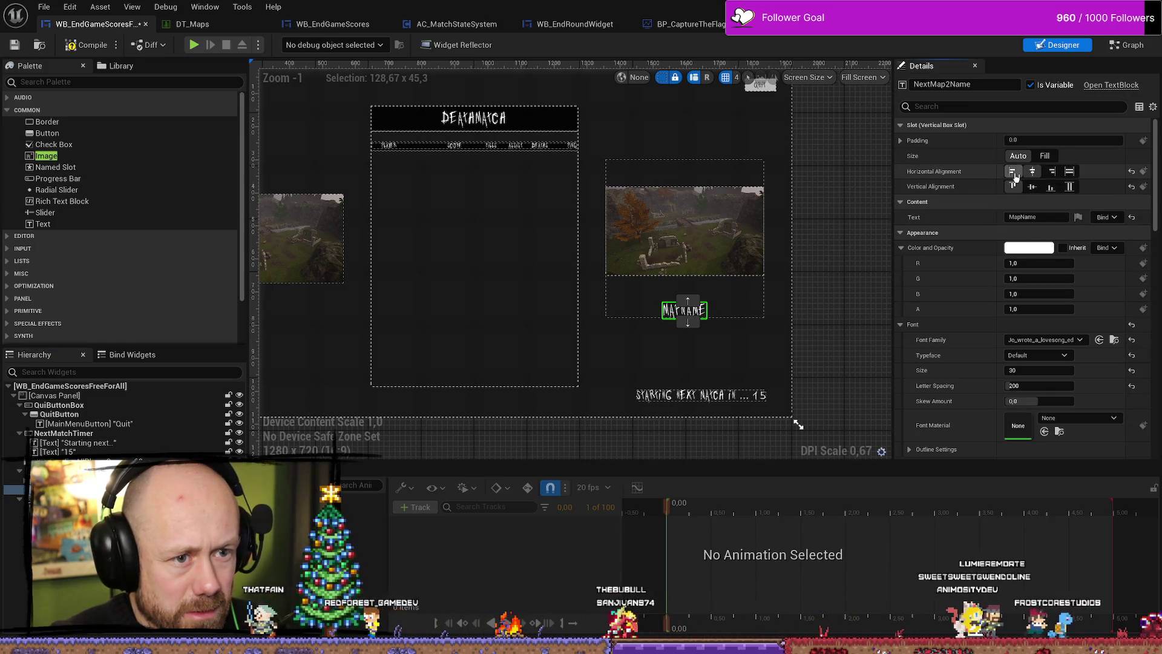
left_click(1032, 170)
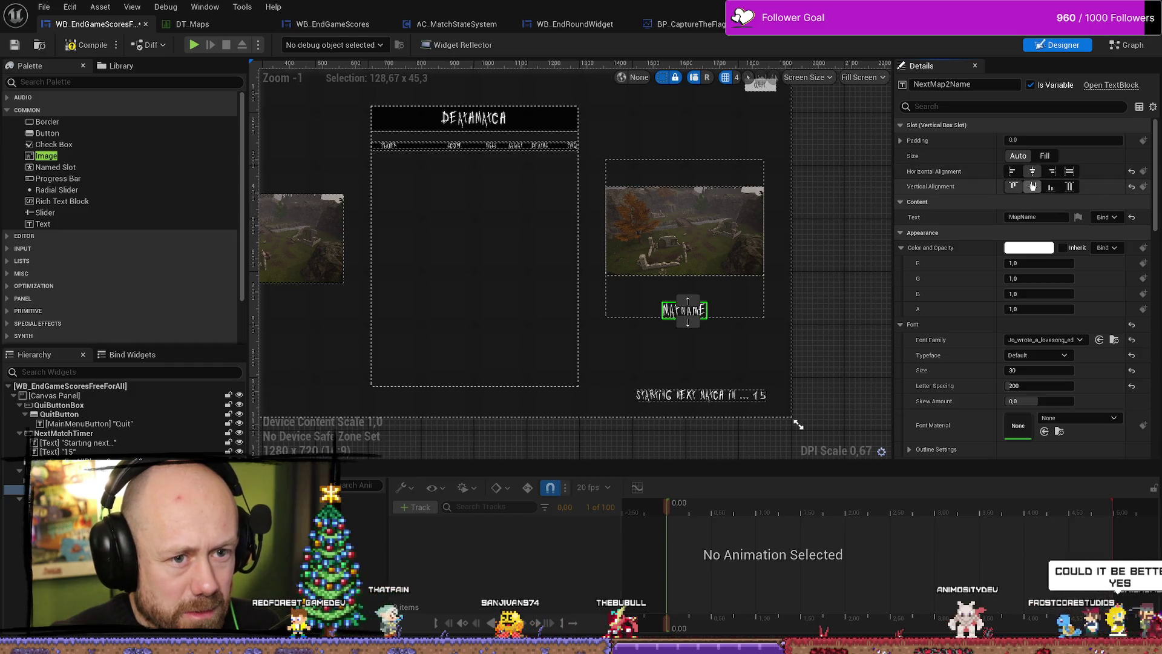
left_click(1046, 156)
left_click(1019, 157)
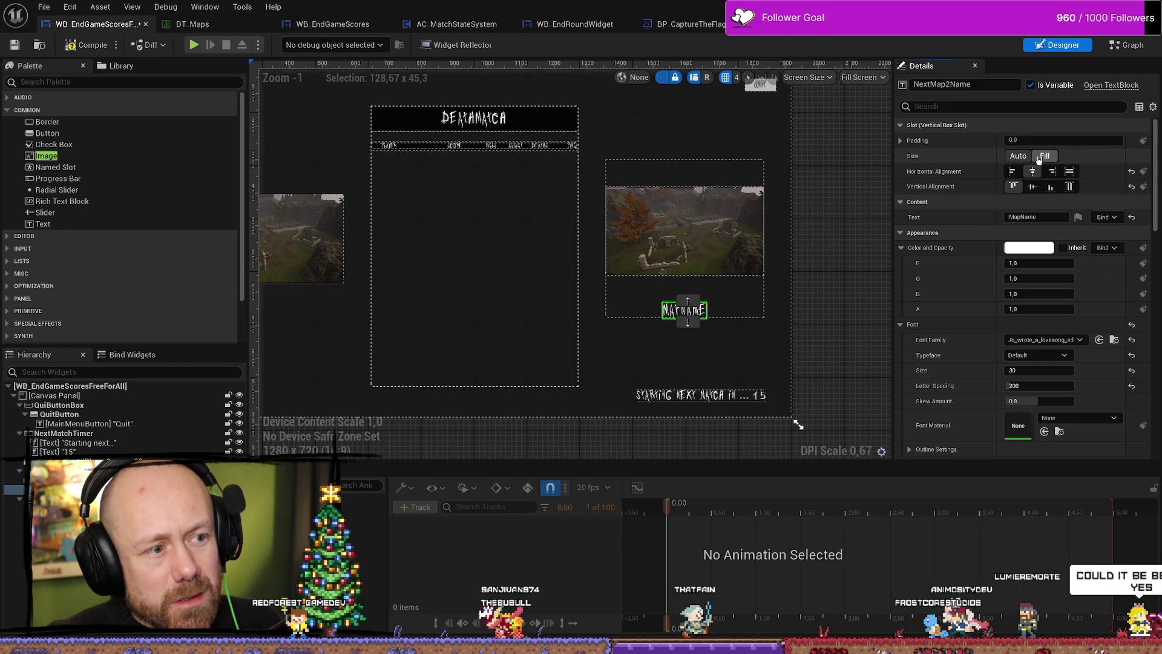
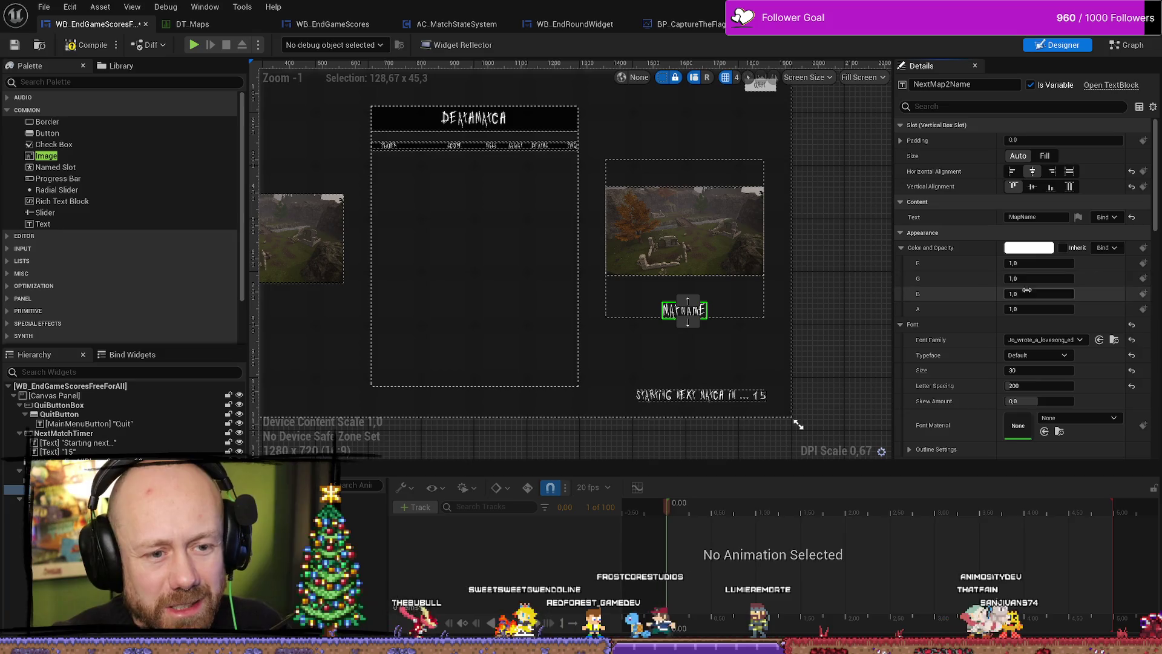
Top-align the size box holding the right map image within its panel.
left_click(15, 479)
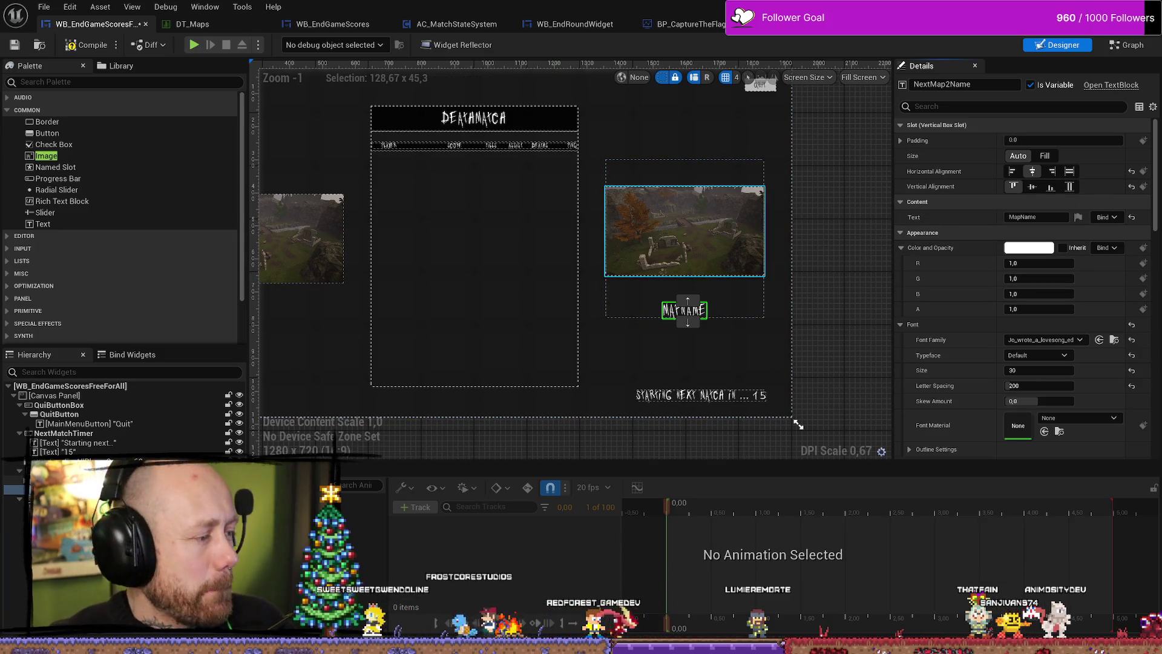
left_click(60, 508)
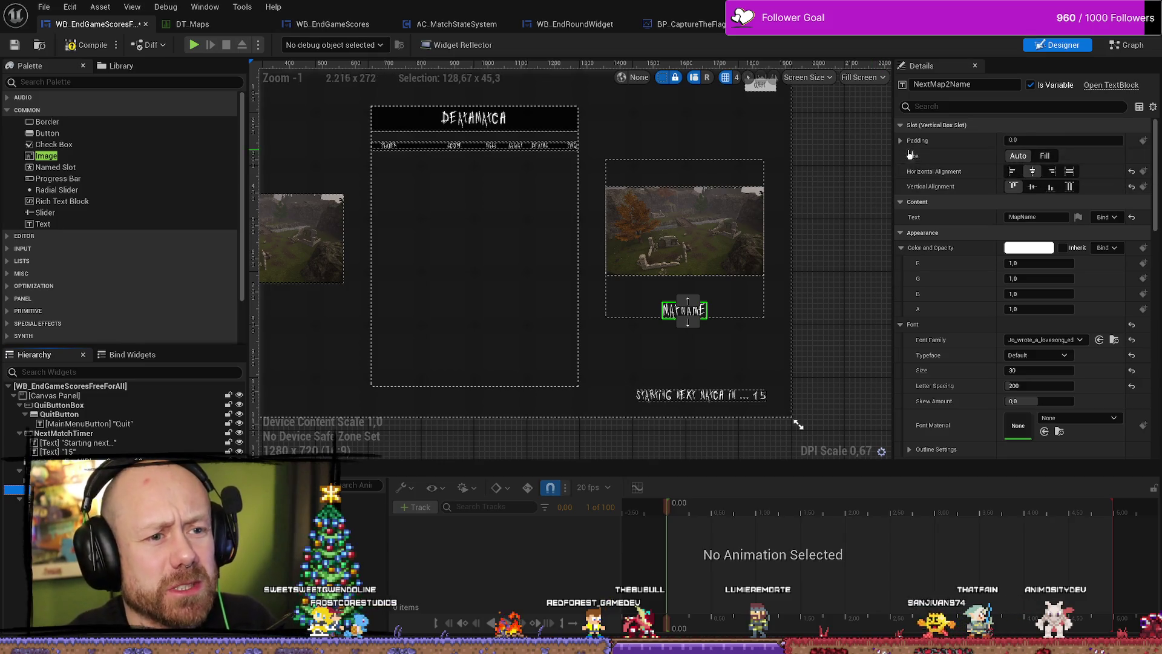
left_click(900, 141)
scroll(985, 351, "down", 5)
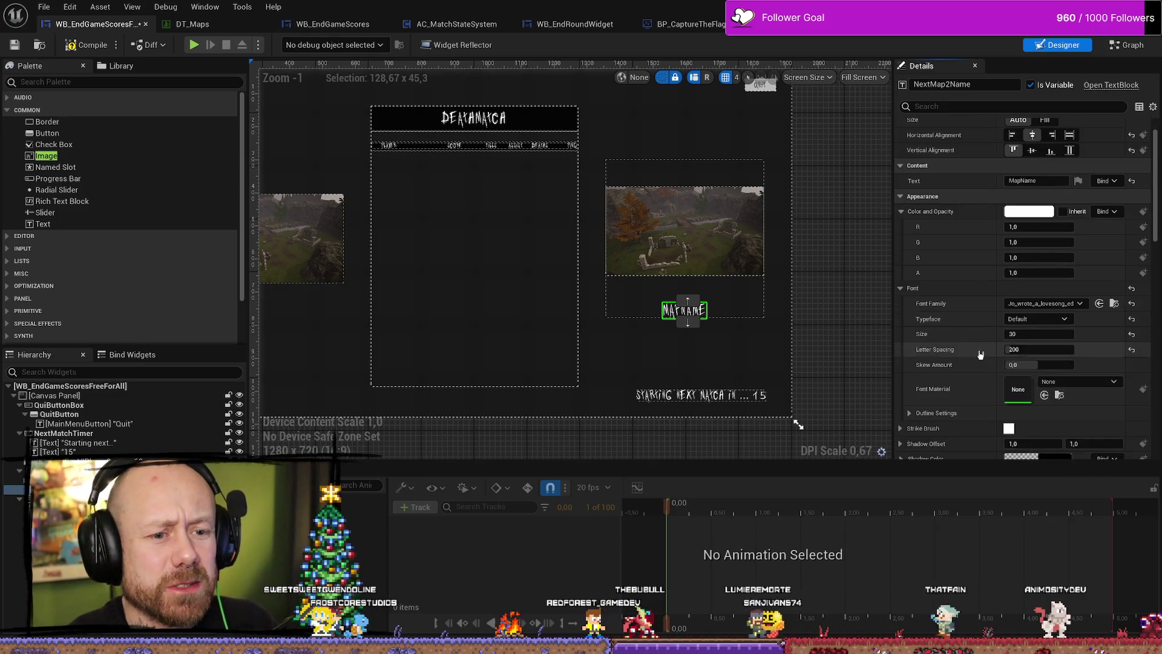
scroll(985, 351, "up", 3)
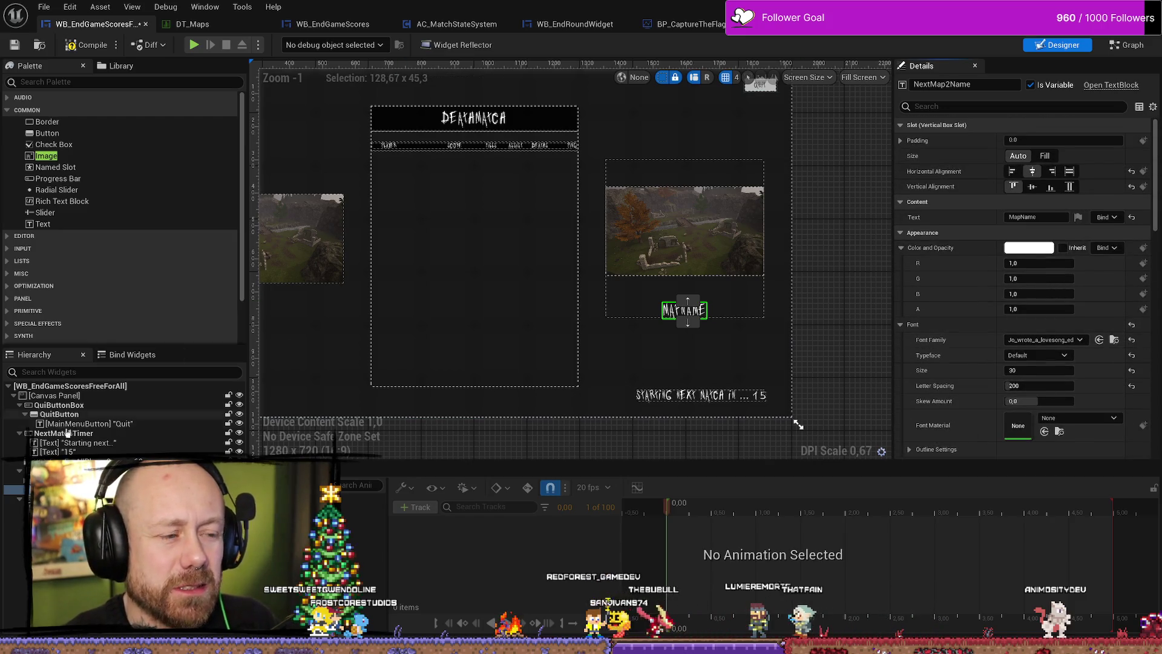
left_click(13, 480)
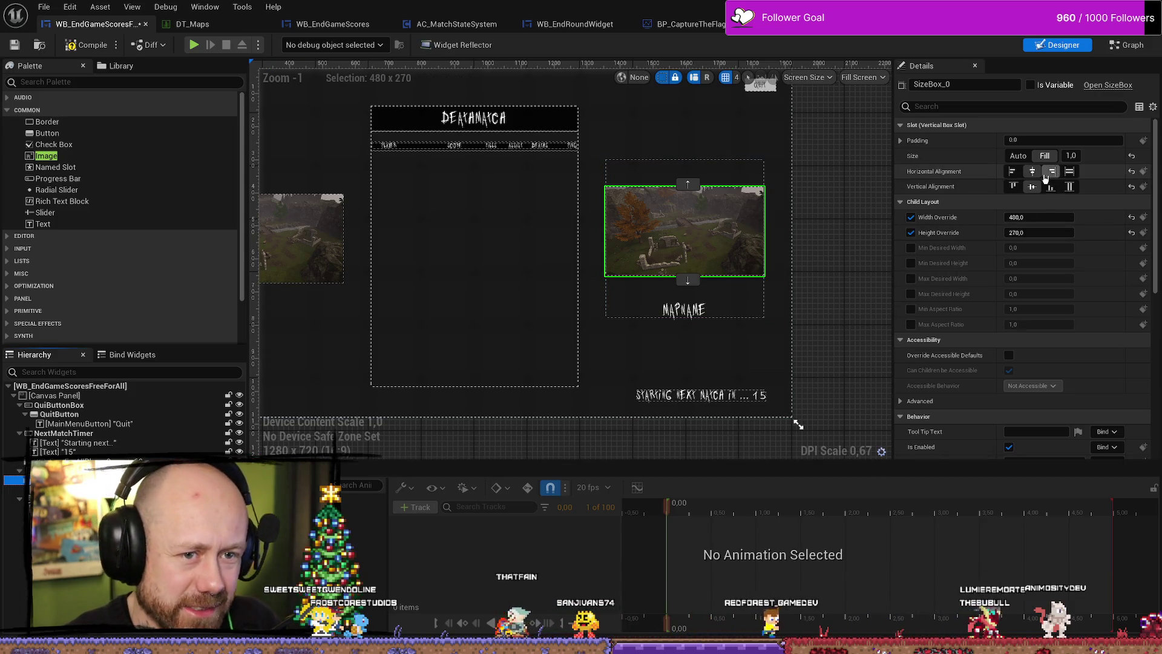
left_click(1014, 187)
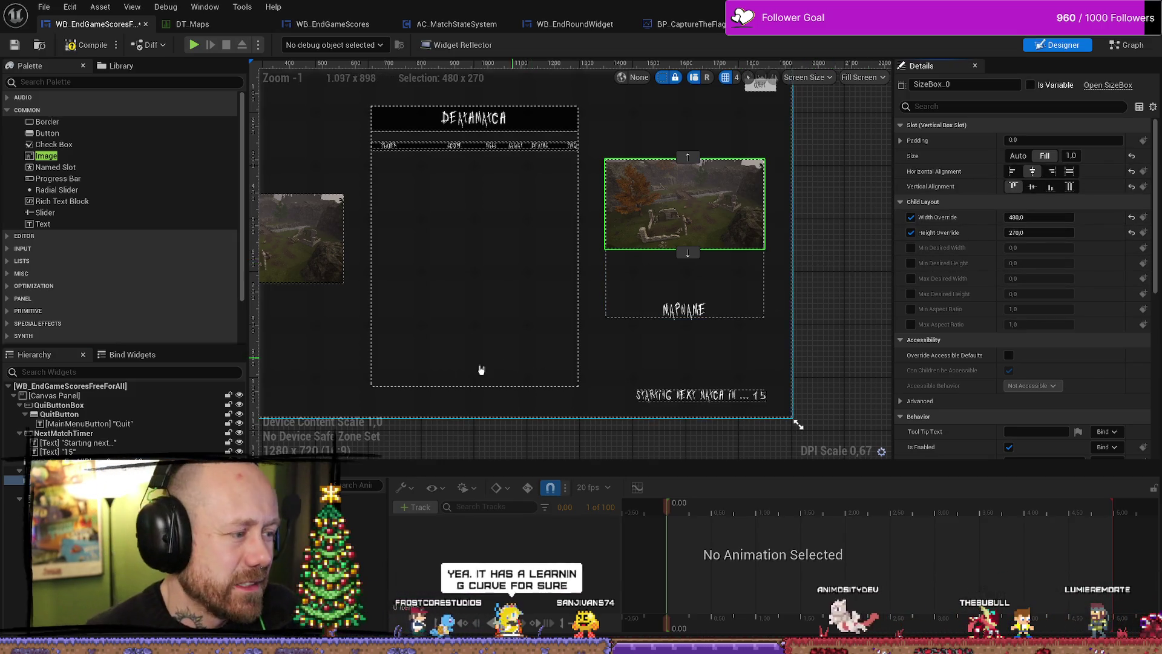
Keep the MAPNAME text horizontally centred beneath the right map image.
left_click(684, 278)
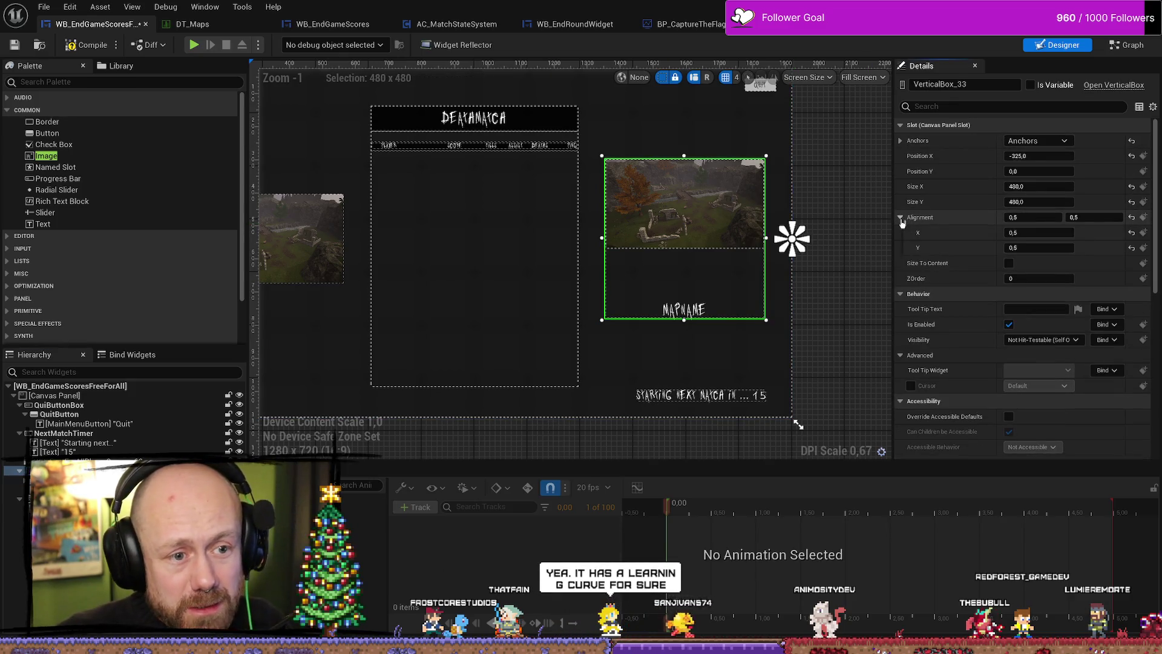
left_click(55, 480)
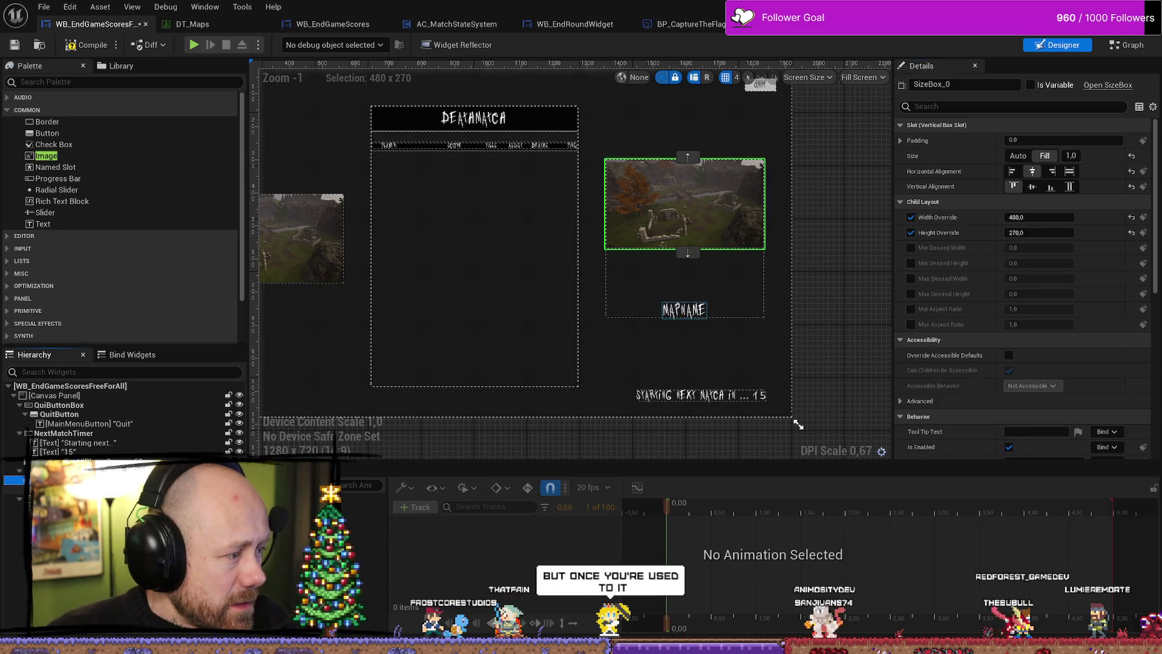
left_click(54, 489)
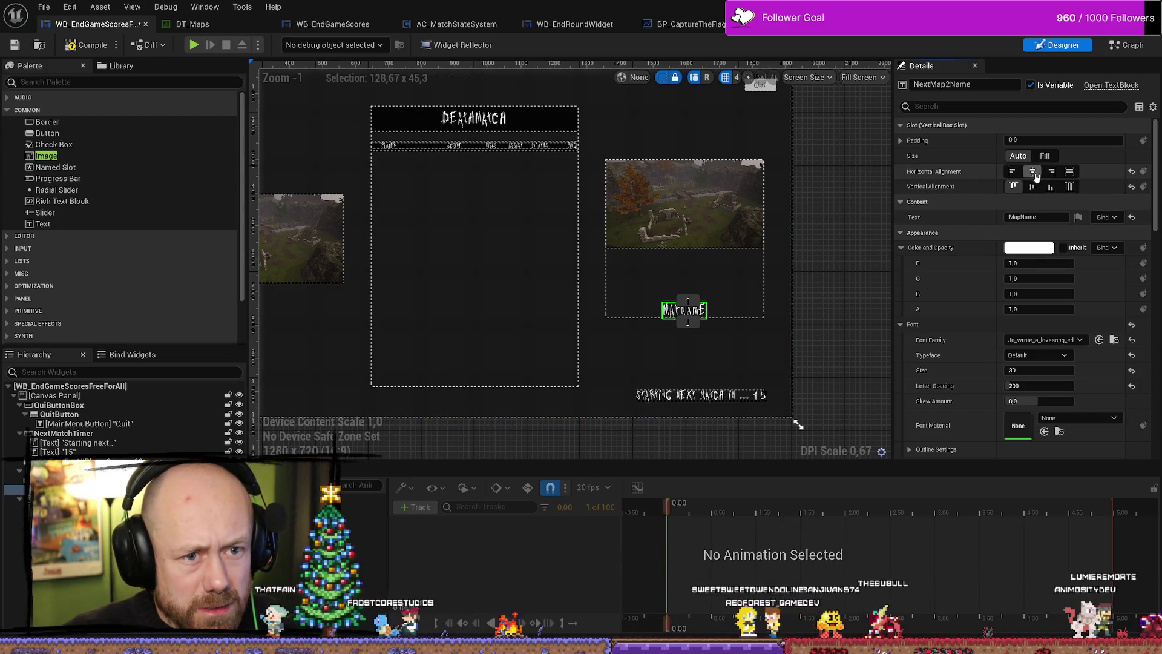
left_click(1012, 171)
left_click(1032, 172)
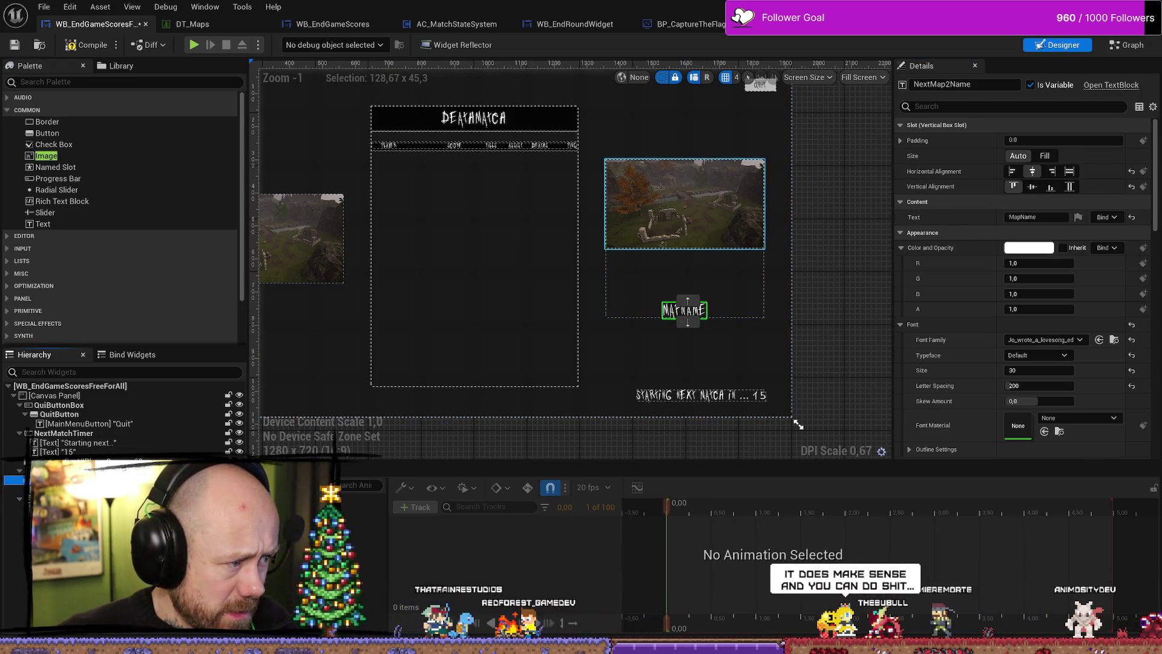
left_click(726, 230)
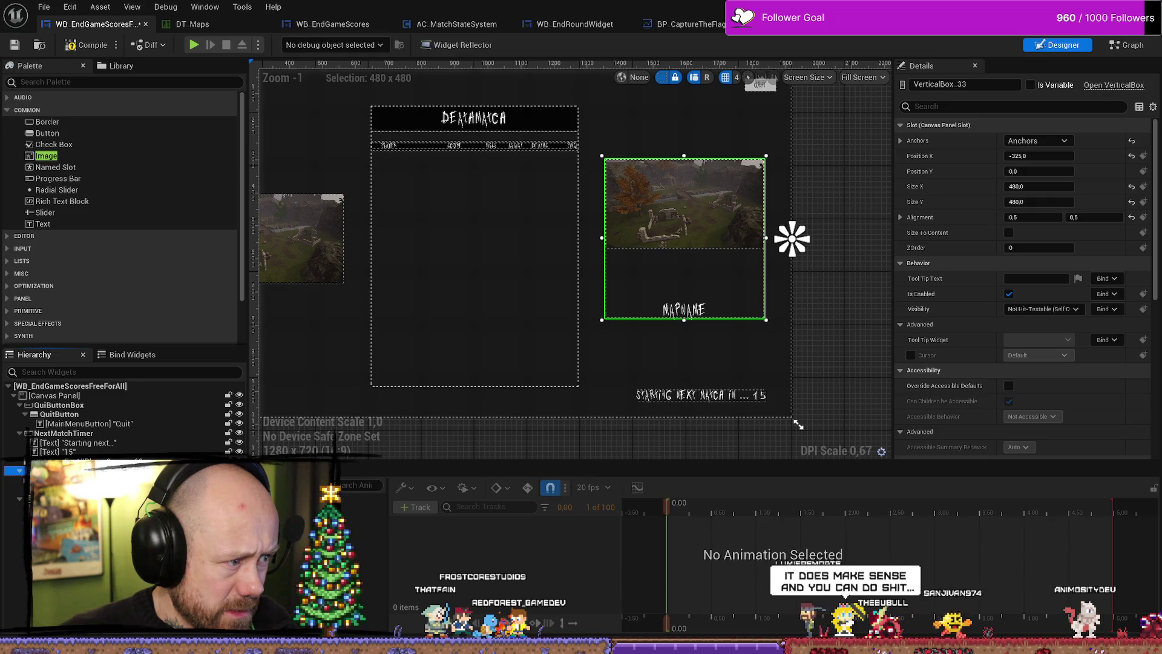
left_click(684, 203)
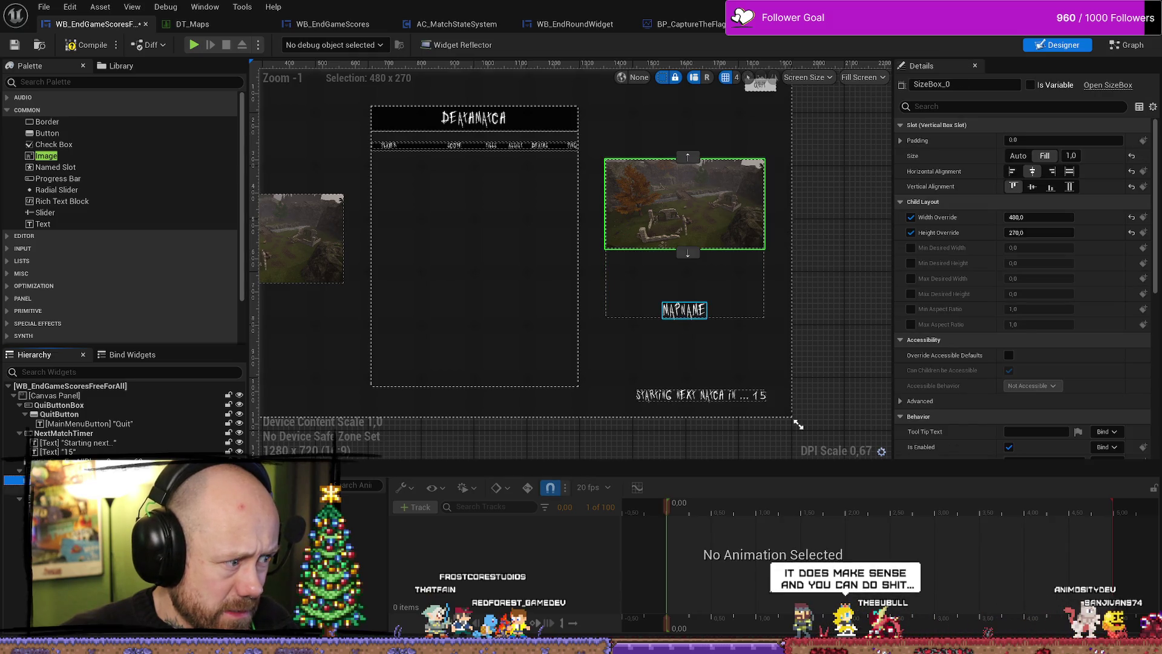
left_click(684, 310)
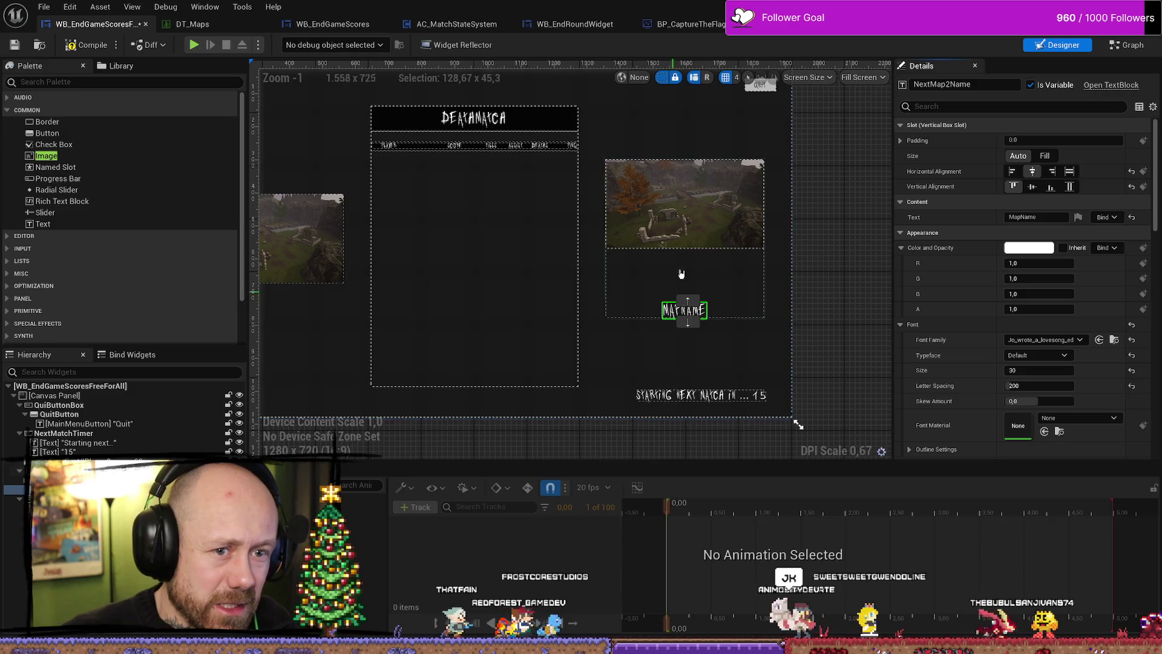
left_click(1011, 171)
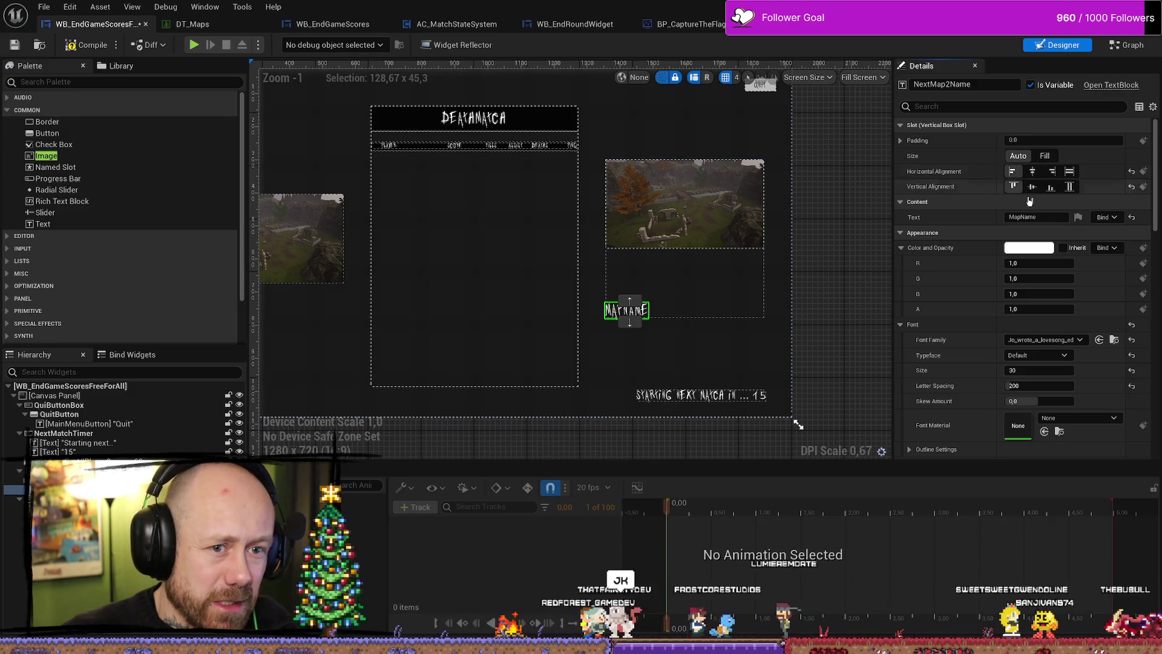
left_click(1032, 186)
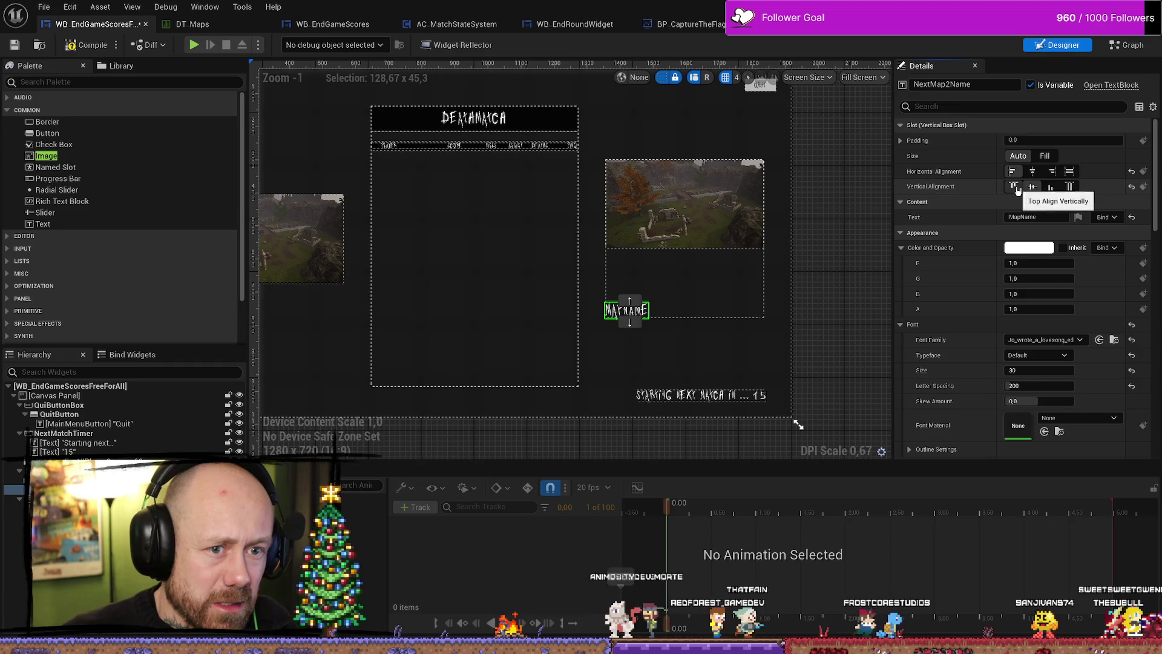
left_click(1032, 171)
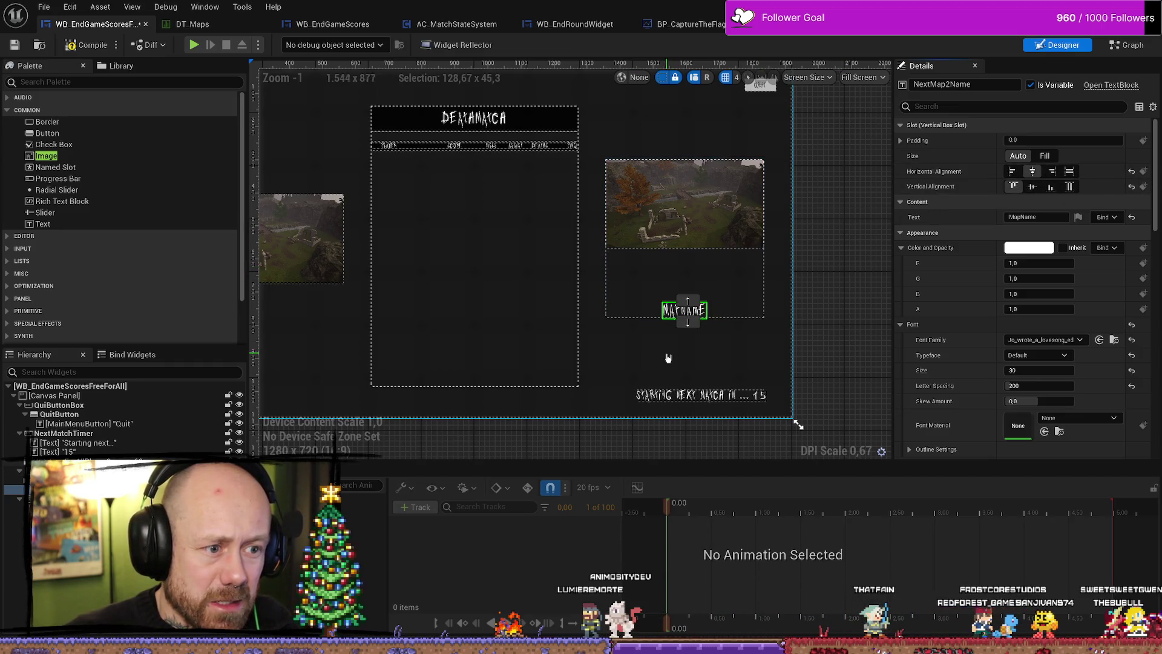
left_click(721, 277)
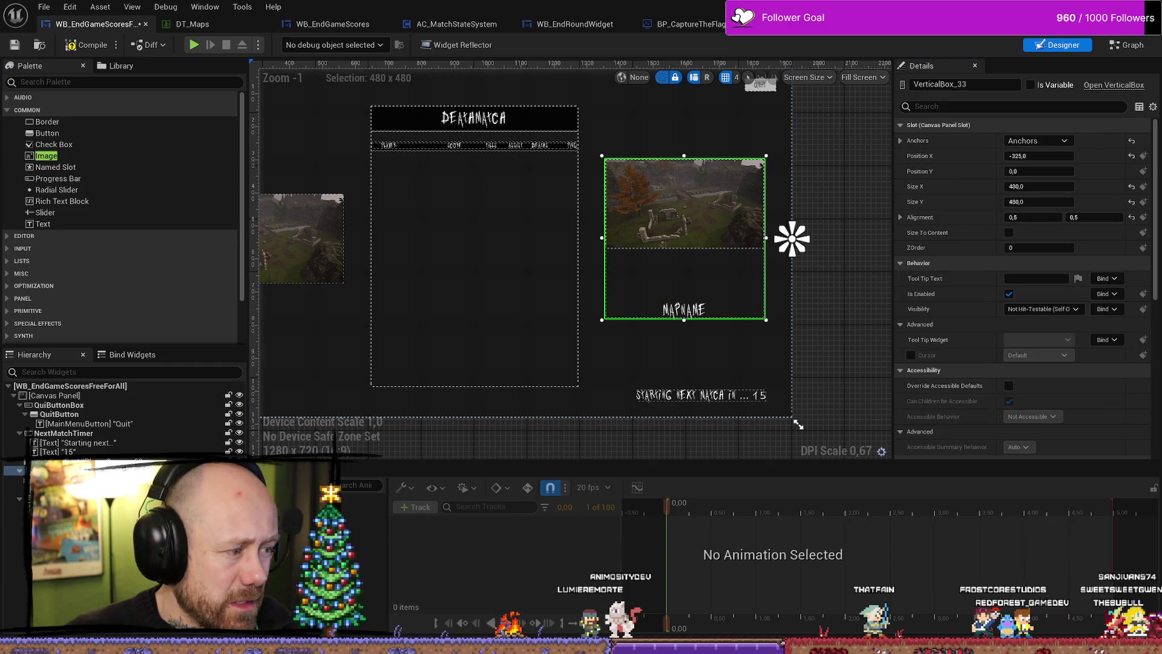
left_click(61, 498)
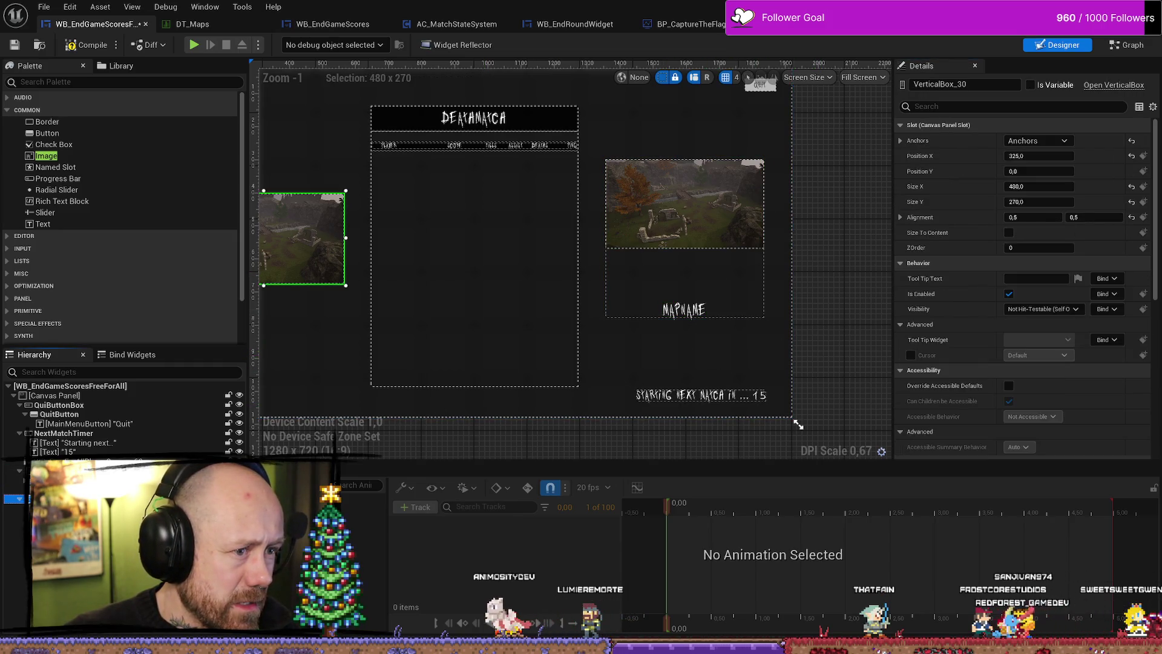
left_click(61, 489)
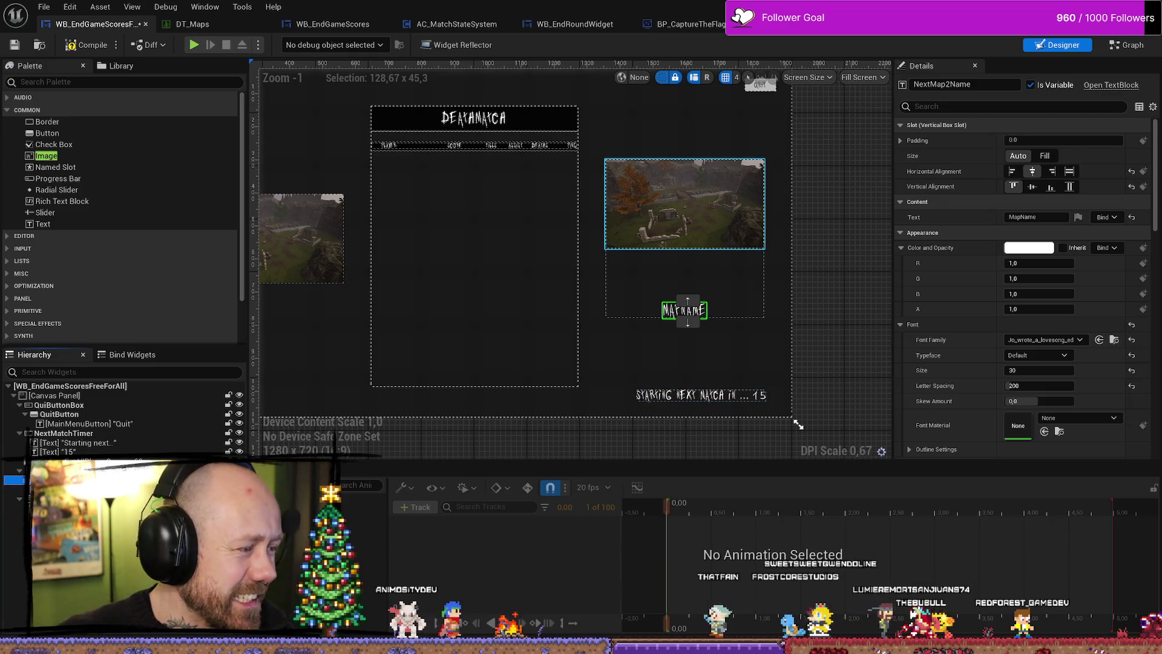
Set the right MapName text's top slot padding to 20, below the map image.
left_click(684, 204)
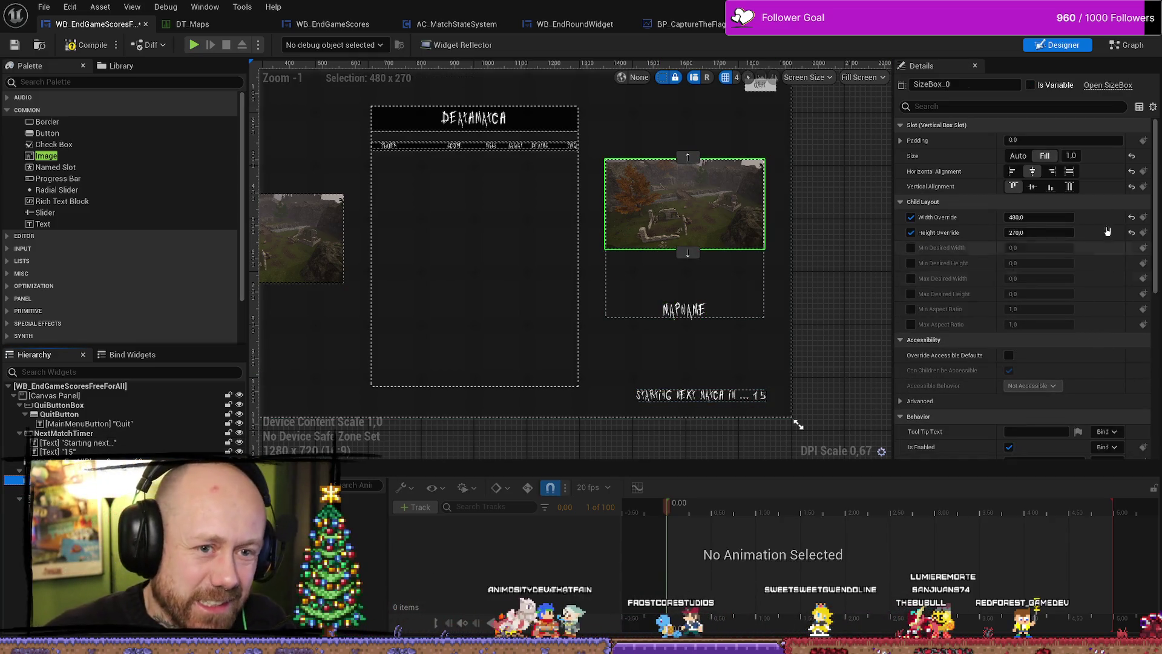
left_click(860, 339)
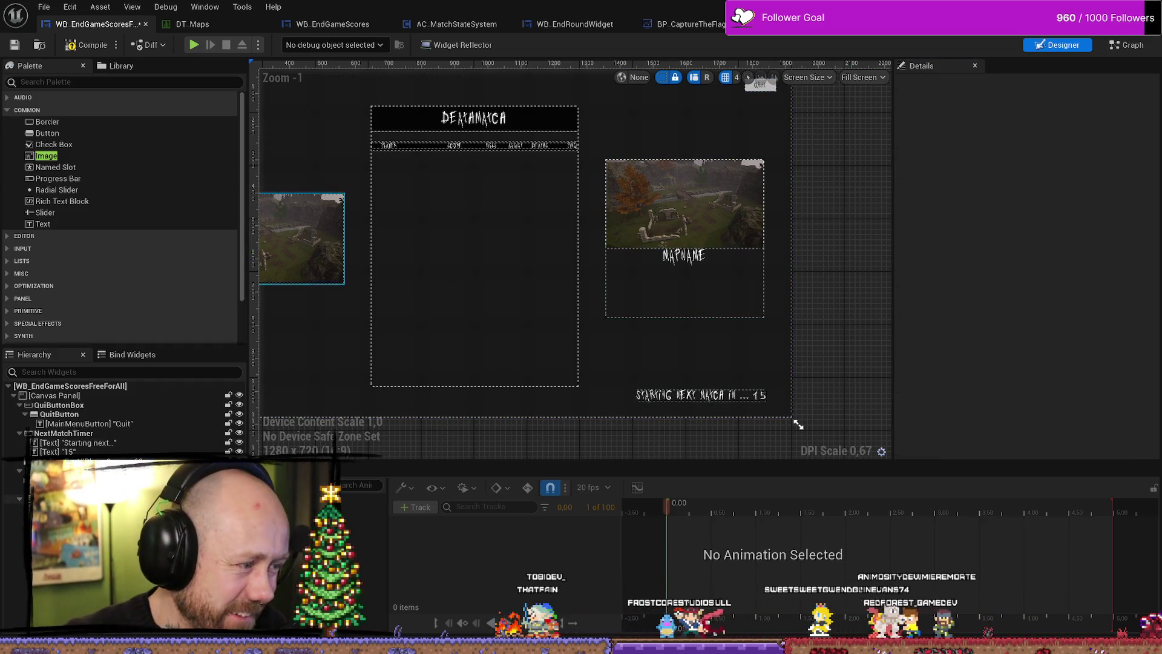
left_click(684, 284)
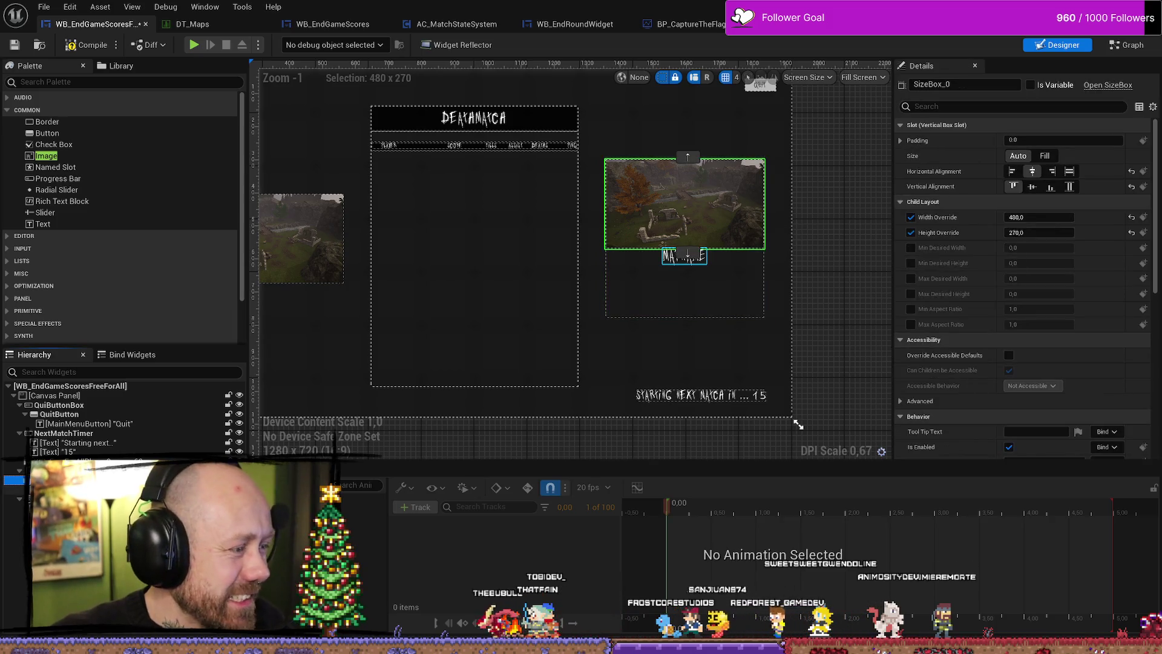
left_click(684, 255)
left_click(684, 239)
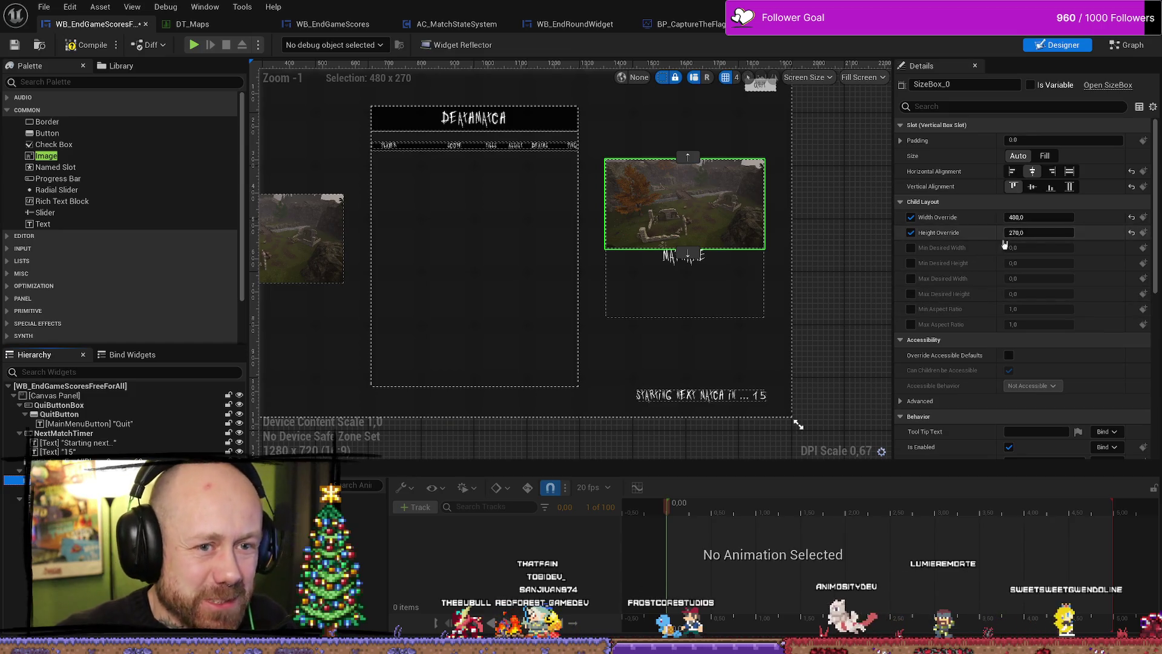
left_click(684, 255)
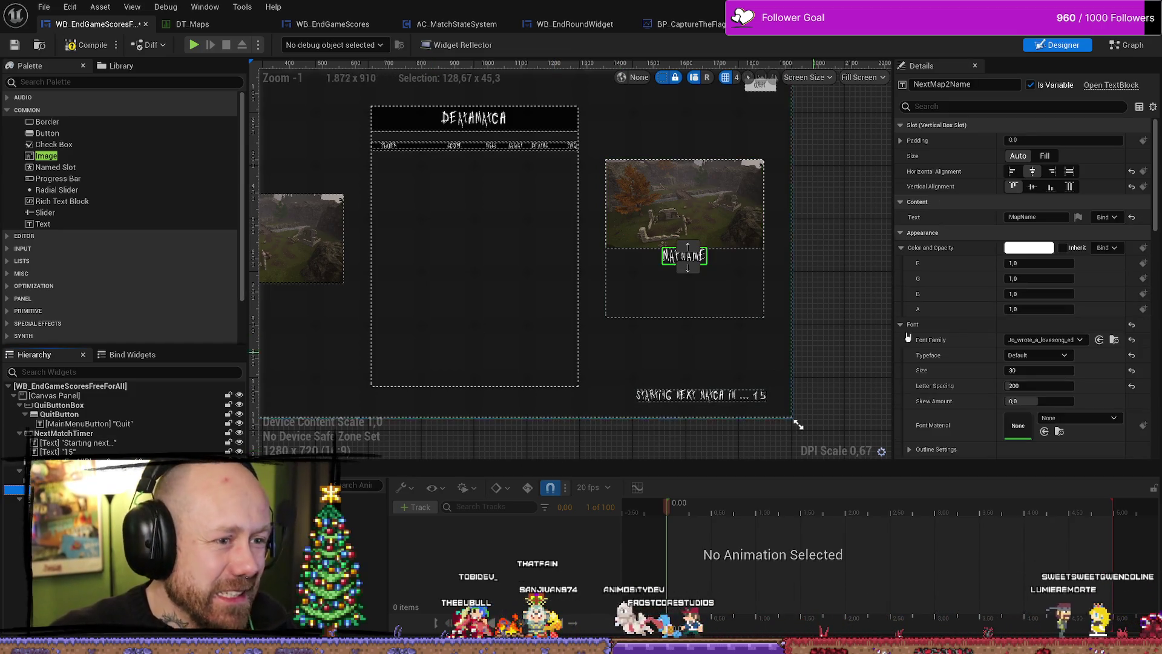
left_click(901, 140)
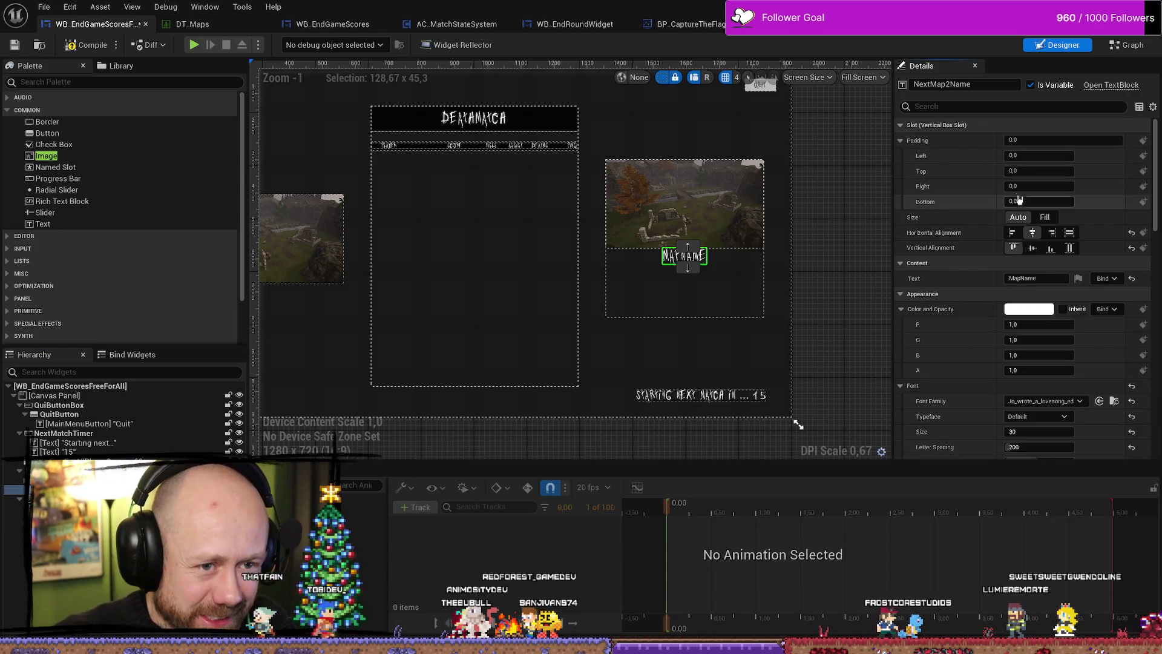
type("20")
key("Return")
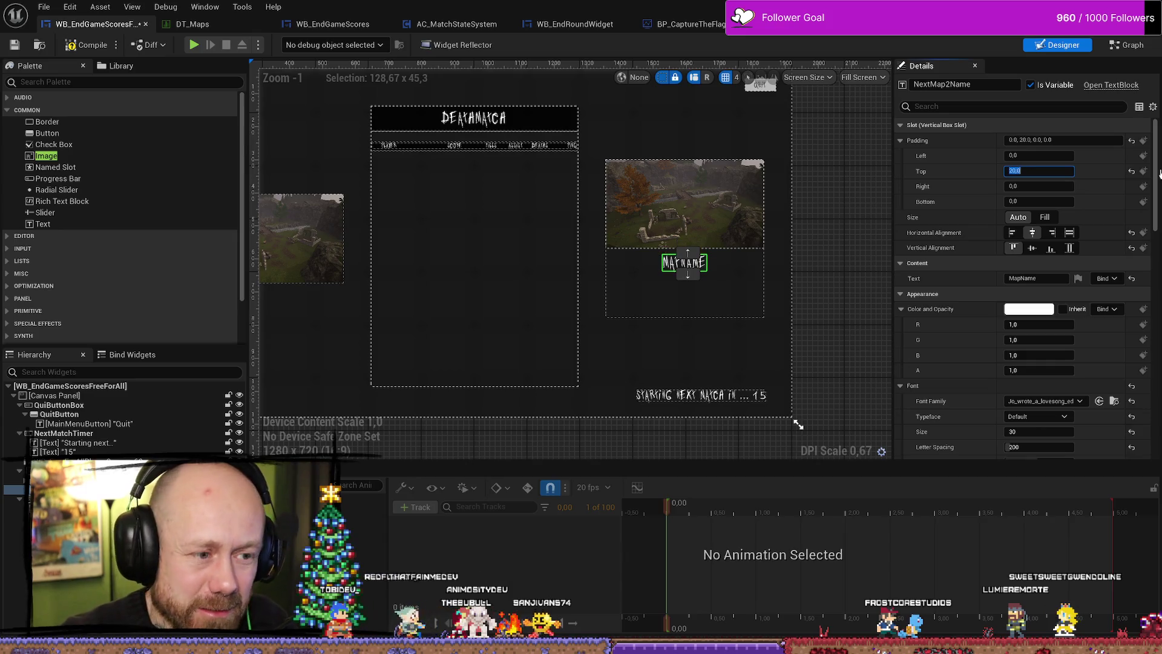
left_click(860, 174)
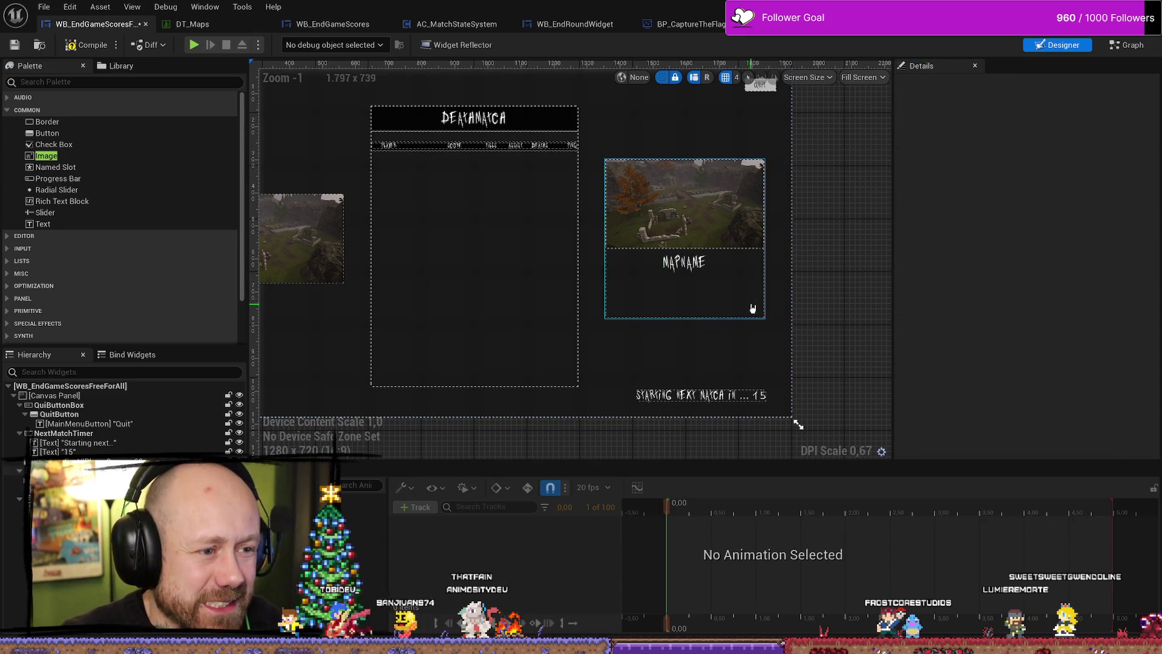
Change the right next-map VerticalBox's Size Y from 480 to 350.
left_click(792, 238)
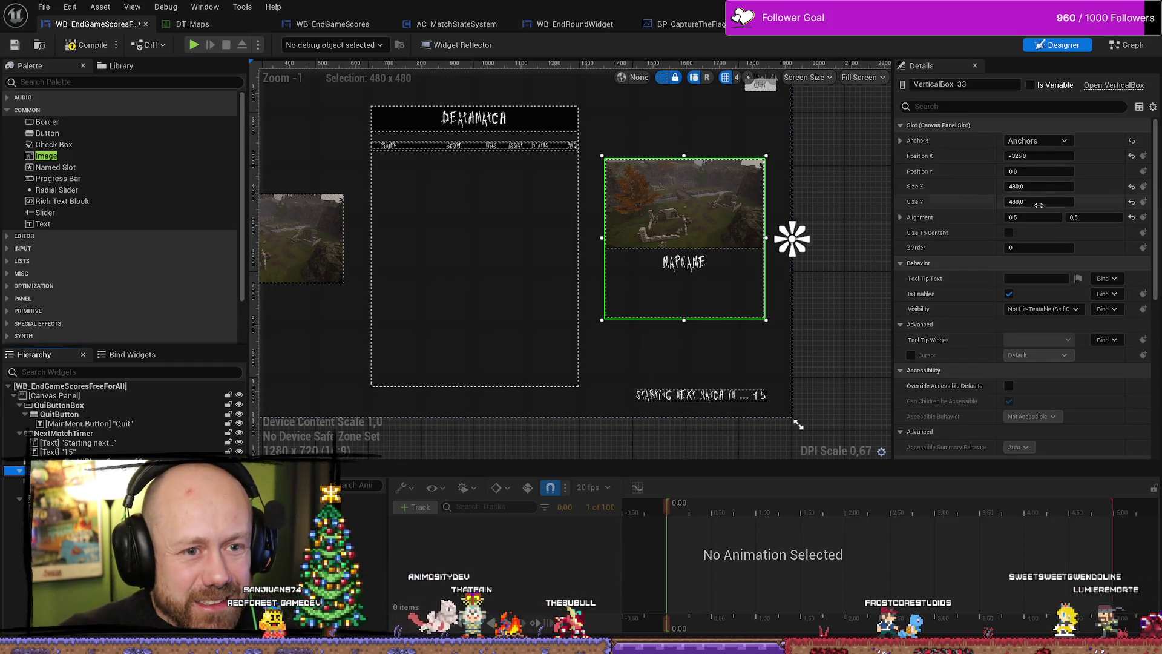
left_click_drag(1042, 204, 968, 204)
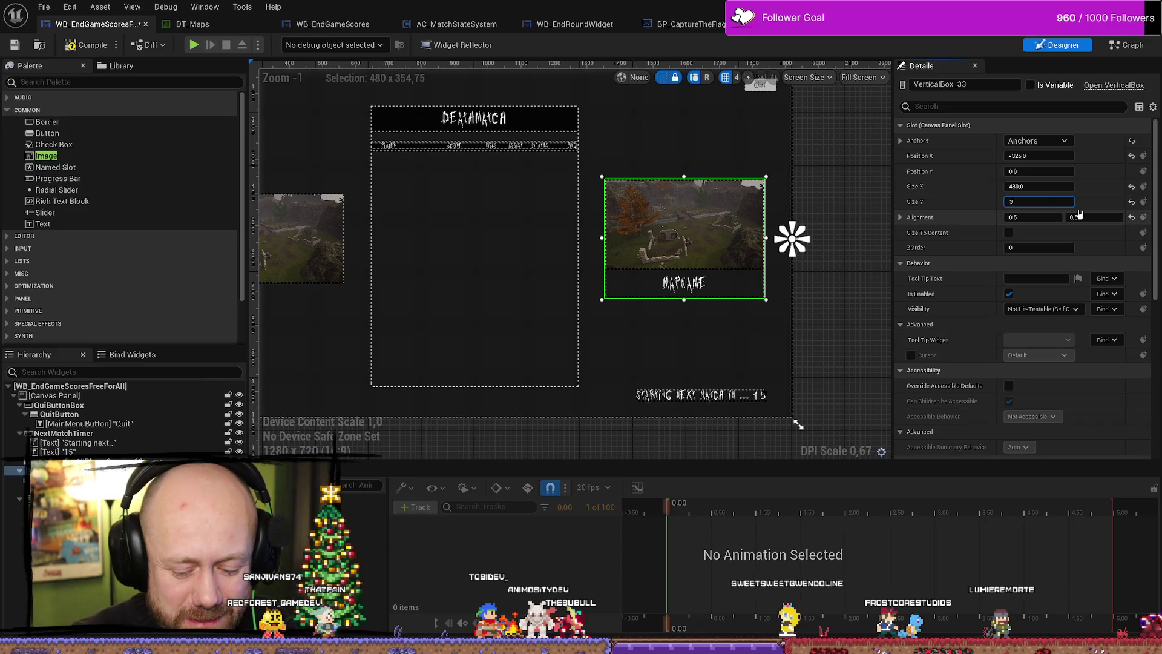
type("50")
key("Return")
left_click(827, 378)
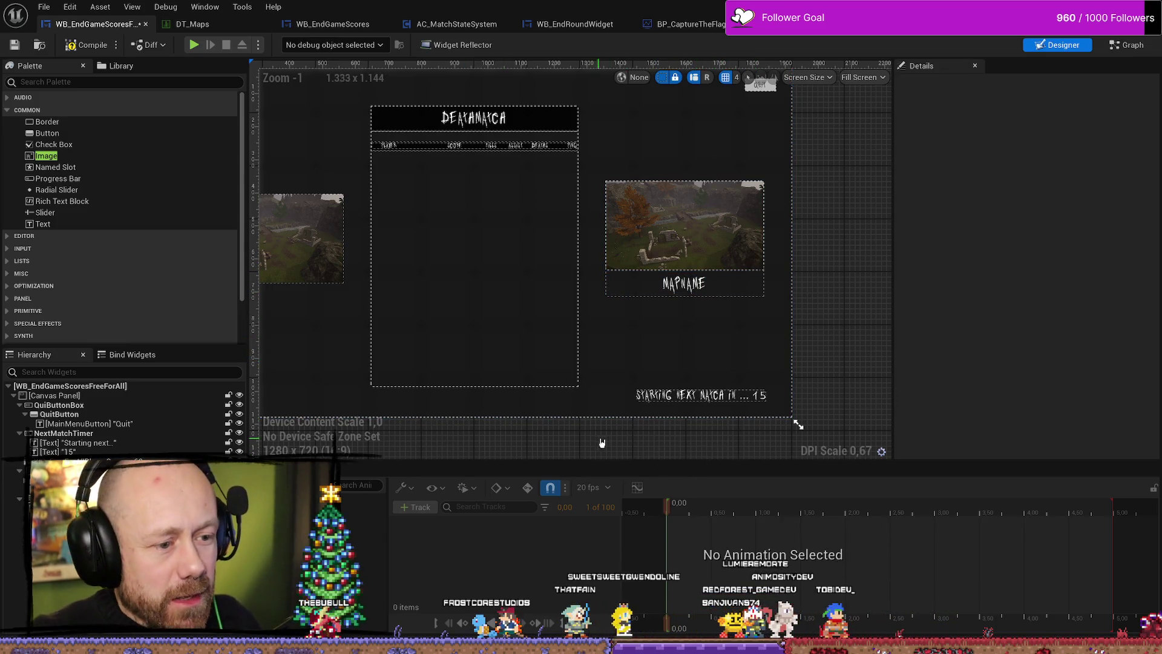
Delete the left map image's wrapper widget, leaving the left box empty.
scroll(602, 443, "down", 1)
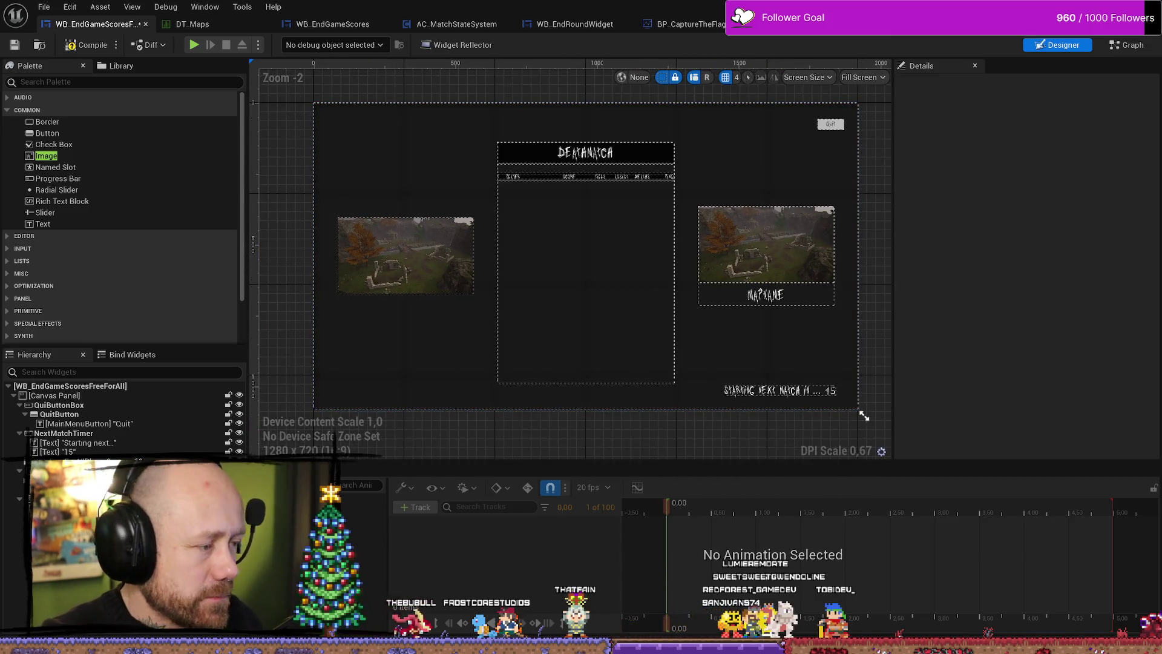
left_click(830, 256)
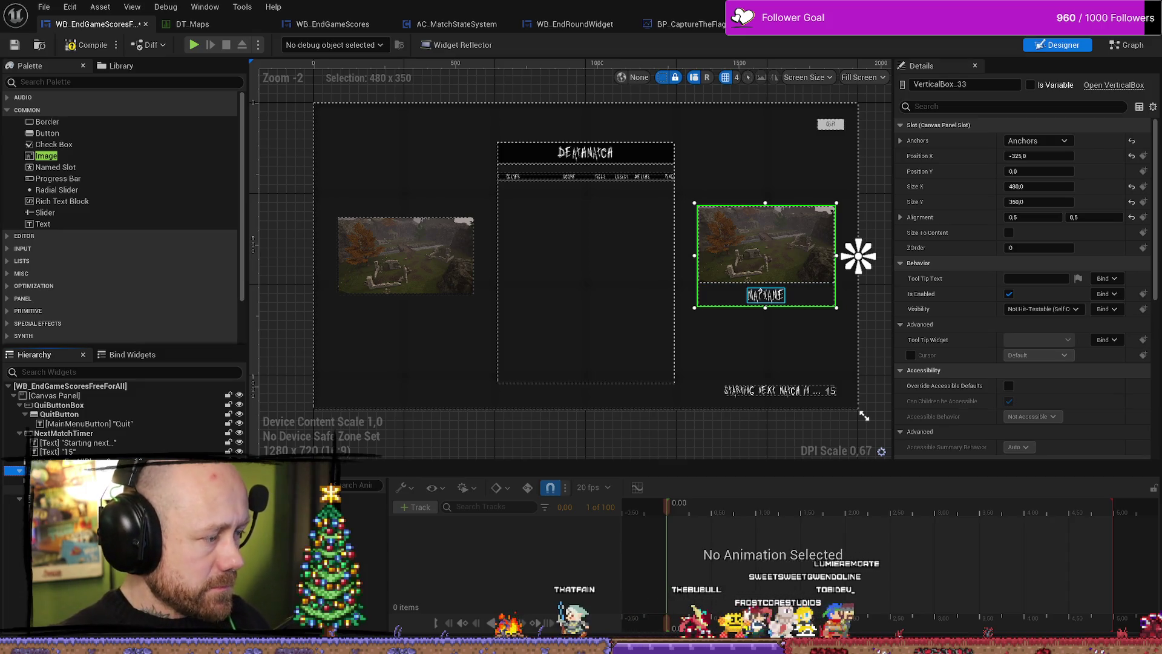
left_click(339, 253)
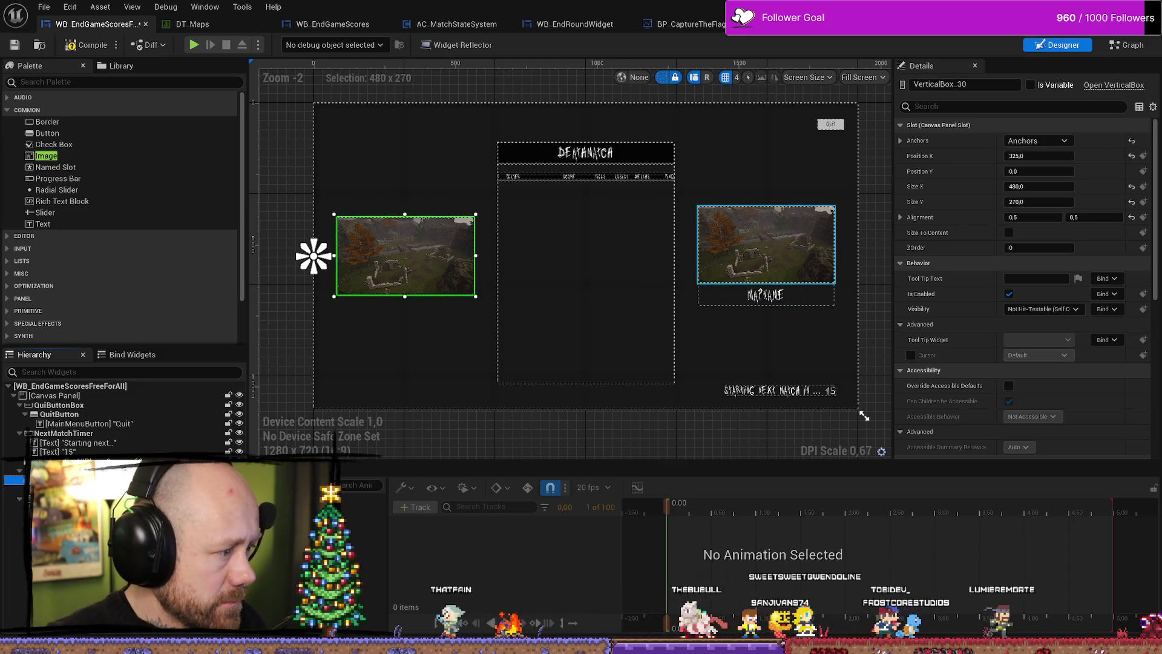
left_click(766, 242)
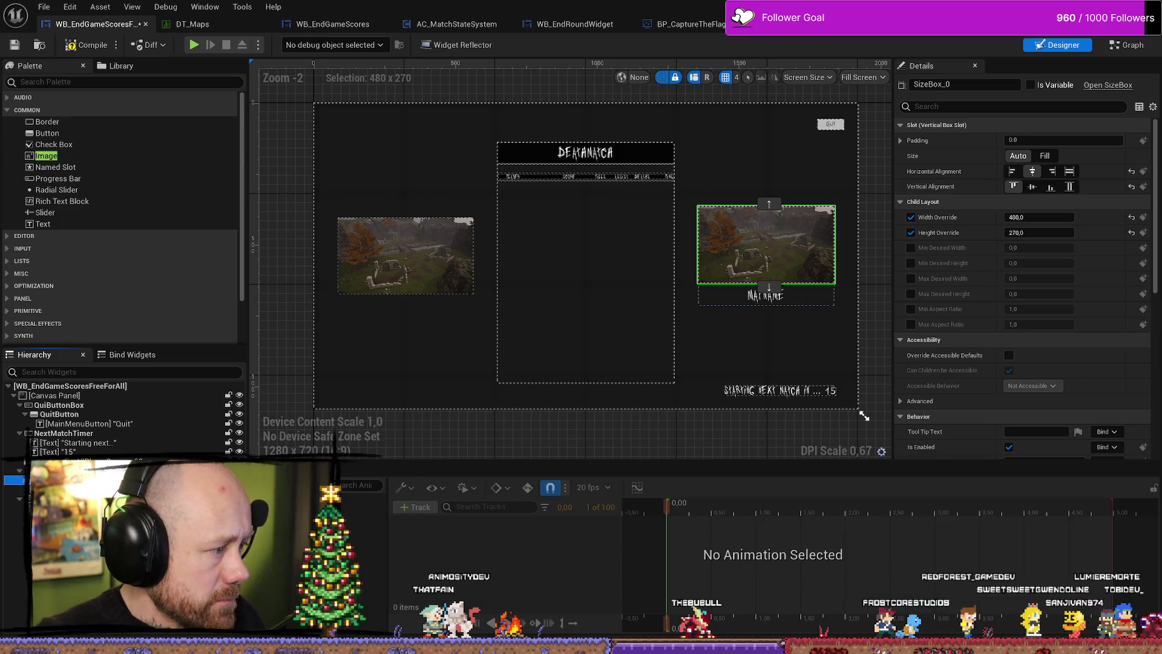
left_click(60, 489)
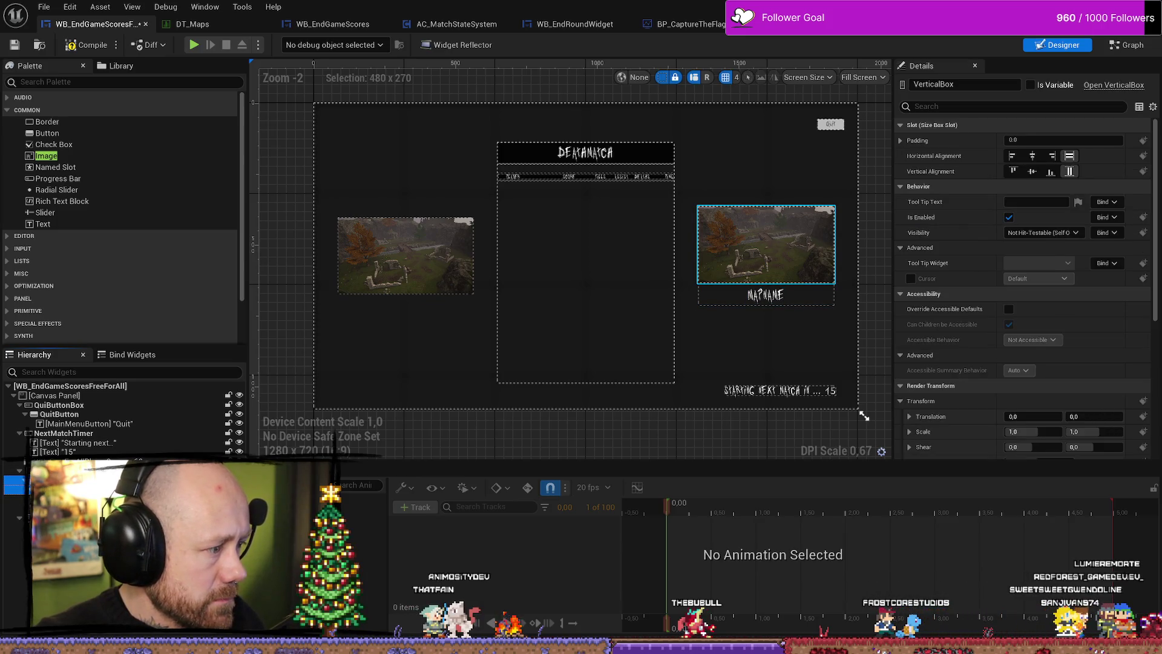
left_click(60, 526, "ctrl")
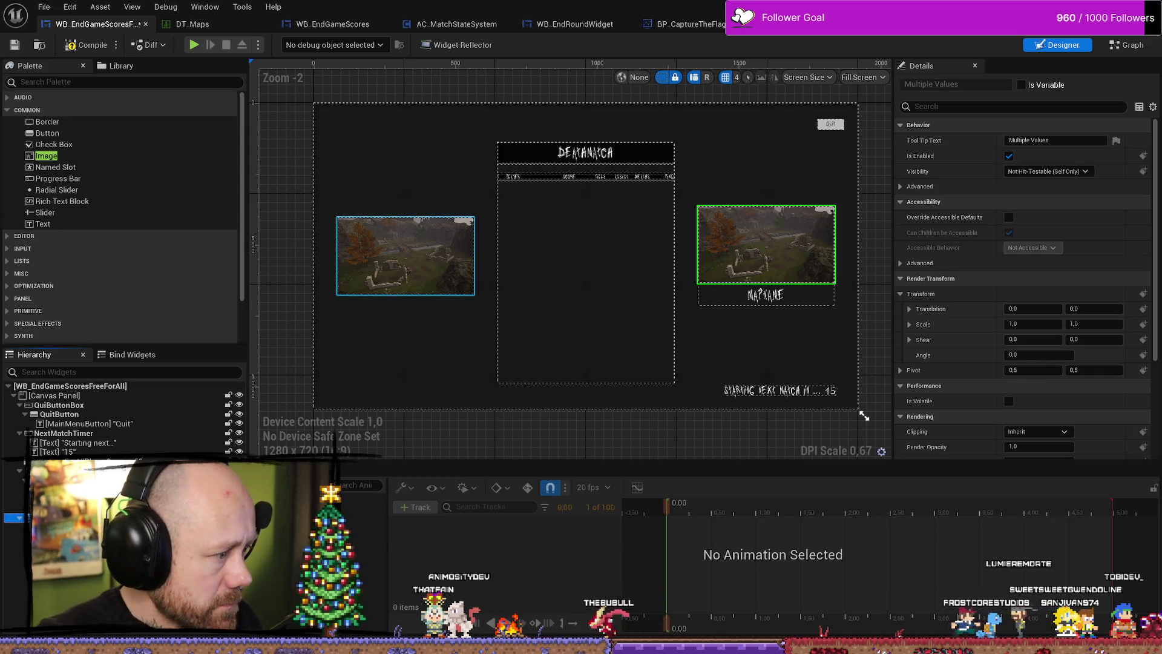
left_click(406, 256)
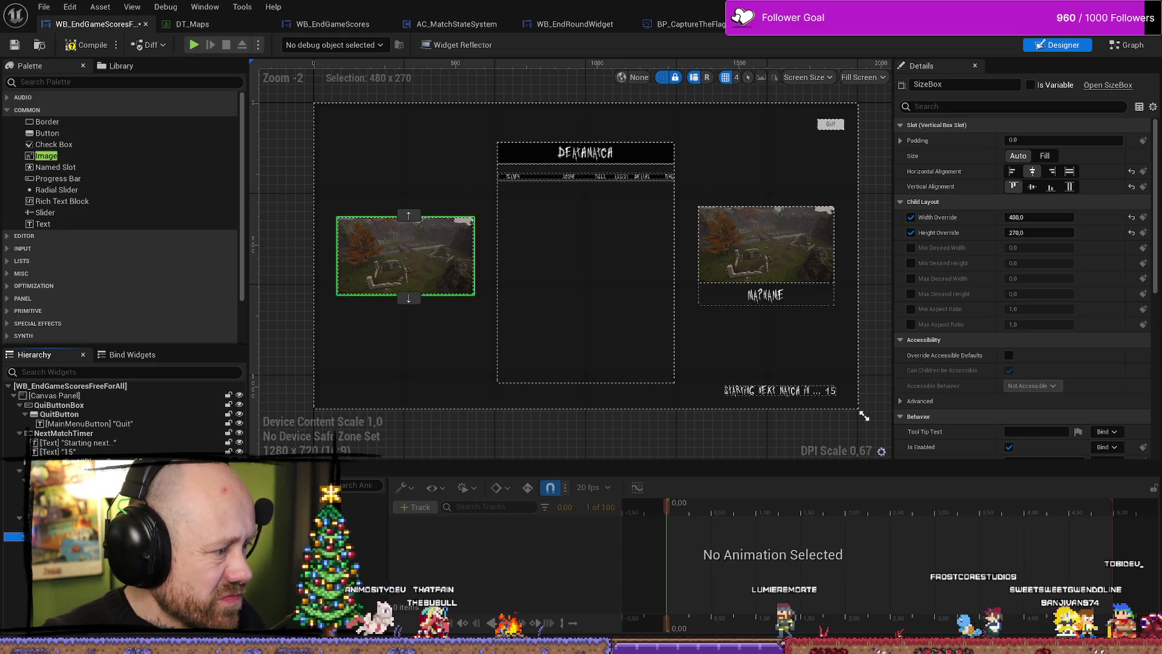
key("Delete")
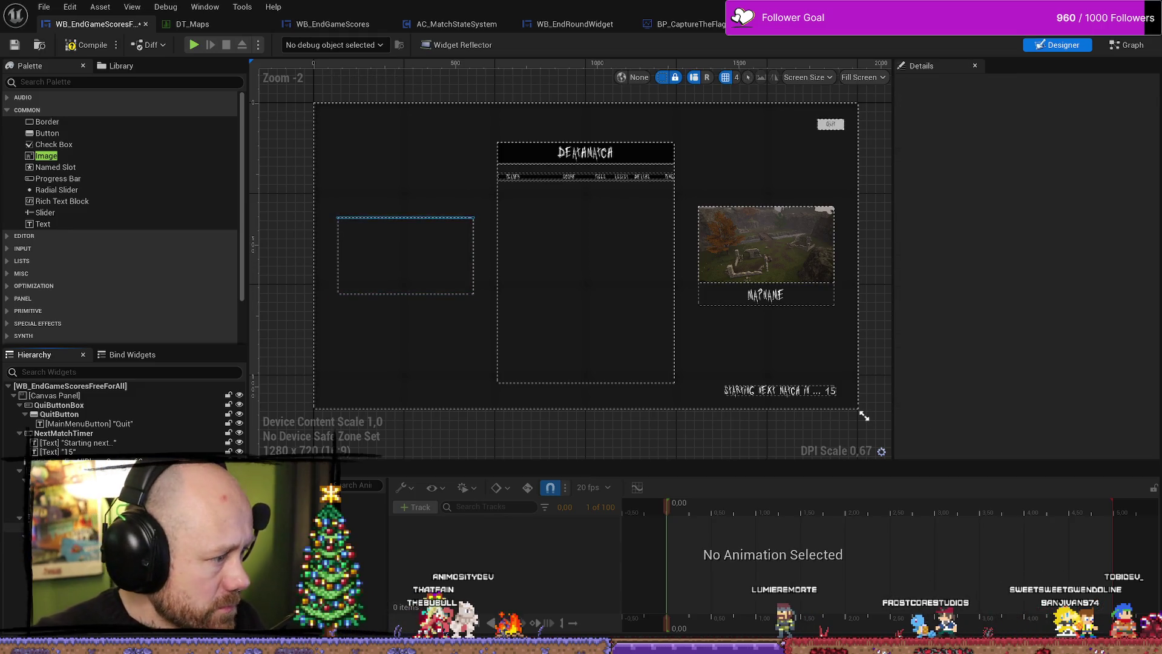
Move NextMap1Image into the empty left vertical box in the Hierarchy.
left_click_drag(19, 526, 408, 219)
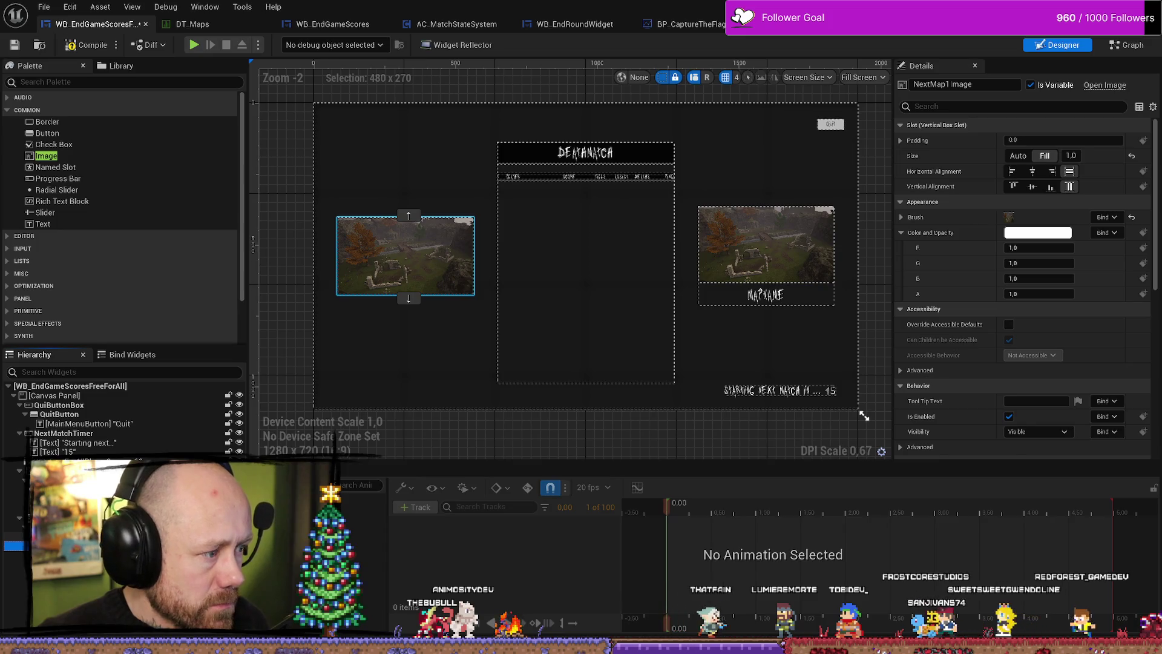
left_click(12, 527)
left_click(12, 517)
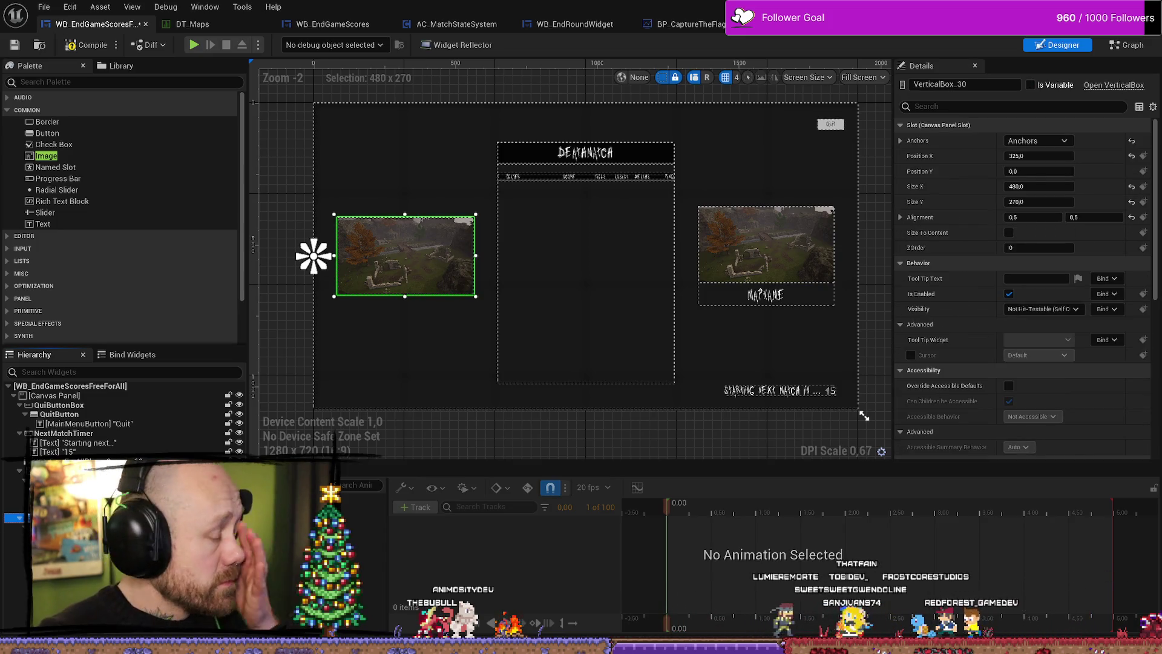
left_click(12, 536)
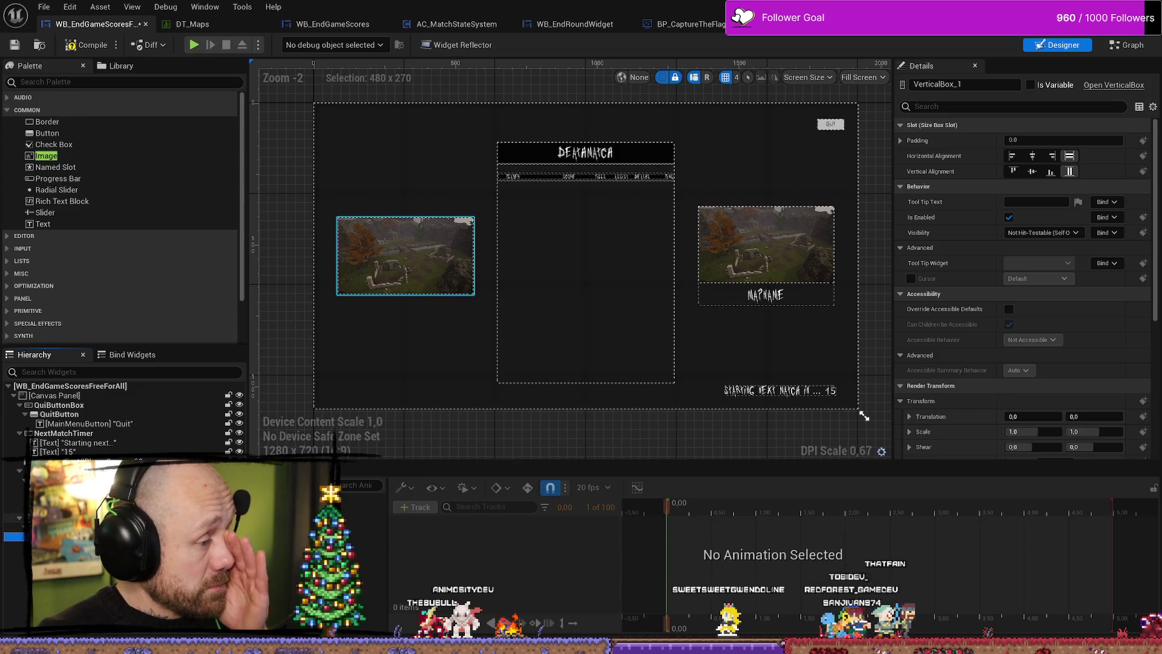
left_click(13, 517)
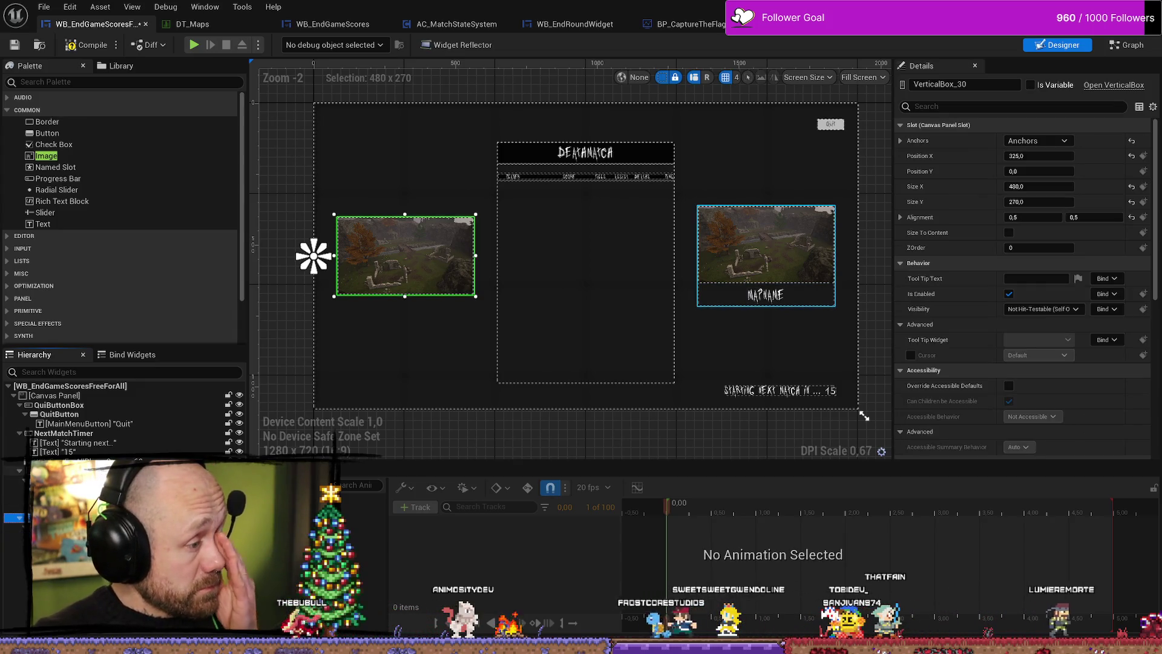
Set the left panel VerticalBox_30's Size Y to 350, matching the right panel.
left_click(12, 470)
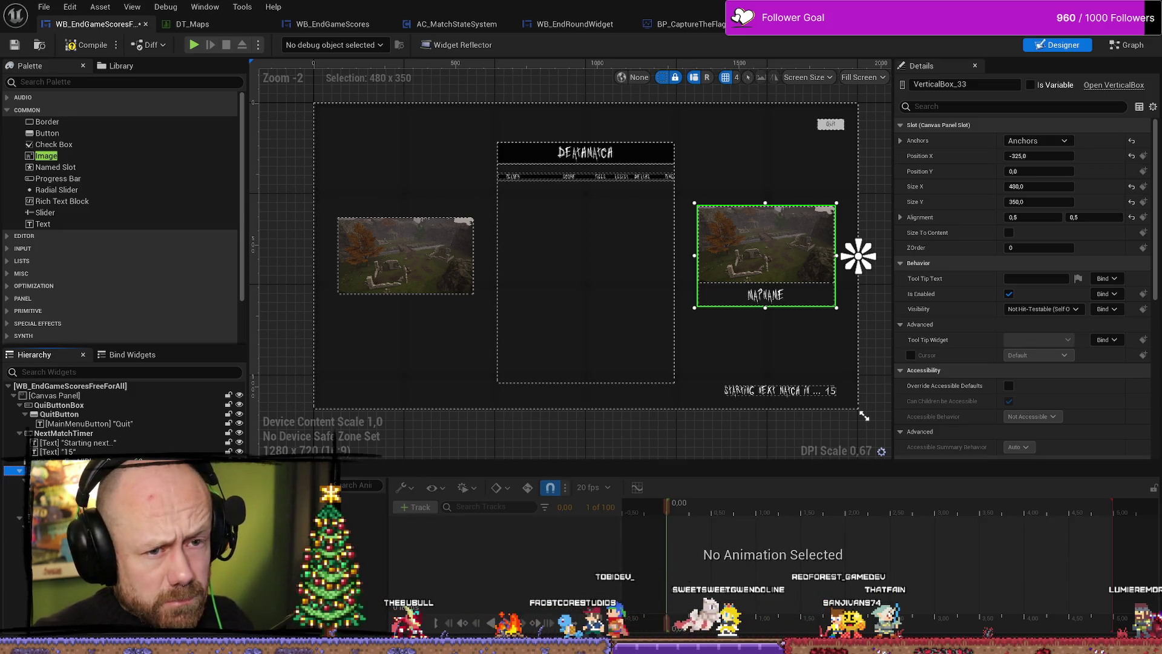
left_click(12, 517)
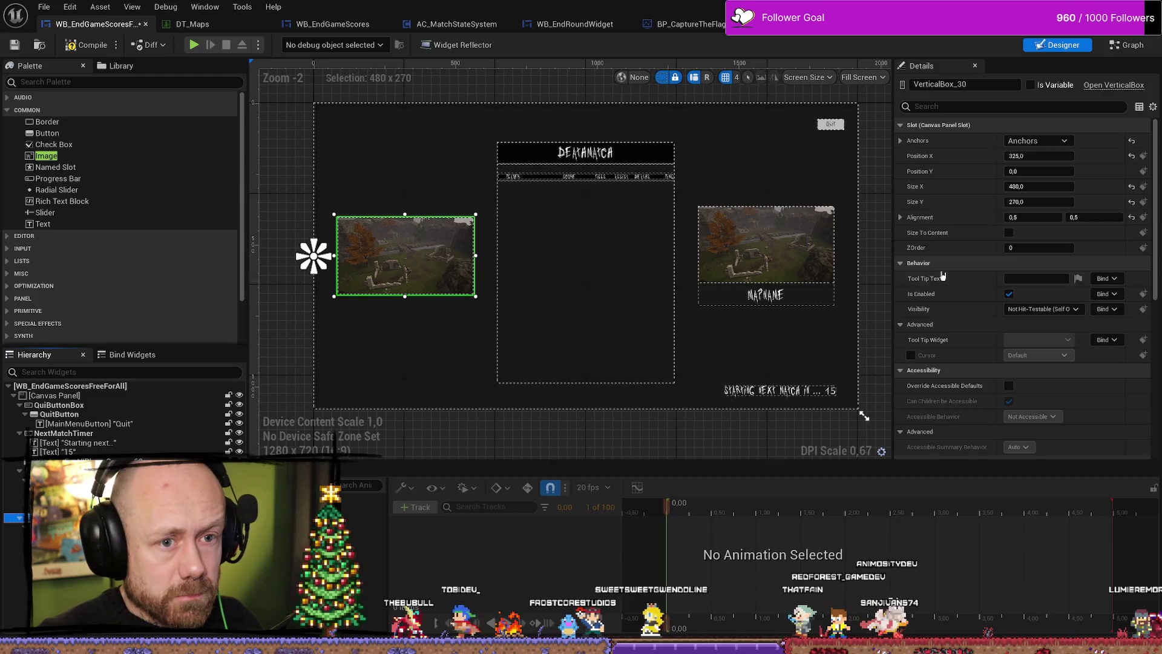
left_click(1033, 201)
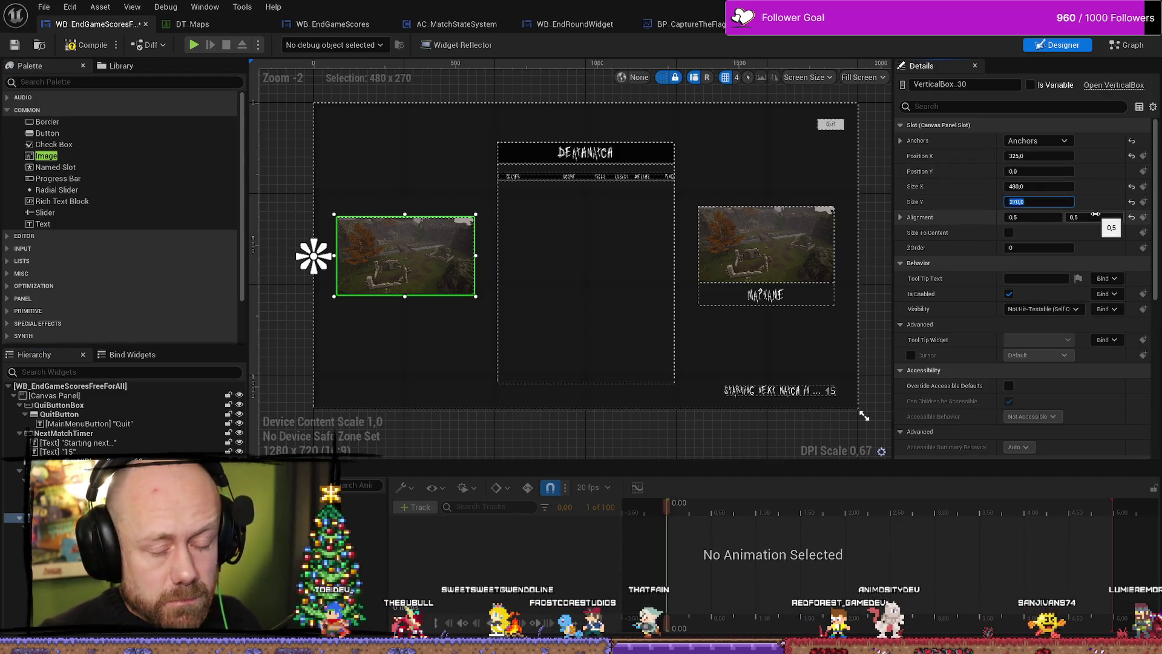
type("350")
key("Return")
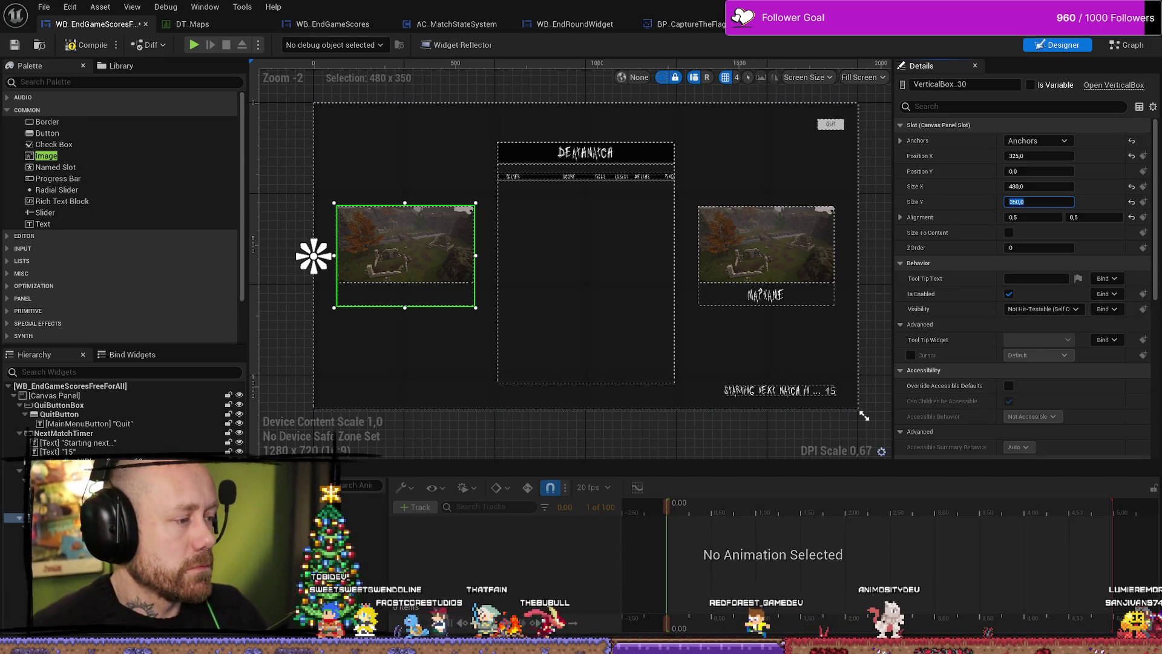
left_click(766, 244)
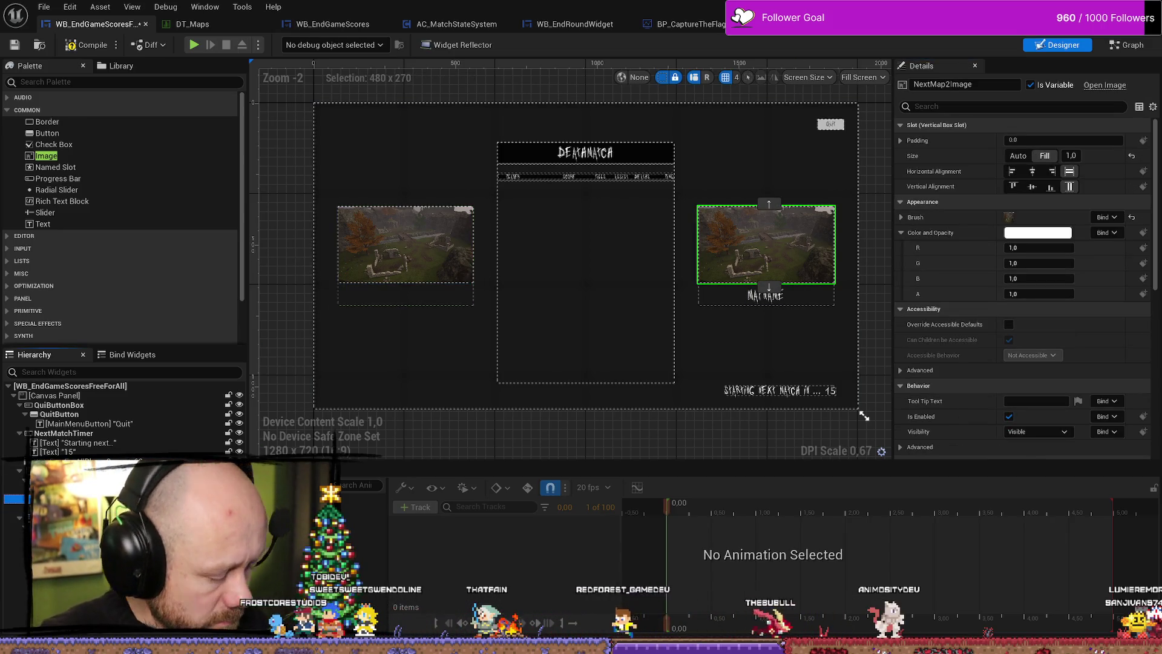
left_click(13, 536)
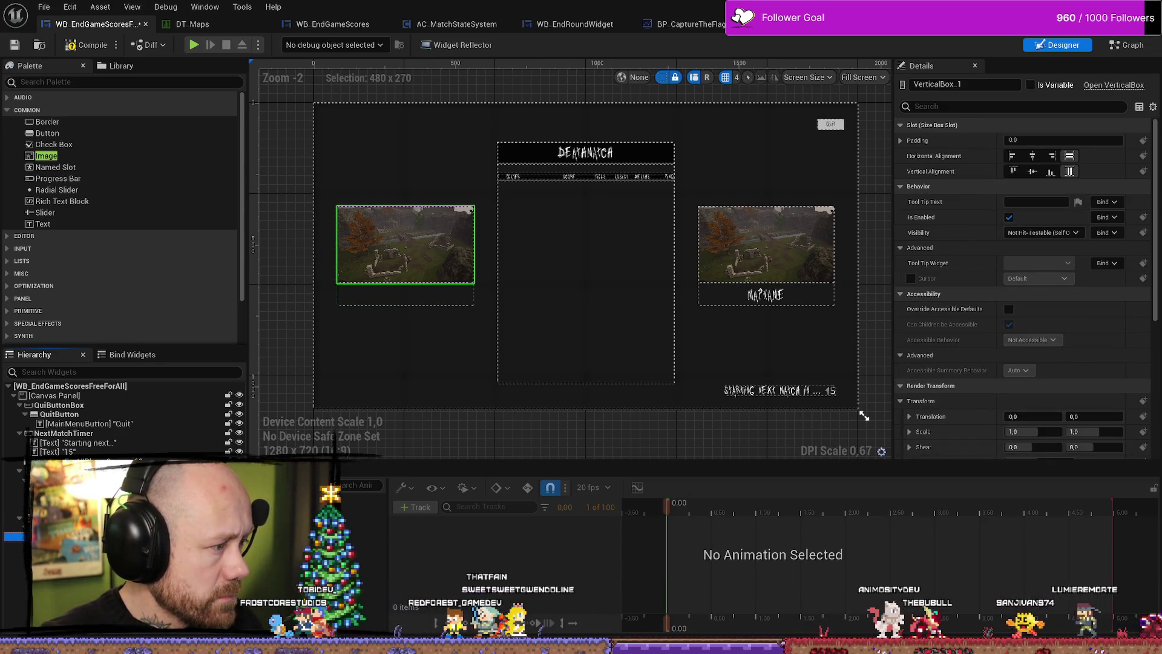
left_click(13, 555)
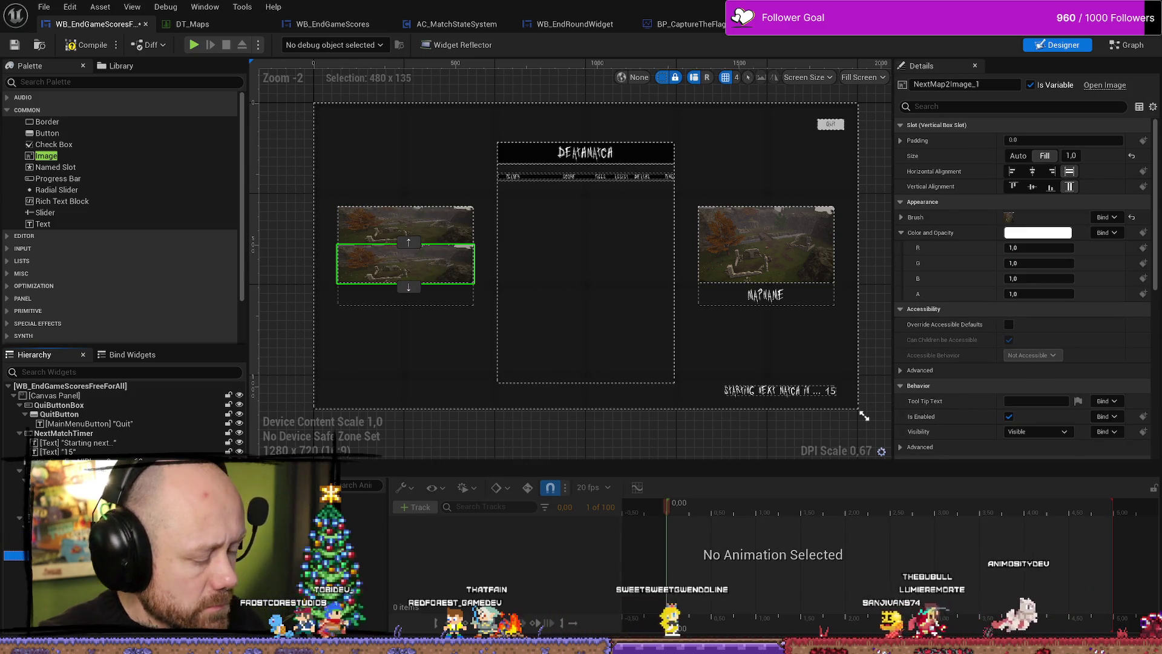
key("ctrl+z")
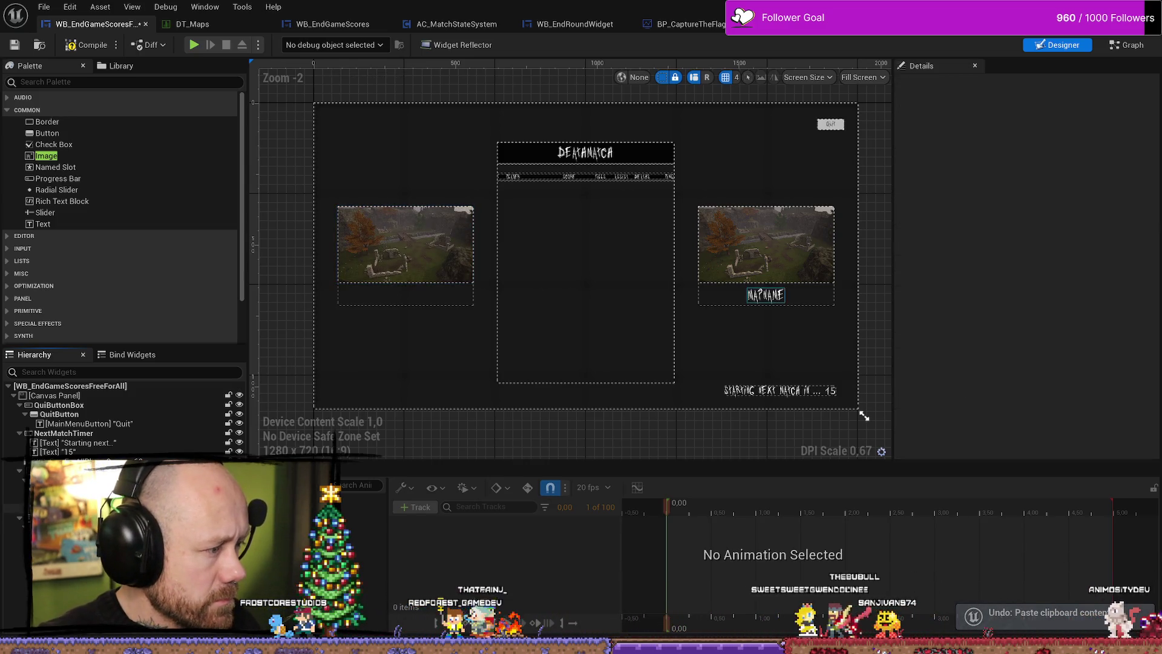
left_click(766, 243)
left_click(765, 295)
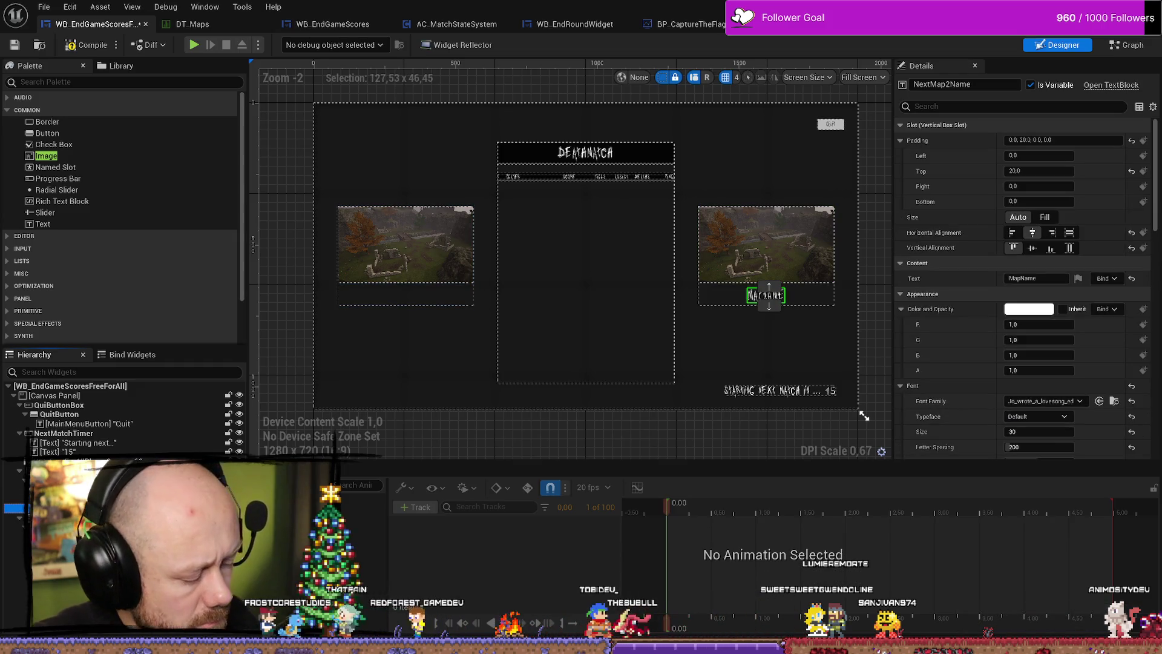
left_click(13, 537)
key("ctrl+v")
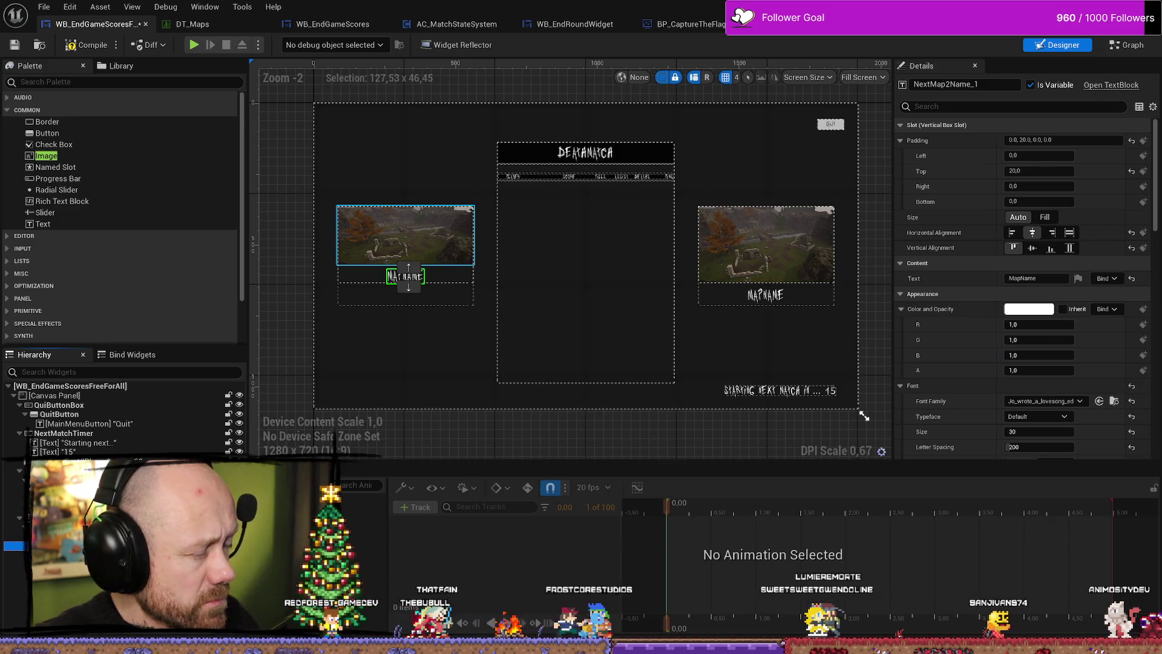
key("Delete")
left_click(406, 219)
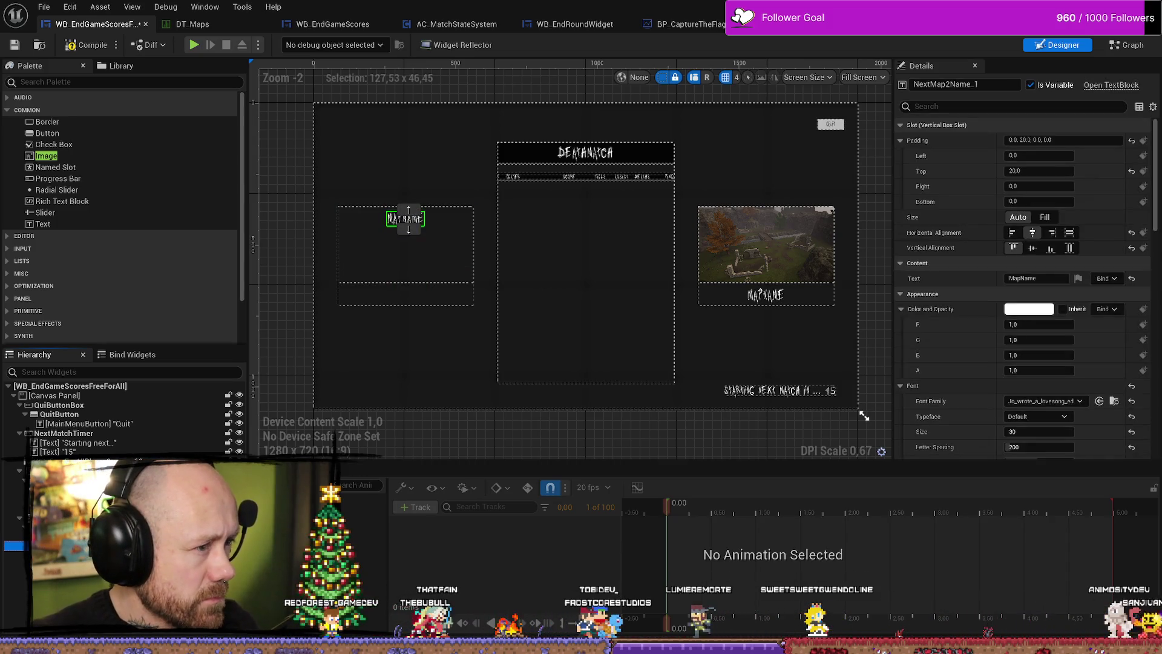
left_click(408, 219)
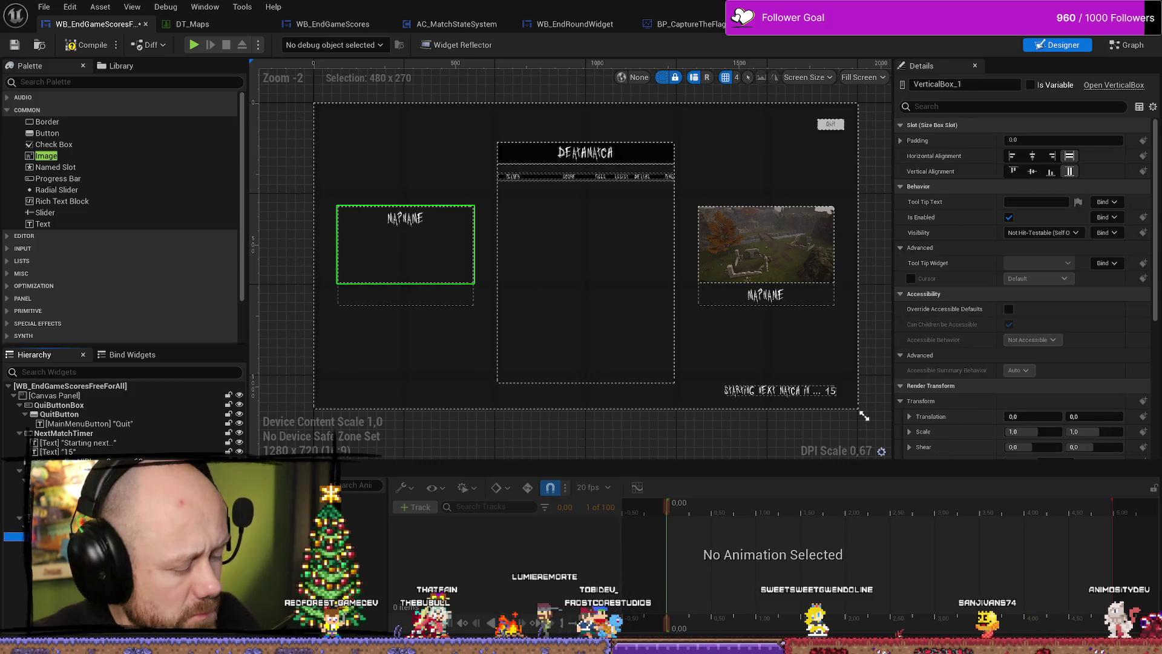
left_click(407, 219)
key("Delete")
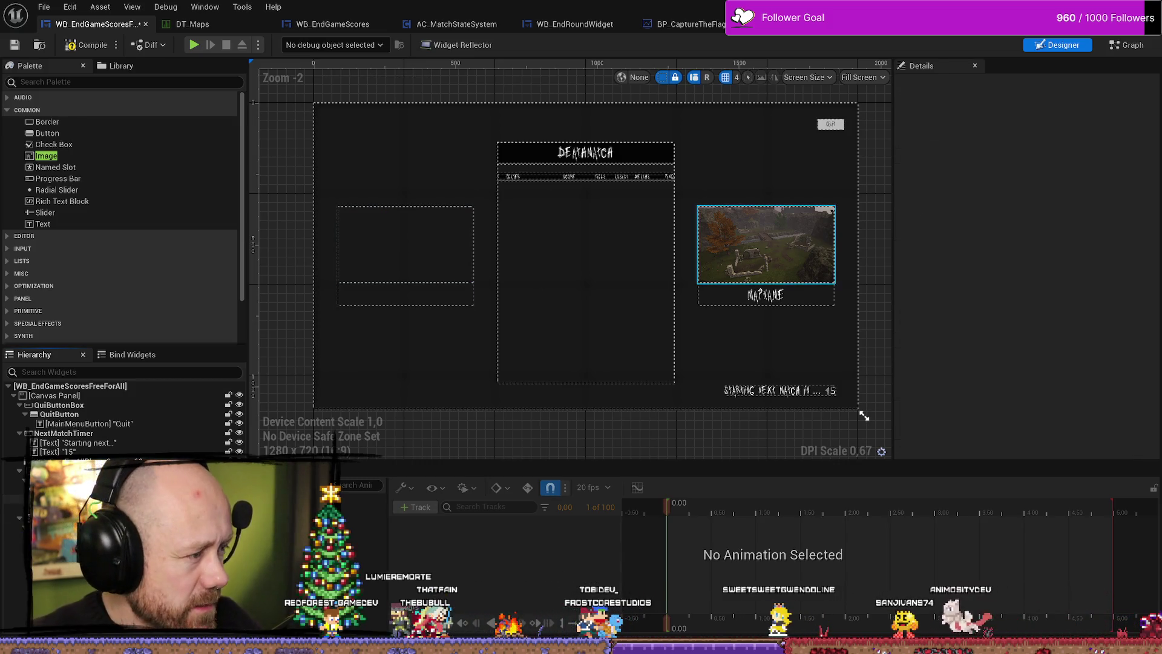
right_click(85, 508)
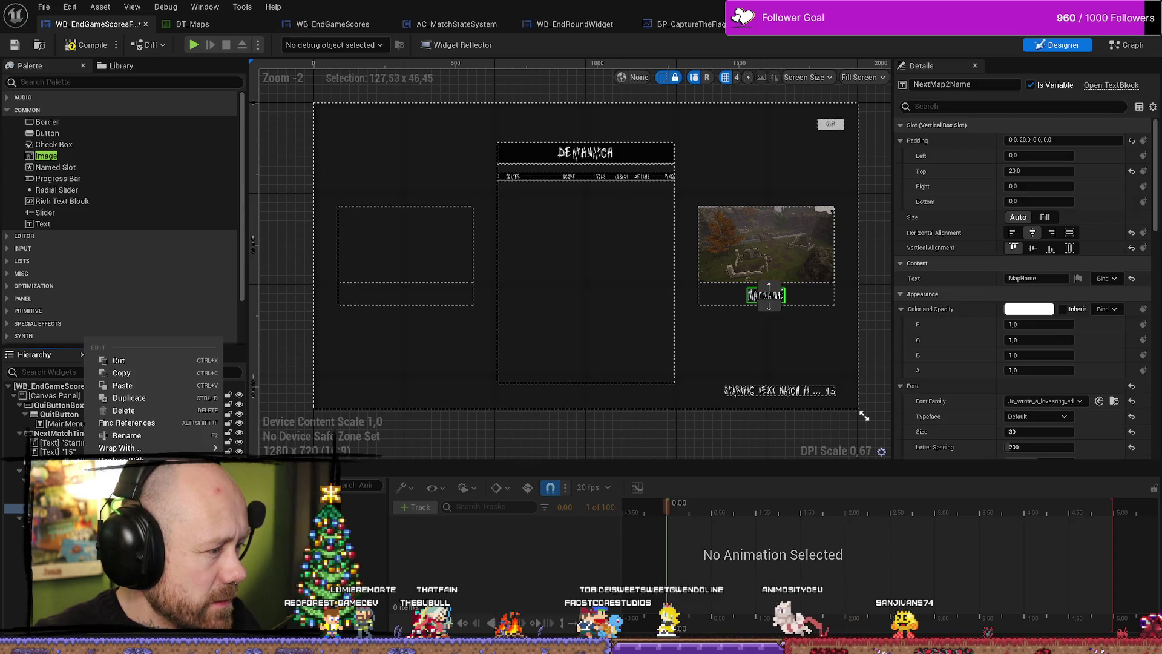
left_click(130, 410)
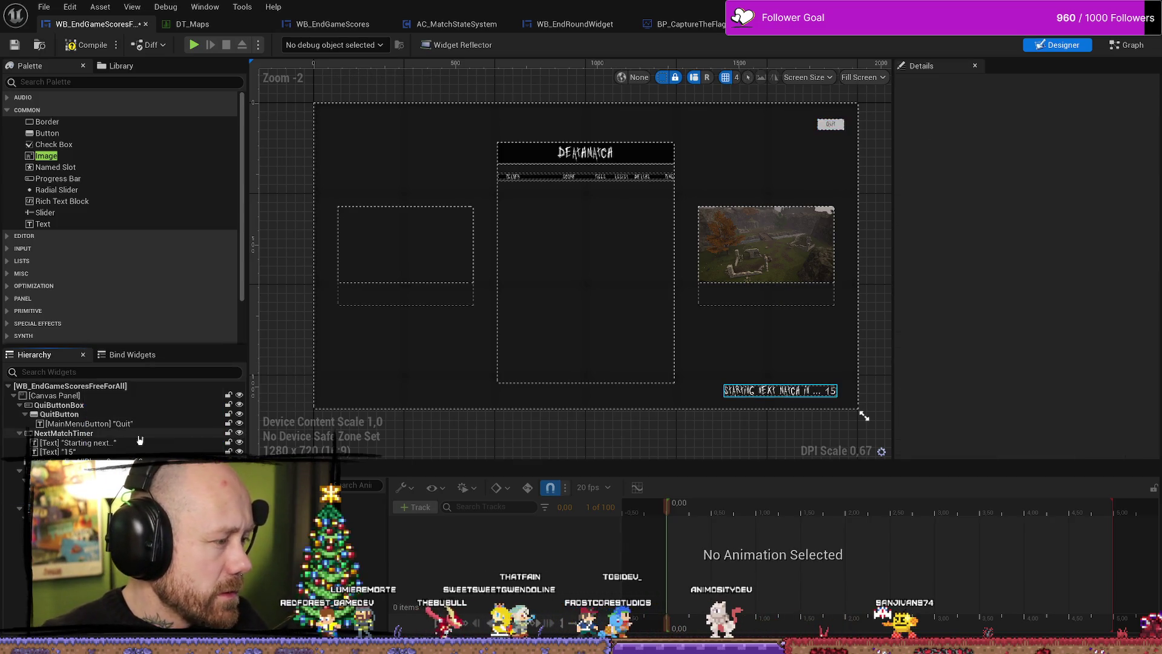
key("ctrl+z")
right_click(85, 508)
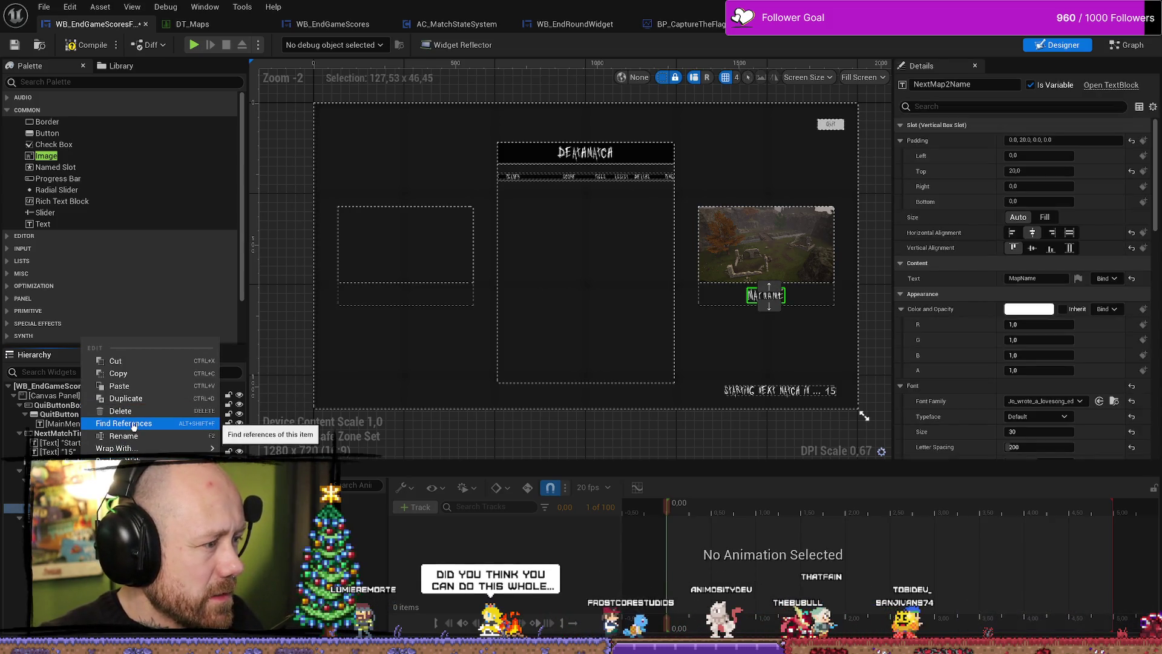
key("Escape")
key("ctrl+d")
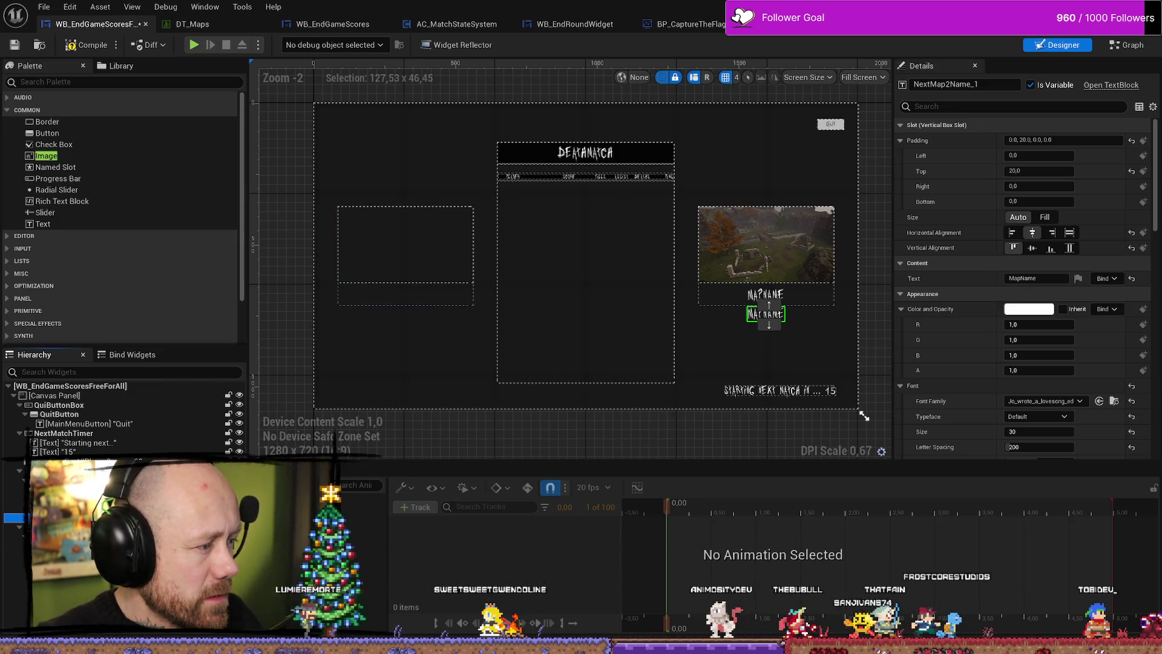
left_click_drag(768, 314, 406, 219)
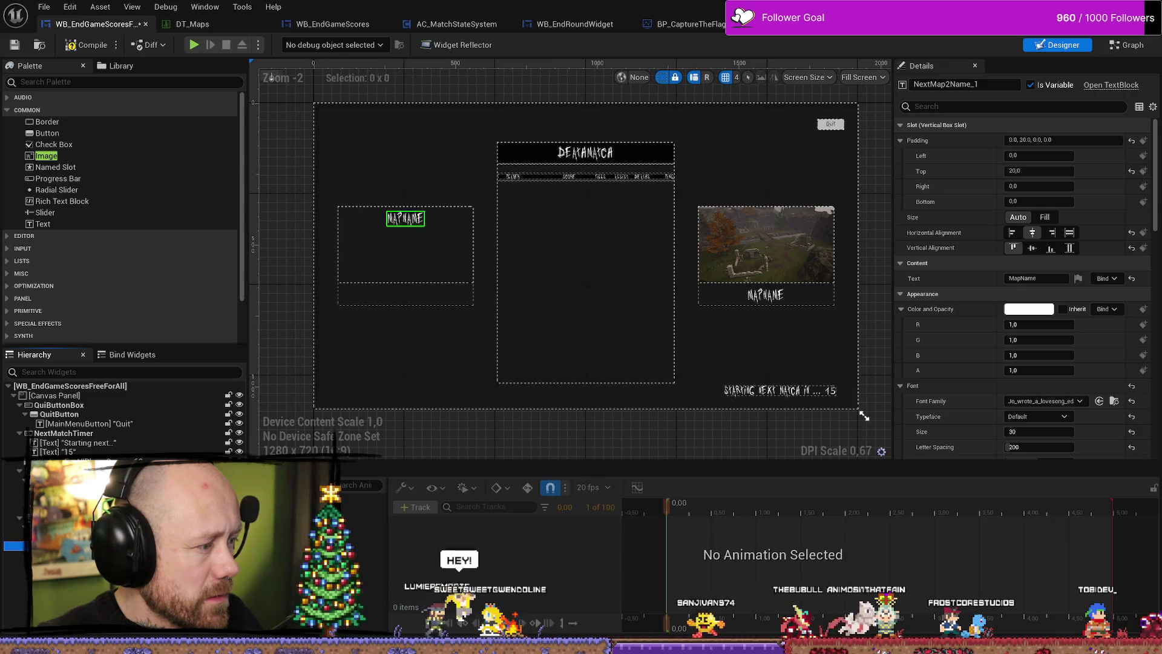
key("ctrl+z")
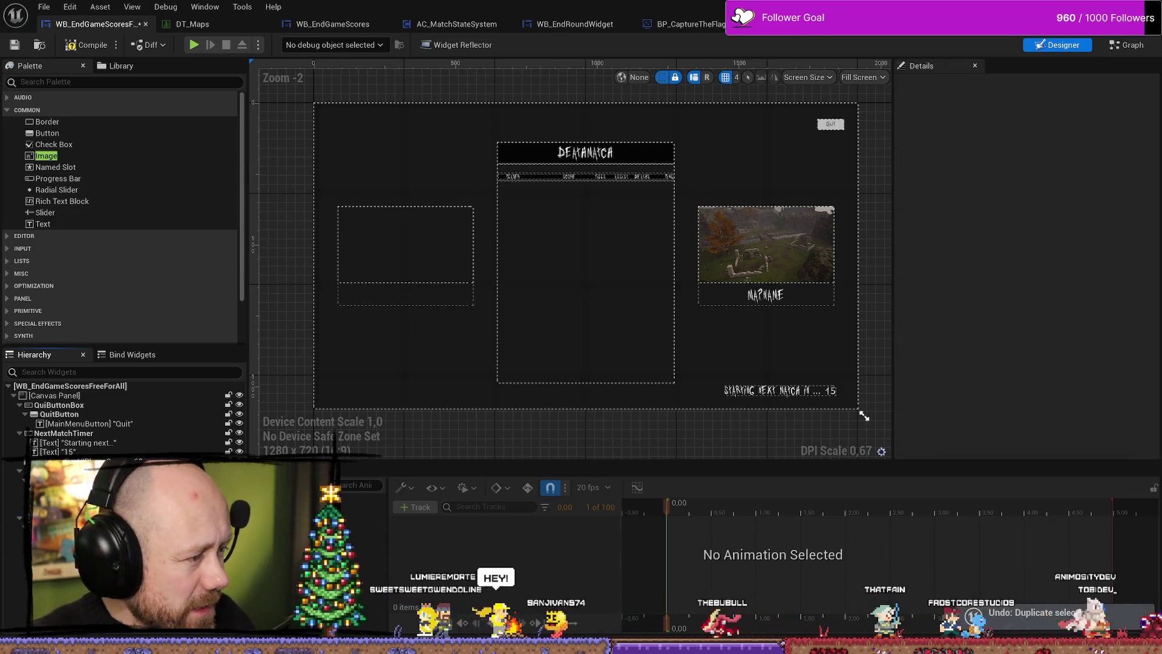
key("ctrl+z")
key("ctrl+z")
key("ctrl+z")
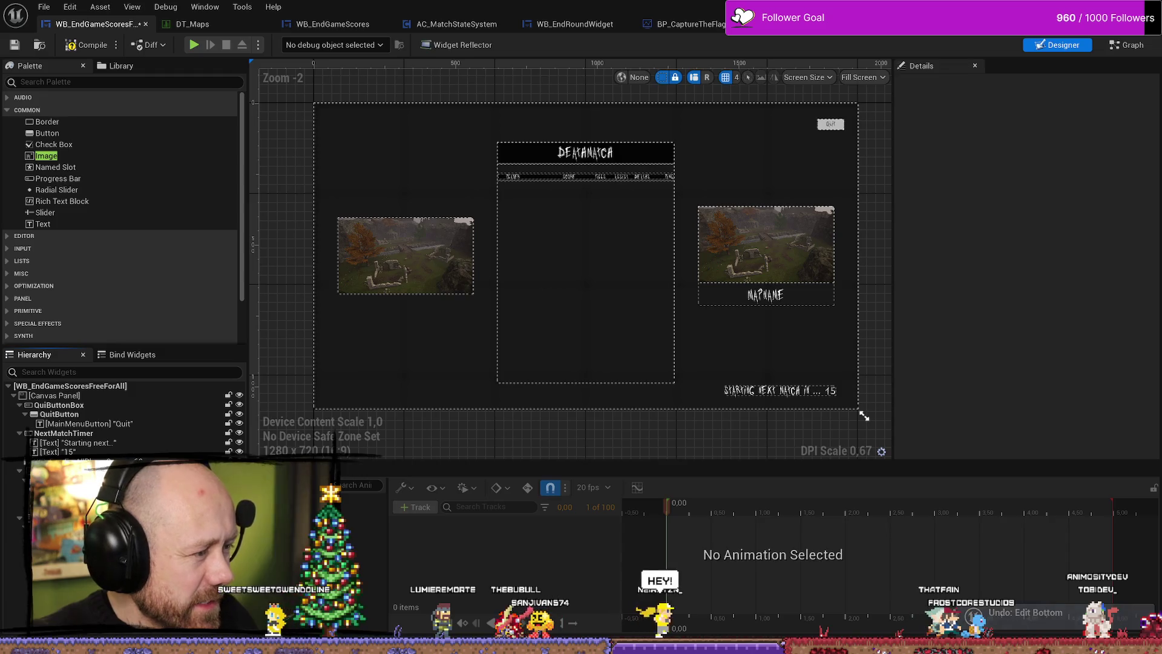
key("ctrl+z")
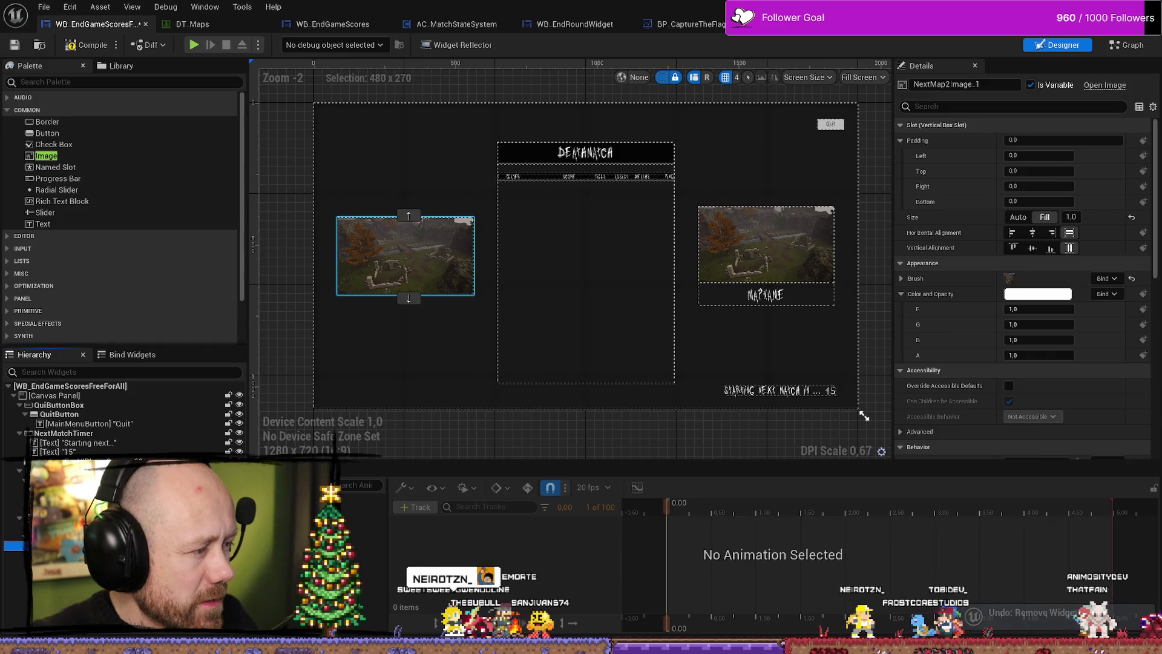
Restore the left map image and set VerticalBox_30's Size Y to 350.
left_click(15, 545)
left_click(15, 526)
key("ctrl+z")
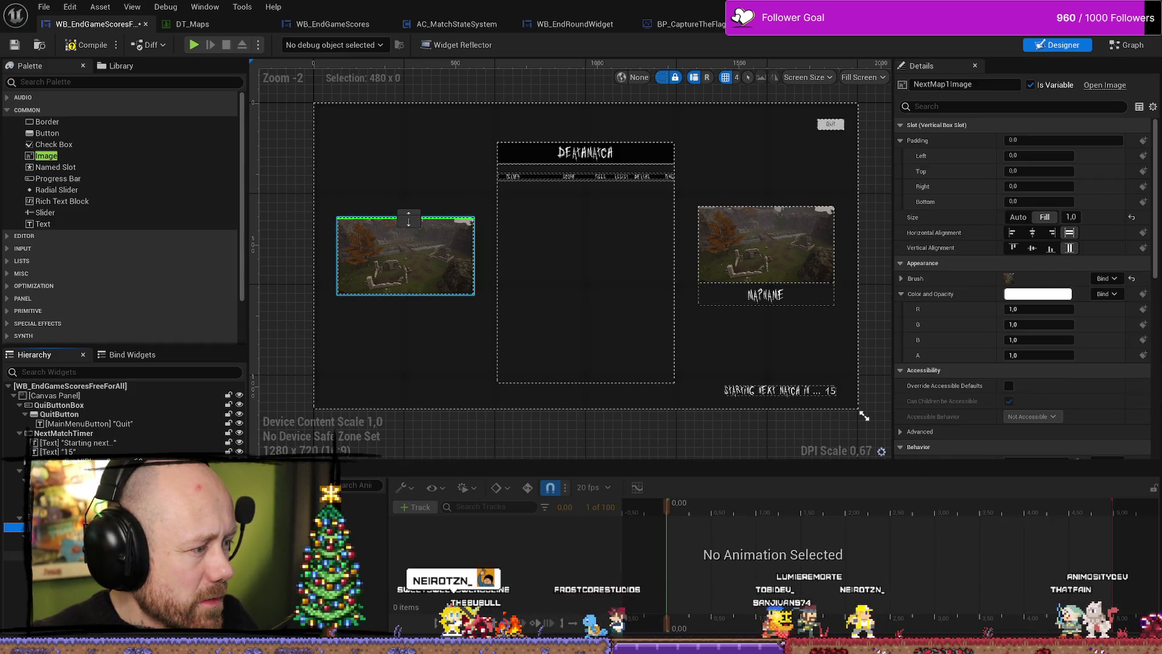
left_click(409, 221)
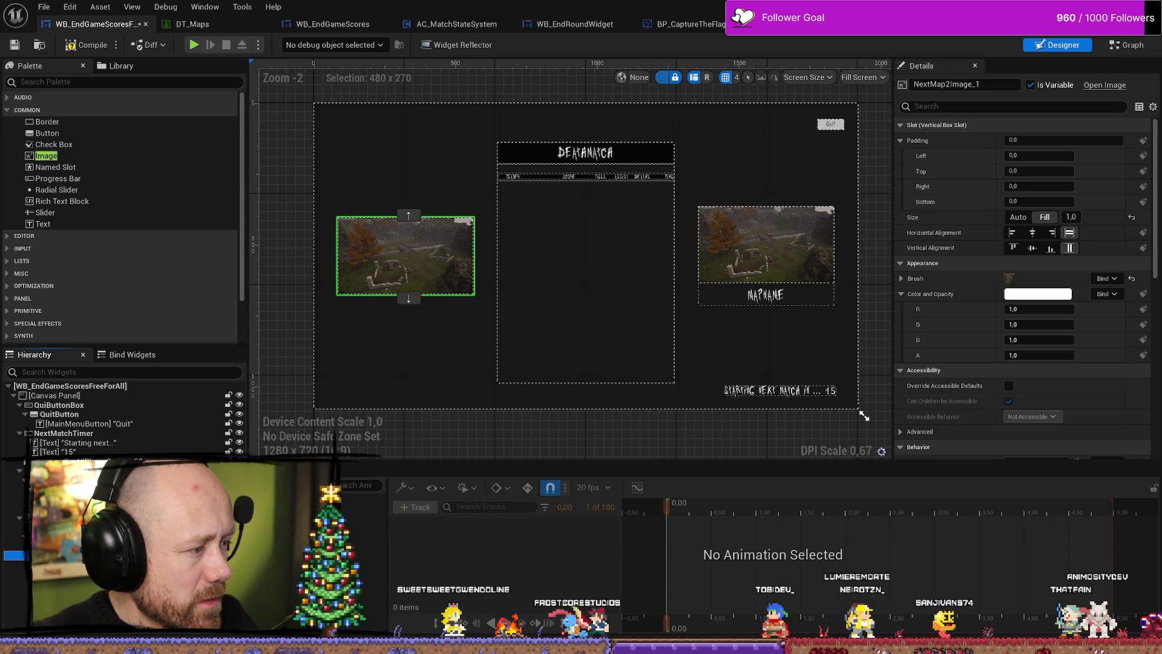
key("Delete")
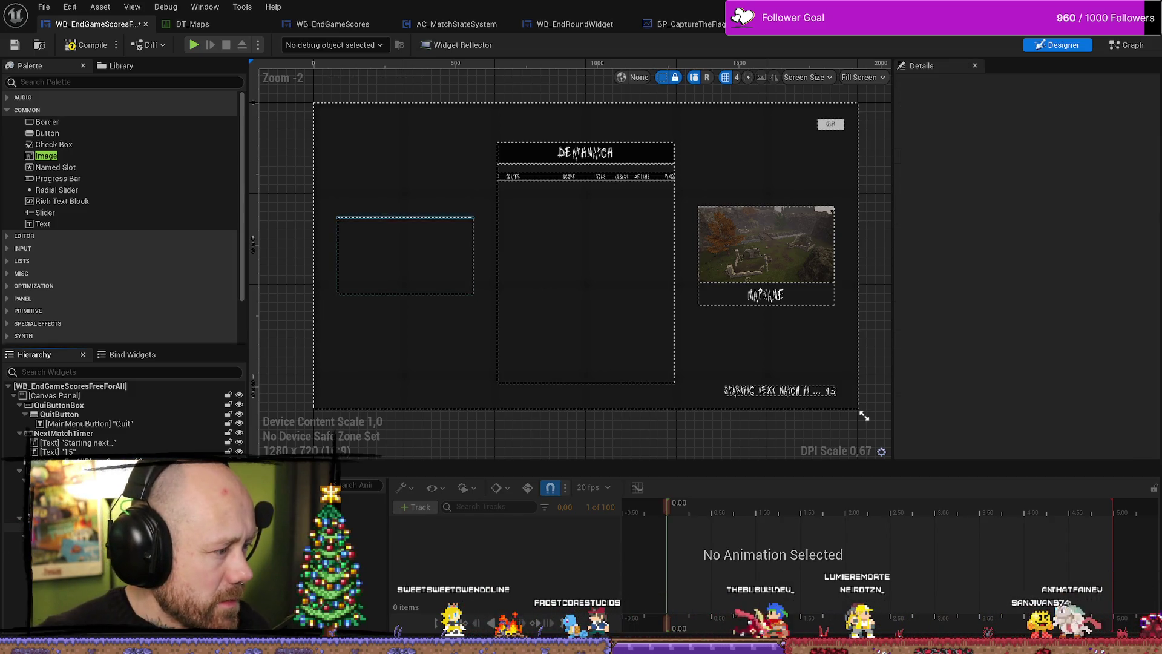
left_click(409, 219)
key("ctrl+z")
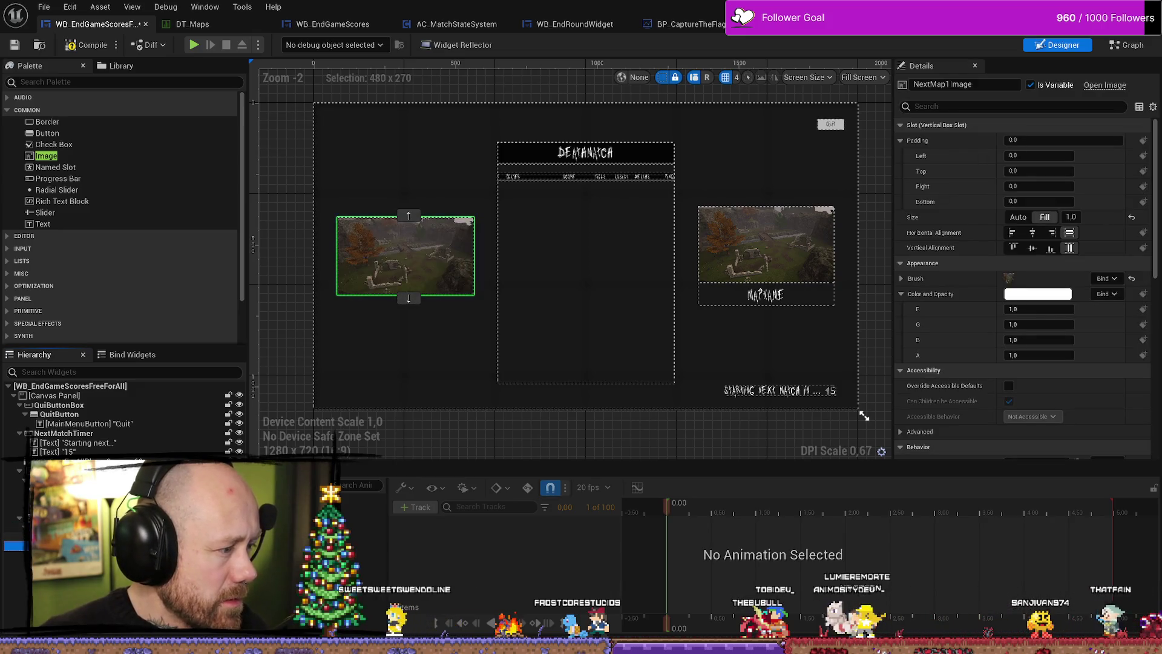
key("ctrl+z")
left_click(1041, 201)
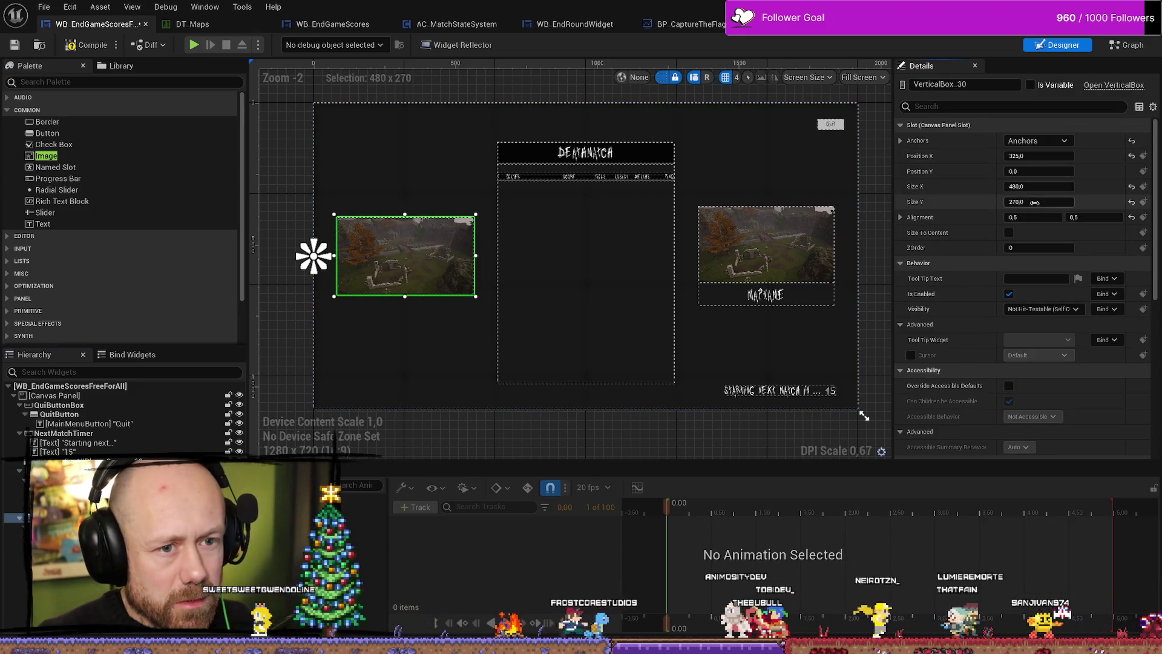
type("350")
key("Return")
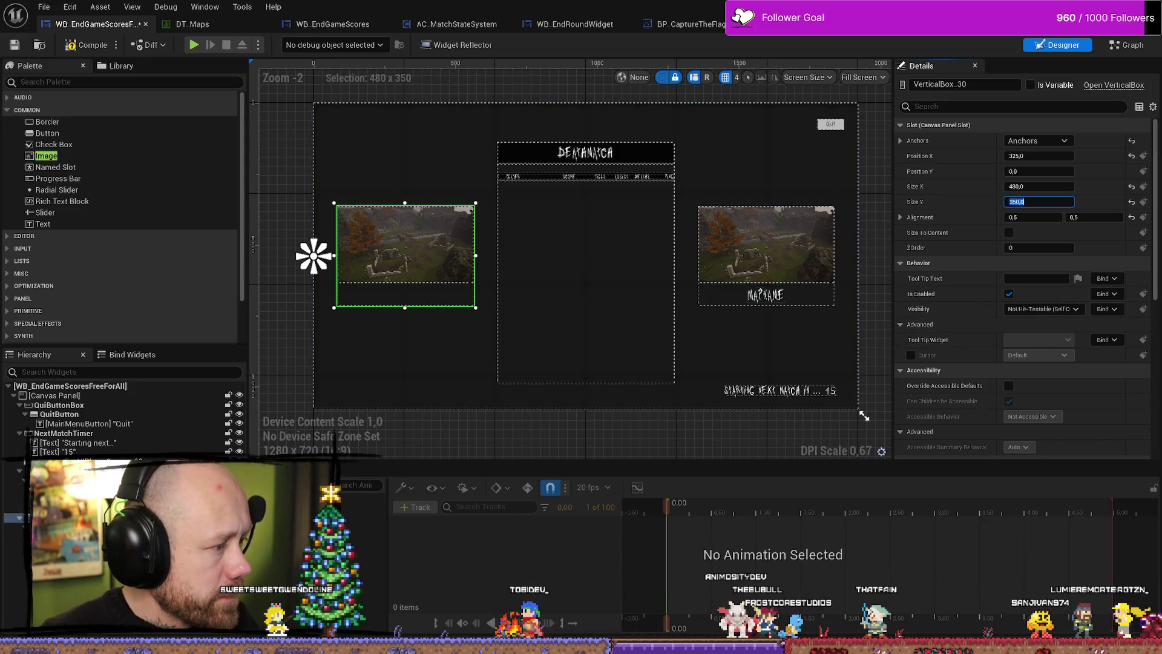
Duplicate the right MapName text into the left preview, placed above the map image.
left_click(766, 295)
right_click(767, 296)
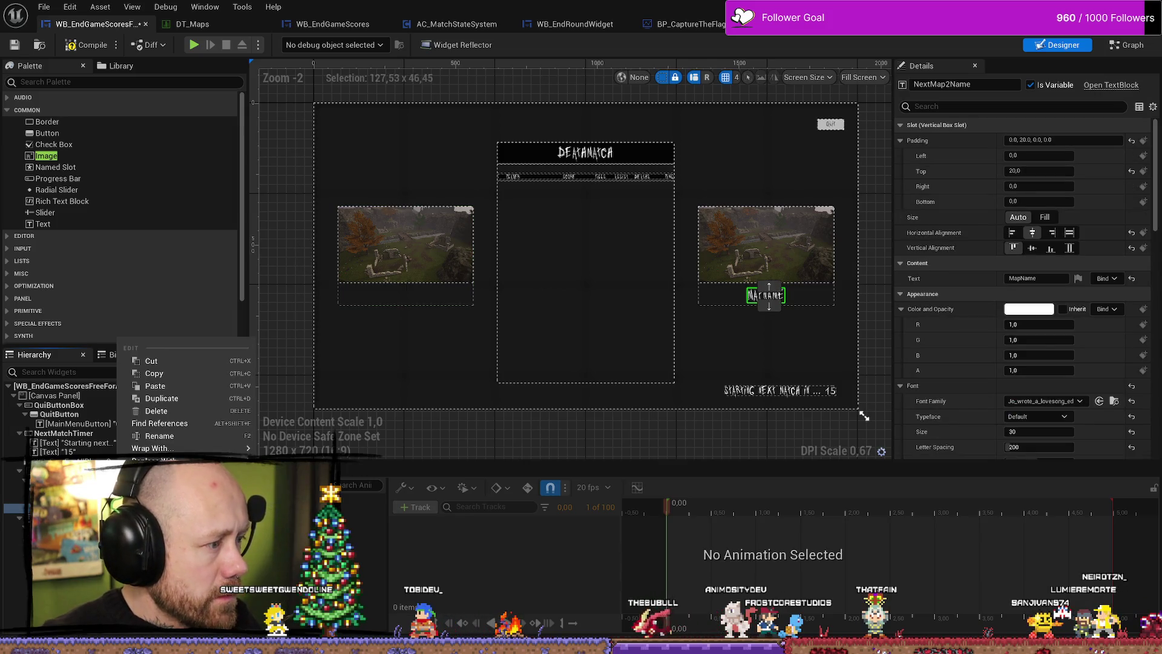
left_click(156, 398)
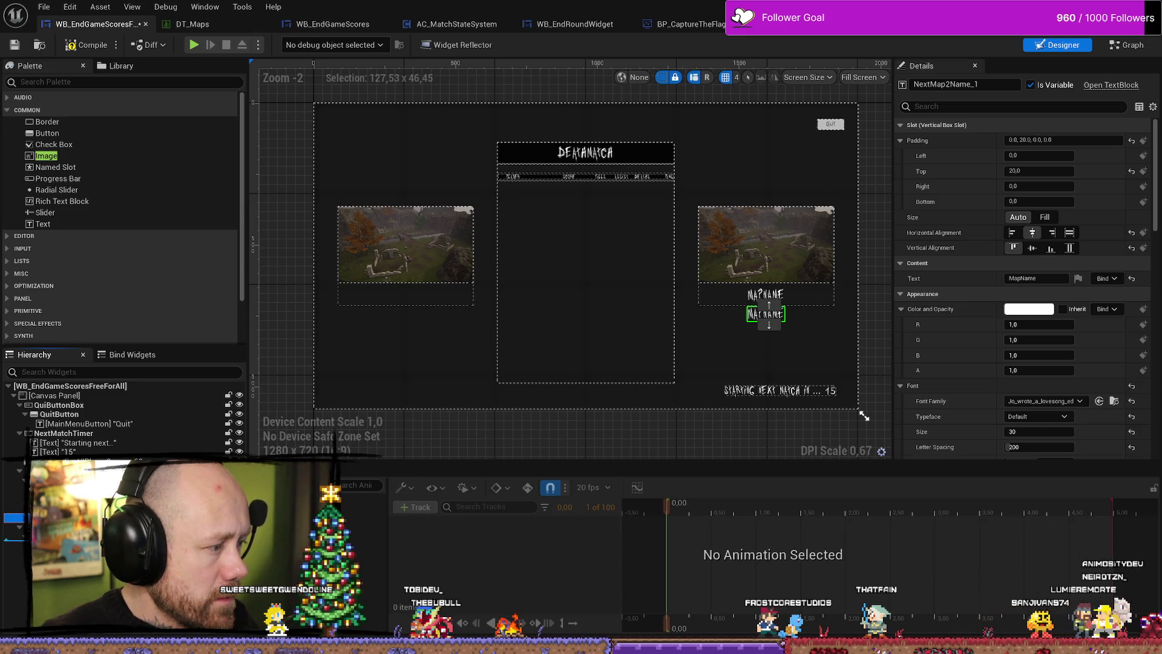
left_click_drag(765, 314, 406, 218)
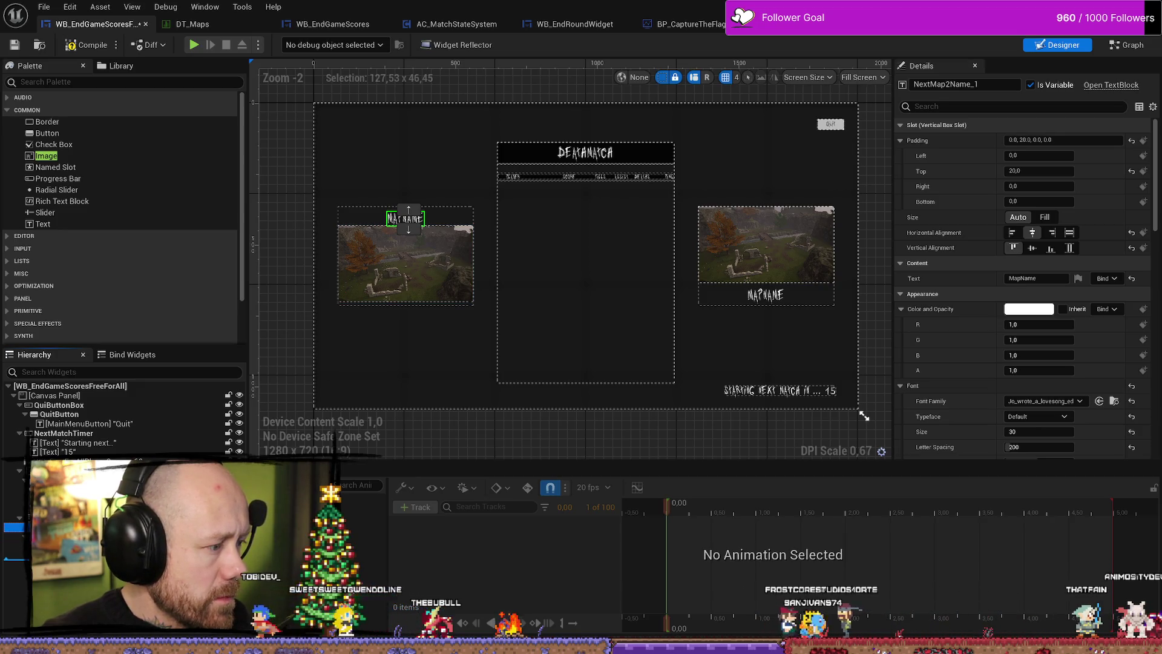
left_click(409, 229)
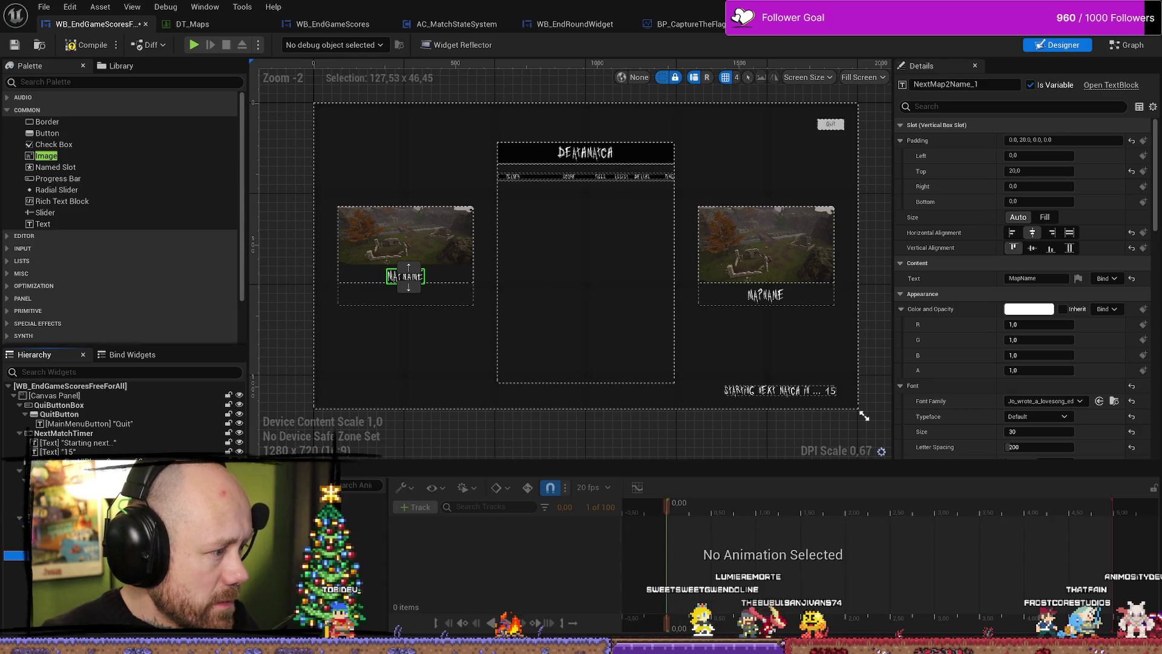
left_click(409, 267)
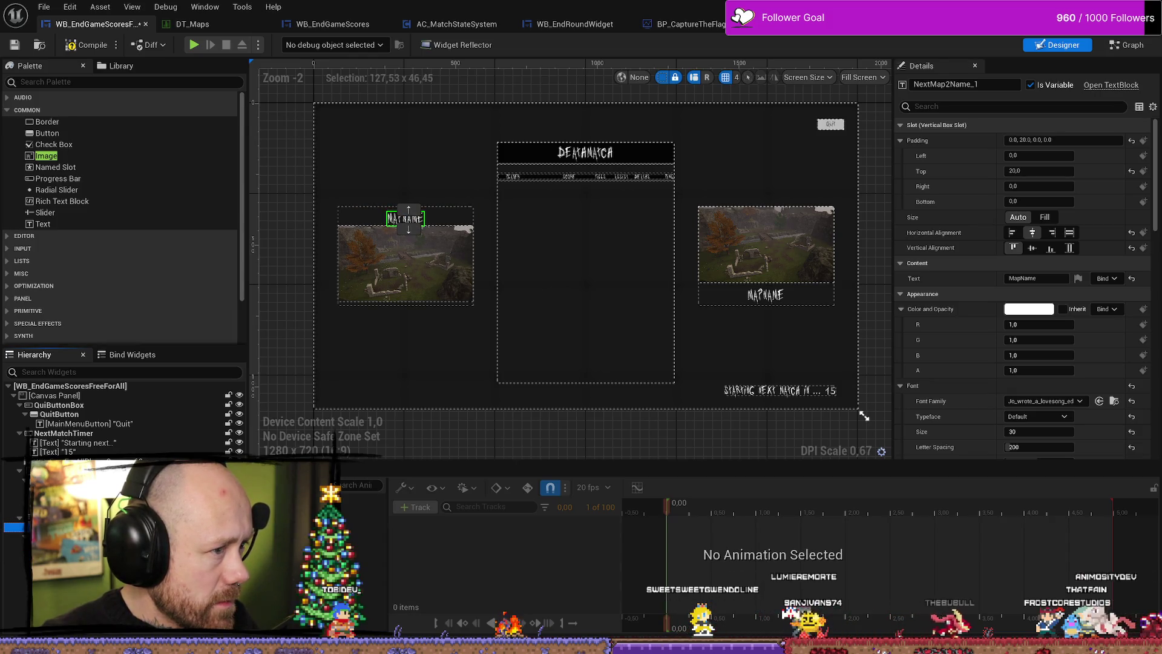